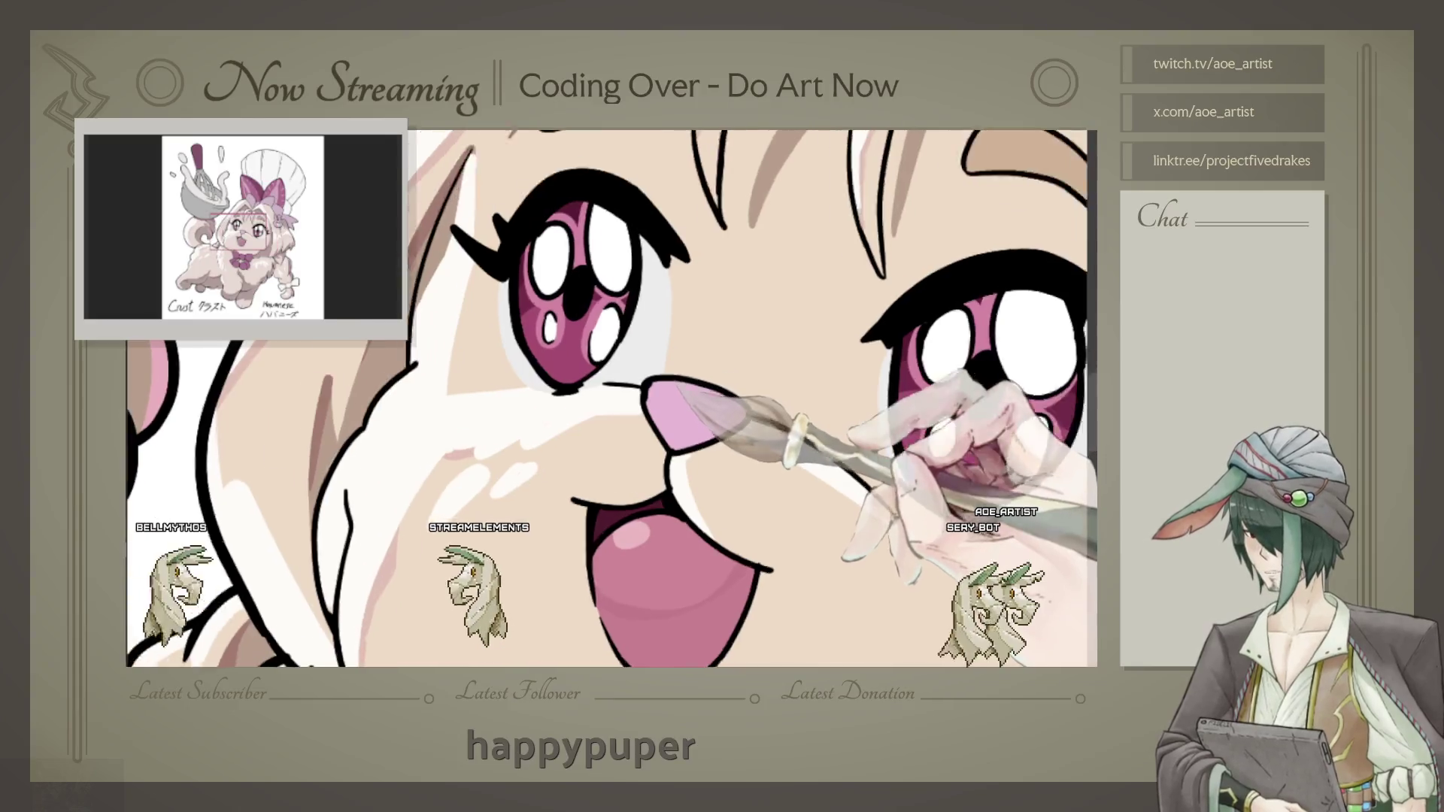
{"action": "scroll", "coordinate": [676, 407], "scroll_direction": "up", "scroll_amount": 2}
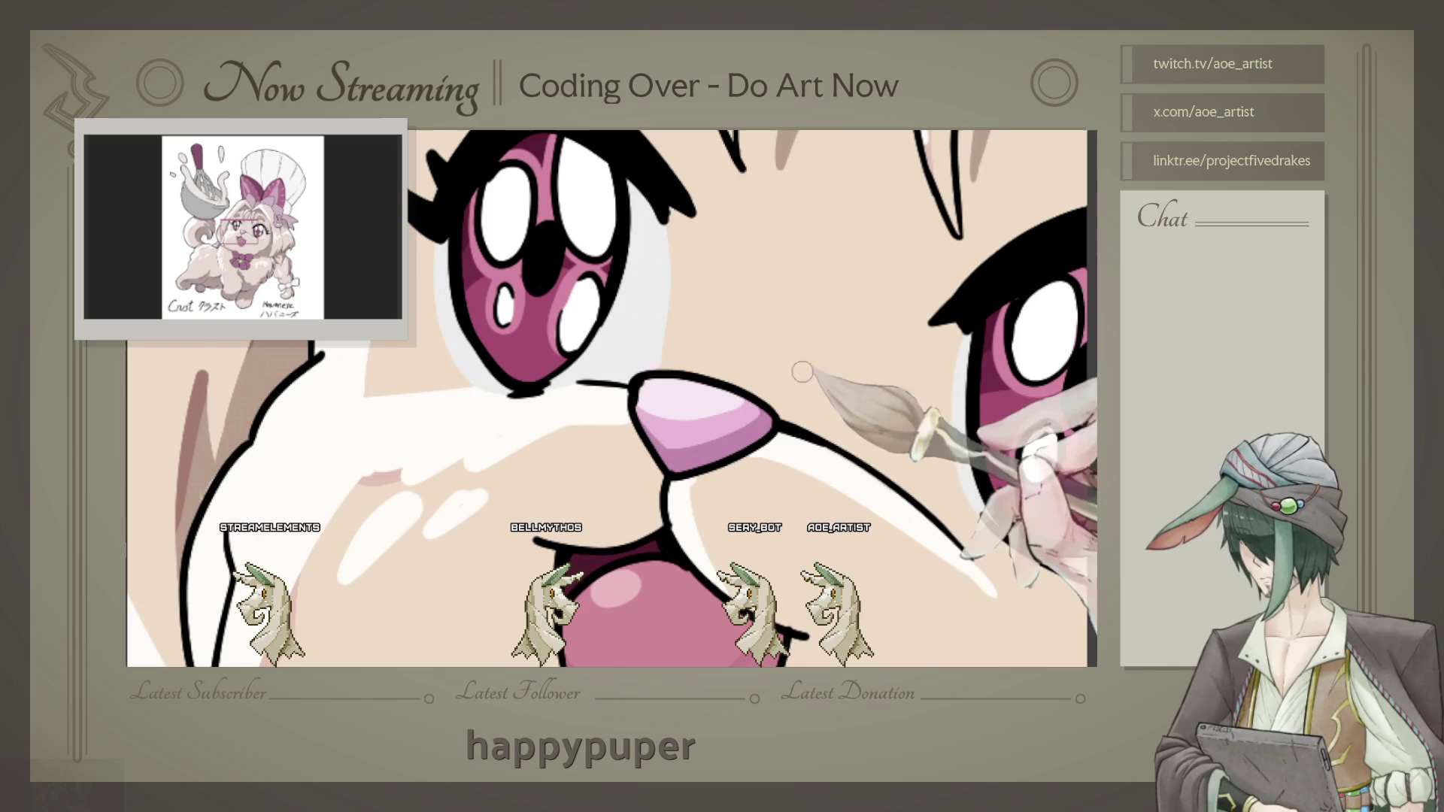
Step: Repaint the dog's light-pink nose highlight in a medium pink
{"action": "left_click_drag", "start_coordinate": [746, 406], "coordinate": [711, 372]}
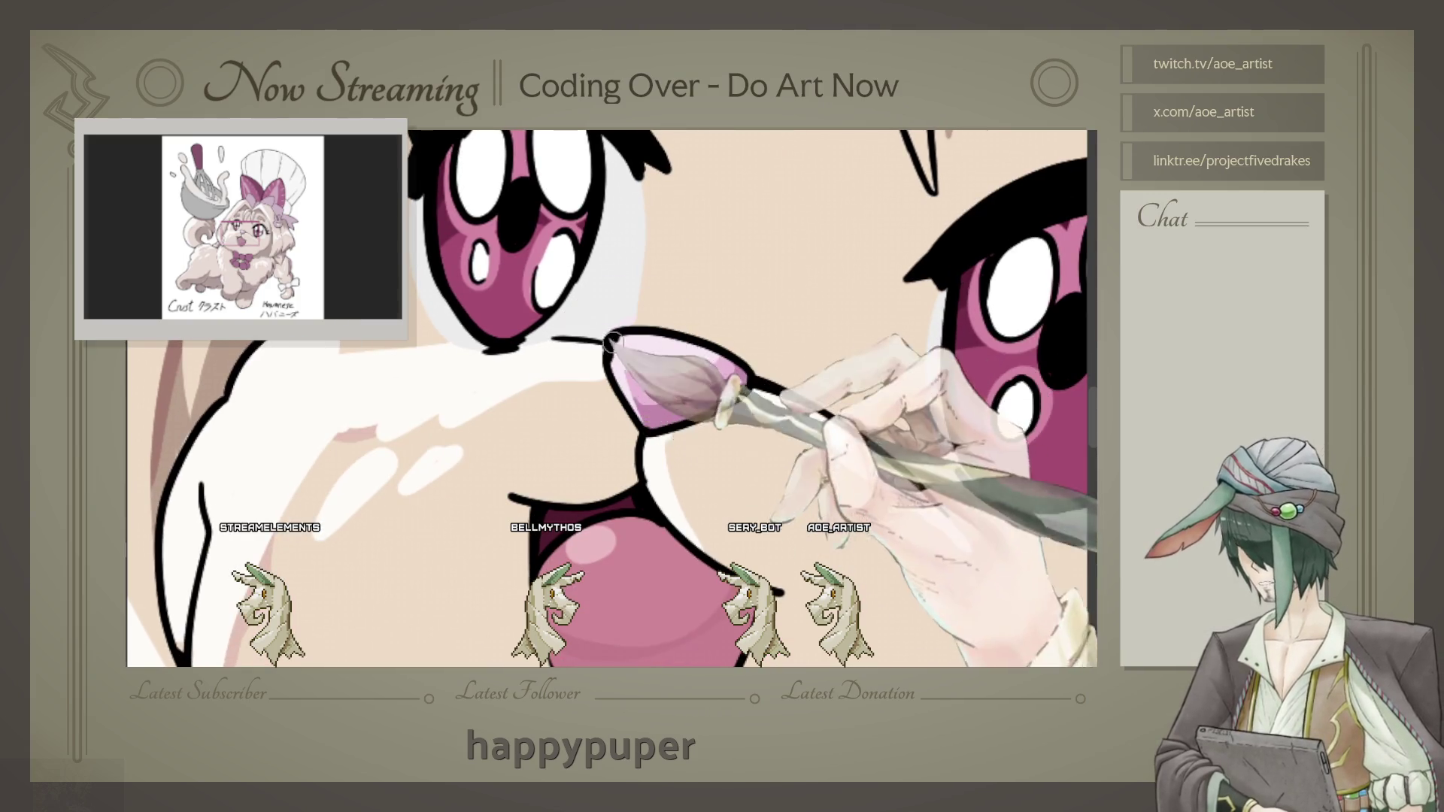
{"action": "scroll", "coordinate": [678, 420], "scroll_direction": "down", "scroll_amount": 5}
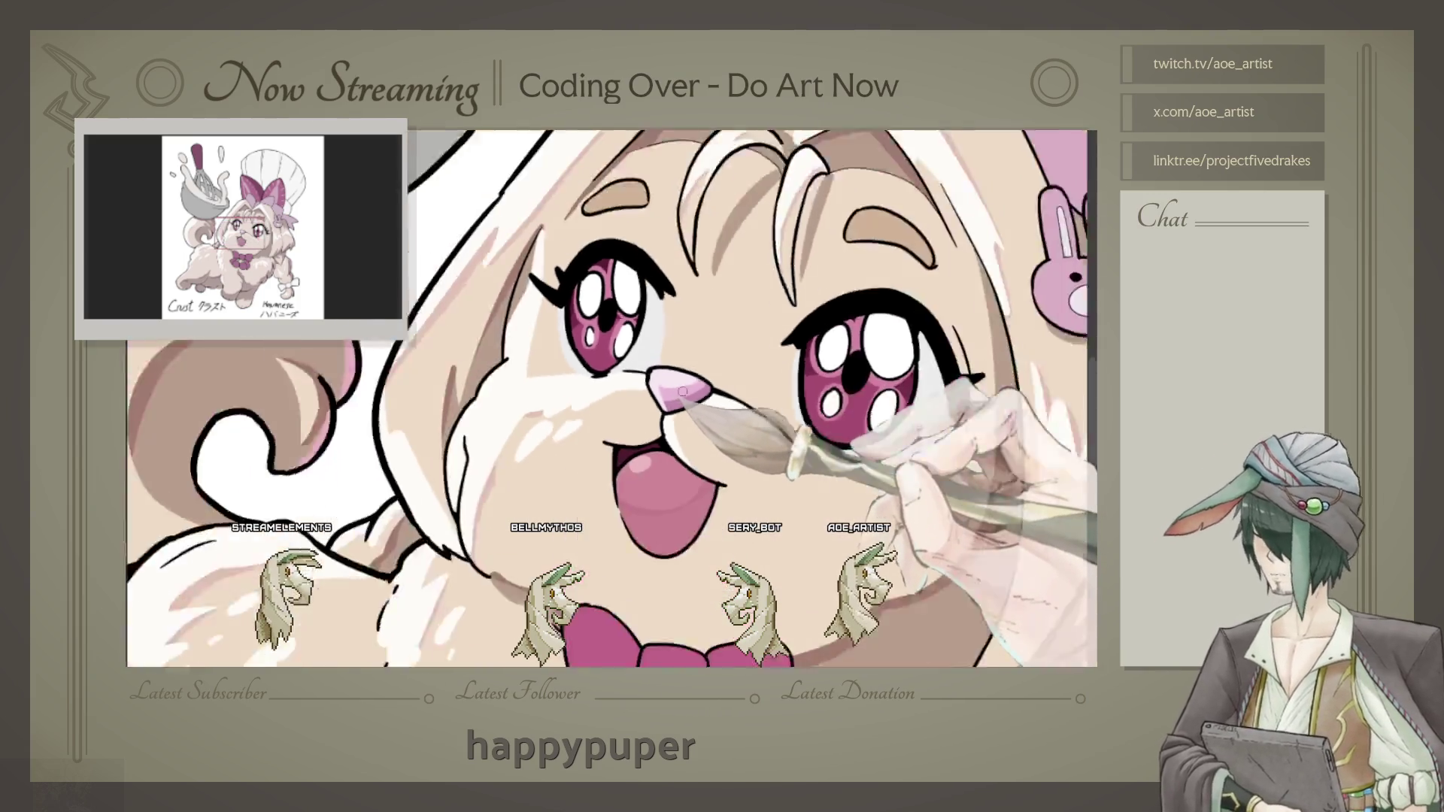
{"action": "scroll", "coordinate": [723, 371], "scroll_direction": "up", "scroll_amount": 5}
{"action": "scroll", "coordinate": [723, 370], "scroll_direction": "up", "scroll_amount": 2}
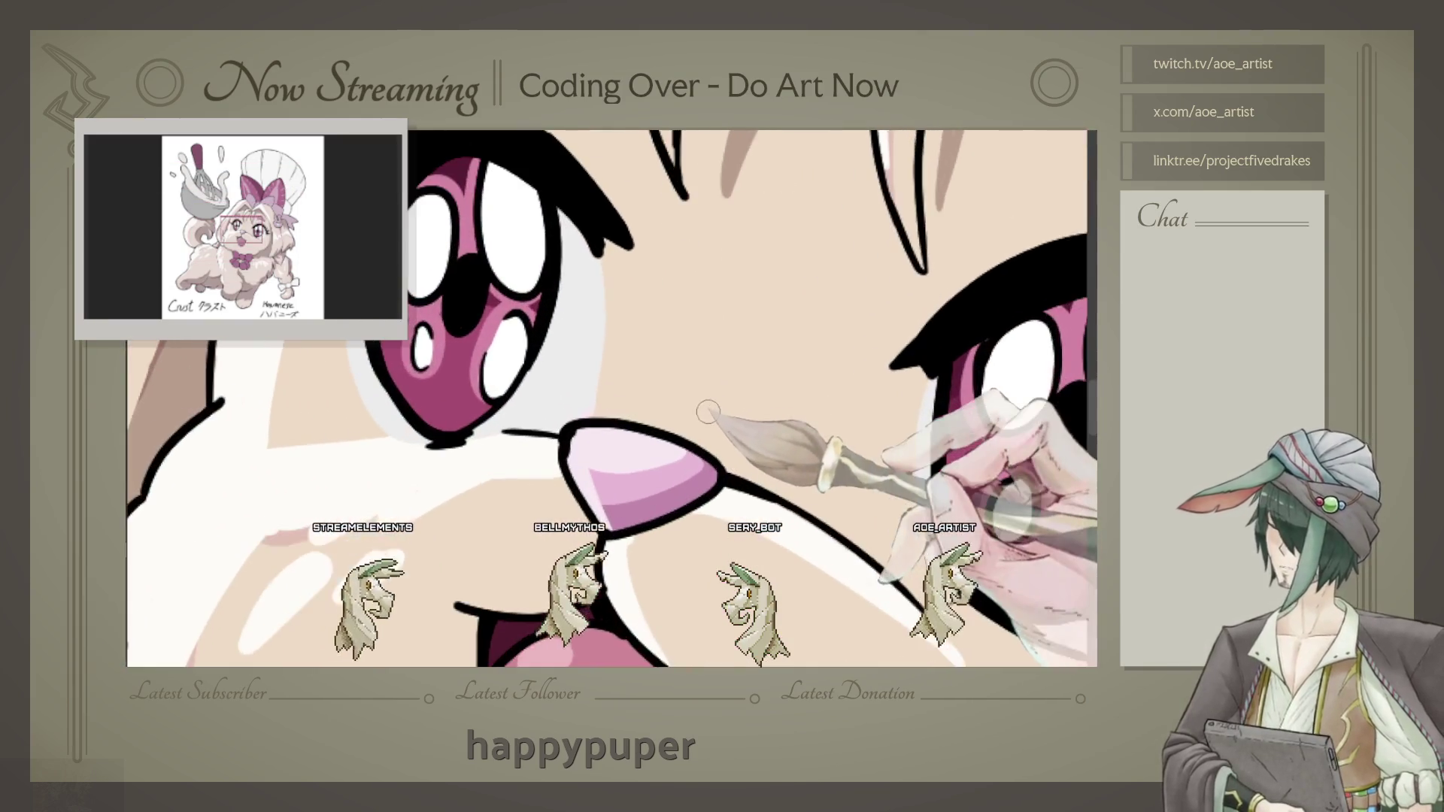
{"action": "scroll", "coordinate": [677, 383], "scroll_direction": "up", "scroll_amount": 2}
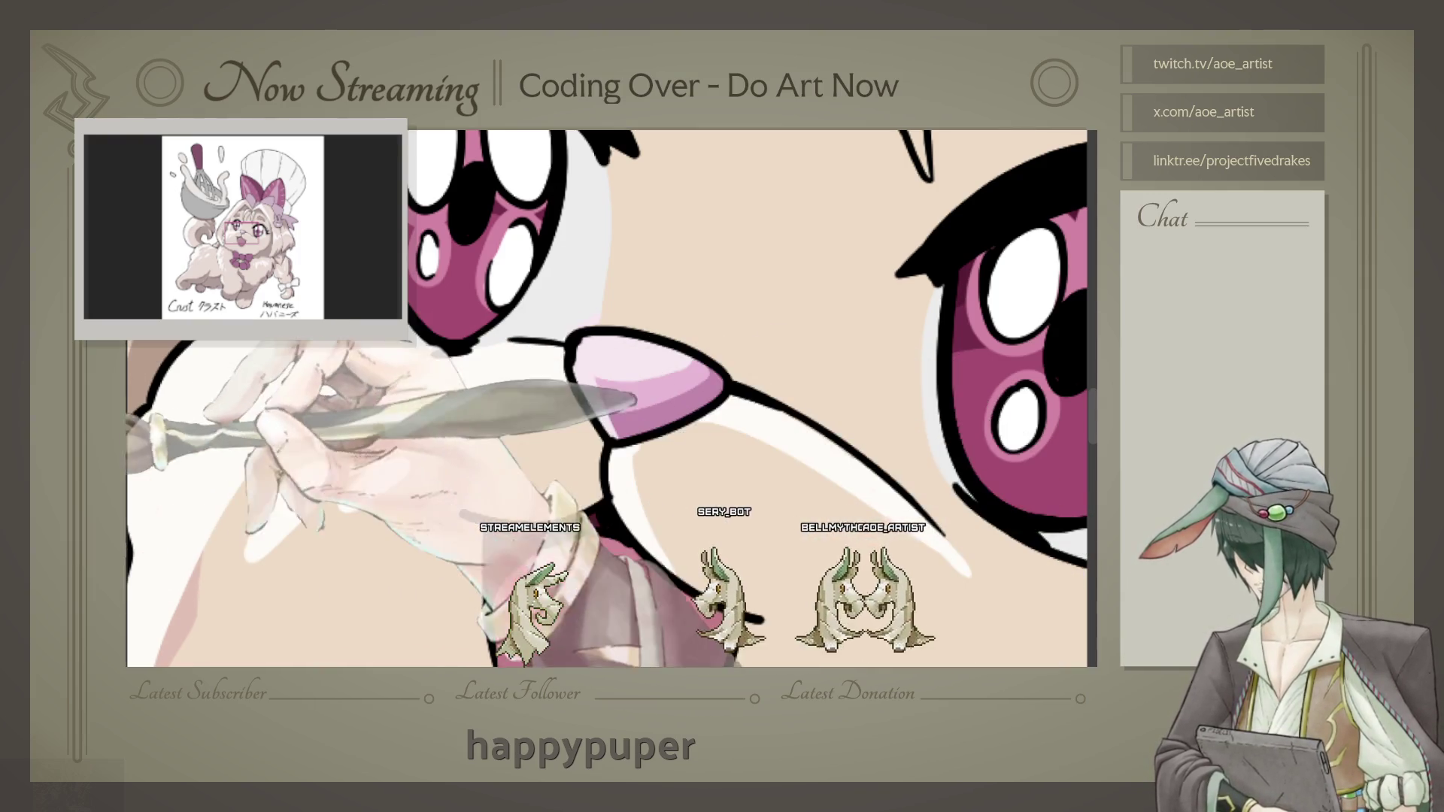
{"action": "left_click_drag", "start_coordinate": [632, 373], "coordinate": [711, 361]}
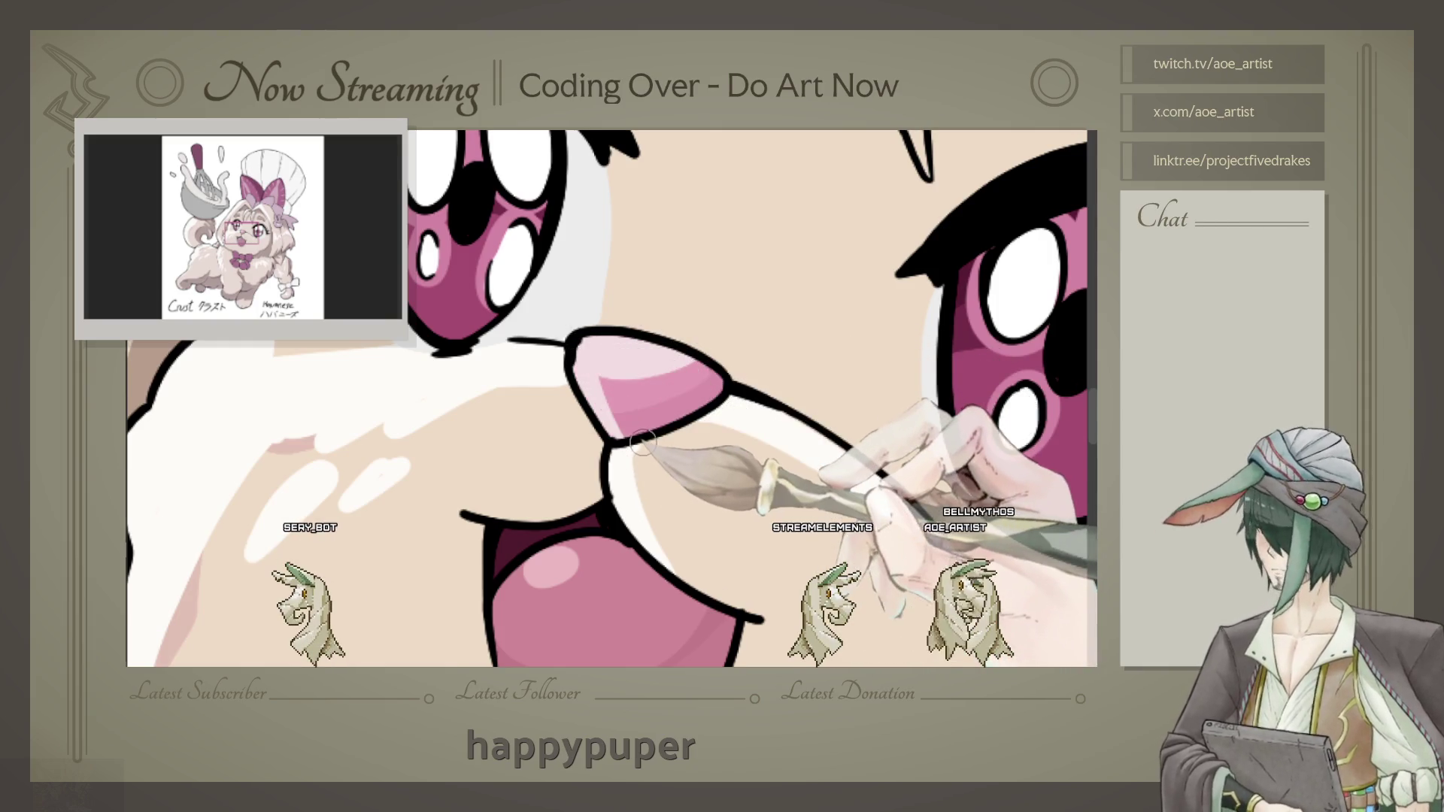
{"action": "scroll", "coordinate": [642, 445], "scroll_direction": "down", "scroll_amount": 3}
{"action": "scroll", "coordinate": [677, 418], "scroll_direction": "down", "scroll_amount": 2}
{"action": "scroll", "coordinate": [722, 388], "scroll_direction": "down", "scroll_amount": 2}
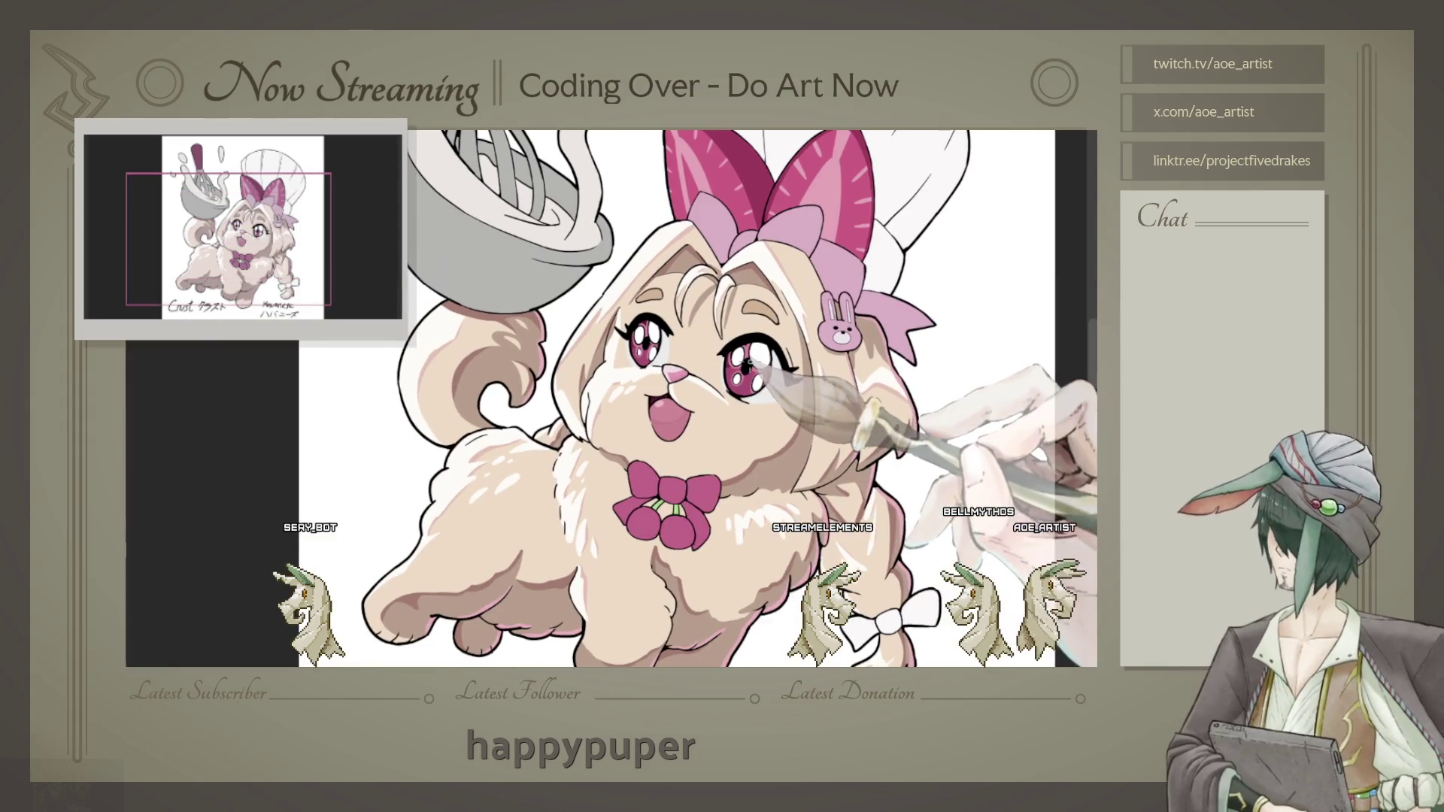
{"action": "scroll", "coordinate": [778, 383], "scroll_direction": "down", "scroll_amount": 1}
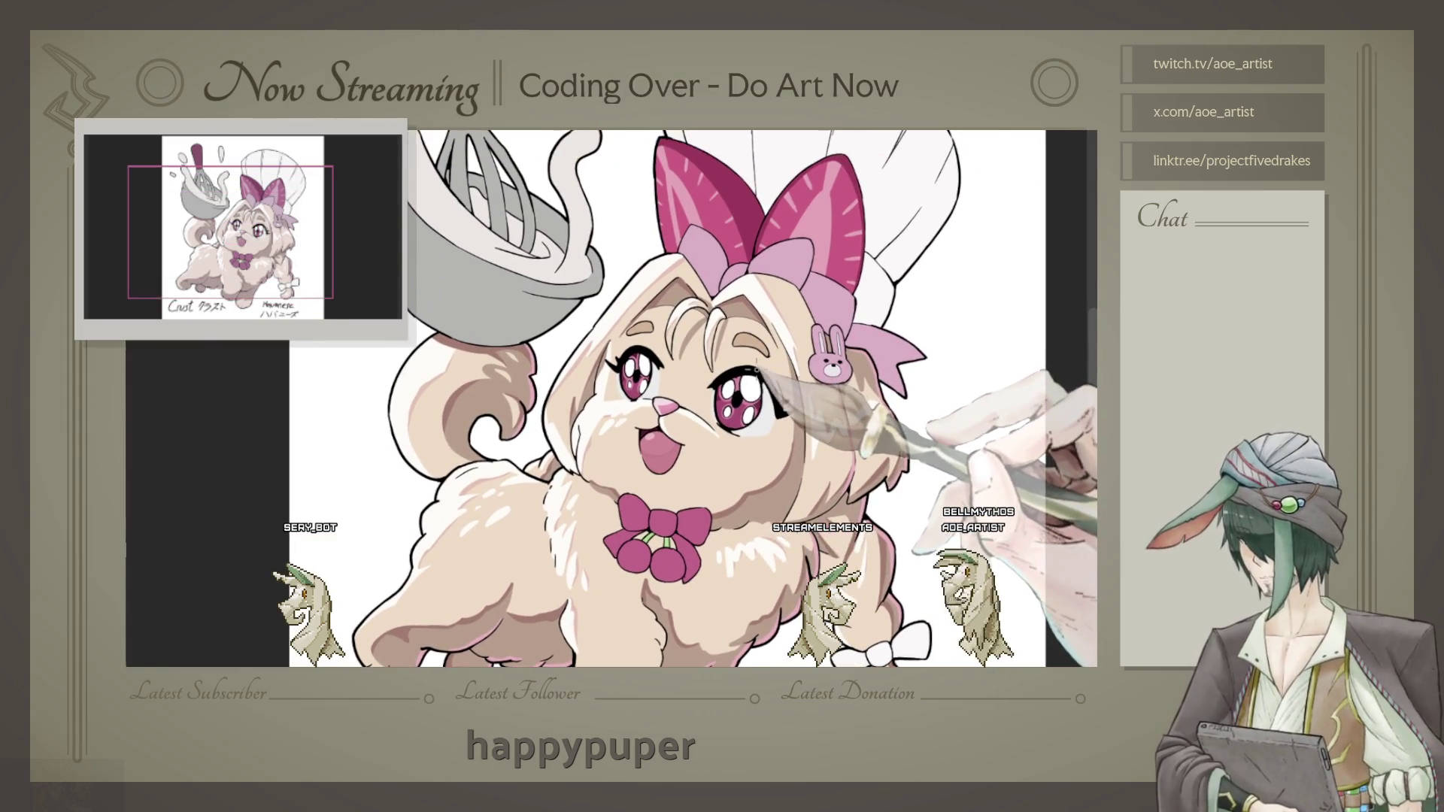
{"action": "scroll", "coordinate": [791, 388], "scroll_direction": "down", "scroll_amount": 2}
{"action": "scroll", "coordinate": [835, 417], "scroll_direction": "down", "scroll_amount": 2}
{"action": "scroll", "coordinate": [813, 406], "scroll_direction": "up", "scroll_amount": 2}
{"action": "scroll", "coordinate": [756, 390], "scroll_direction": "up", "scroll_amount": 1}
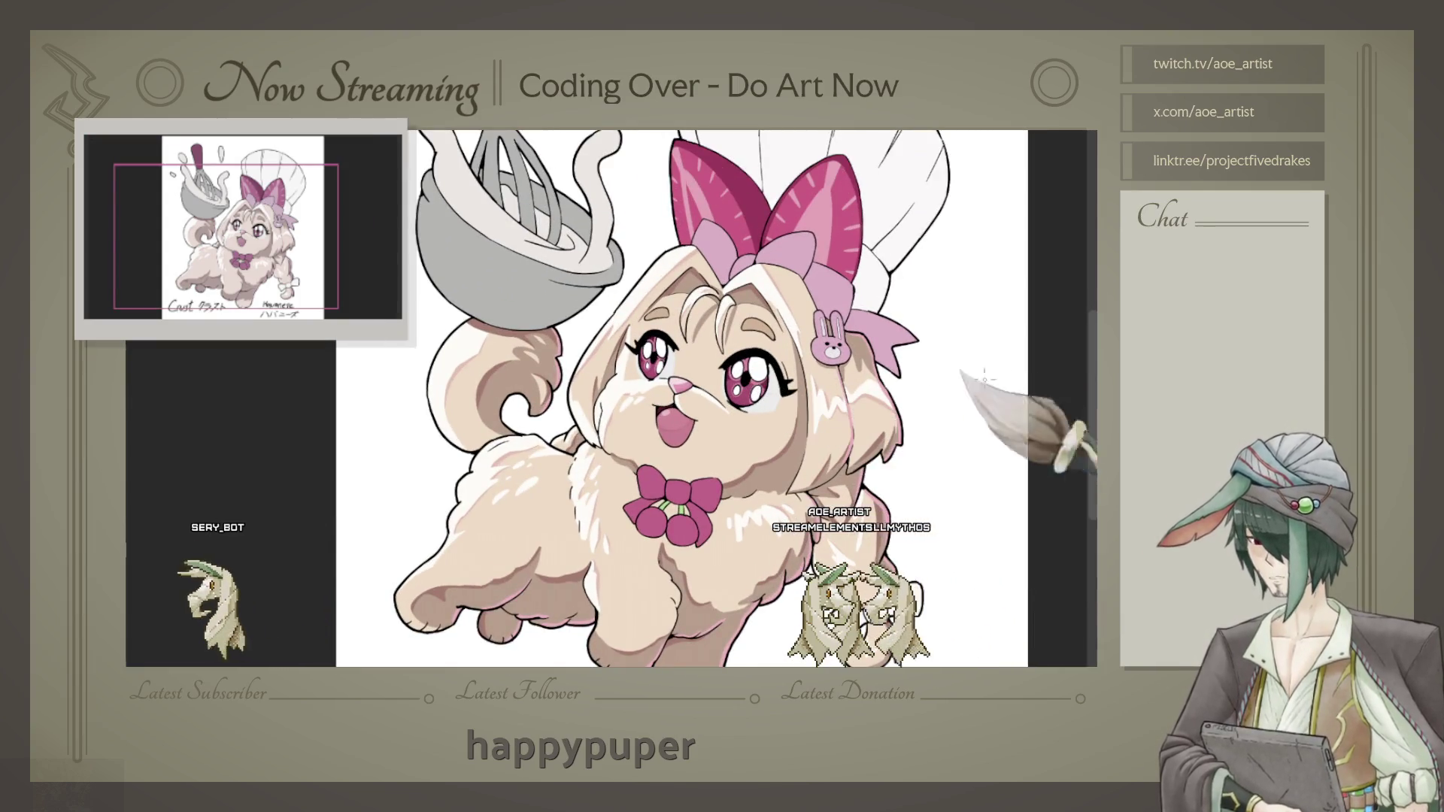
{"action": "scroll", "coordinate": [790, 429], "scroll_direction": "up", "scroll_amount": 1}
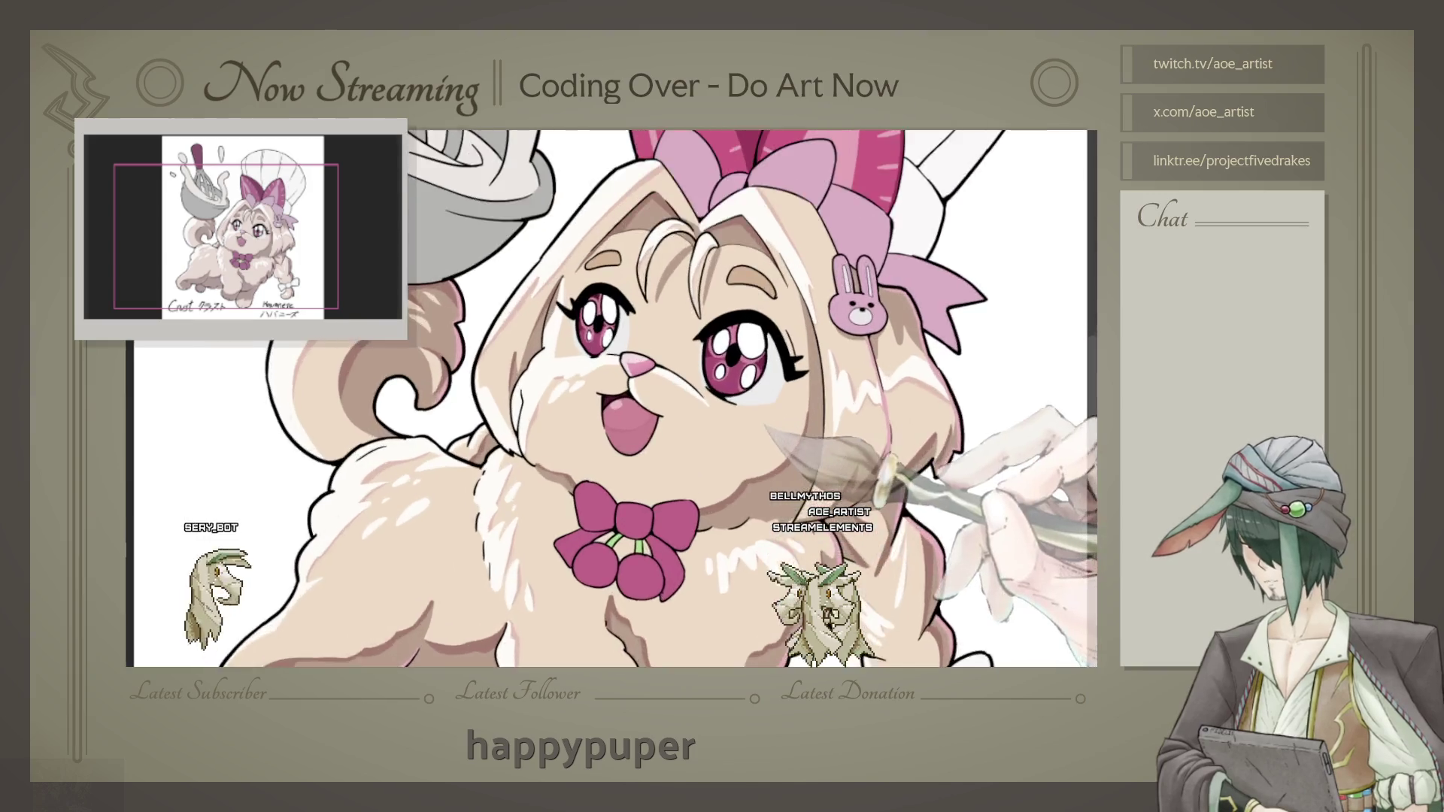
{"action": "scroll", "coordinate": [790, 429], "scroll_direction": "up", "scroll_amount": 1}
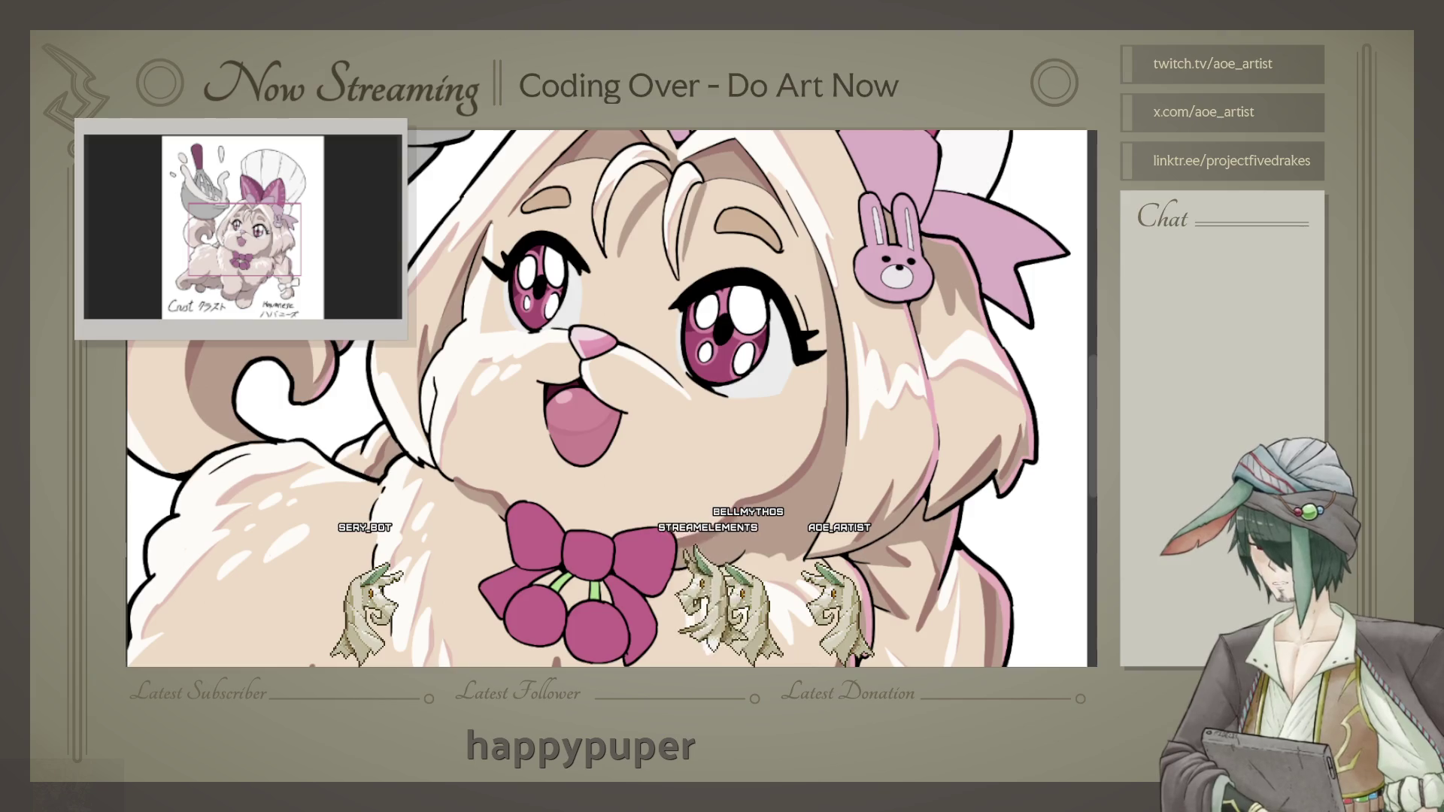
{"action": "scroll", "coordinate": [531, 282], "scroll_direction": "up", "scroll_amount": 1}
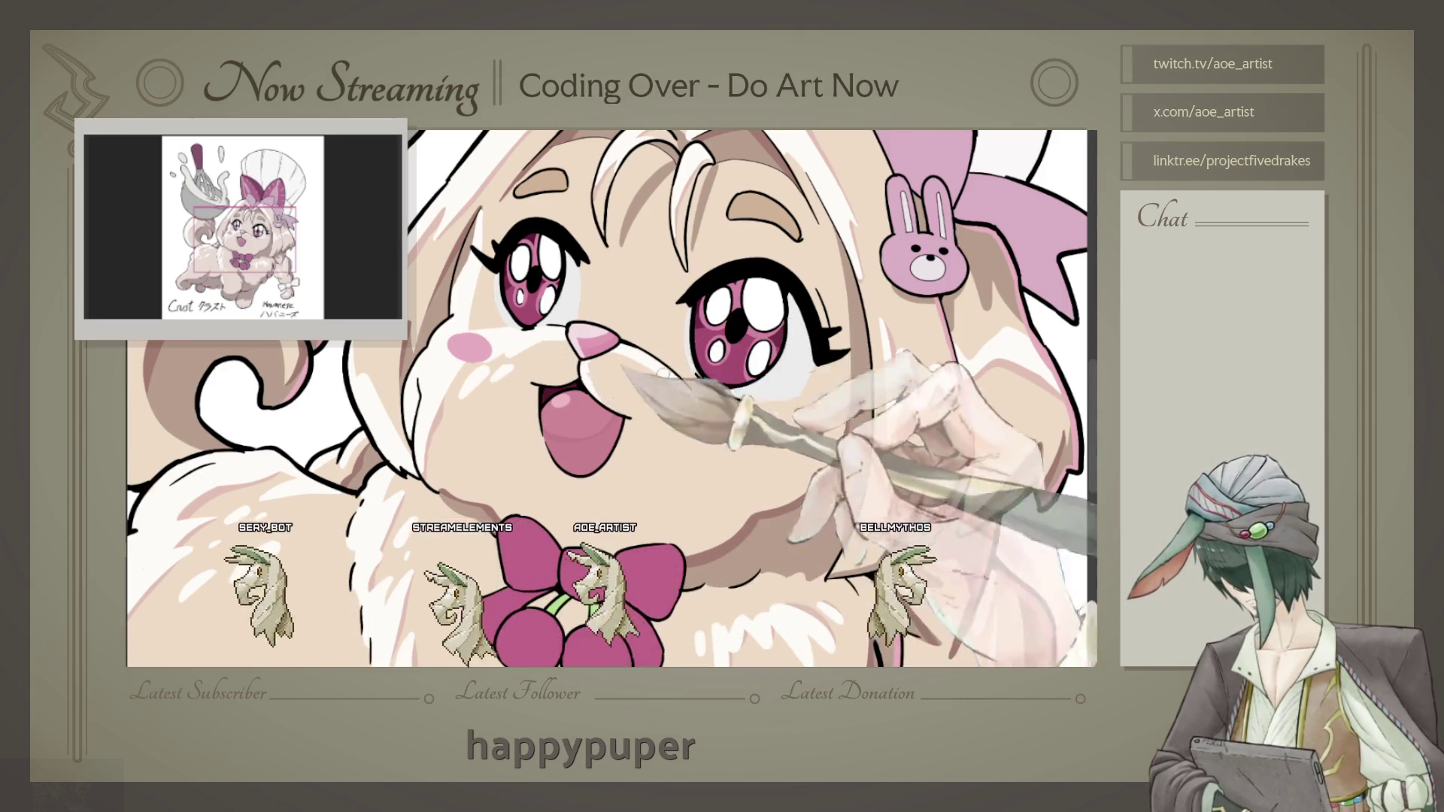
Step: Paint soft pink blush on the cheek, then view the whole illustration
{"action": "left_click_drag", "start_coordinate": [725, 429], "coordinate": [776, 413]}
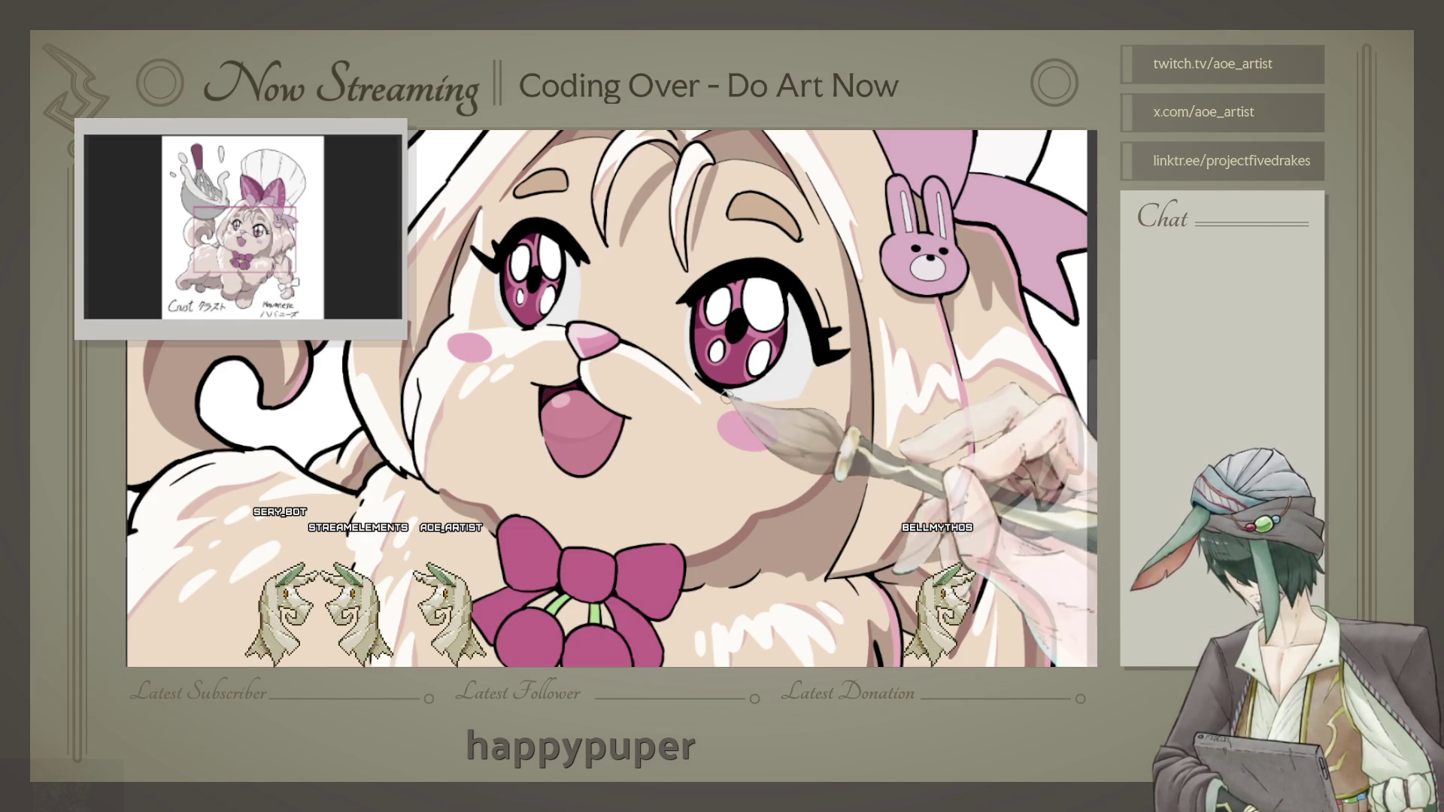
{"action": "key", "text": "ctrl+0"}
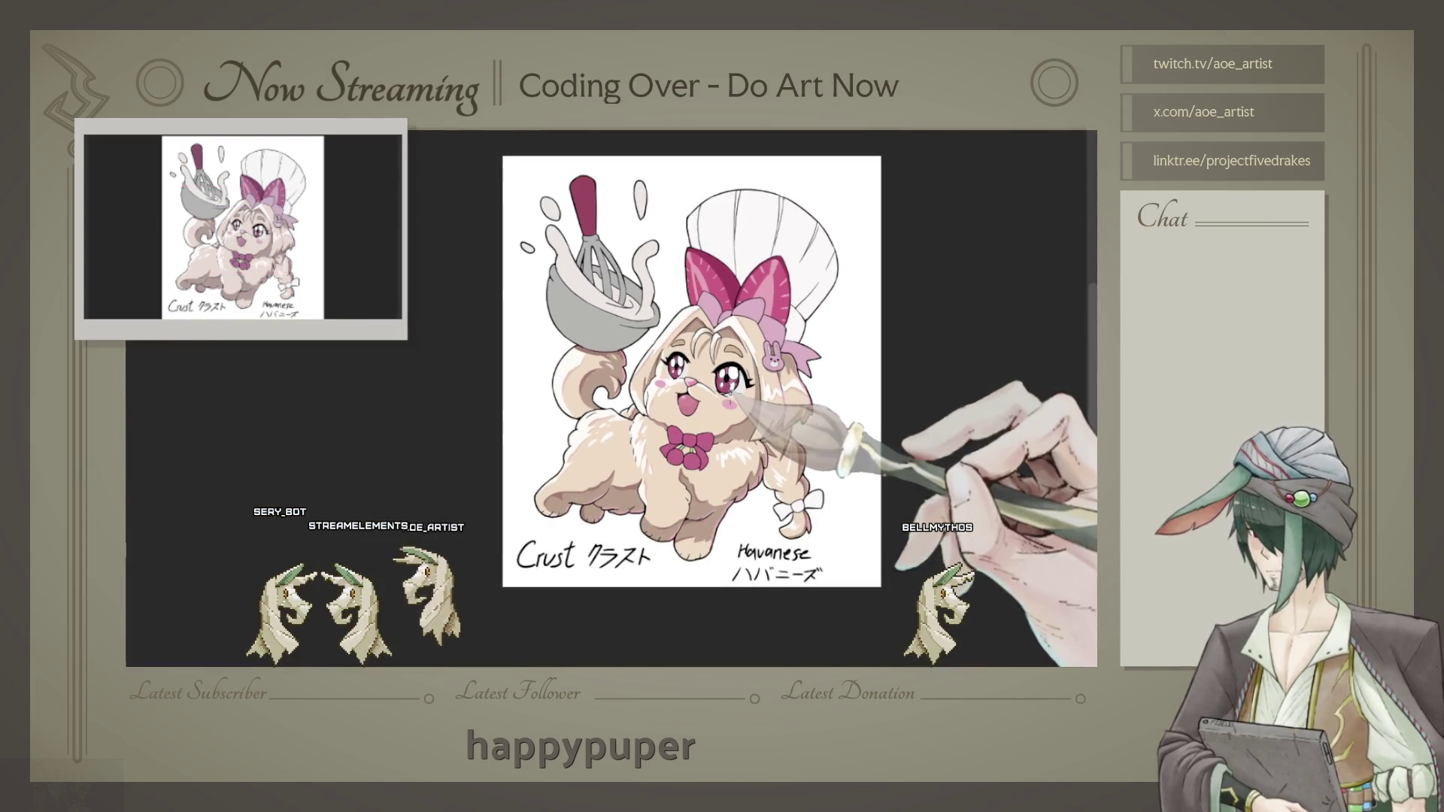
{"action": "scroll", "coordinate": [736, 385], "scroll_direction": "up", "scroll_amount": 2}
{"action": "scroll", "coordinate": [736, 385], "scroll_direction": "up", "scroll_amount": 2}
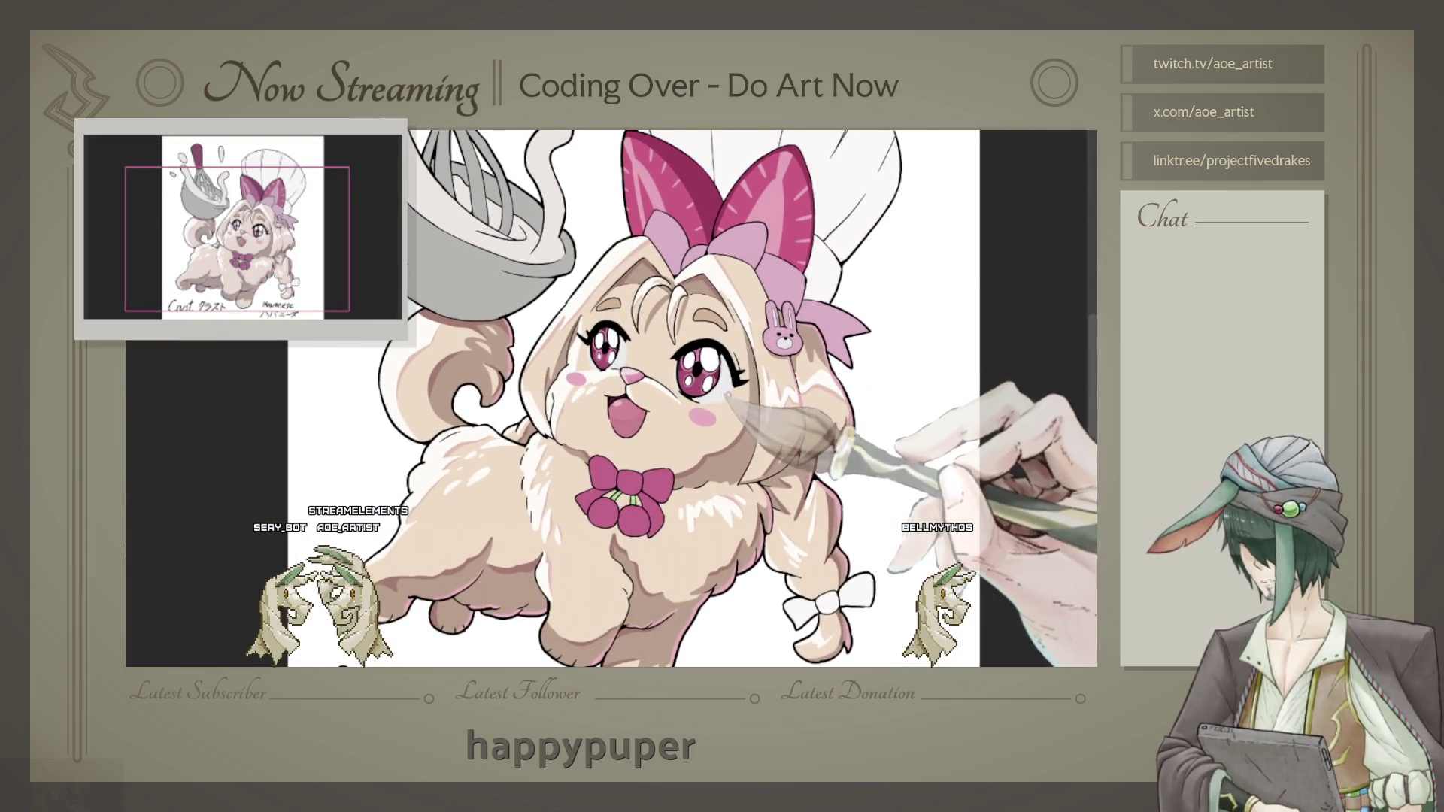
{"action": "scroll", "coordinate": [736, 385], "scroll_direction": "up", "scroll_amount": 1}
{"action": "scroll", "coordinate": [736, 385], "scroll_direction": "up", "scroll_amount": 1}
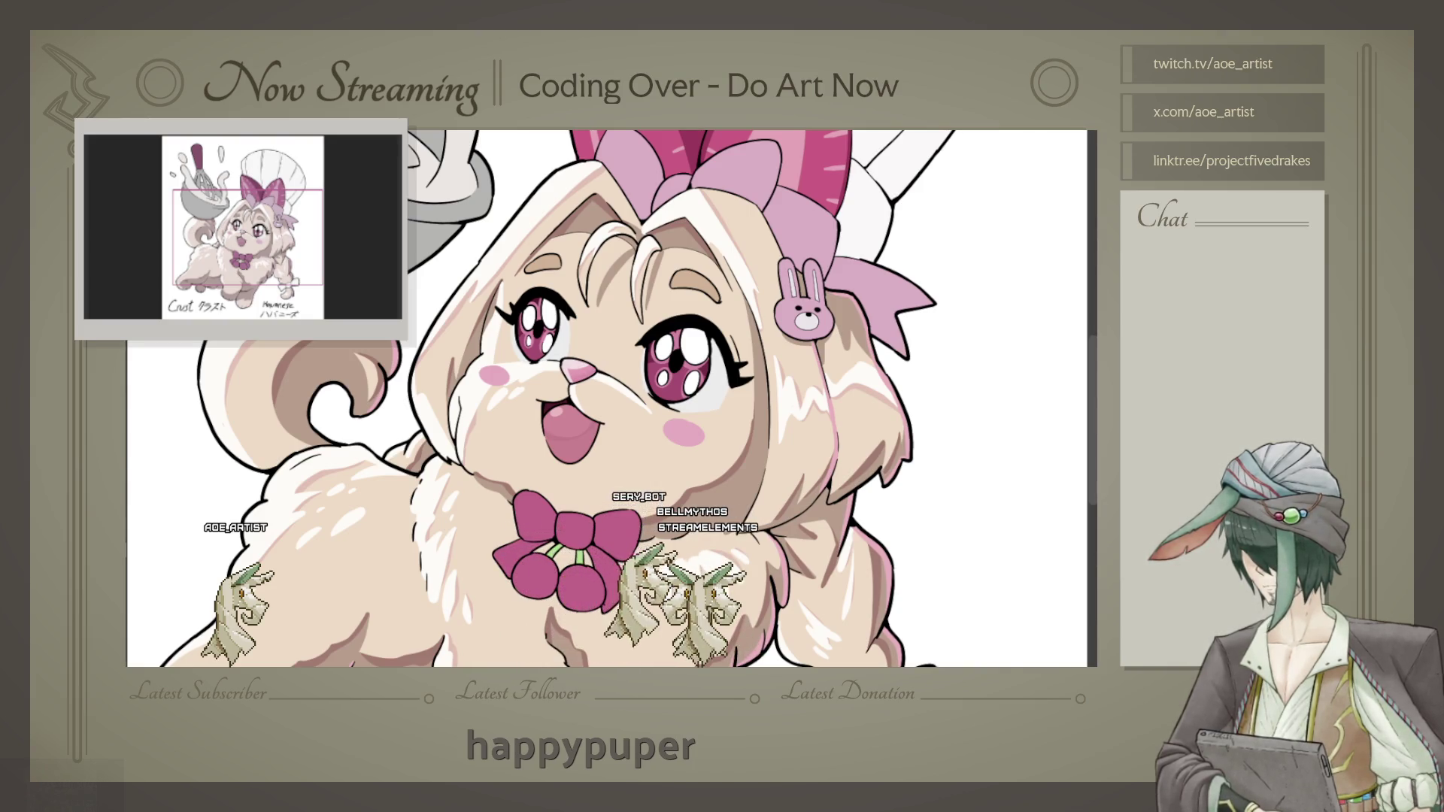
{"action": "key", "text": "ctrl+plus"}
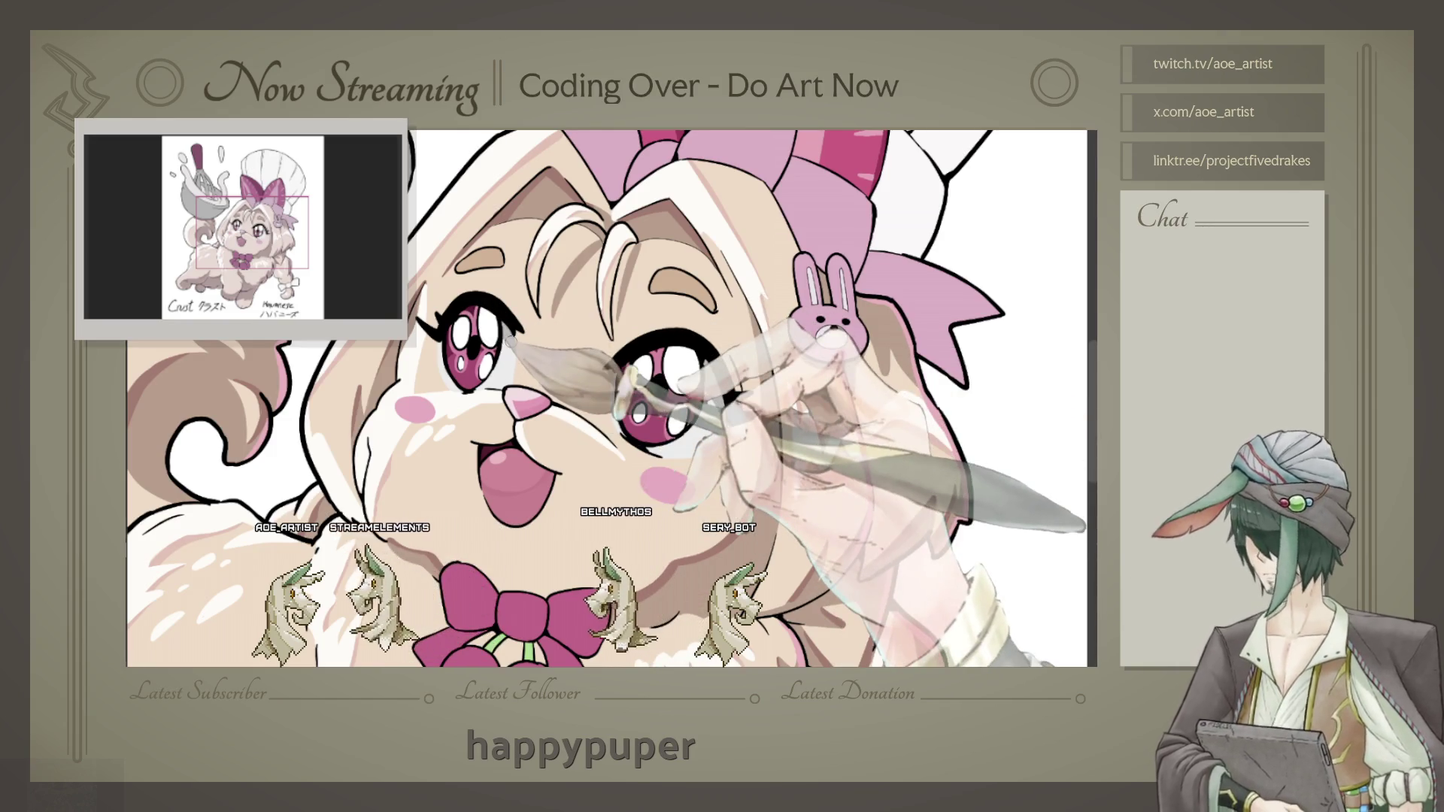
{"action": "scroll", "coordinate": [612, 398], "scroll_direction": "down", "scroll_amount": 5}
{"action": "scroll", "coordinate": [611, 398], "scroll_direction": "up", "scroll_amount": 2}
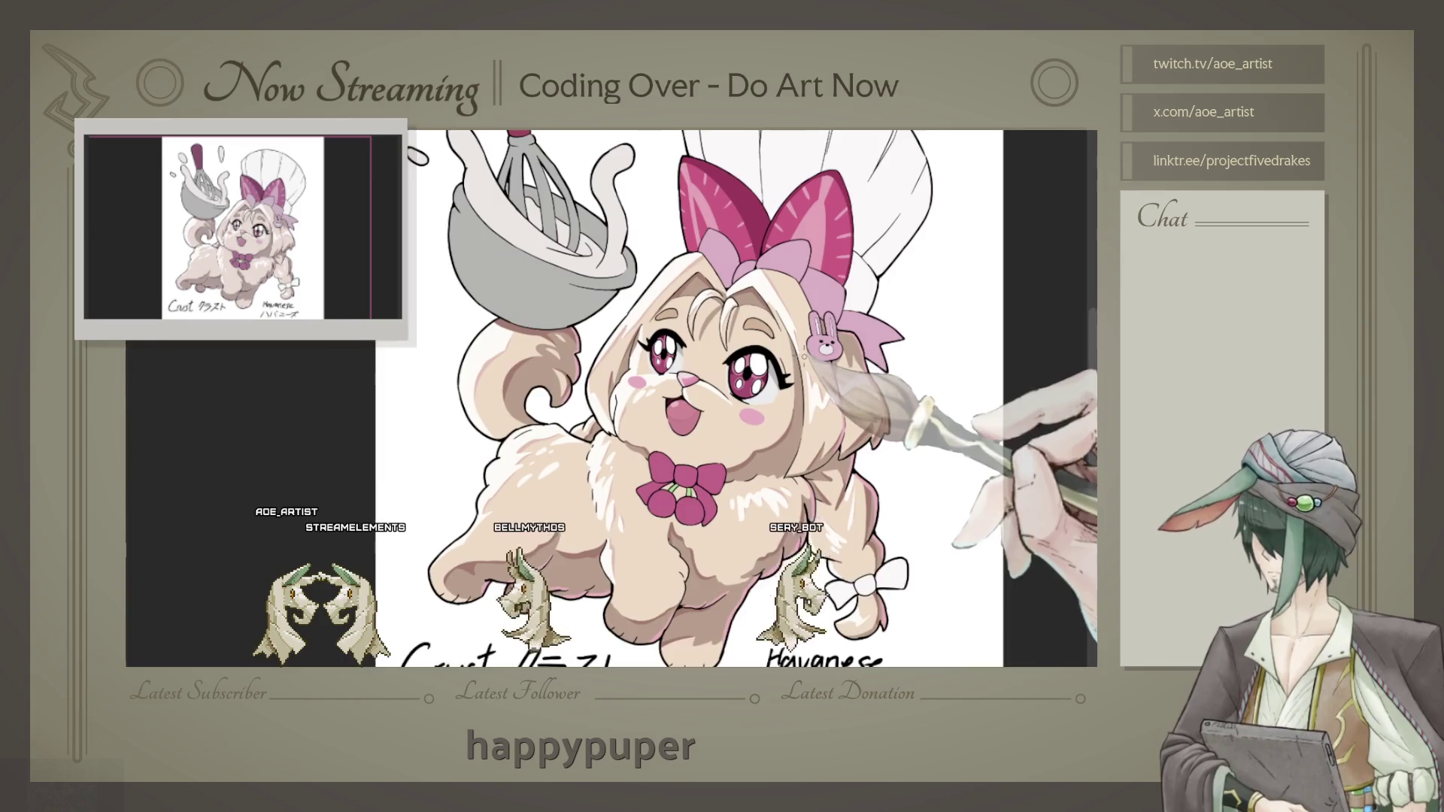
{"action": "scroll", "coordinate": [677, 394], "scroll_direction": "up", "scroll_amount": 1}
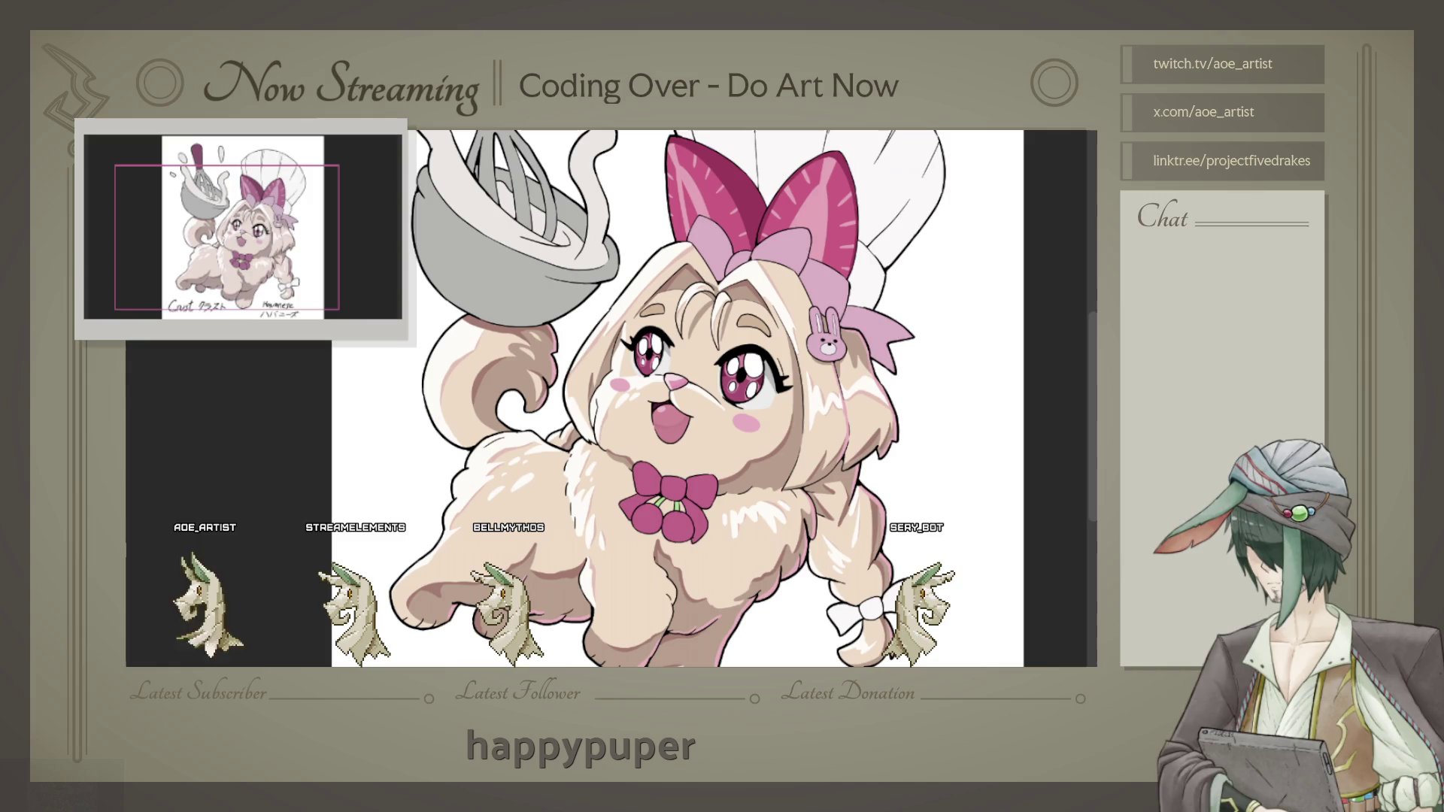
{"action": "scroll", "coordinate": [727, 346], "scroll_direction": "up", "scroll_amount": 2}
{"action": "scroll", "coordinate": [727, 346], "scroll_direction": "up", "scroll_amount": 2}
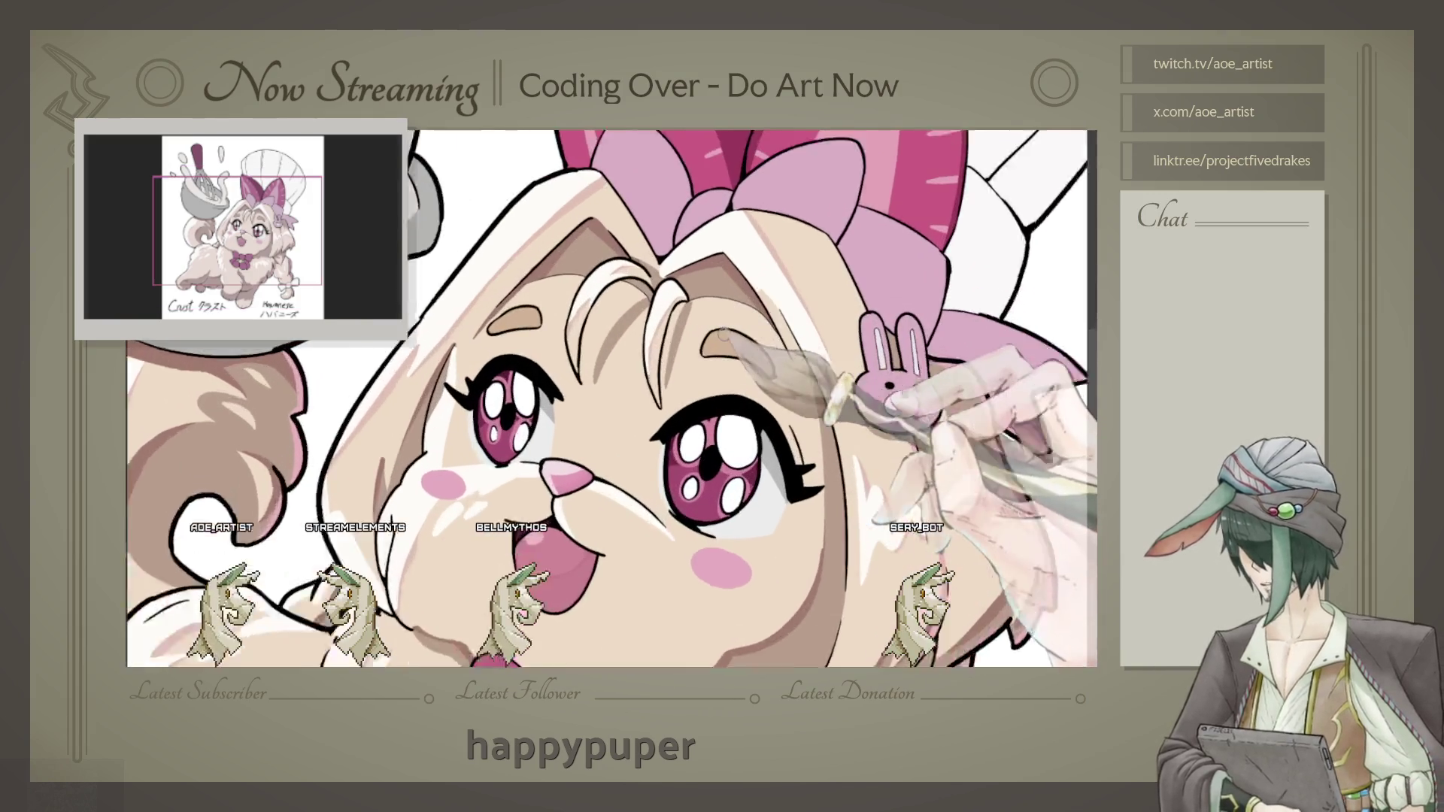
{"action": "scroll", "coordinate": [727, 347], "scroll_direction": "up", "scroll_amount": 2}
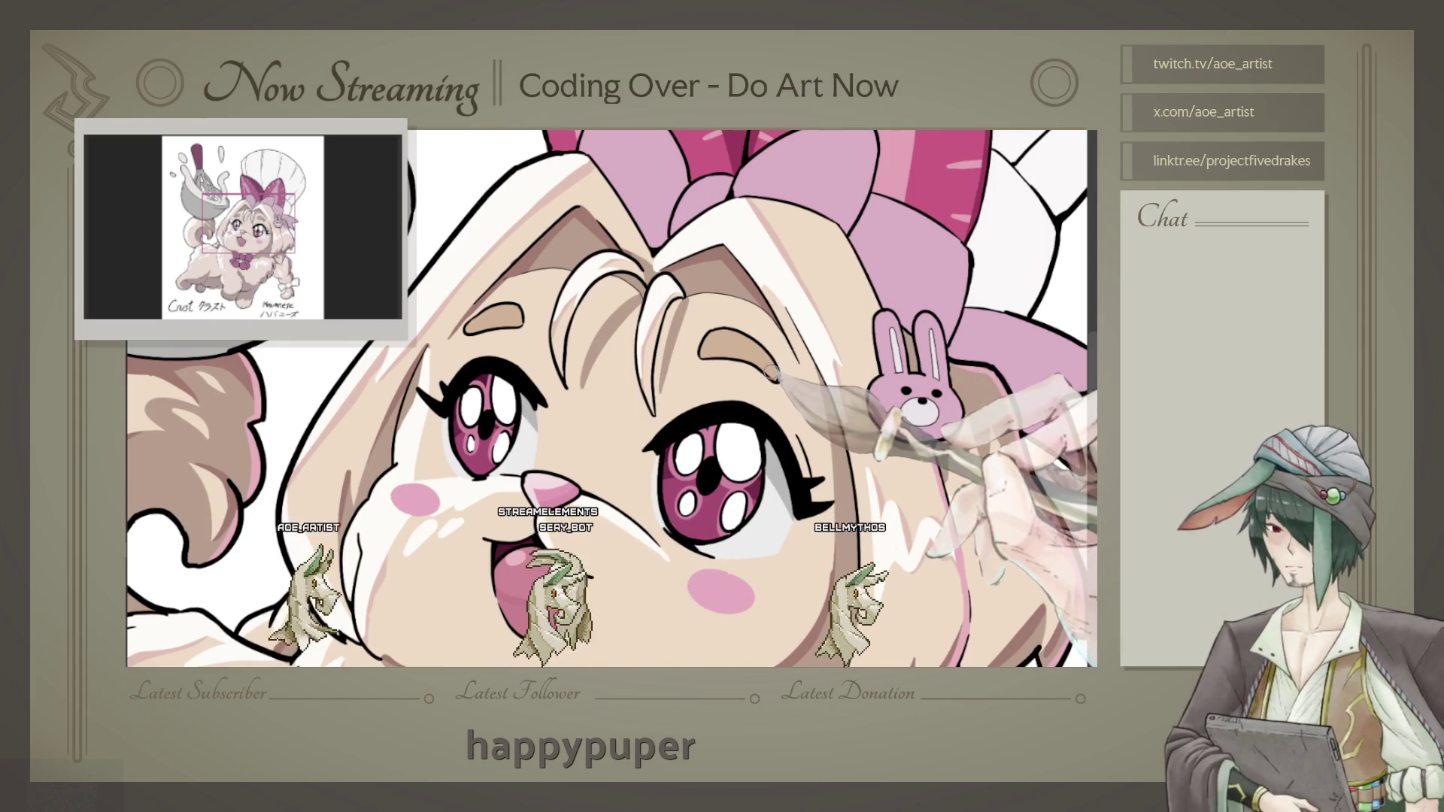
{"action": "left_click_drag", "start_coordinate": [753, 372], "coordinate": [690, 338]}
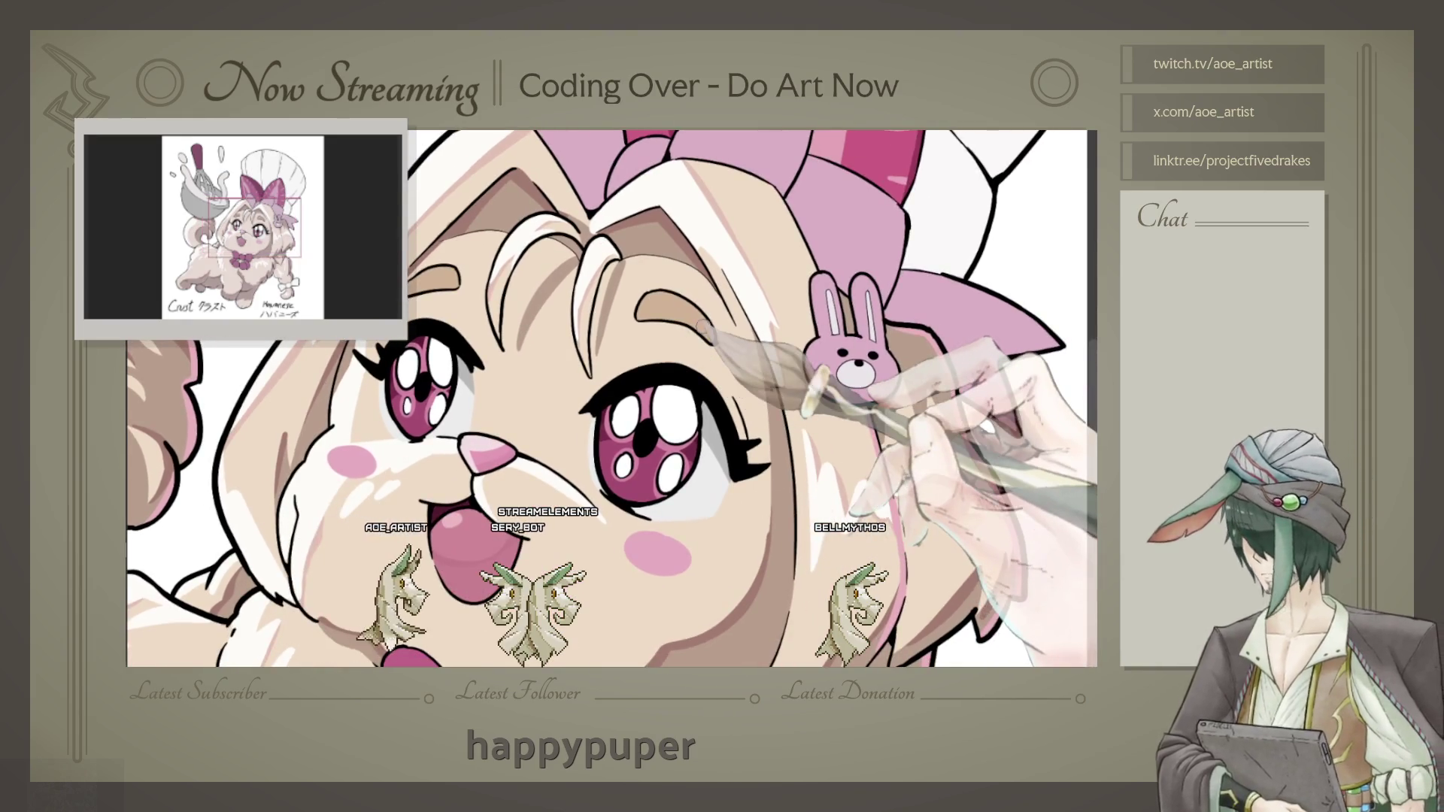
{"action": "scroll", "coordinate": [904, 303], "scroll_direction": "down", "scroll_amount": 5}
{"action": "scroll", "coordinate": [904, 302], "scroll_direction": "up", "scroll_amount": 5}
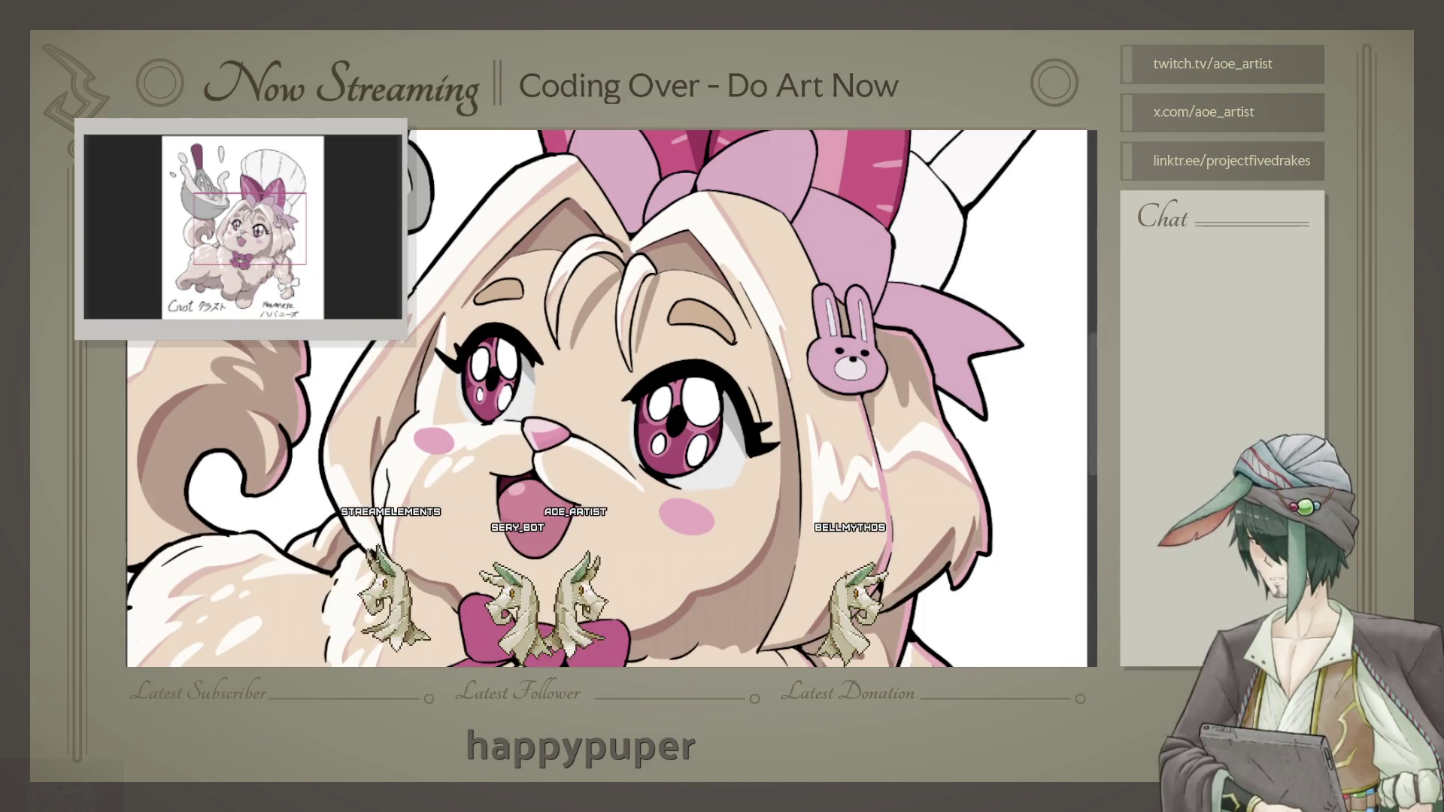
{"action": "scroll", "coordinate": [845, 375], "scroll_direction": "up", "scroll_amount": 2}
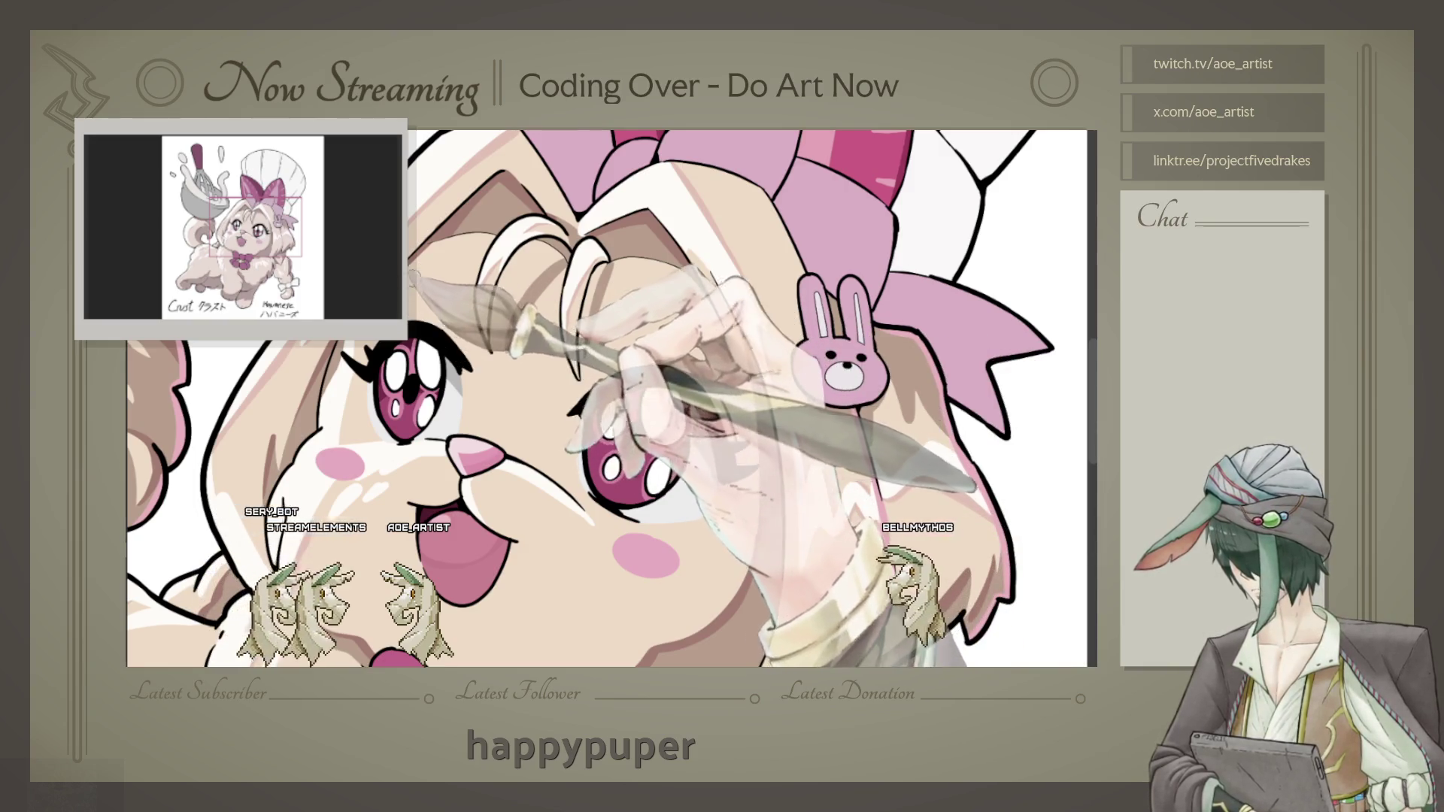
{"action": "key", "text": "ctrl+minus"}
{"action": "key", "text": "ctrl+minus"}
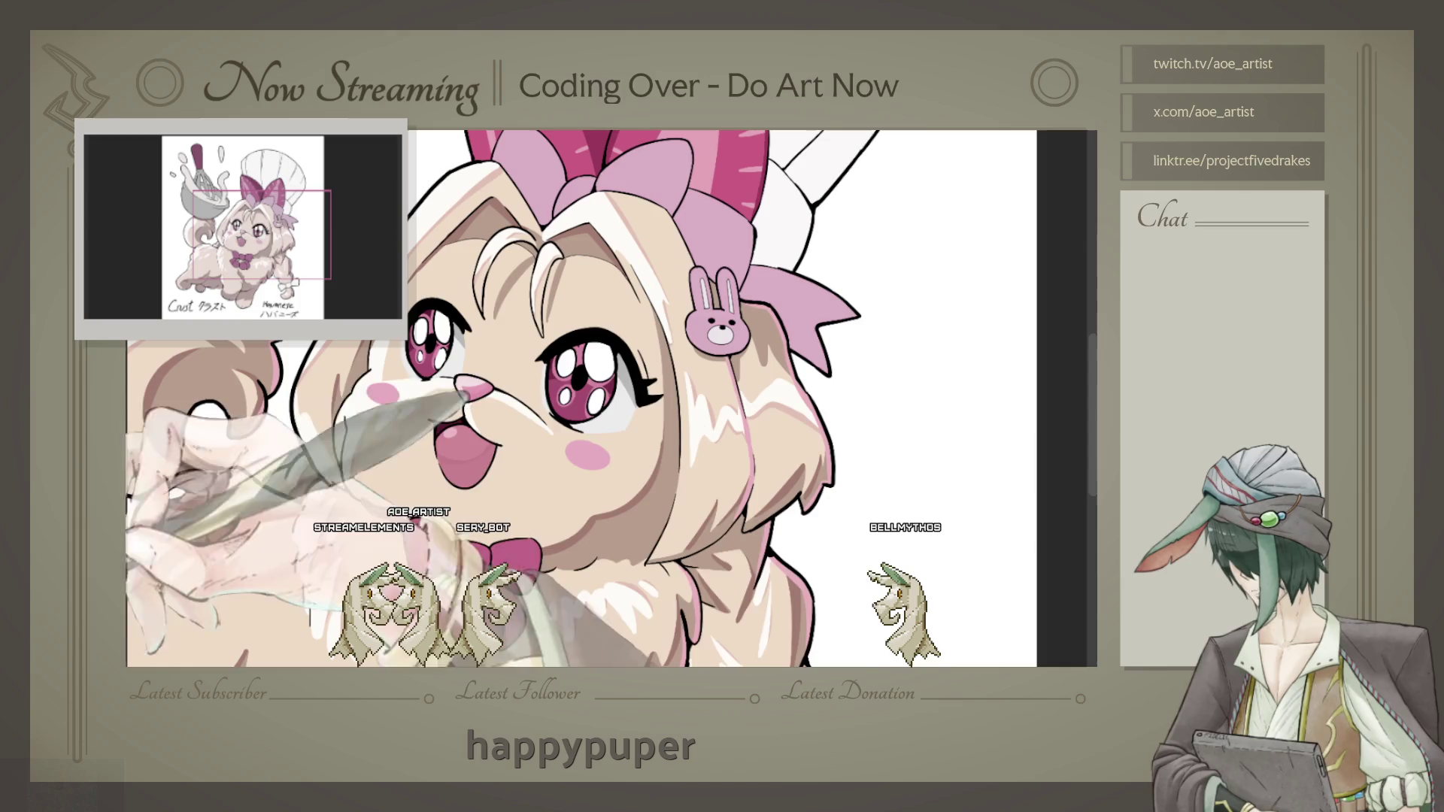
{"action": "key", "text": "ctrl+plus"}
{"action": "key", "text": "ctrl+plus"}
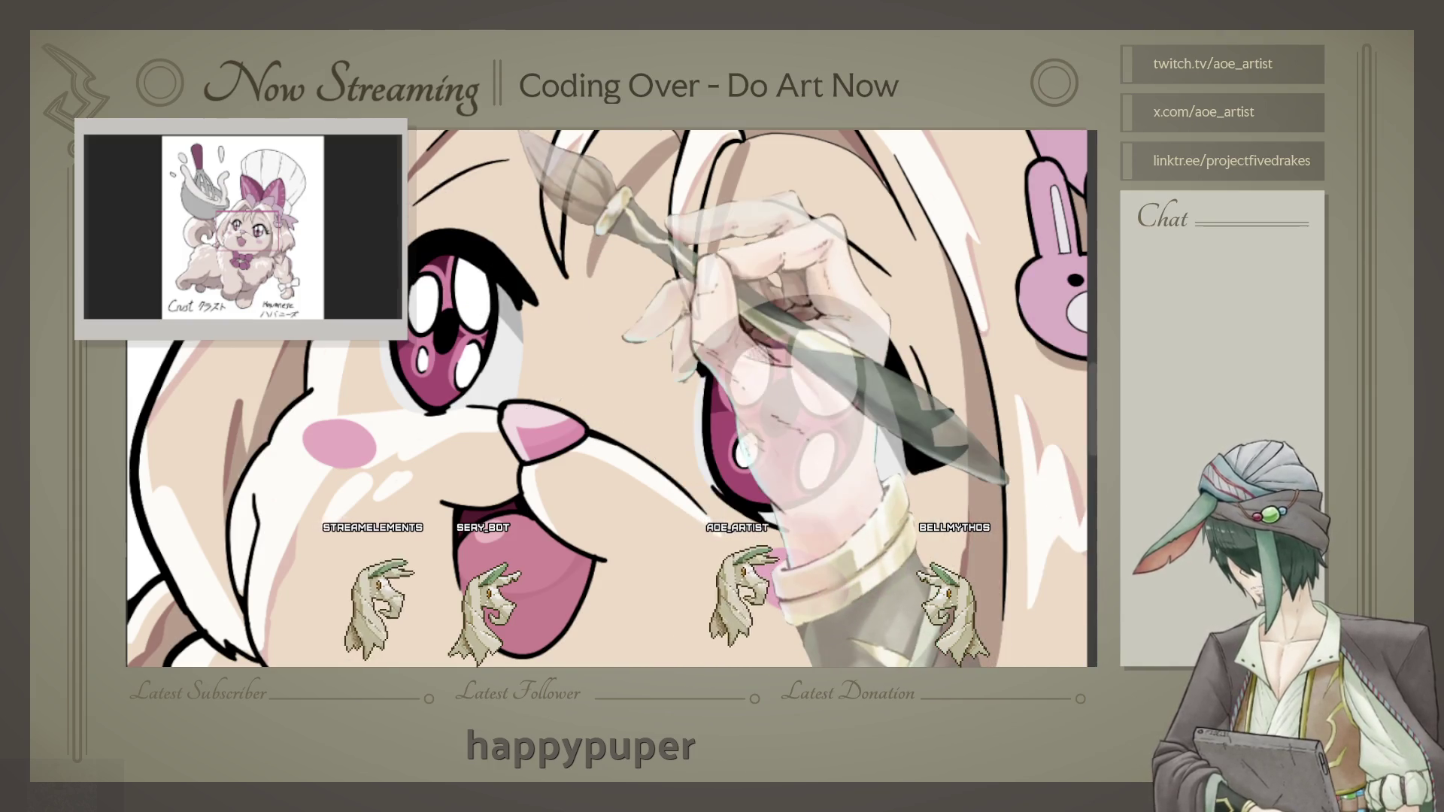
{"action": "scroll", "coordinate": [612, 399], "scroll_direction": "down", "scroll_amount": 5}
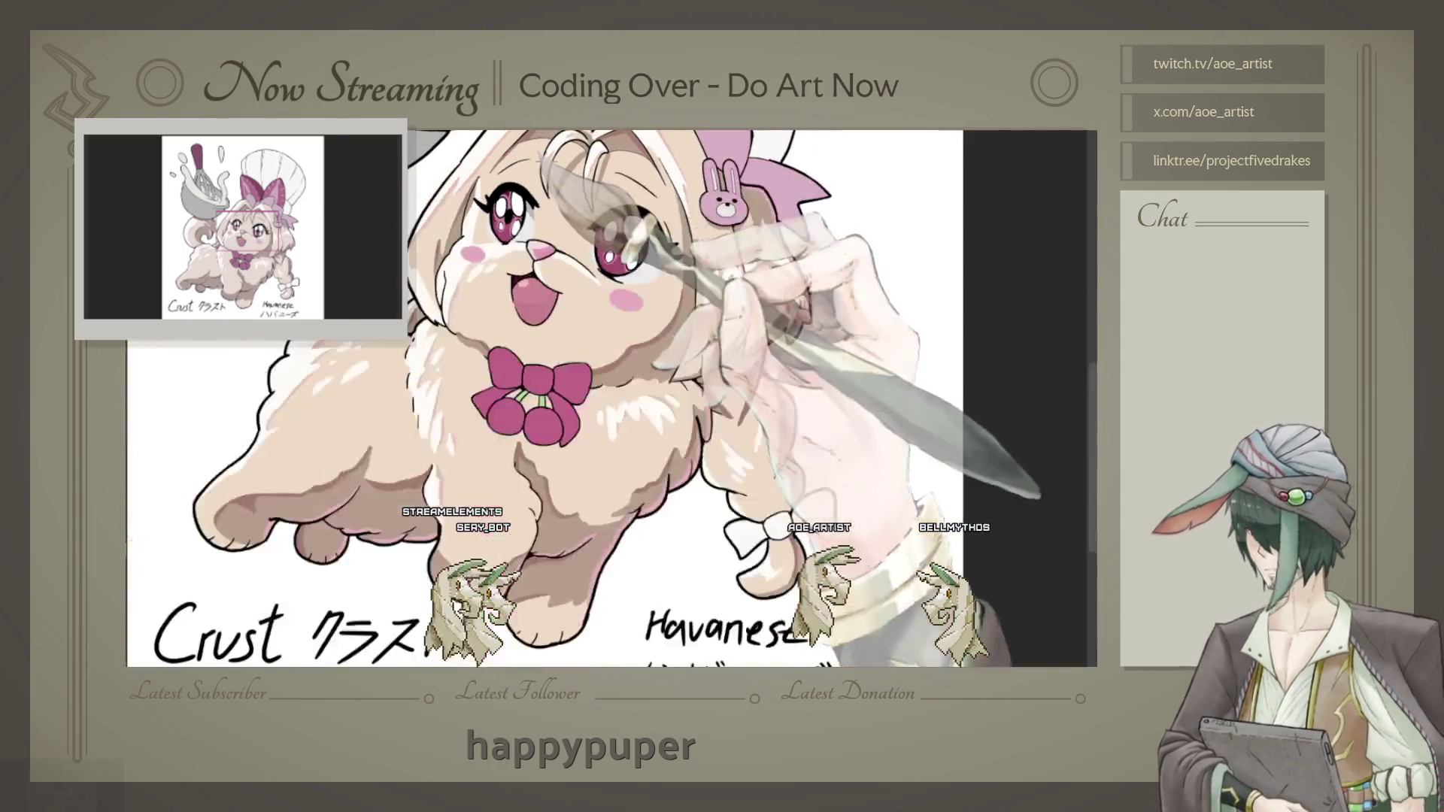
{"action": "scroll", "coordinate": [613, 399], "scroll_direction": "up", "scroll_amount": 5}
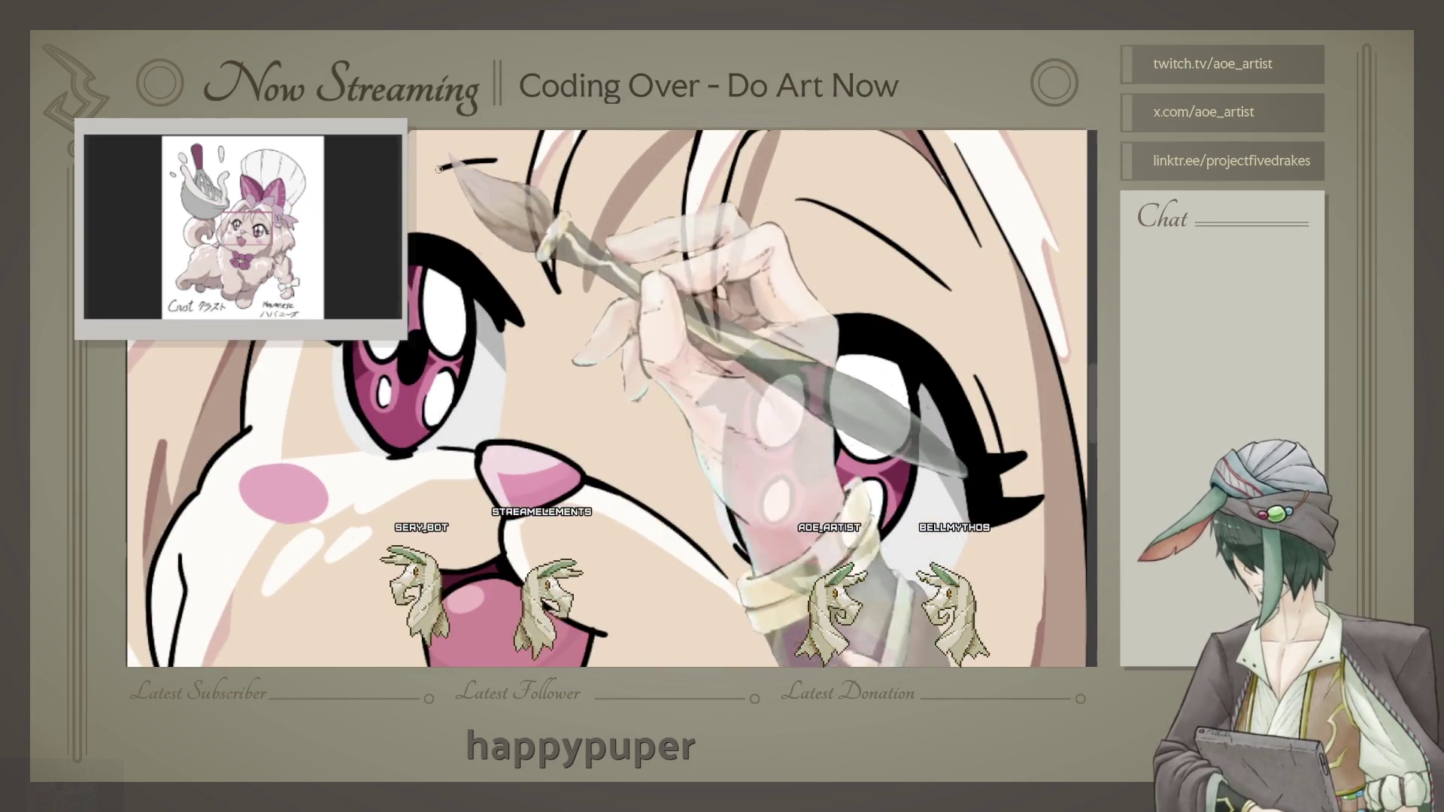
{"action": "scroll", "coordinate": [612, 398], "scroll_direction": "down", "scroll_amount": 3}
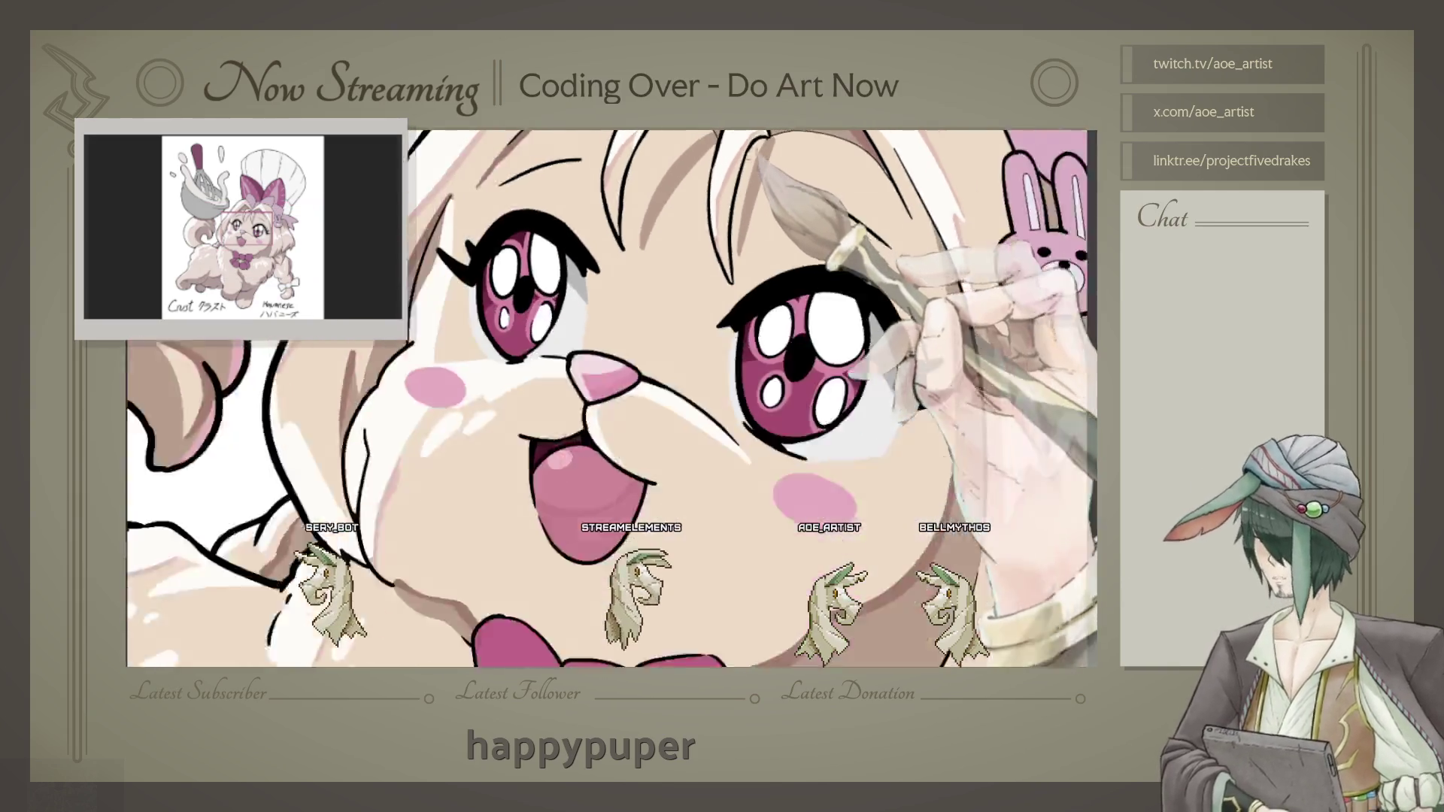
{"action": "scroll", "coordinate": [612, 398], "scroll_direction": "down", "scroll_amount": 2}
{"action": "scroll", "coordinate": [613, 398], "scroll_direction": "up", "scroll_amount": 2}
{"action": "scroll", "coordinate": [612, 398], "scroll_direction": "up", "scroll_amount": 2}
{"action": "scroll", "coordinate": [613, 397], "scroll_direction": "down", "scroll_amount": 3}
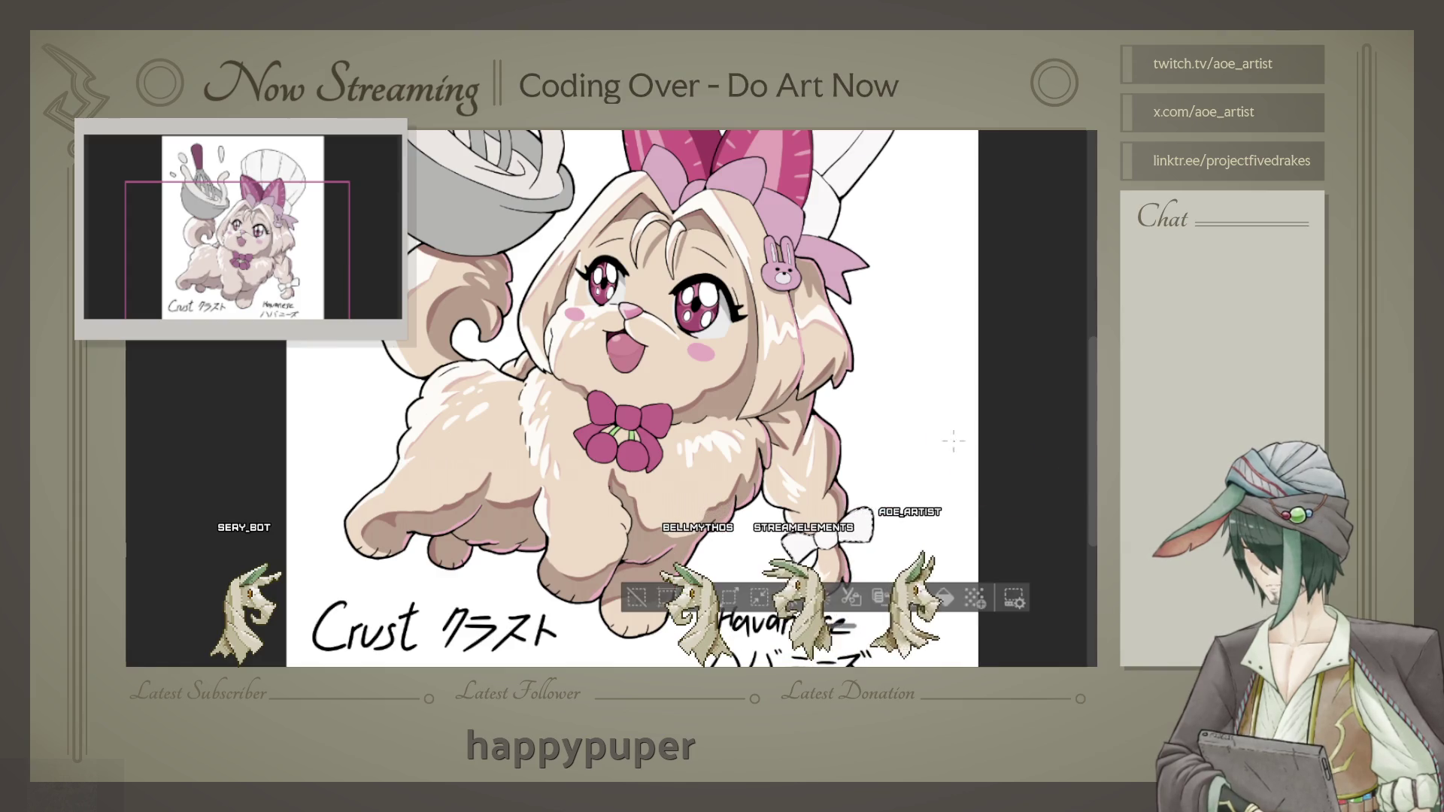
{"action": "scroll", "coordinate": [953, 440], "scroll_direction": "down", "scroll_amount": 2}
{"action": "scroll", "coordinate": [953, 440], "scroll_direction": "down", "scroll_amount": 1}
{"action": "scroll", "coordinate": [953, 440], "scroll_direction": "down", "scroll_amount": 2}
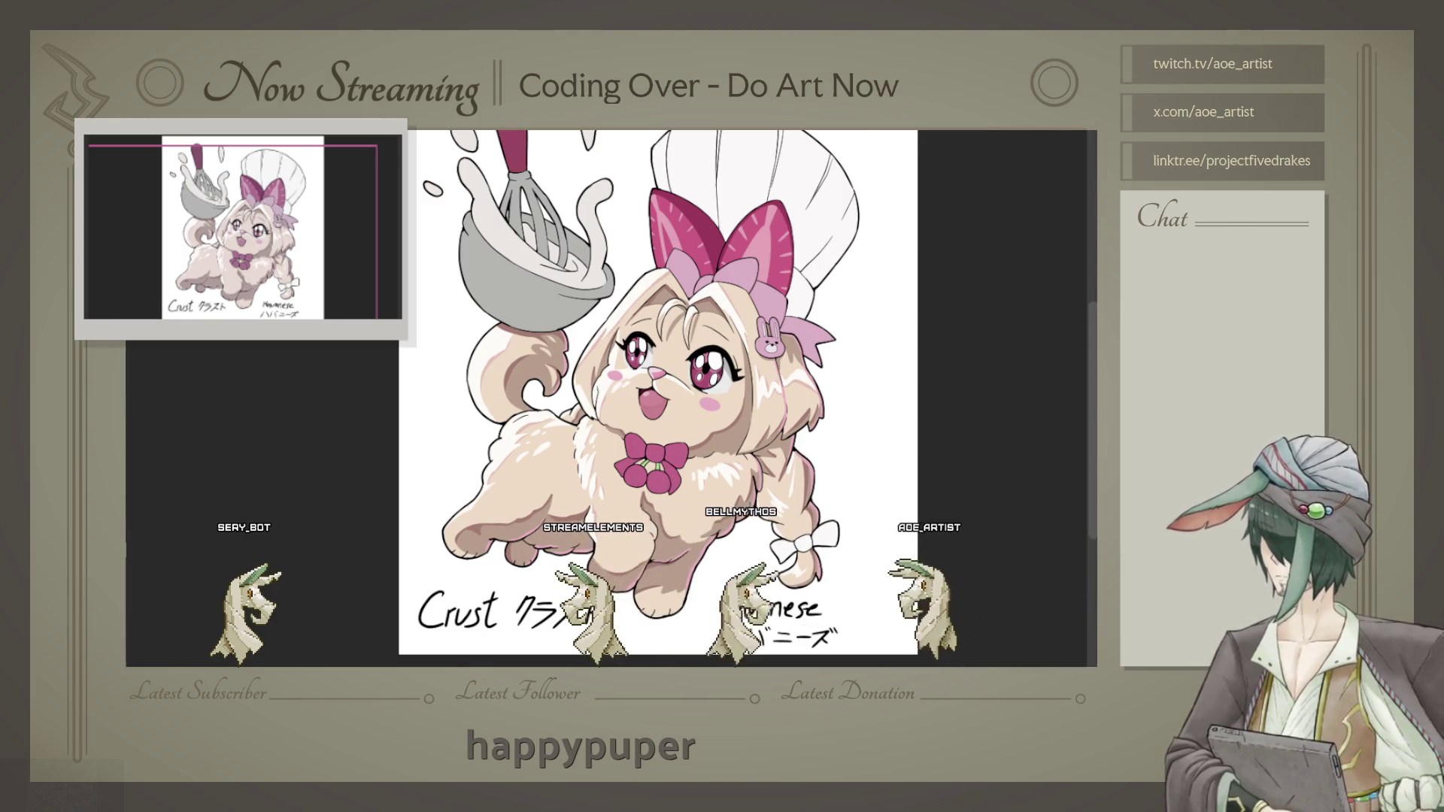
{"action": "scroll", "coordinate": [803, 542], "scroll_direction": "up", "scroll_amount": 2}
{"action": "scroll", "coordinate": [803, 542], "scroll_direction": "up", "scroll_amount": 2}
{"action": "scroll", "coordinate": [803, 542], "scroll_direction": "up", "scroll_amount": 2}
{"action": "scroll", "coordinate": [803, 542], "scroll_direction": "up", "scroll_amount": 1}
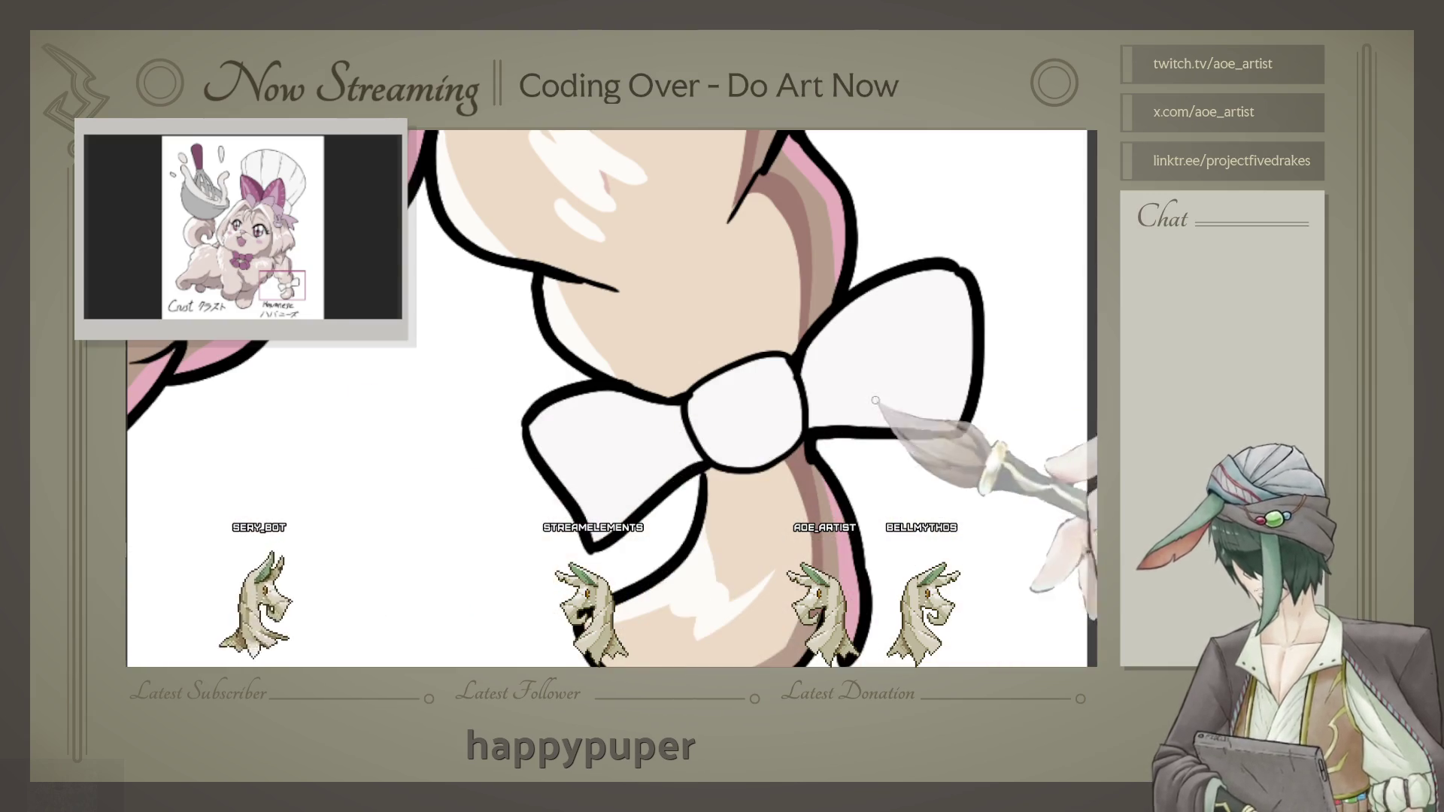
Step: Shade the tail bow's right loop with soft grey strokes
{"action": "left_click_drag", "start_coordinate": [958, 278], "coordinate": [930, 374]}
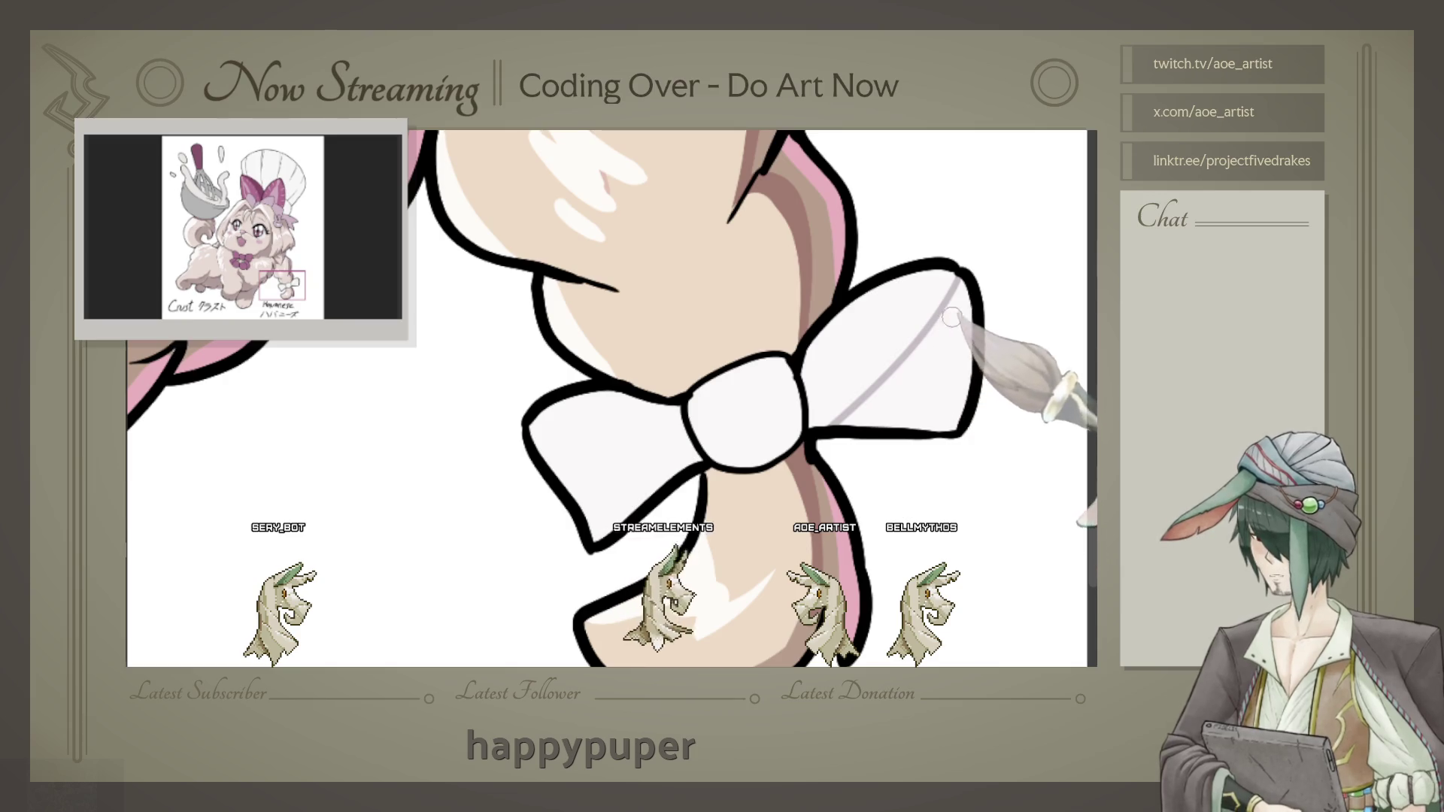
{"action": "left_click_drag", "start_coordinate": [933, 320], "coordinate": [979, 330]}
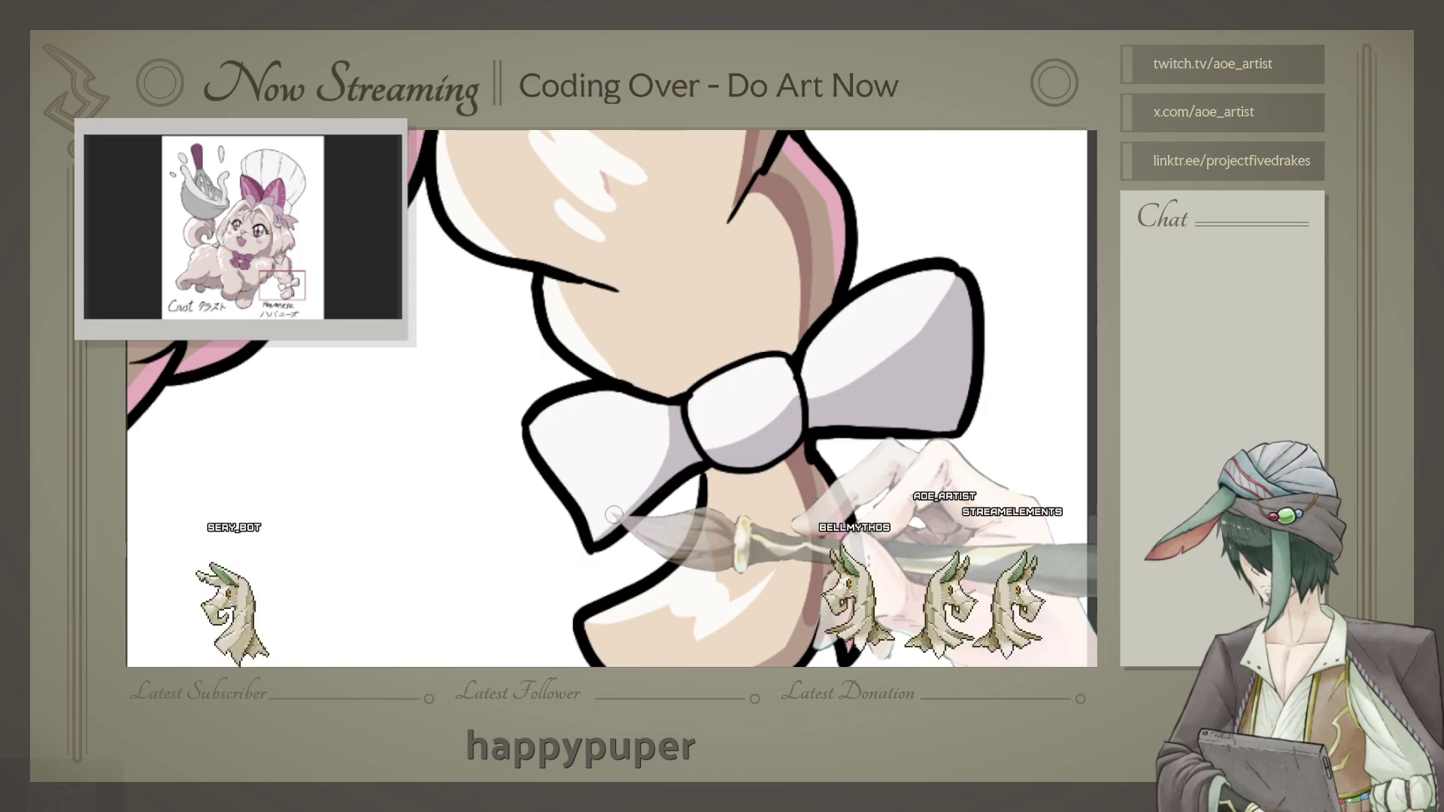
{"action": "left_click_drag", "start_coordinate": [613, 515], "coordinate": [520, 477]}
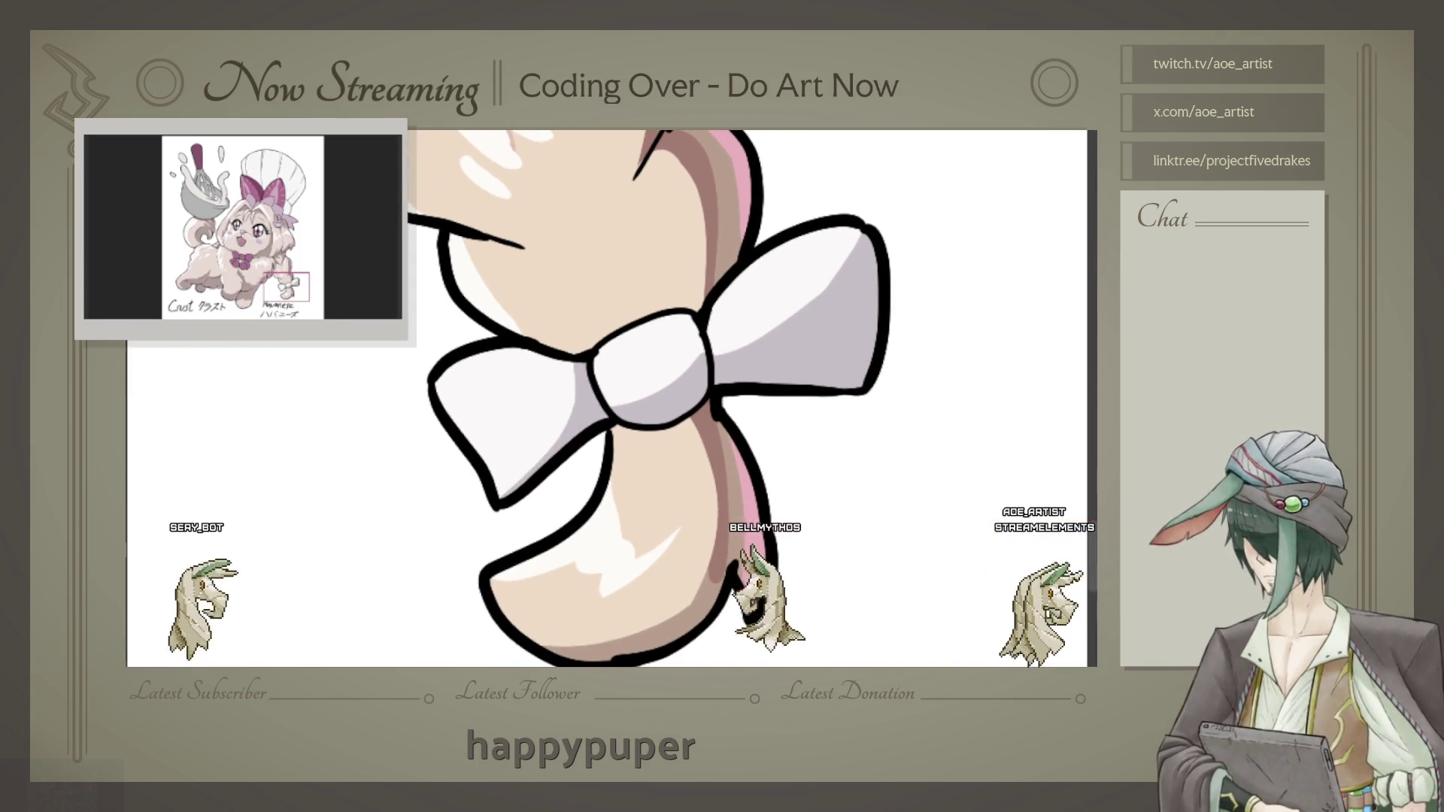
{"action": "left_click_drag", "start_coordinate": [840, 388], "coordinate": [835, 338]}
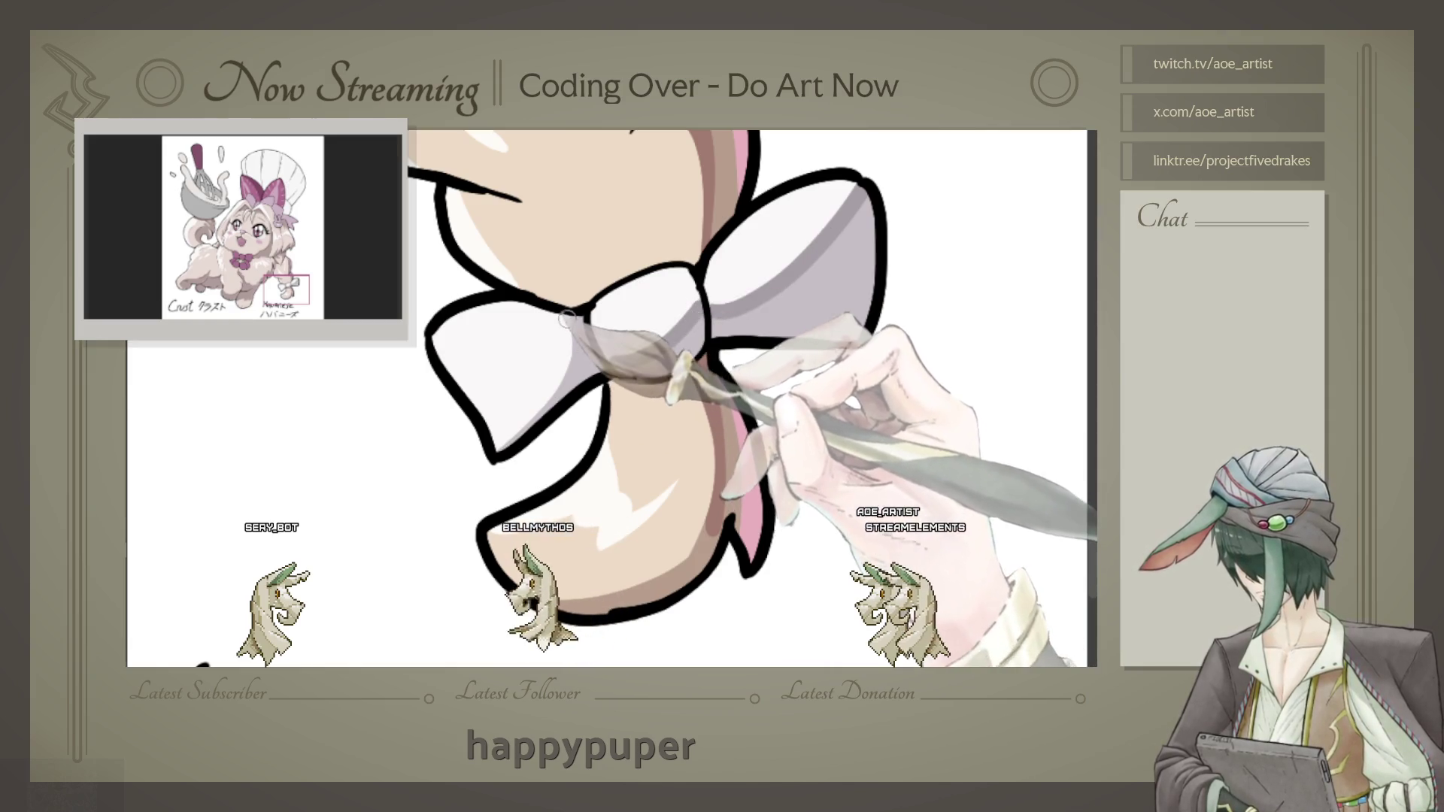
{"action": "scroll", "coordinate": [590, 360], "scroll_direction": "up", "scroll_amount": 1}
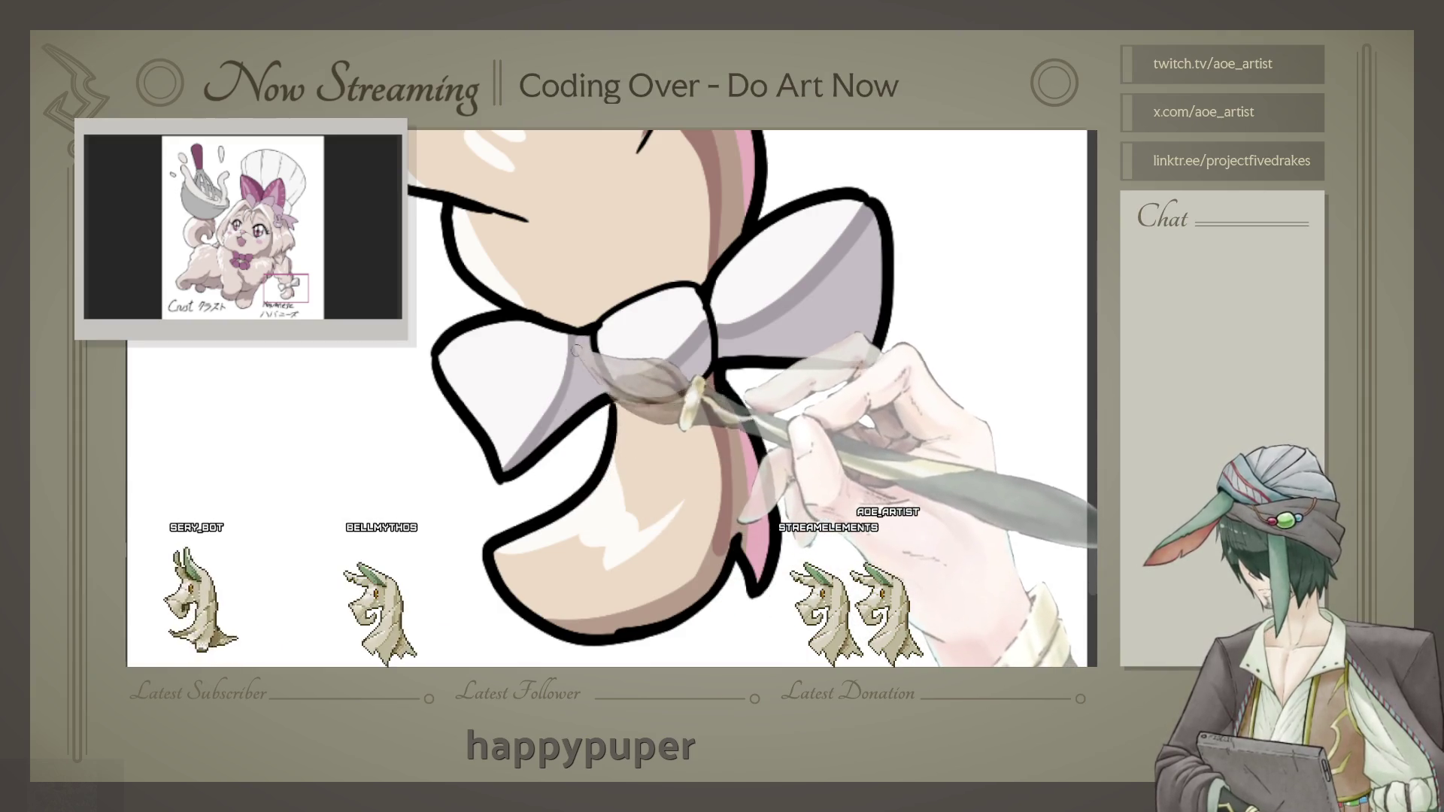
Step: Shade the lower edge of the bow knot grey, rotating the view for a better angle
{"action": "left_click_drag", "start_coordinate": [672, 339], "coordinate": [723, 390]}
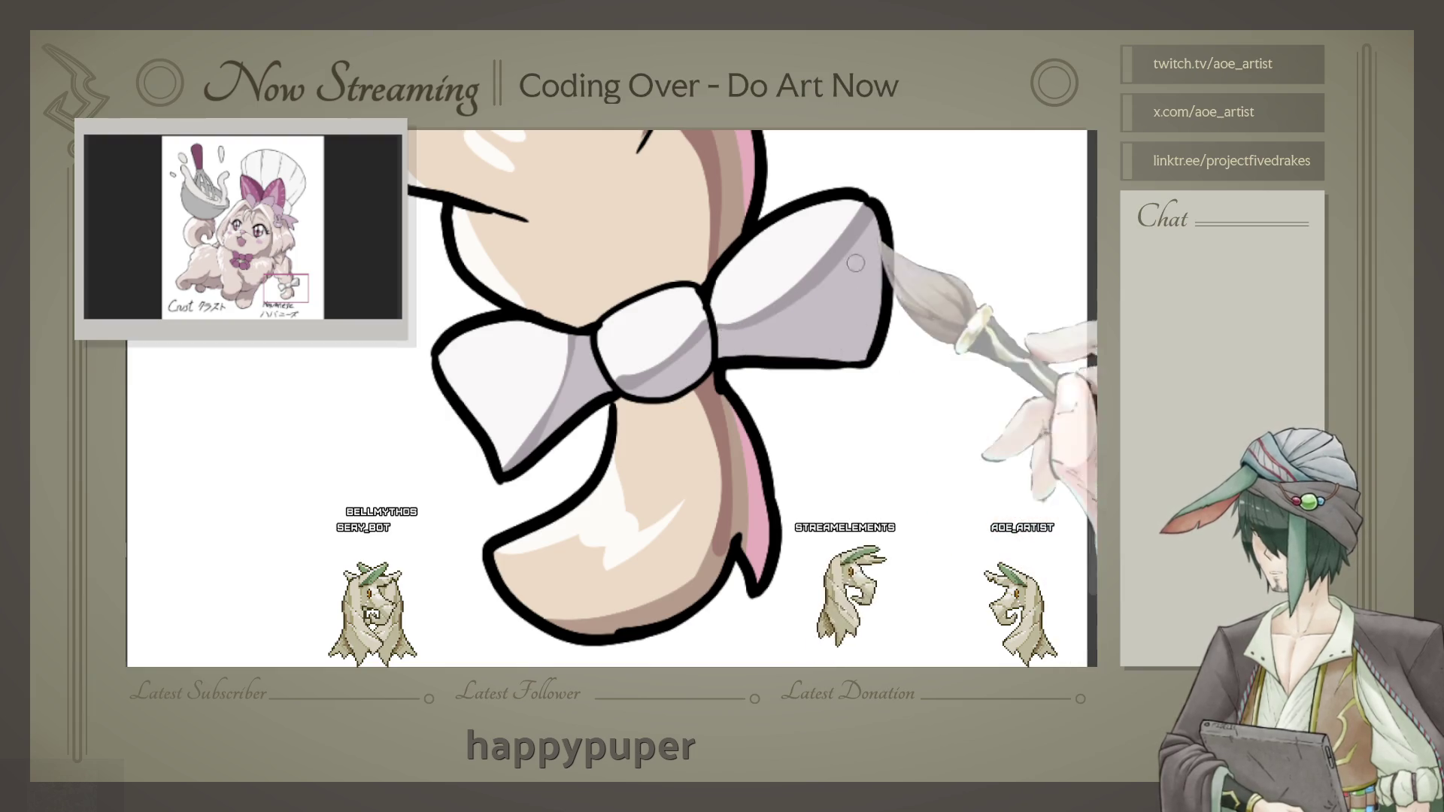
{"action": "mouse_move", "coordinate": [742, 332]}
{"action": "left_mouse_down"}
{"action": "mouse_move", "coordinate": [711, 429]}
{"action": "mouse_move", "coordinate": [630, 294]}
{"action": "mouse_move", "coordinate": [589, 405]}
{"action": "left_mouse_up"}
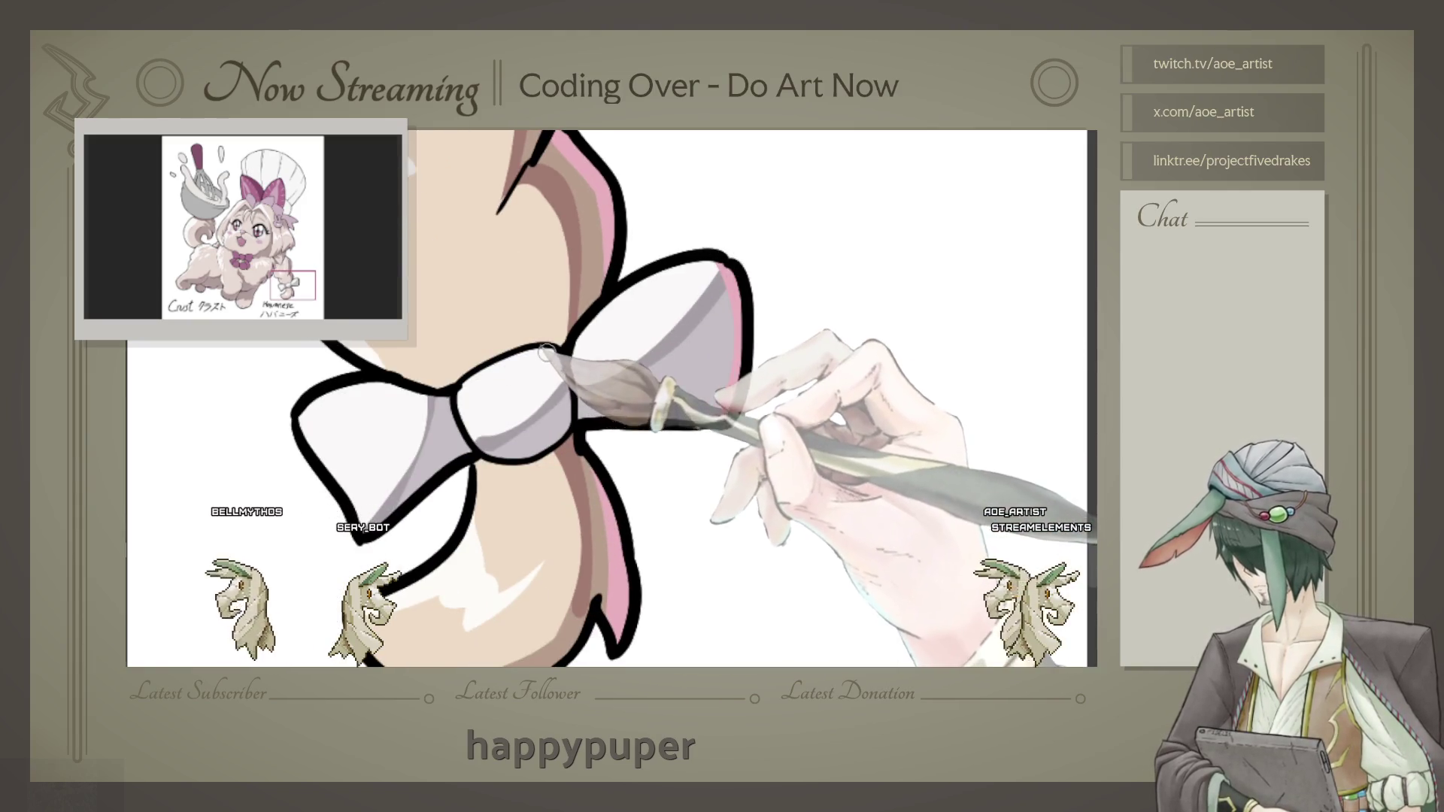
{"action": "mouse_move", "coordinate": [589, 404]}
{"action": "left_mouse_down"}
{"action": "mouse_move", "coordinate": [654, 401]}
{"action": "mouse_move", "coordinate": [563, 394]}
{"action": "left_mouse_up"}
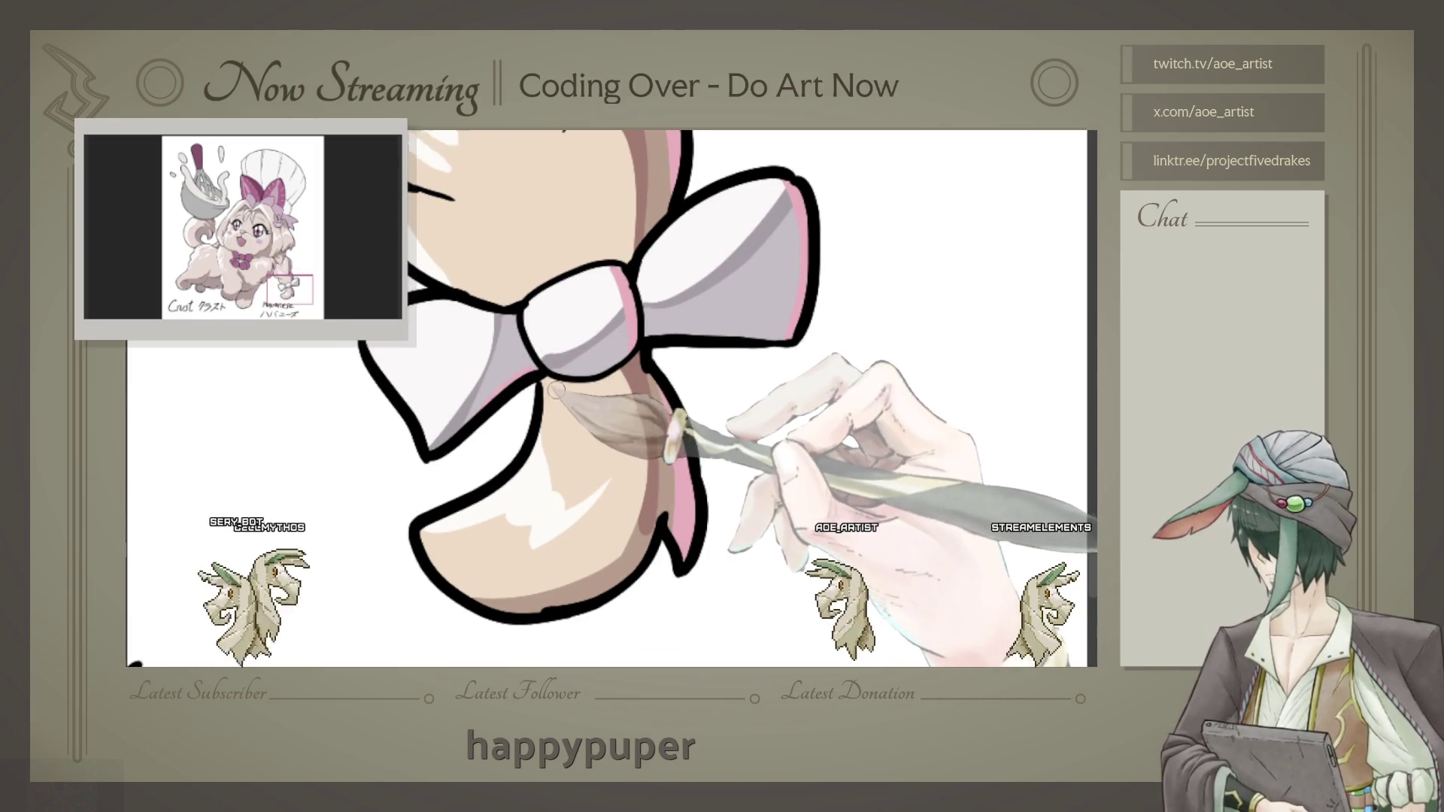
{"action": "scroll", "coordinate": [563, 393], "scroll_direction": "down", "scroll_amount": 5}
{"action": "scroll", "coordinate": [765, 509], "scroll_direction": "down", "scroll_amount": 2}
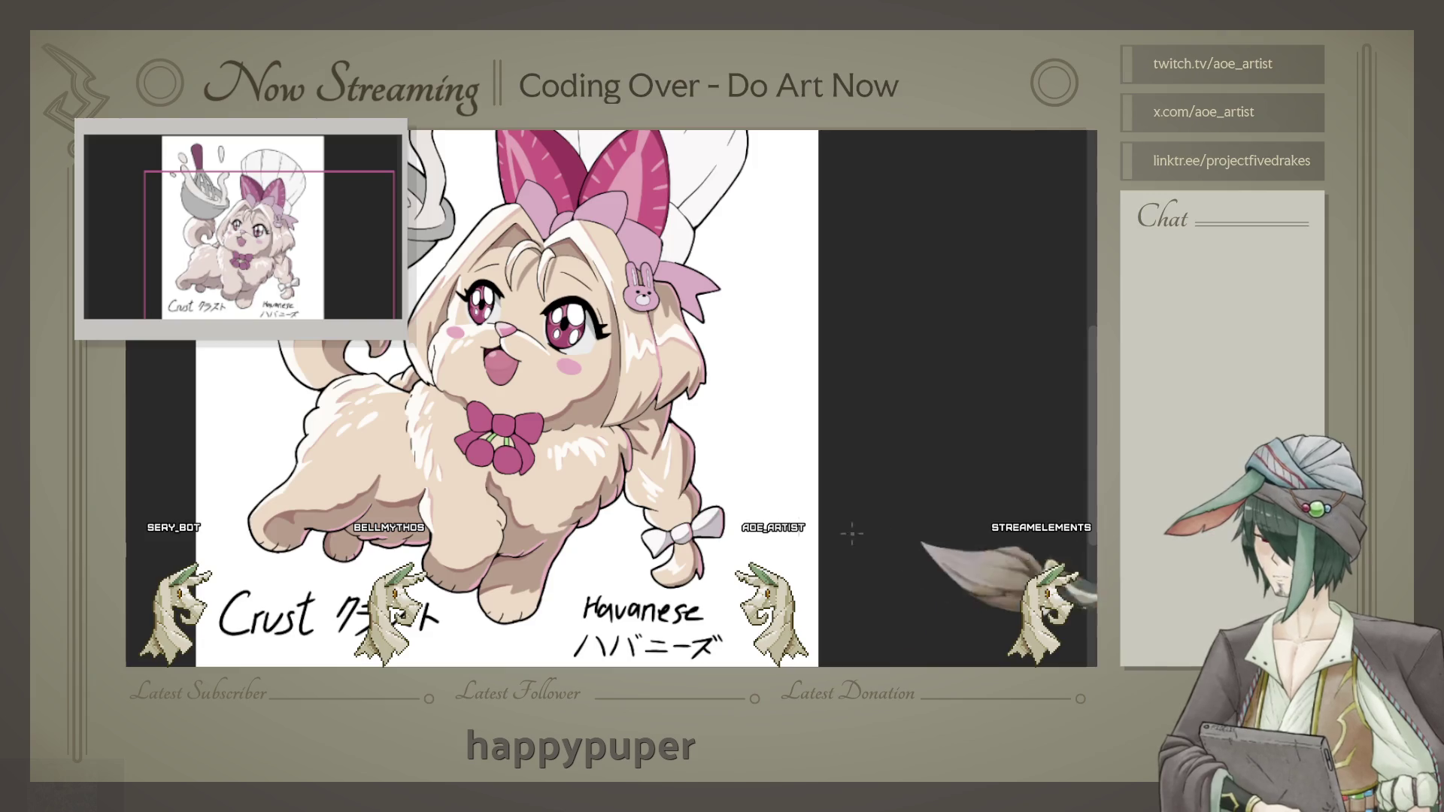
{"action": "scroll", "coordinate": [485, 429], "scroll_direction": "up", "scroll_amount": 2}
{"action": "scroll", "coordinate": [474, 418], "scroll_direction": "up", "scroll_amount": 2}
{"action": "scroll", "coordinate": [461, 401], "scroll_direction": "up", "scroll_amount": 2}
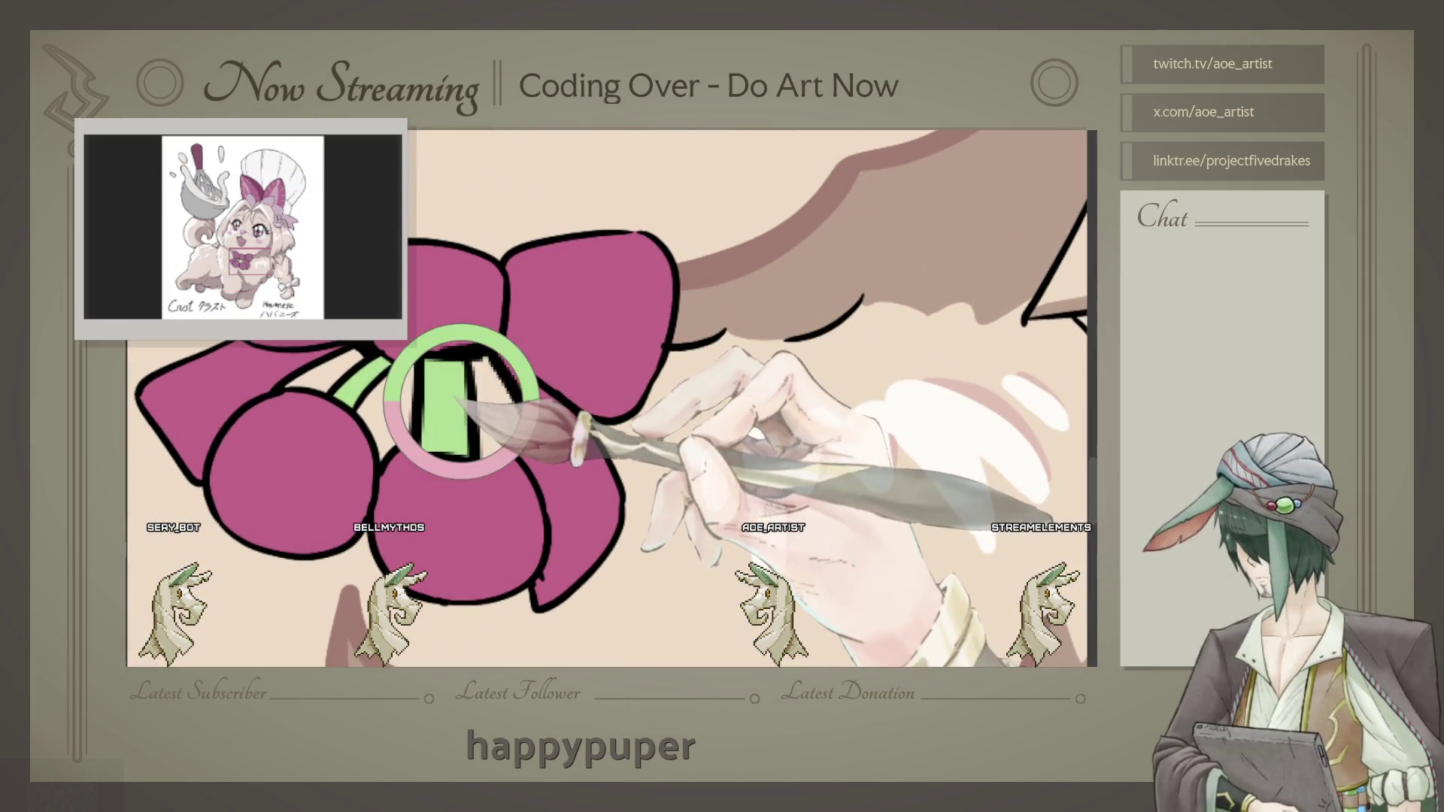
{"action": "scroll", "coordinate": [463, 400], "scroll_direction": "up", "scroll_amount": 2}
{"action": "scroll", "coordinate": [463, 400], "scroll_direction": "up", "scroll_amount": 2}
{"action": "scroll", "coordinate": [462, 400], "scroll_direction": "up", "scroll_amount": 1}
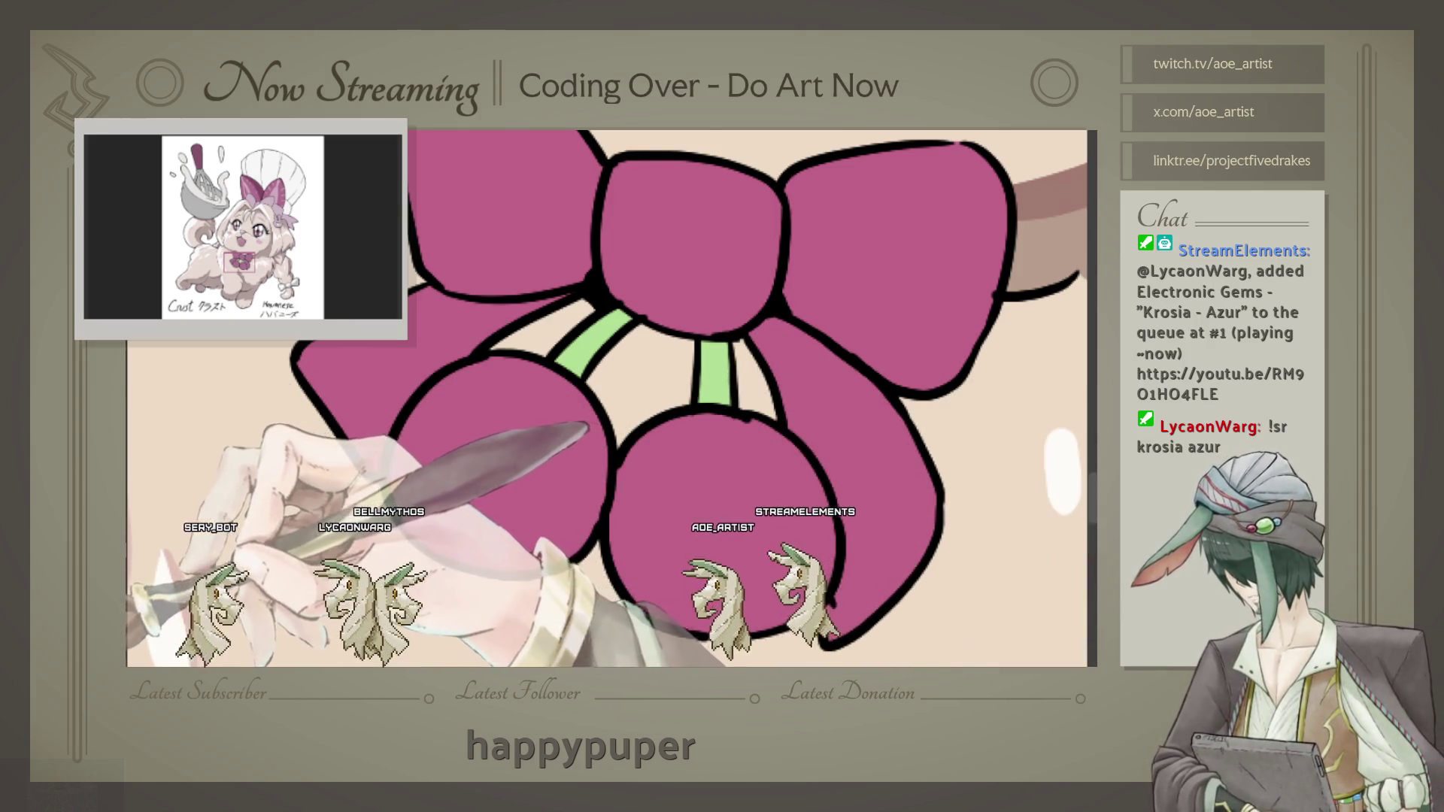
Step: Darken both cherry stems under the chest bow to sage green
{"action": "left_click_drag", "start_coordinate": [631, 316], "coordinate": [538, 402]}
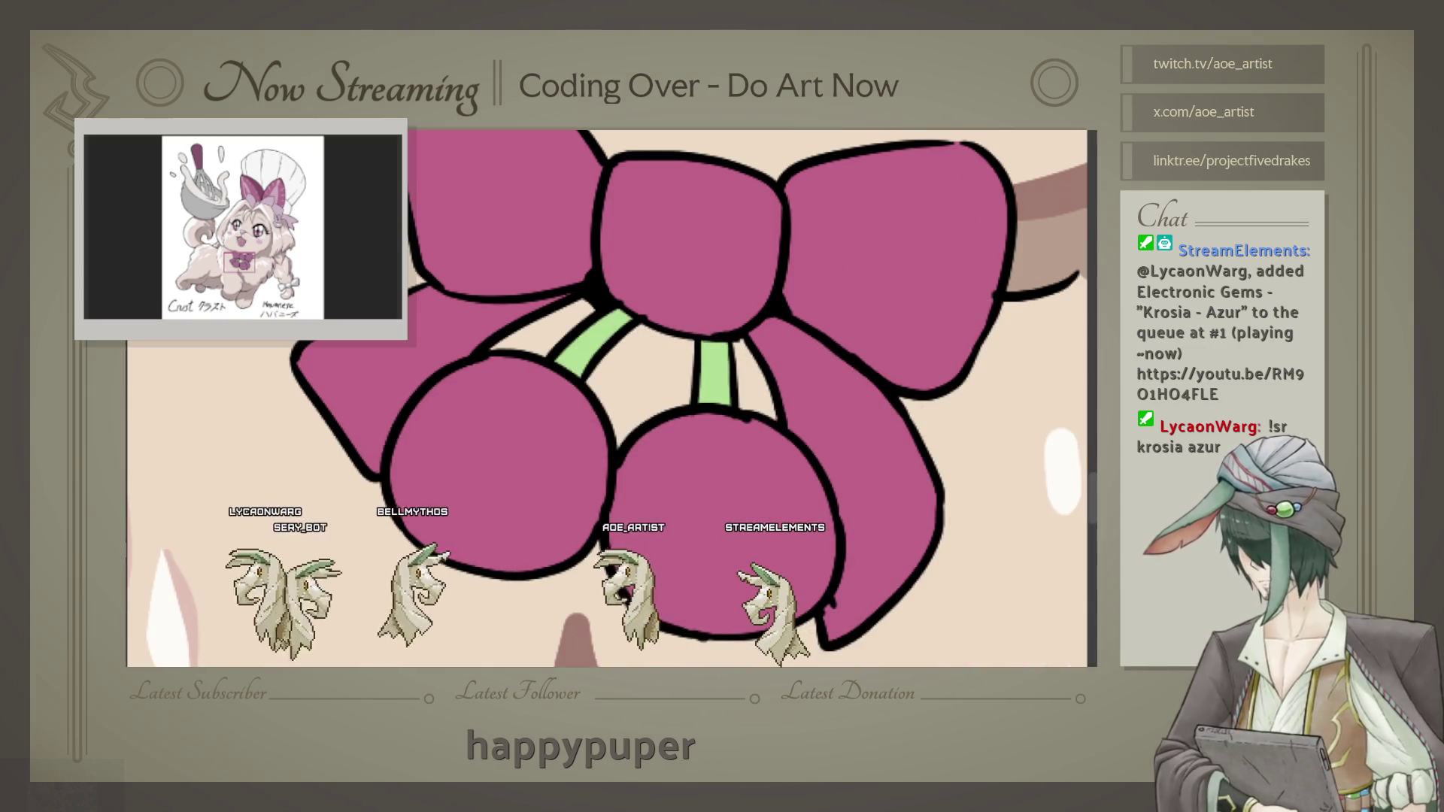
{"action": "key", "text": "alt+BackSpace"}
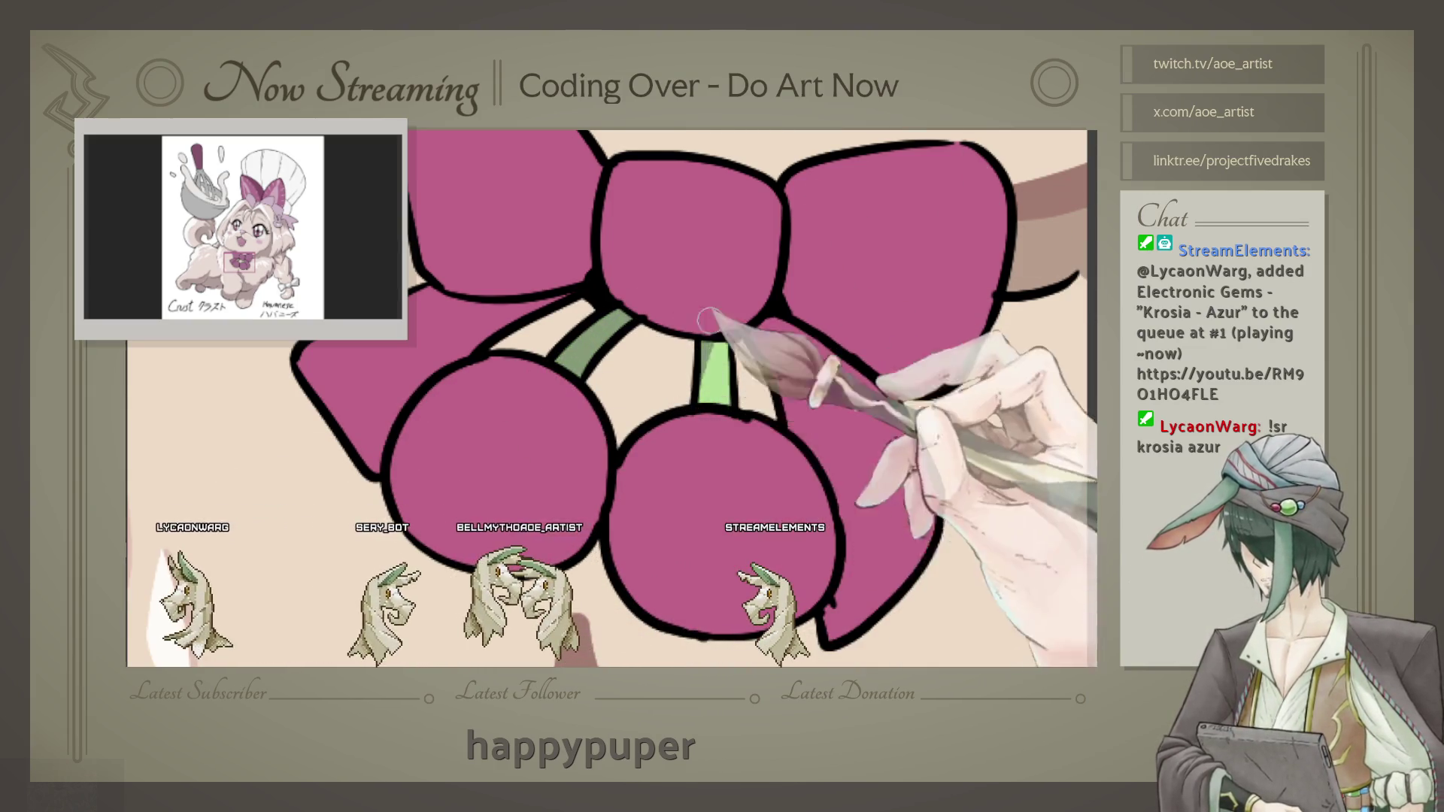
{"action": "scroll", "coordinate": [677, 418], "scroll_direction": "up", "scroll_amount": 2}
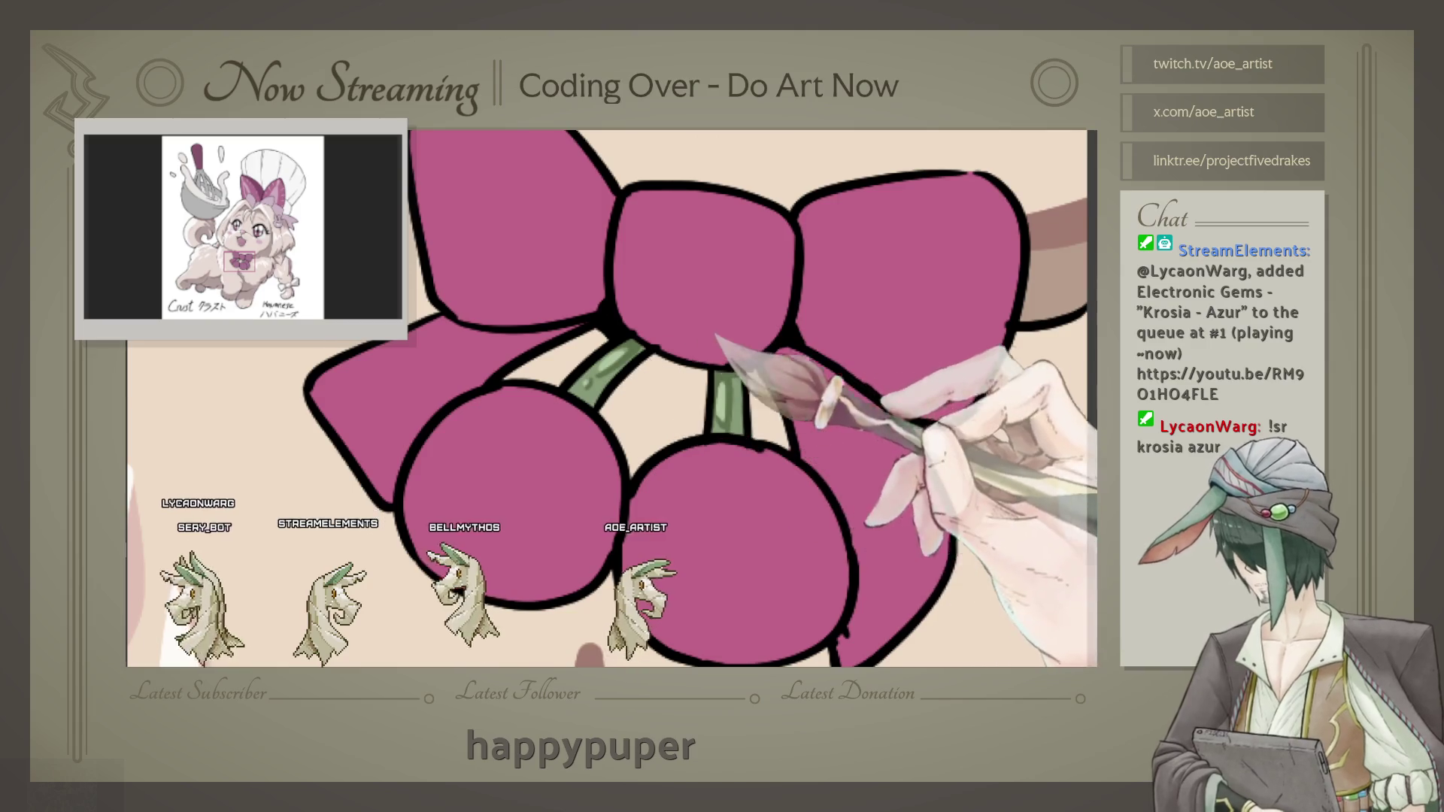
Step: Shade the chest bow's upper-left loop with dark pink, reframing the view first
{"action": "left_click_drag", "start_coordinate": [588, 390], "coordinate": [575, 418]}
{"action": "scroll", "coordinate": [743, 342], "scroll_direction": "down", "scroll_amount": 2}
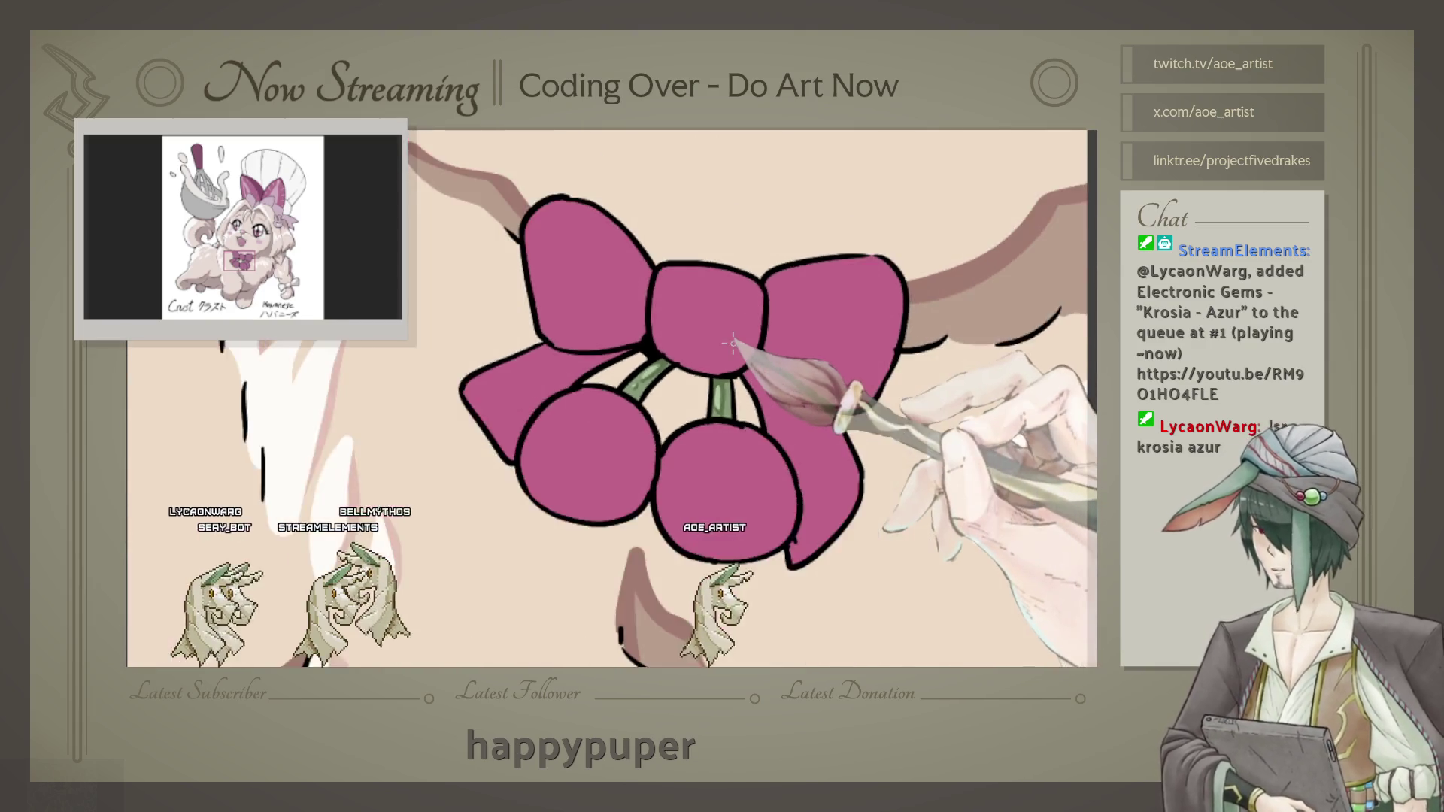
{"action": "scroll", "coordinate": [736, 342], "scroll_direction": "down", "scroll_amount": 2}
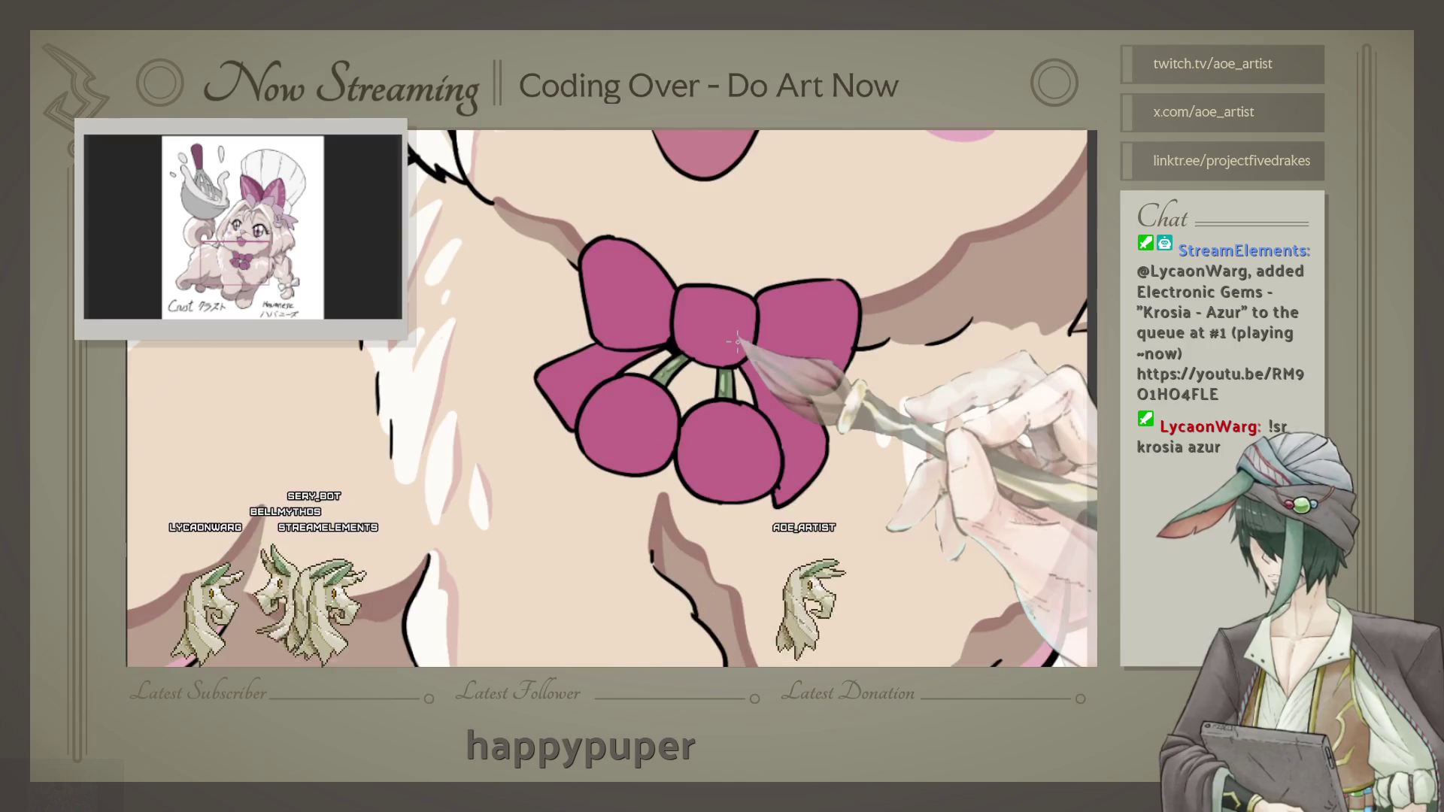
{"action": "scroll", "coordinate": [744, 372], "scroll_direction": "down", "scroll_amount": 3}
{"action": "scroll", "coordinate": [766, 431], "scroll_direction": "up", "scroll_amount": 3}
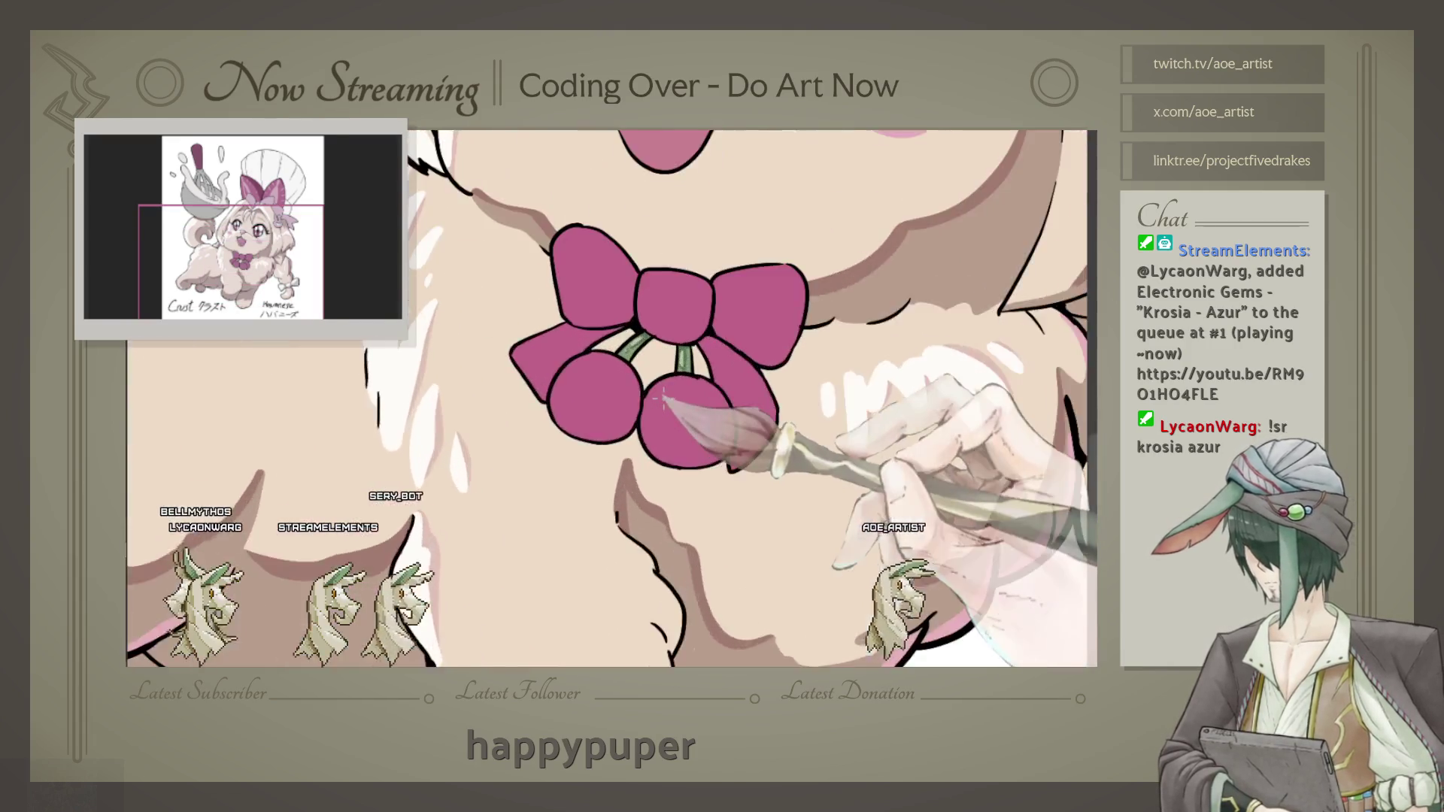
{"action": "scroll", "coordinate": [766, 432], "scroll_direction": "up", "scroll_amount": 1}
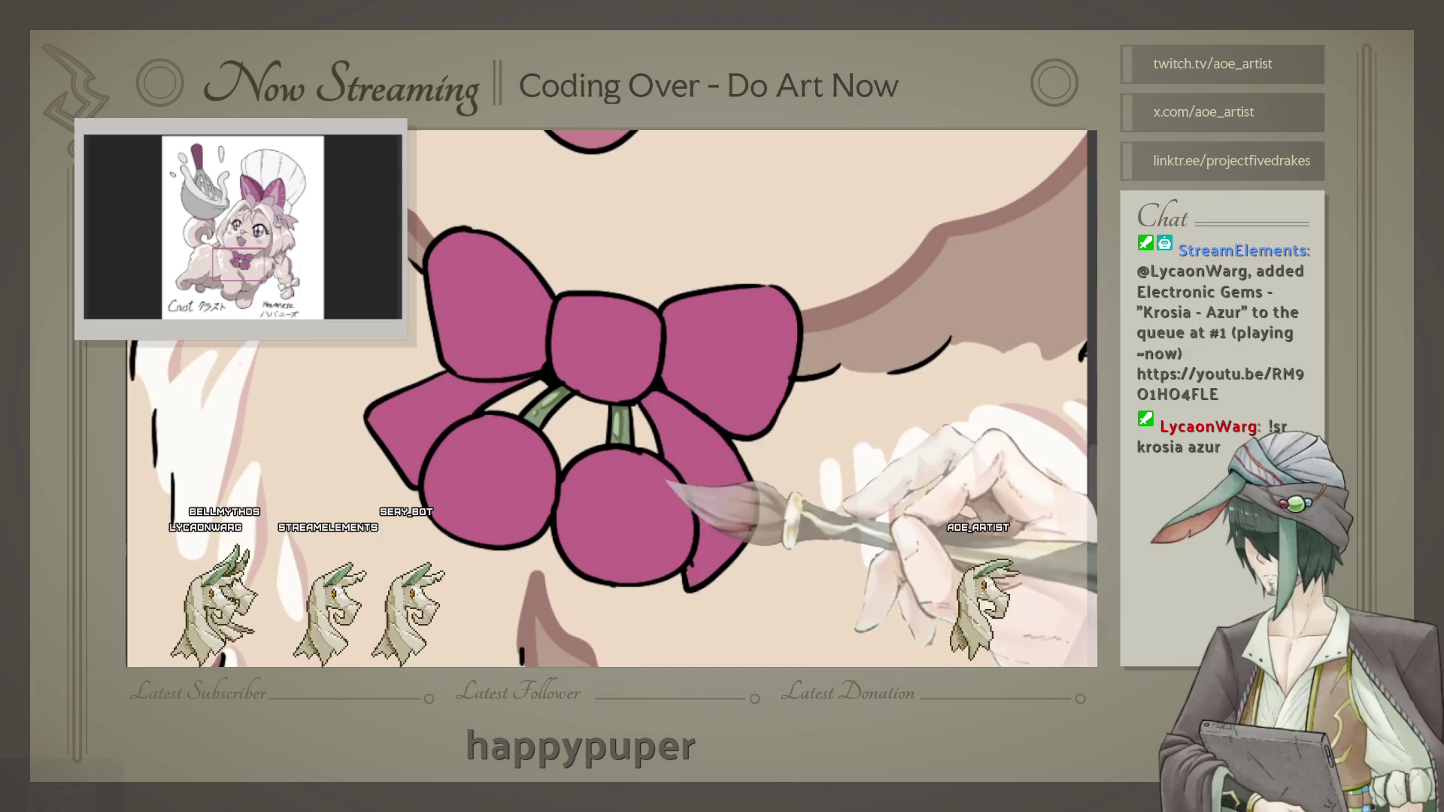
{"action": "left_click_drag", "start_coordinate": [781, 442], "coordinate": [492, 335]}
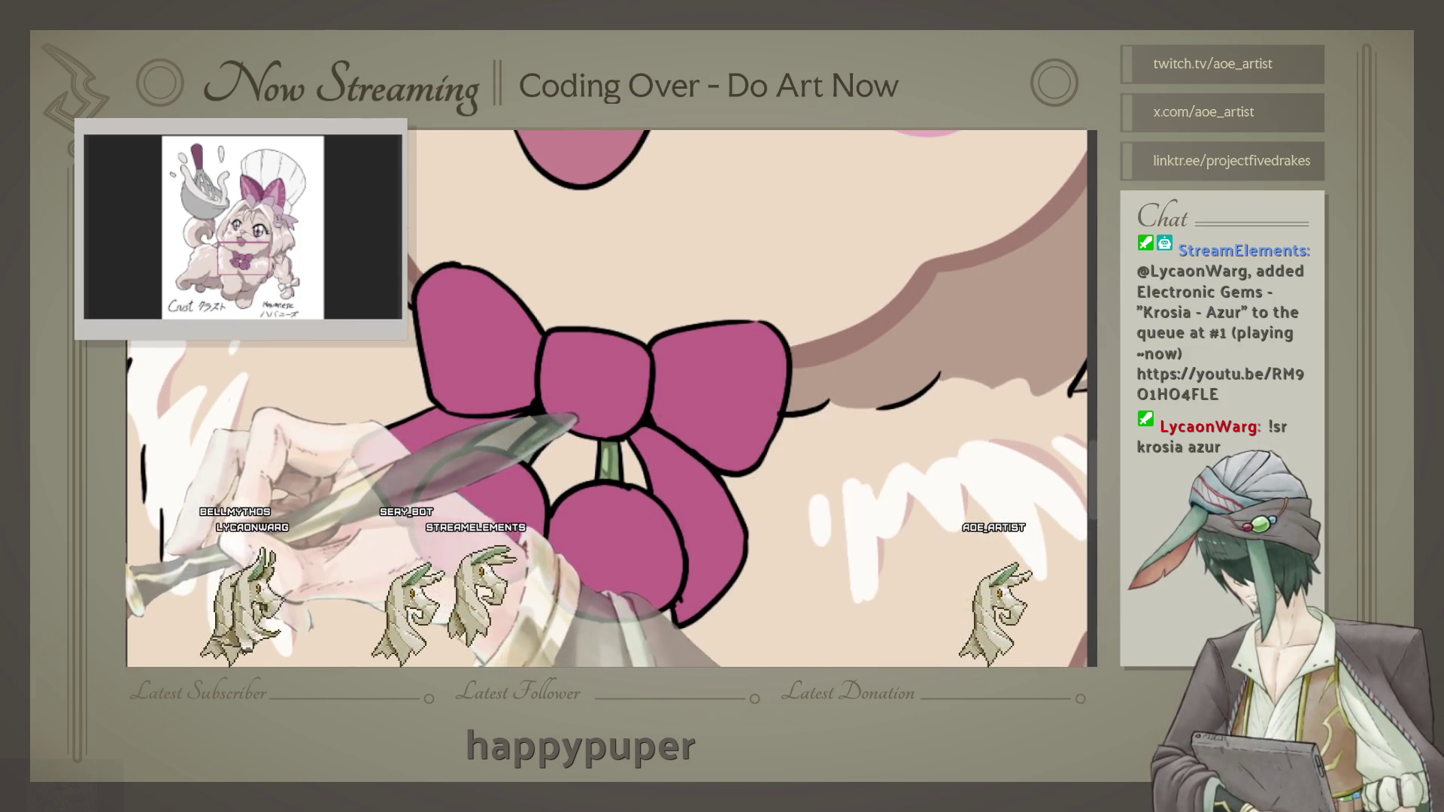
{"action": "left_click_drag", "start_coordinate": [424, 421], "coordinate": [610, 342]}
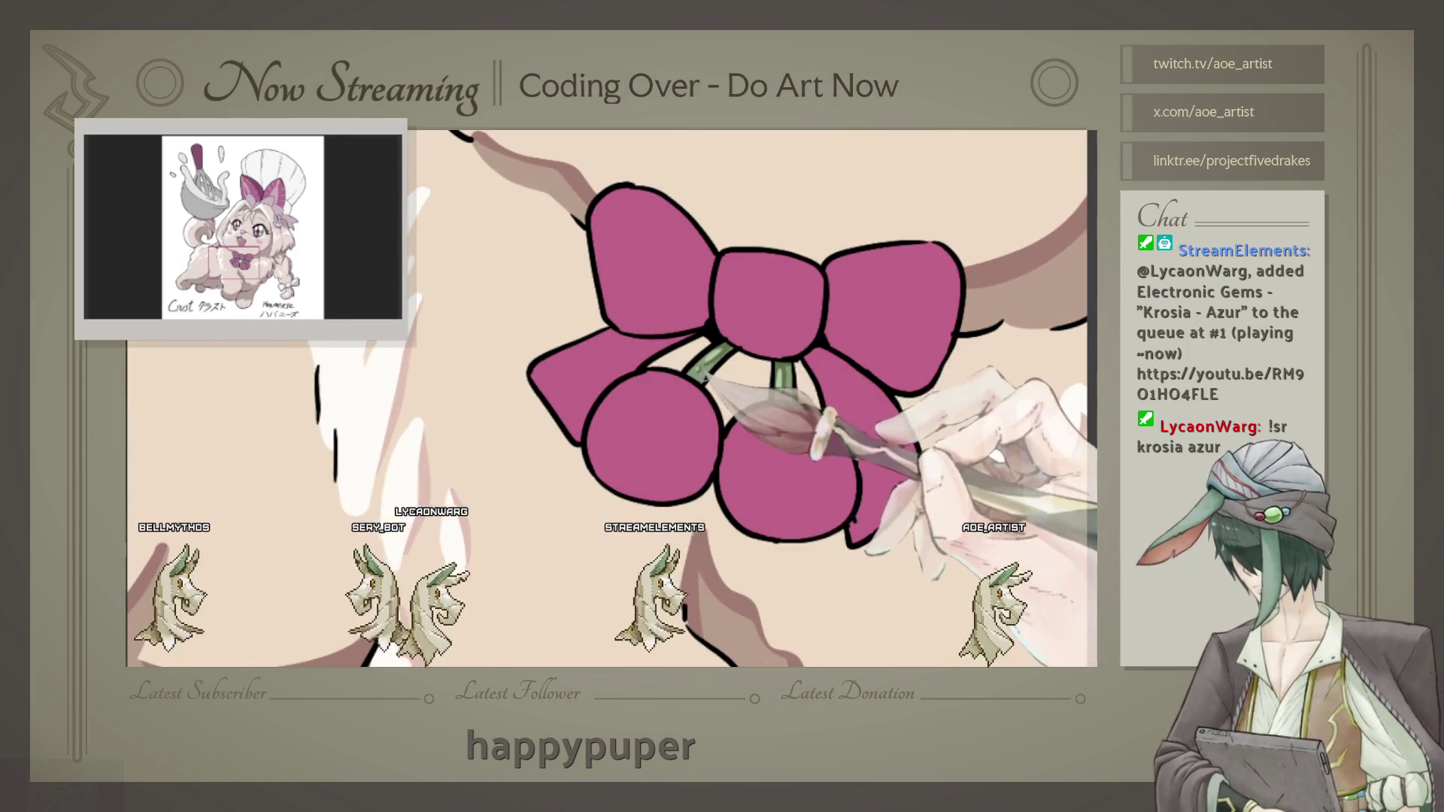
{"action": "left_click_drag", "start_coordinate": [497, 390], "coordinate": [481, 421]}
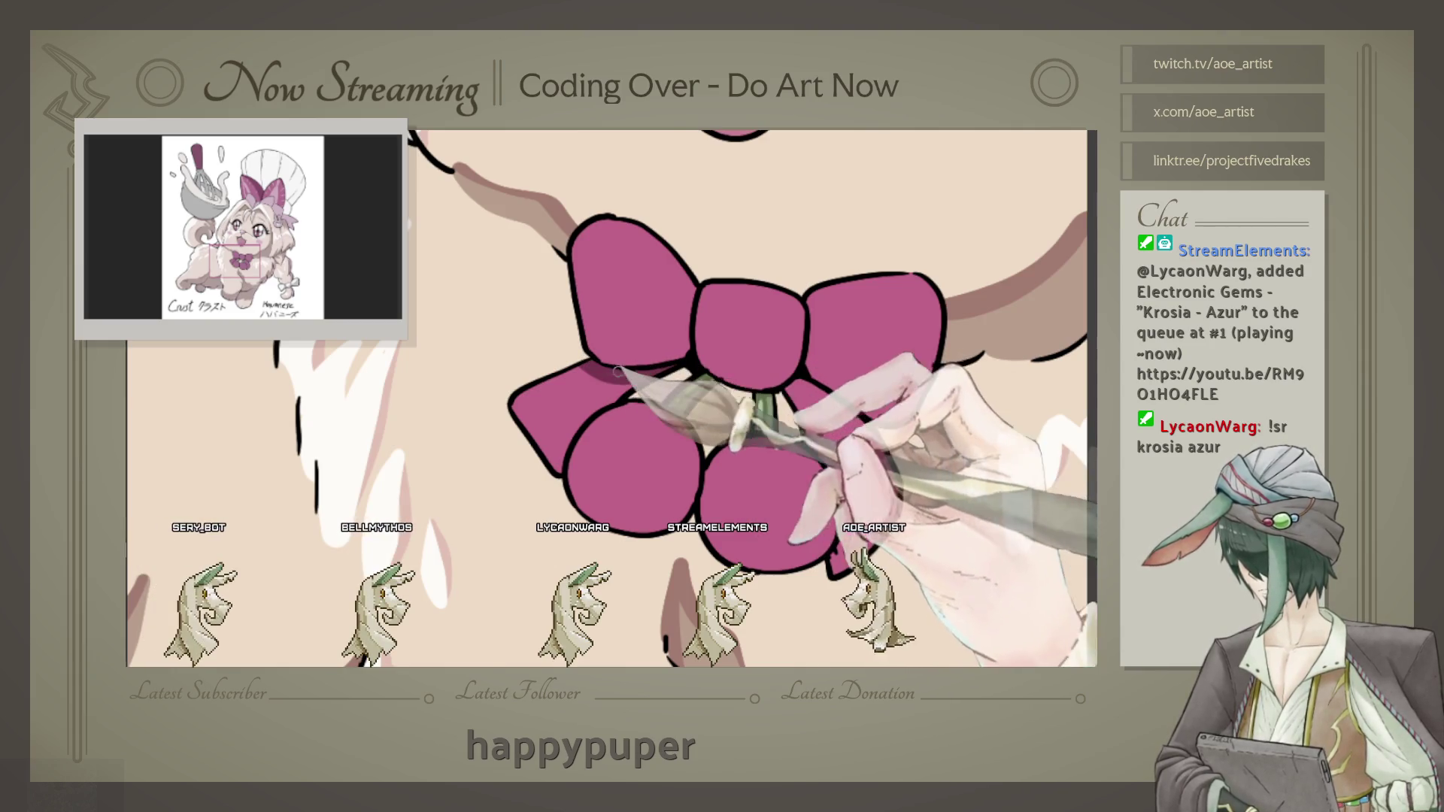
{"action": "left_click_drag", "start_coordinate": [646, 231], "coordinate": [664, 359]}
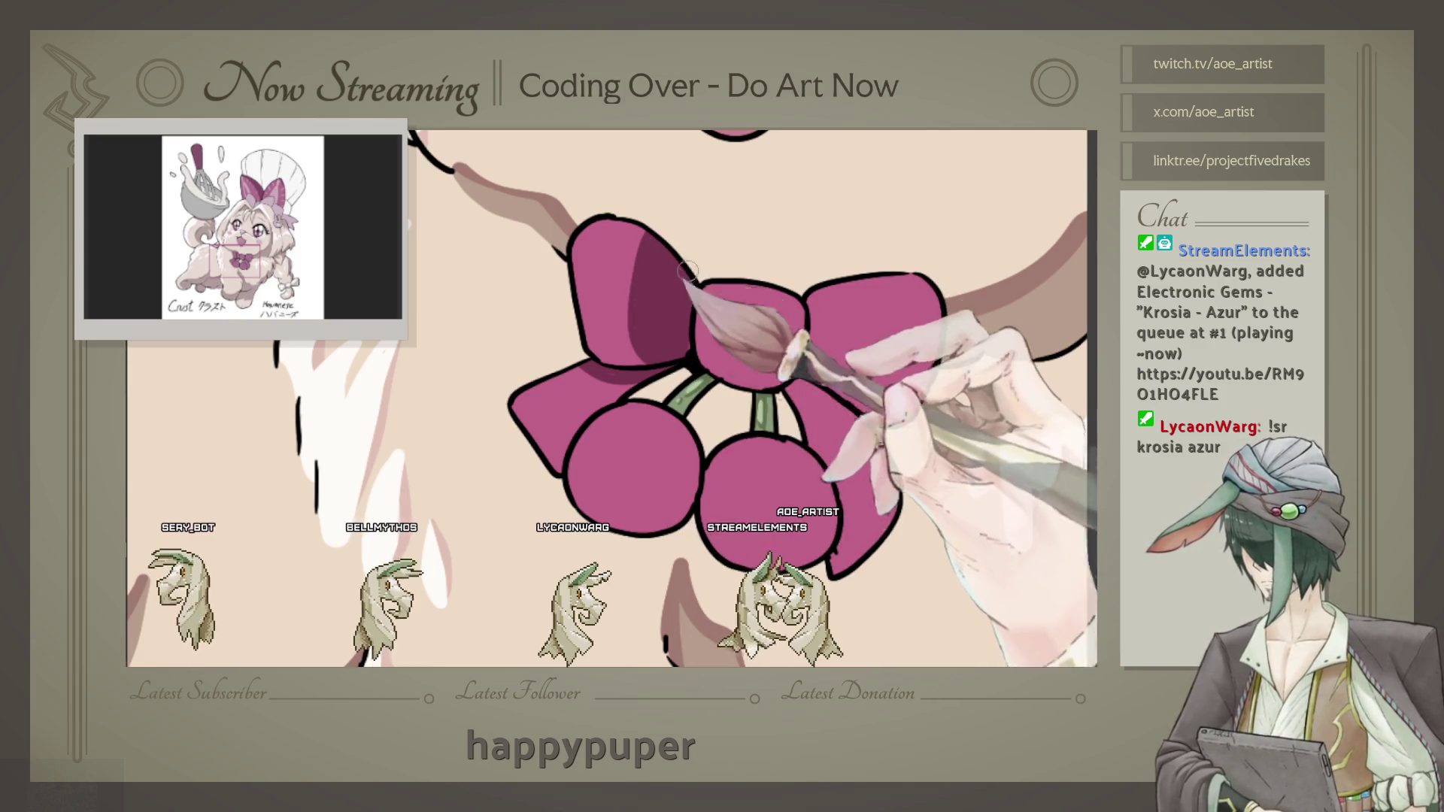
Step: Reframe around the bow's right loop and cherries to continue the magenta shading
{"action": "left_click_drag", "start_coordinate": [679, 317], "coordinate": [584, 339]}
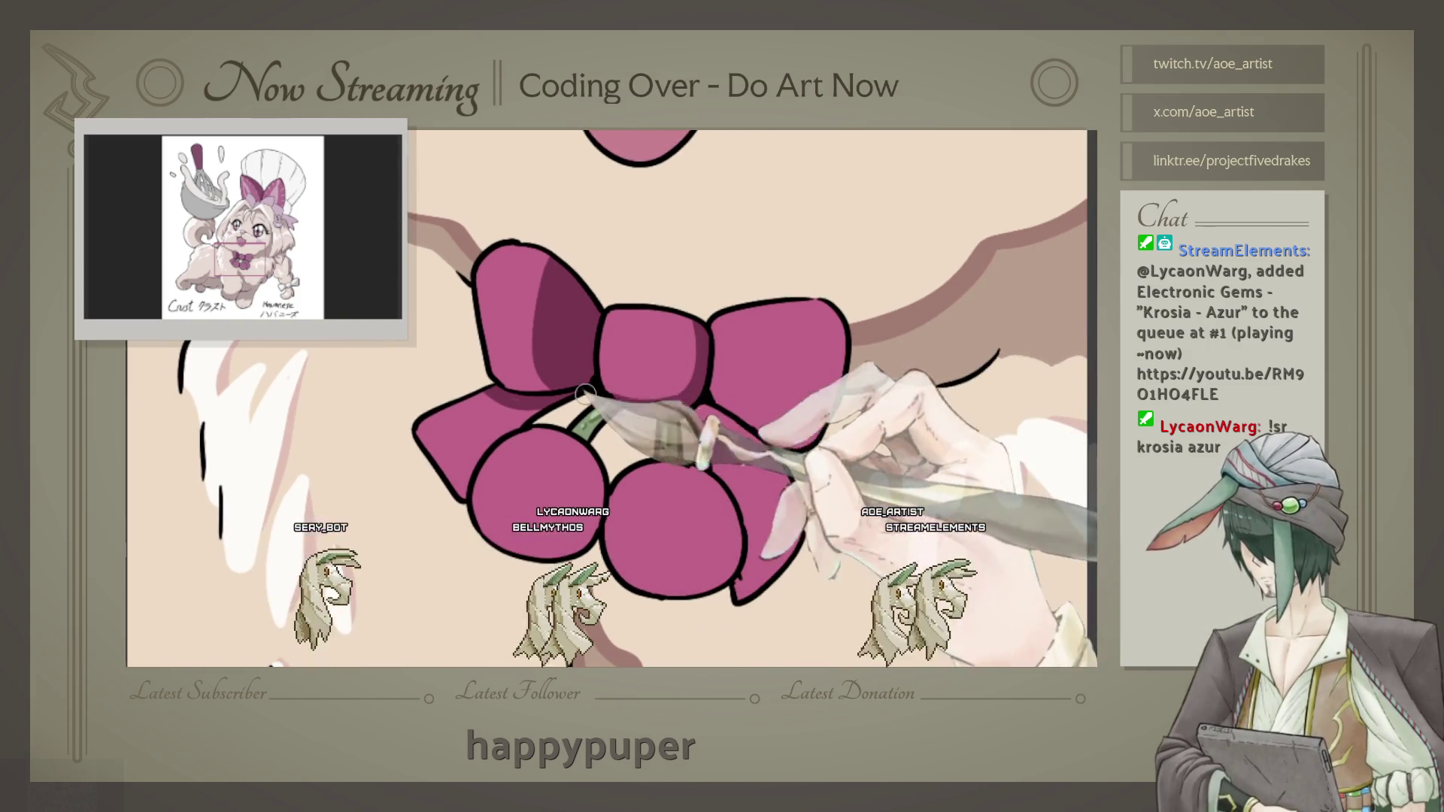
{"action": "mouse_move", "coordinate": [681, 396]}
{"action": "left_mouse_down"}
{"action": "mouse_move", "coordinate": [586, 327]}
{"action": "mouse_move", "coordinate": [551, 320]}
{"action": "left_mouse_up"}
{"action": "left_click_drag", "start_coordinate": [774, 430], "coordinate": [673, 408]}
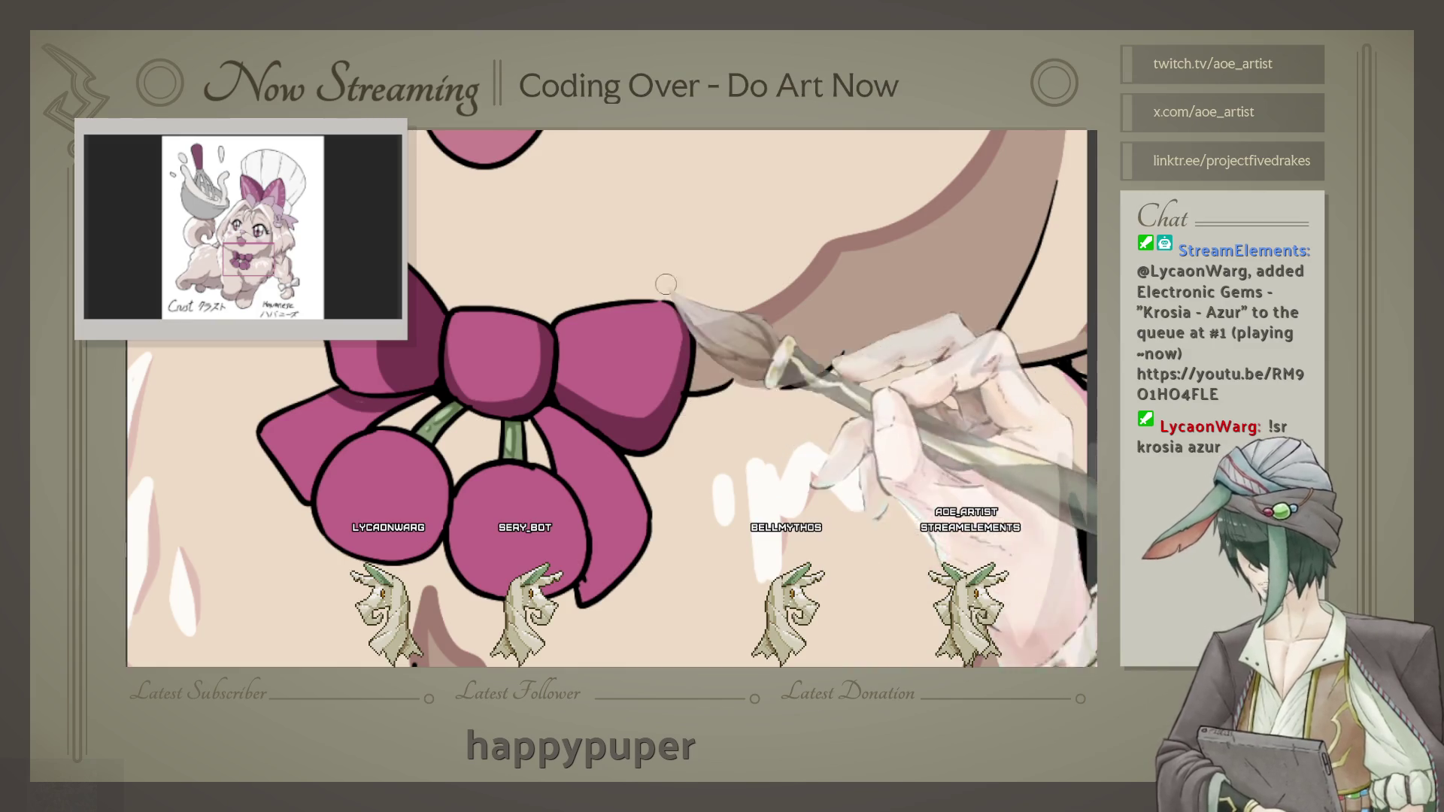
{"action": "left_click_drag", "start_coordinate": [583, 440], "coordinate": [611, 366]}
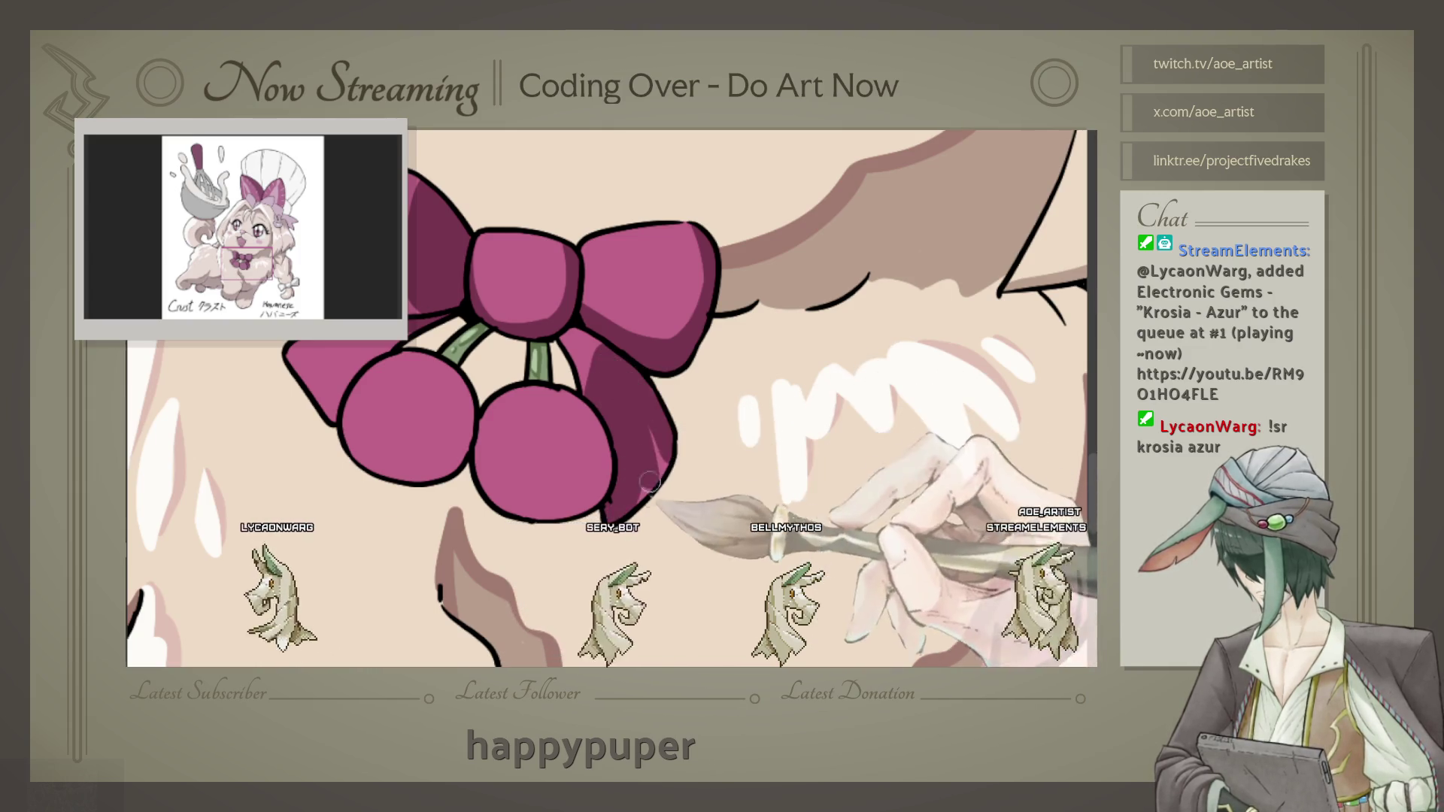
{"action": "left_click_drag", "start_coordinate": [639, 515], "coordinate": [603, 351]}
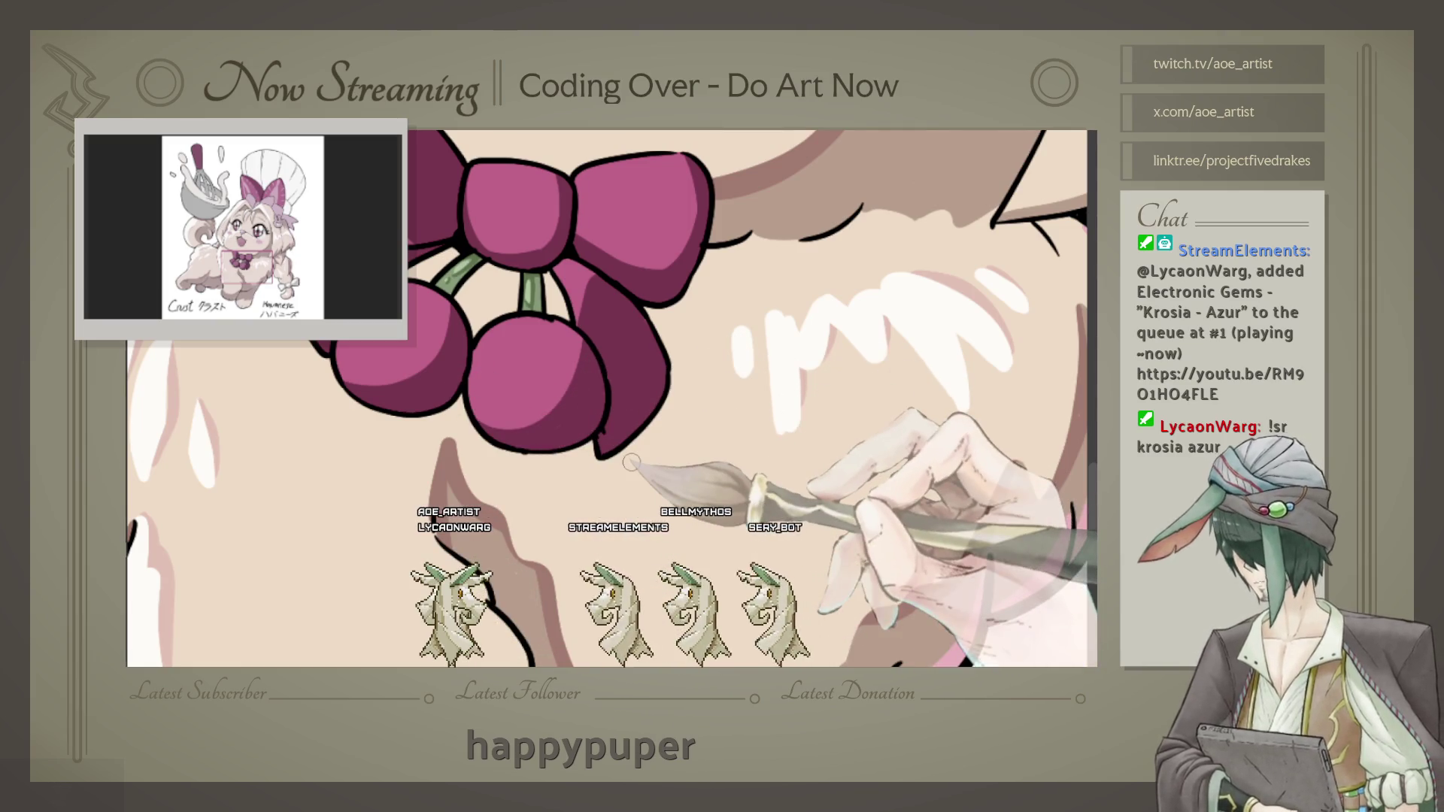
{"action": "scroll", "coordinate": [630, 462], "scroll_direction": "down", "scroll_amount": 5}
{"action": "scroll", "coordinate": [614, 328], "scroll_direction": "up", "scroll_amount": 5}
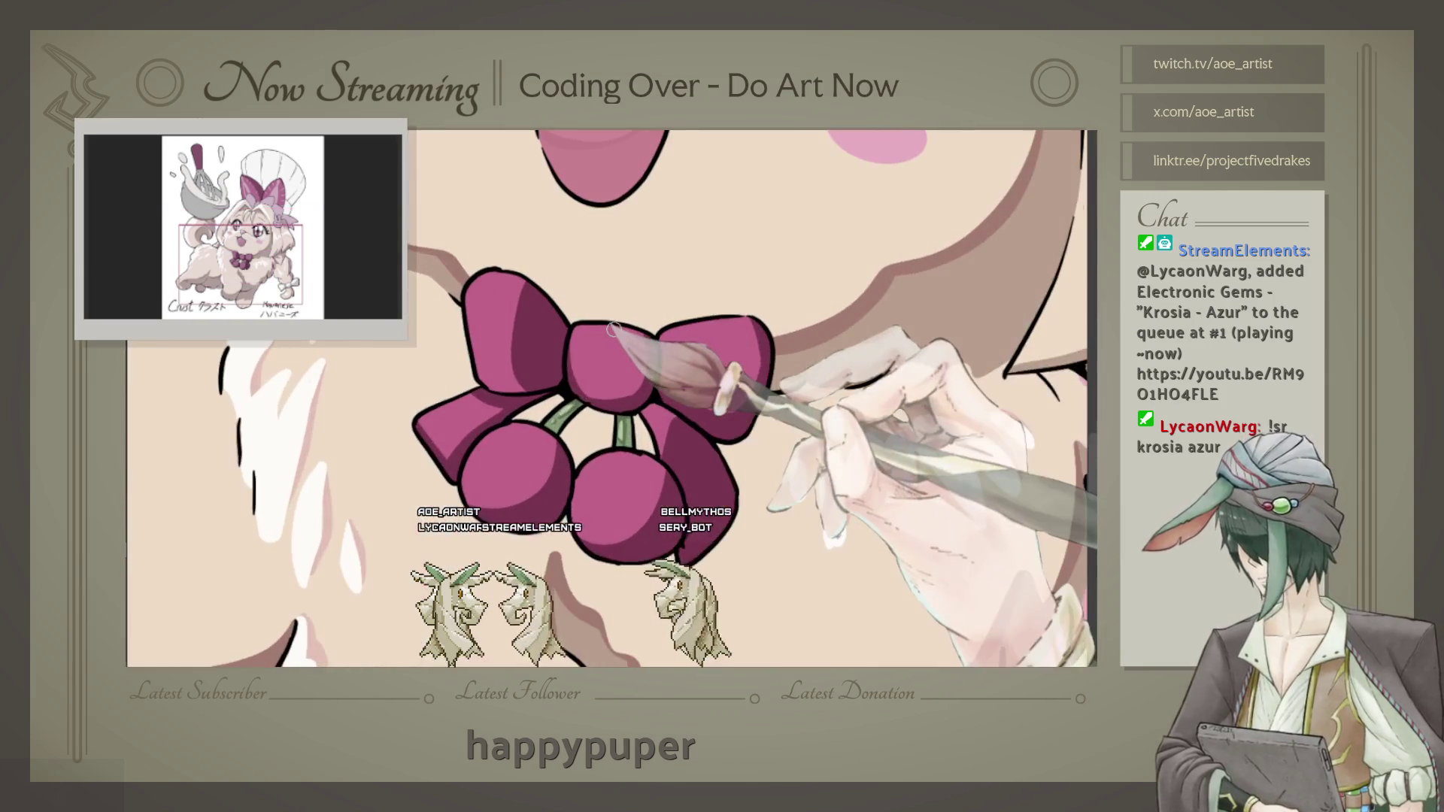
{"action": "left_click_drag", "start_coordinate": [614, 327], "coordinate": [585, 348]}
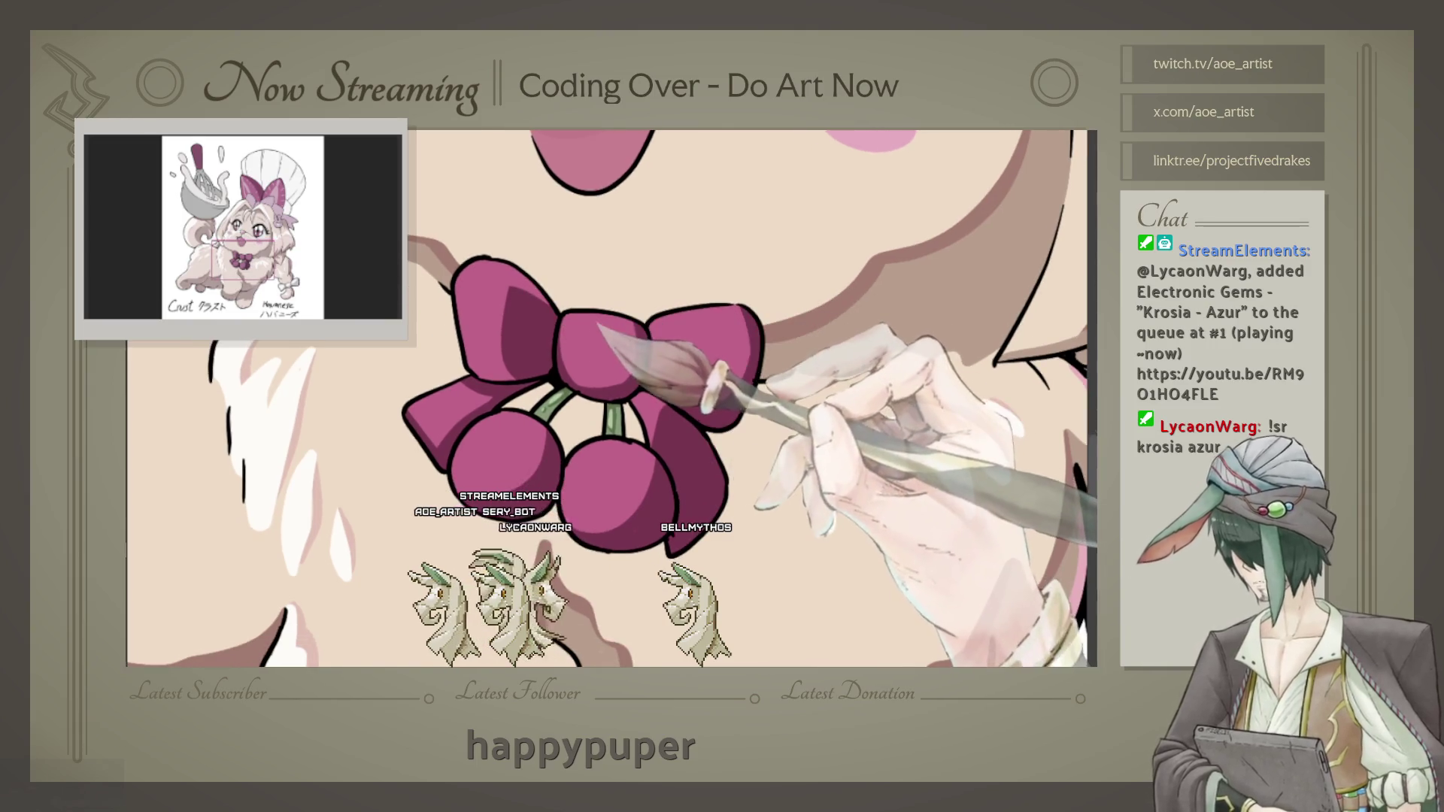
{"action": "mouse_move", "coordinate": [610, 379]}
{"action": "left_mouse_down"}
{"action": "mouse_move", "coordinate": [750, 363]}
{"action": "mouse_move", "coordinate": [789, 433]}
{"action": "left_mouse_up"}
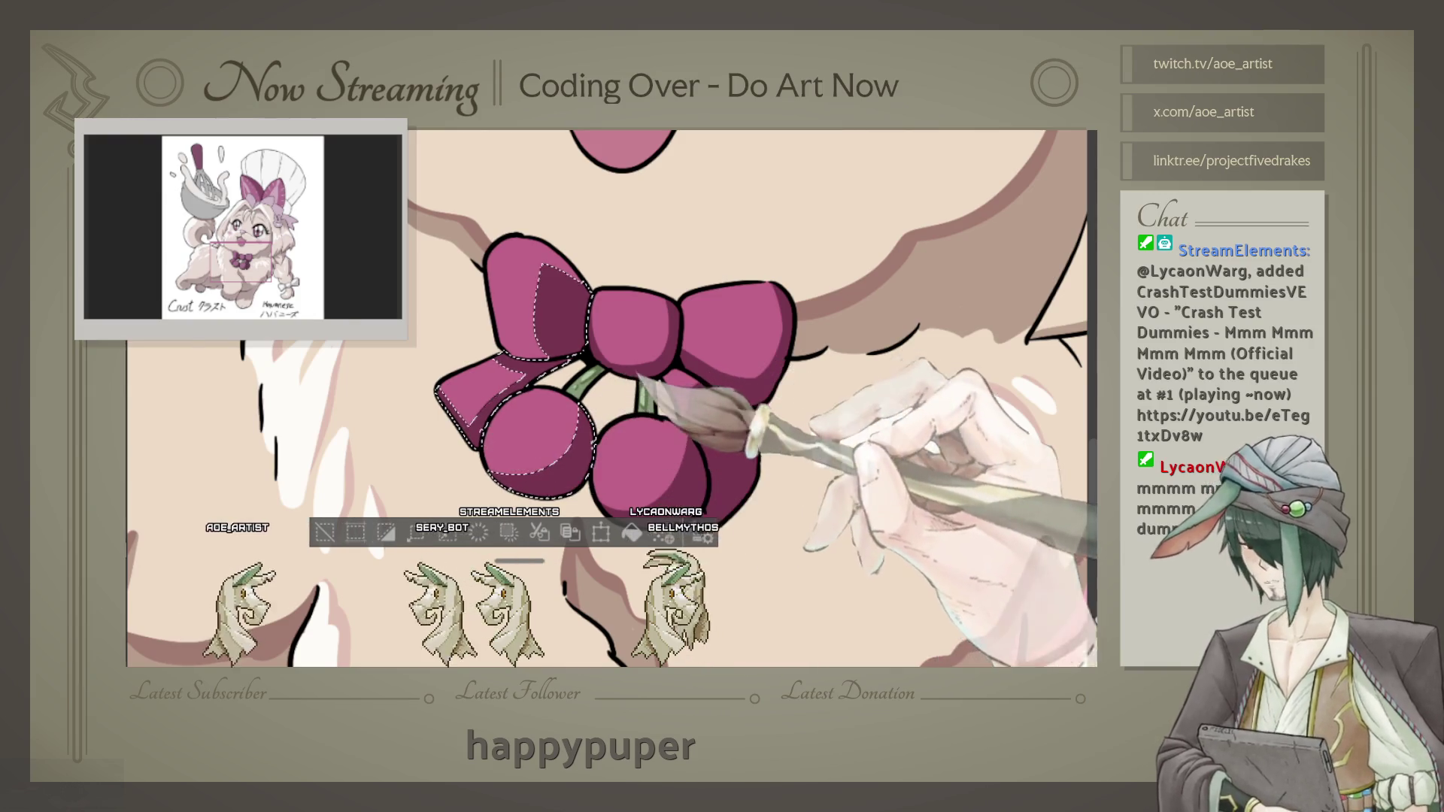
Step: Paint darker purple shadows along the bow lobes' and cherries' lower edges, panning across them
{"action": "left_click_drag", "start_coordinate": [610, 394], "coordinate": [553, 424]}
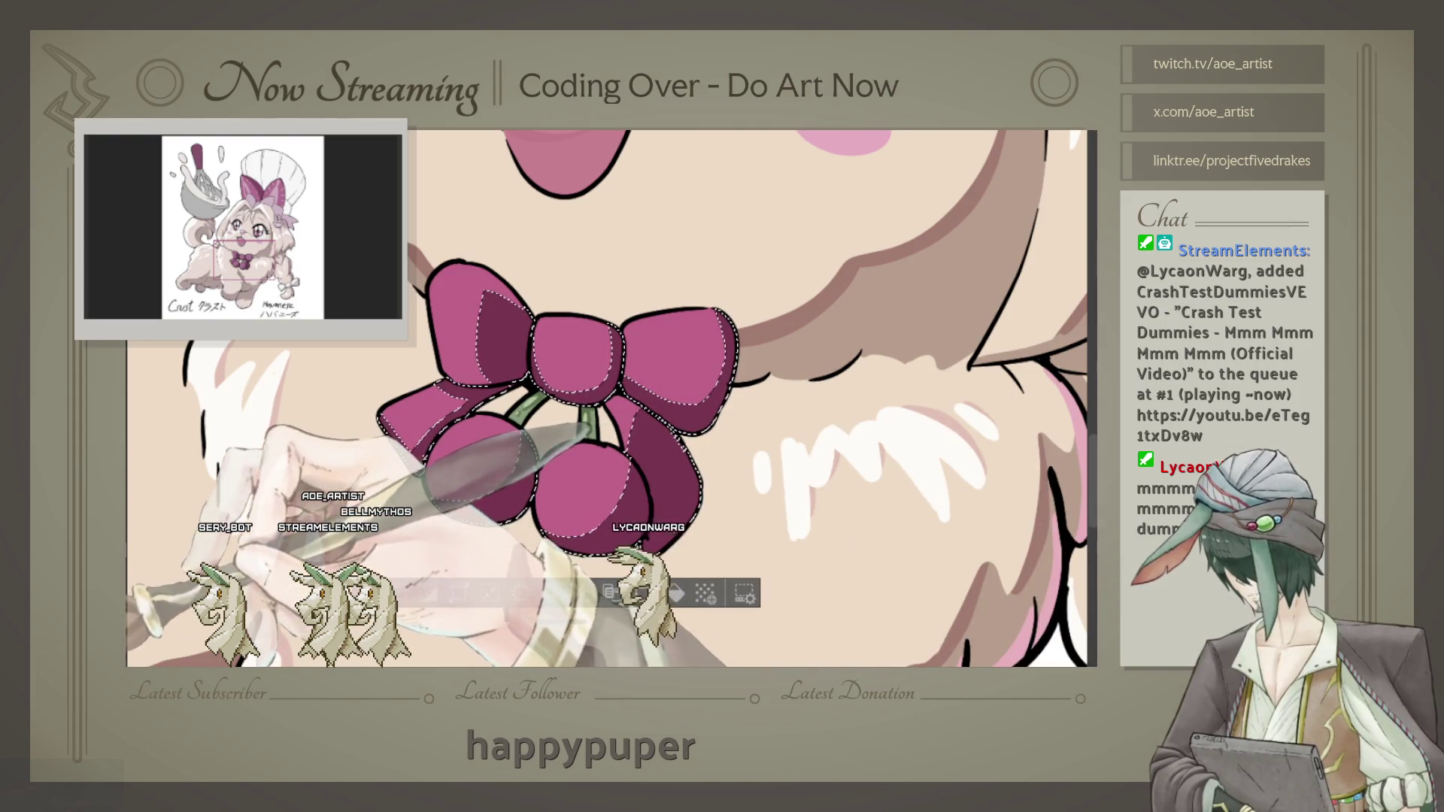
{"action": "scroll", "coordinate": [531, 424], "scroll_direction": "up", "scroll_amount": 3}
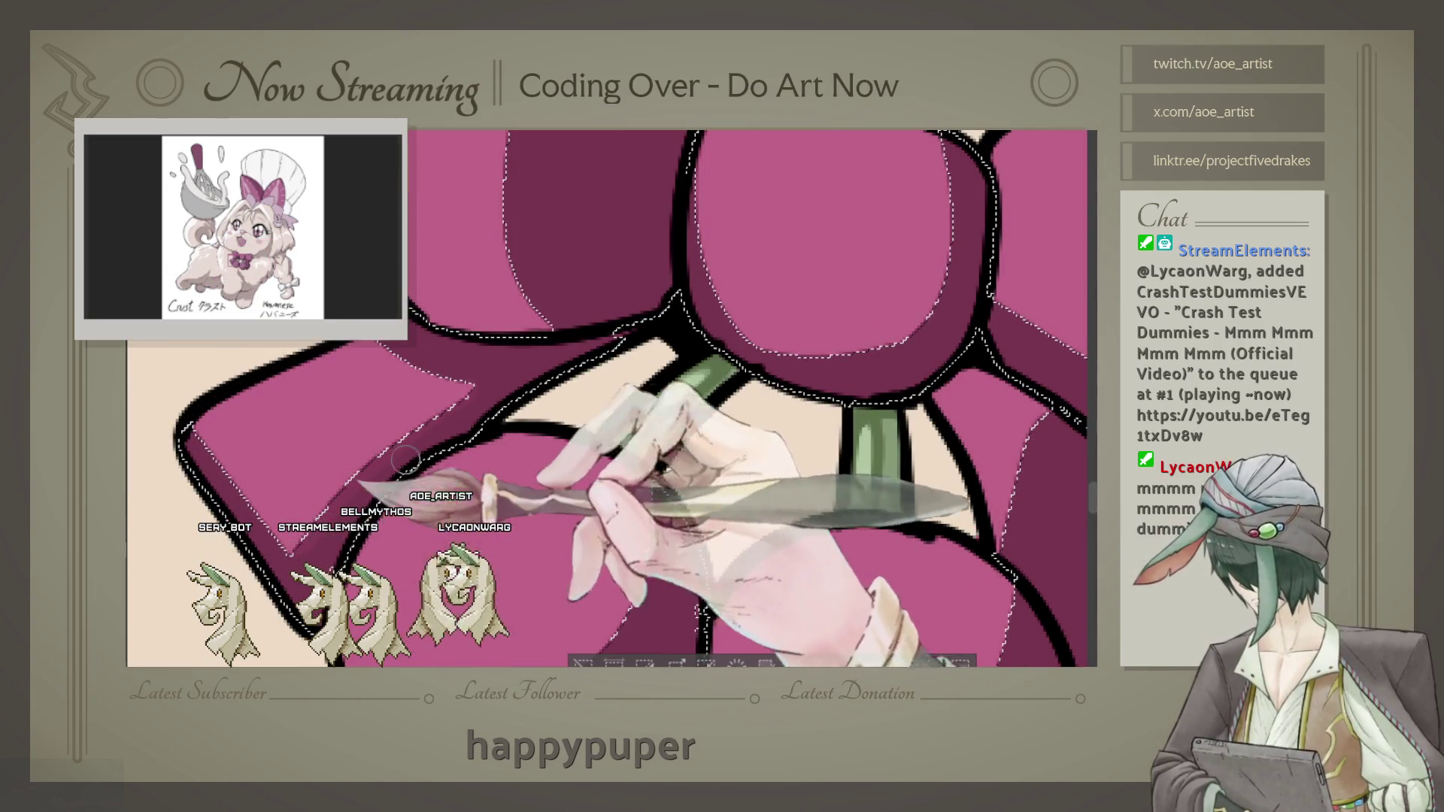
{"action": "left_click_drag", "start_coordinate": [488, 454], "coordinate": [589, 408]}
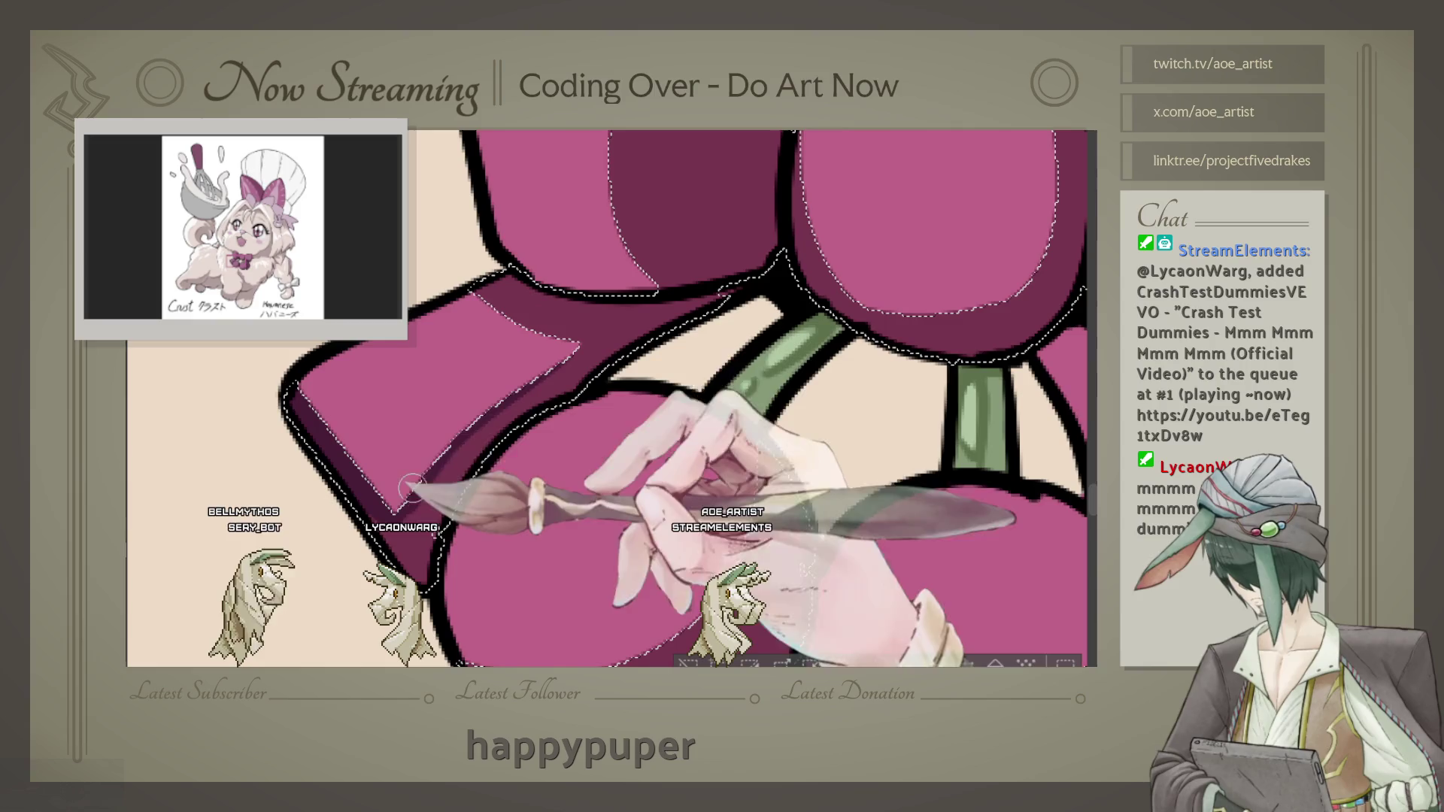
{"action": "scroll", "coordinate": [338, 497], "scroll_direction": "up", "scroll_amount": 2}
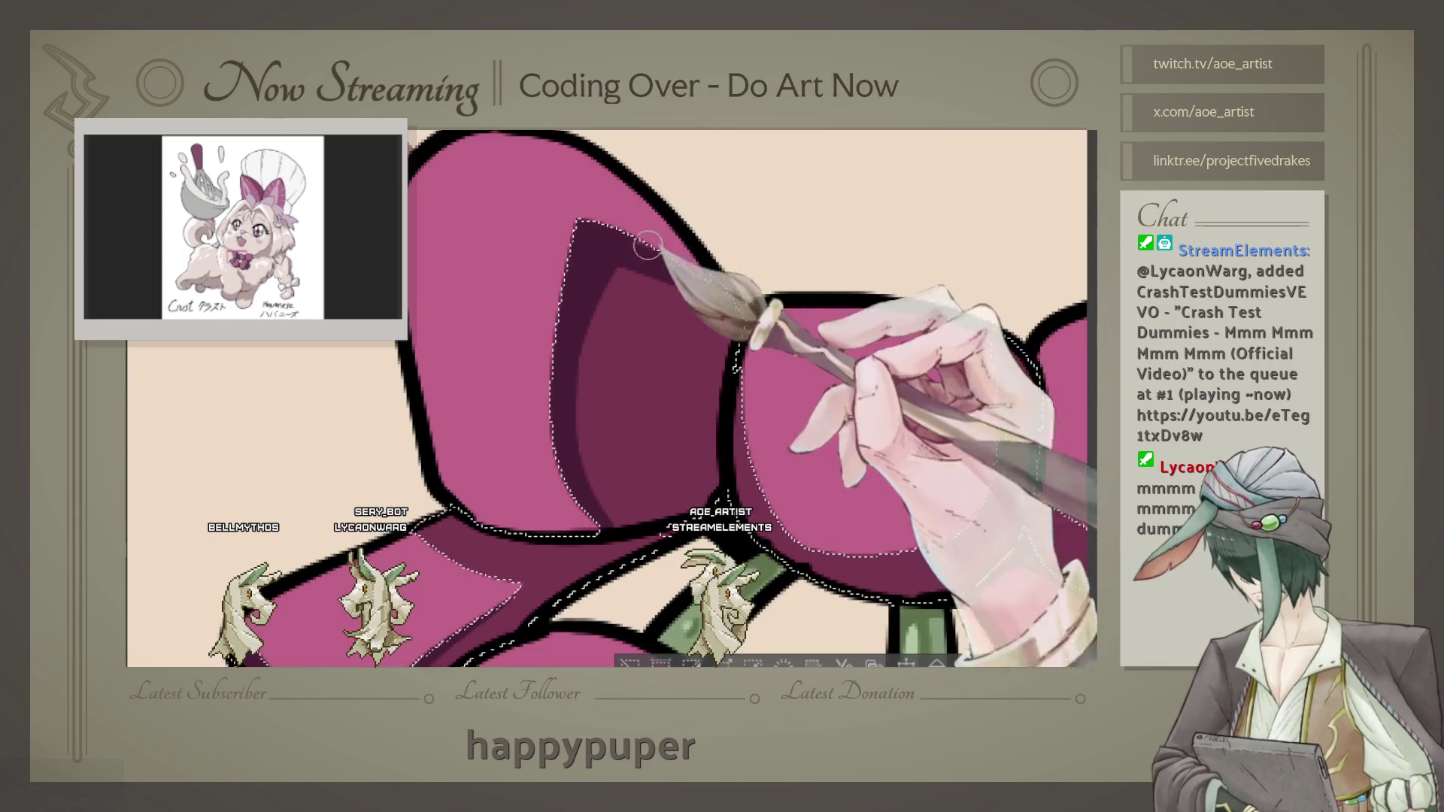
{"action": "left_click_drag", "start_coordinate": [744, 405], "coordinate": [598, 320]}
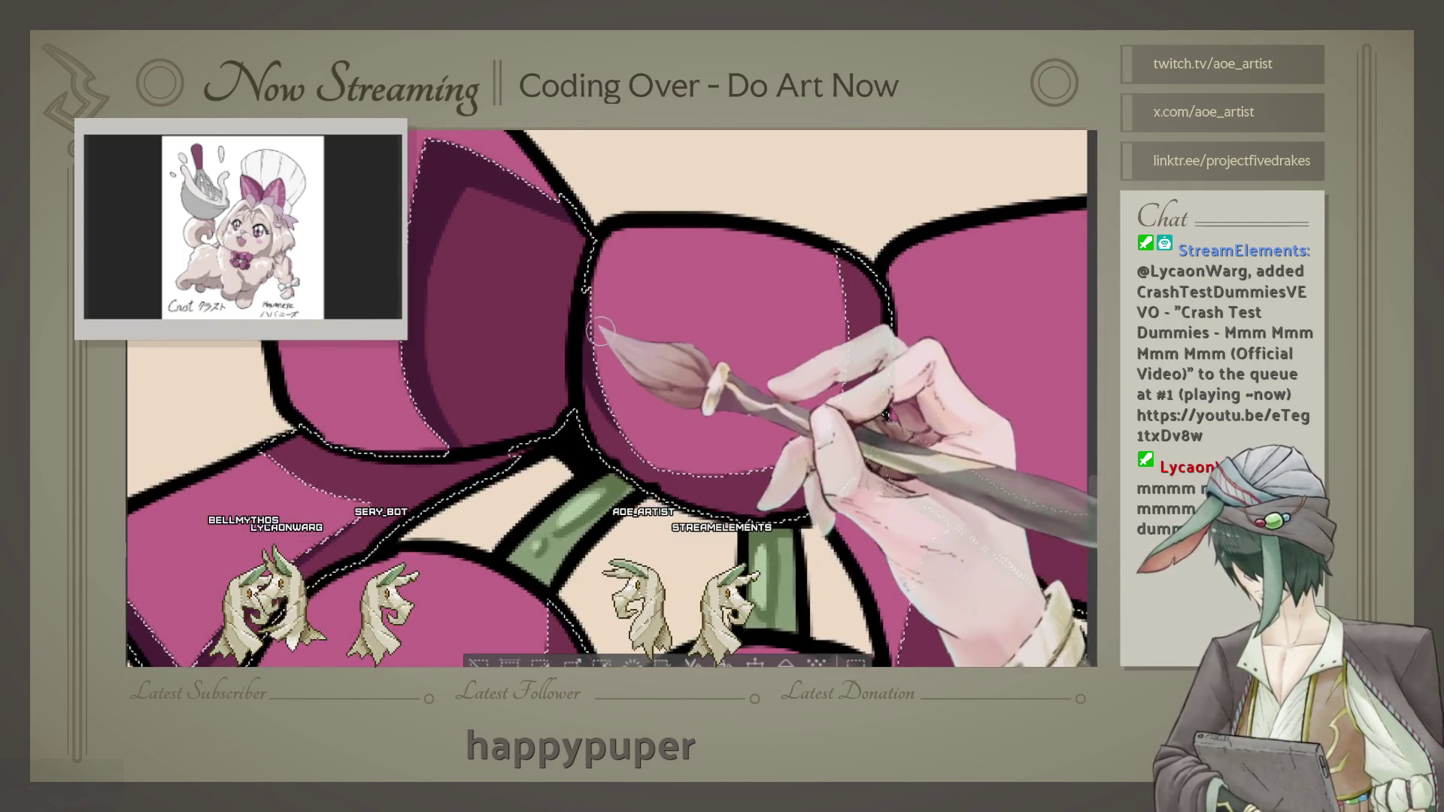
{"action": "left_click_drag", "start_coordinate": [845, 235], "coordinate": [782, 245]}
{"action": "scroll", "coordinate": [727, 421], "scroll_direction": "up", "scroll_amount": 2}
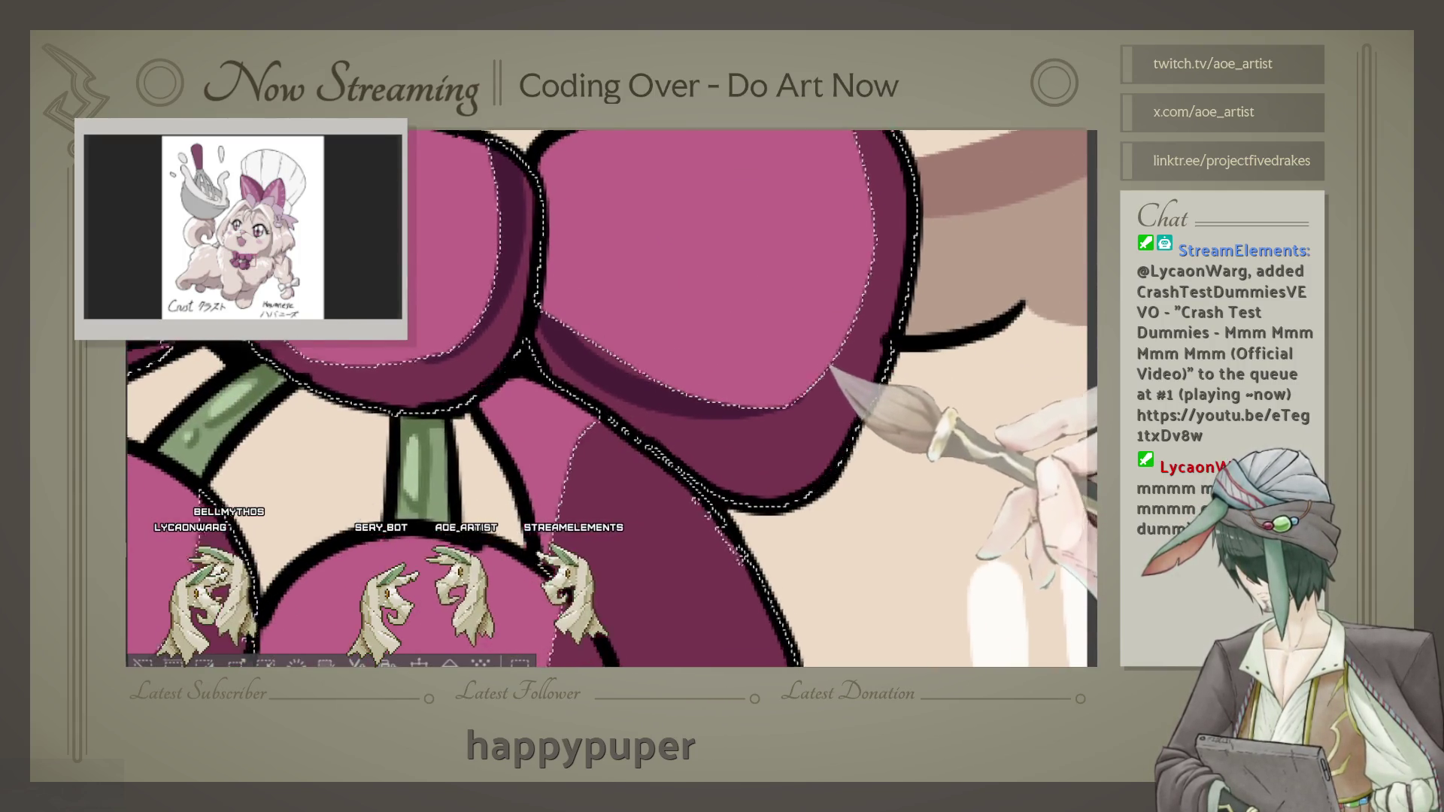
{"action": "left_click_drag", "start_coordinate": [841, 390], "coordinate": [840, 480]}
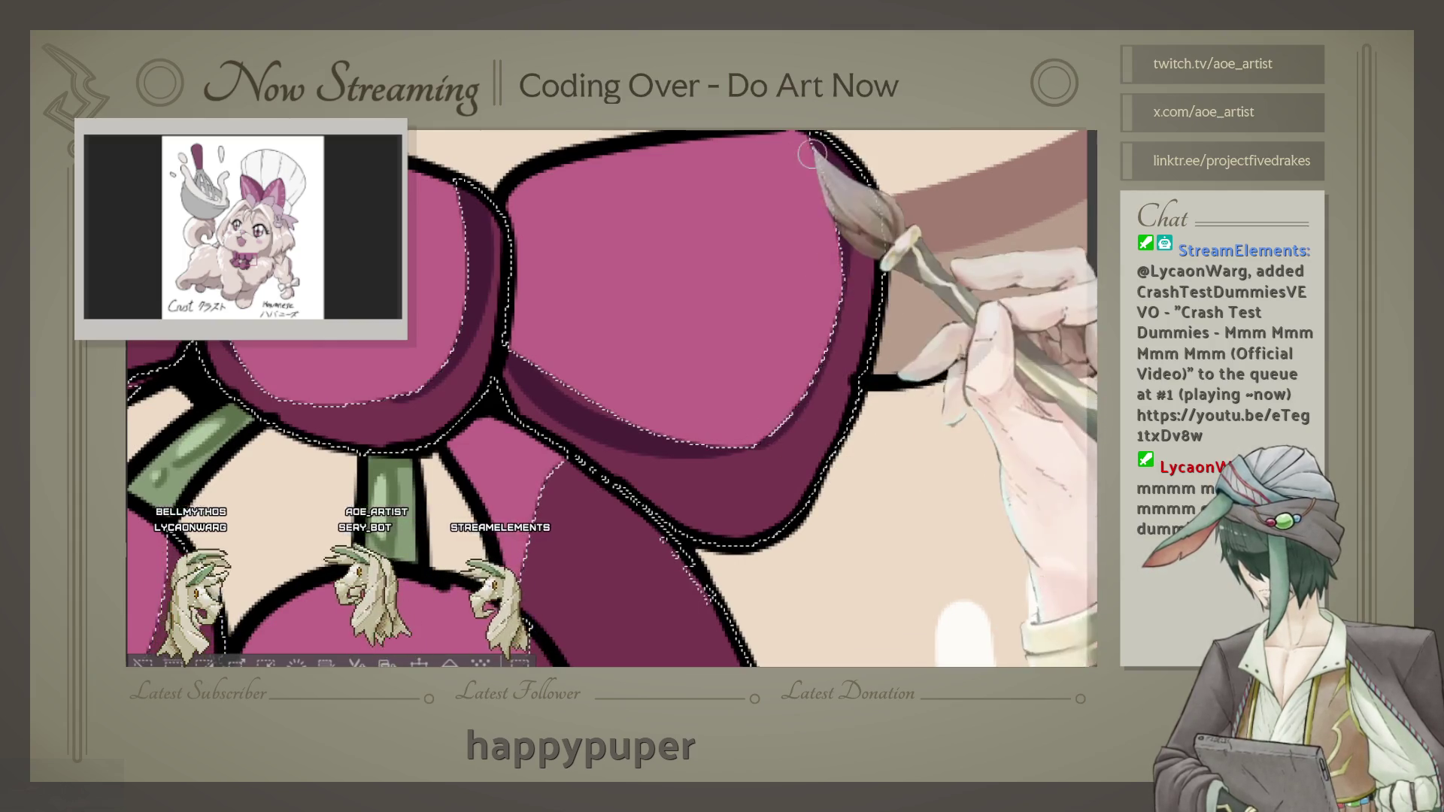
{"action": "scroll", "coordinate": [815, 138], "scroll_direction": "down", "scroll_amount": 3}
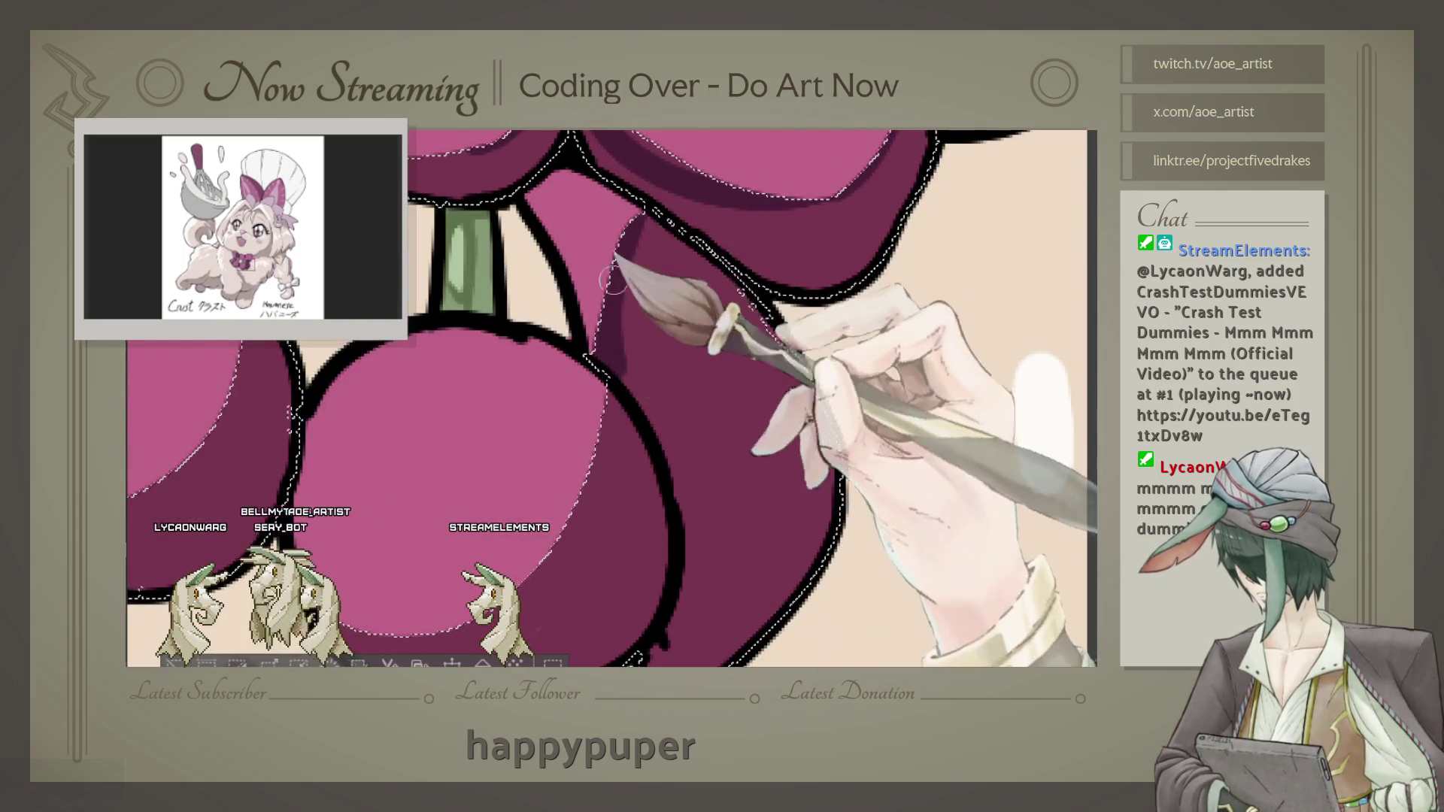
{"action": "scroll", "coordinate": [615, 282], "scroll_direction": "down", "scroll_amount": 2}
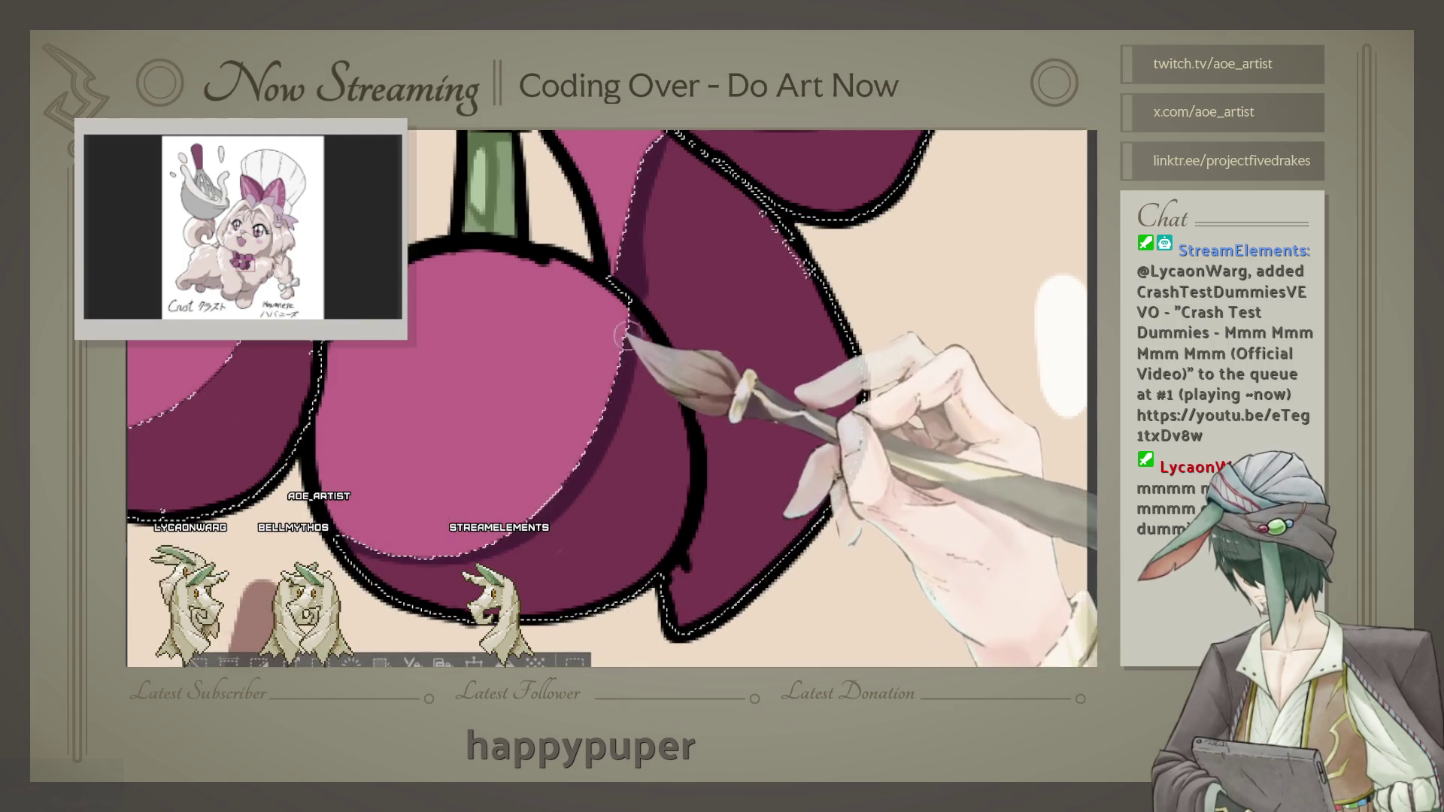
{"action": "scroll", "coordinate": [586, 452], "scroll_direction": "left", "scroll_amount": 5}
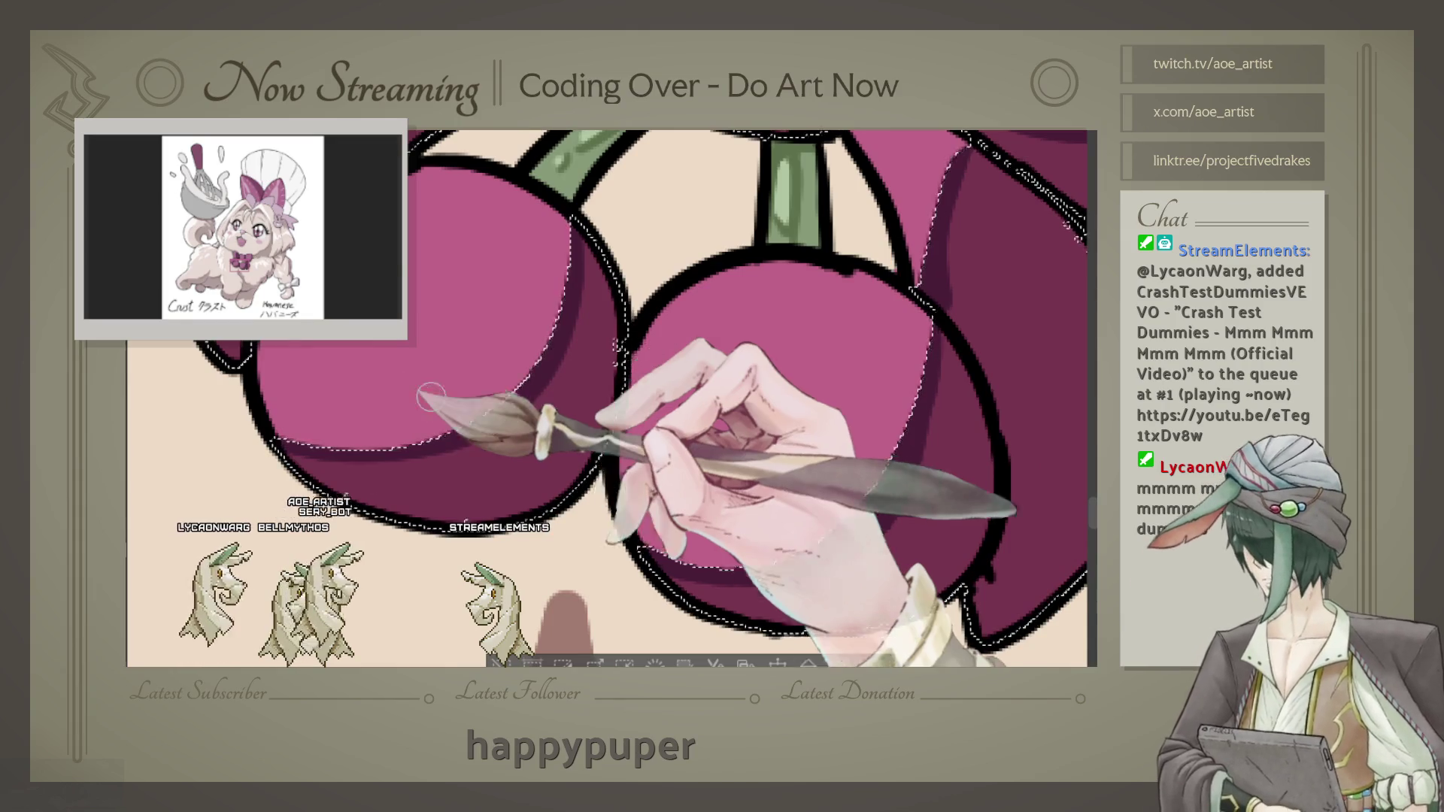
{"action": "scroll", "coordinate": [475, 383], "scroll_direction": "down", "scroll_amount": 3}
{"action": "scroll", "coordinate": [531, 378], "scroll_direction": "down", "scroll_amount": 2}
{"action": "scroll", "coordinate": [555, 371], "scroll_direction": "down", "scroll_amount": 1}
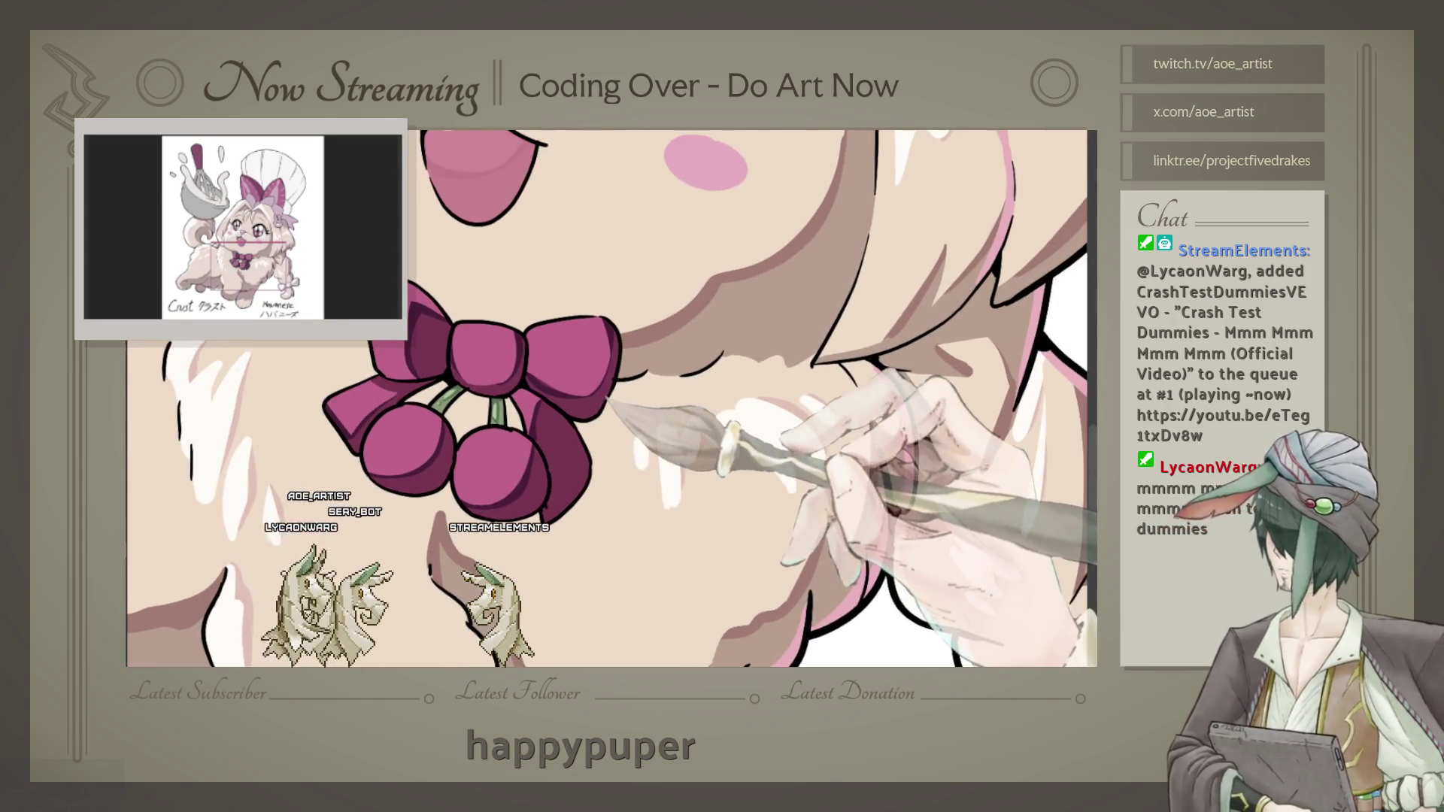
{"action": "scroll", "coordinate": [565, 375], "scroll_direction": "down", "scroll_amount": 2}
{"action": "scroll", "coordinate": [587, 378], "scroll_direction": "down", "scroll_amount": 2}
{"action": "scroll", "coordinate": [632, 384], "scroll_direction": "down", "scroll_amount": 1}
{"action": "scroll", "coordinate": [623, 388], "scroll_direction": "up", "scroll_amount": 2}
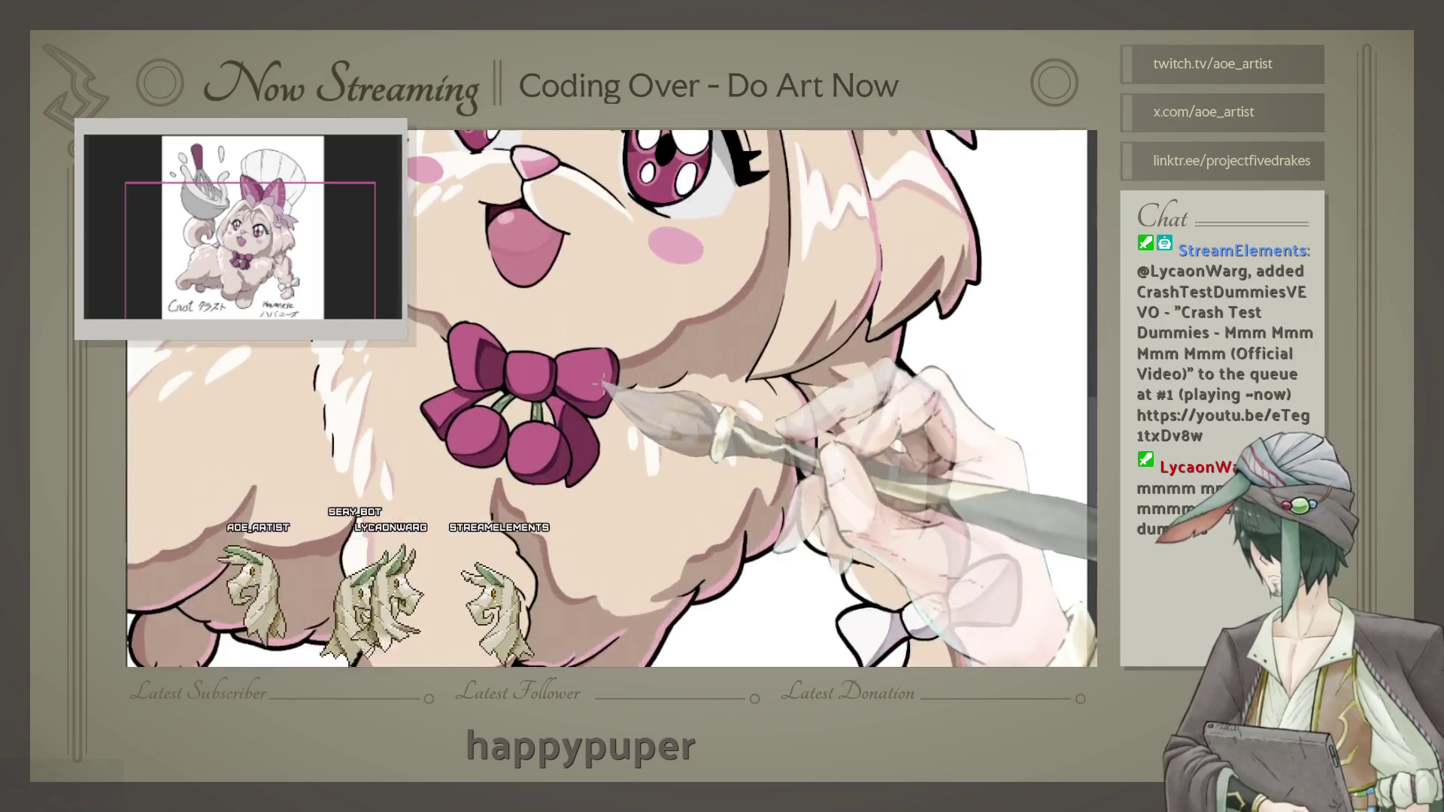
{"action": "scroll", "coordinate": [655, 406], "scroll_direction": "up", "scroll_amount": 2}
{"action": "scroll", "coordinate": [733, 372], "scroll_direction": "down", "scroll_amount": 1}
{"action": "scroll", "coordinate": [857, 384], "scroll_direction": "up", "scroll_amount": 2}
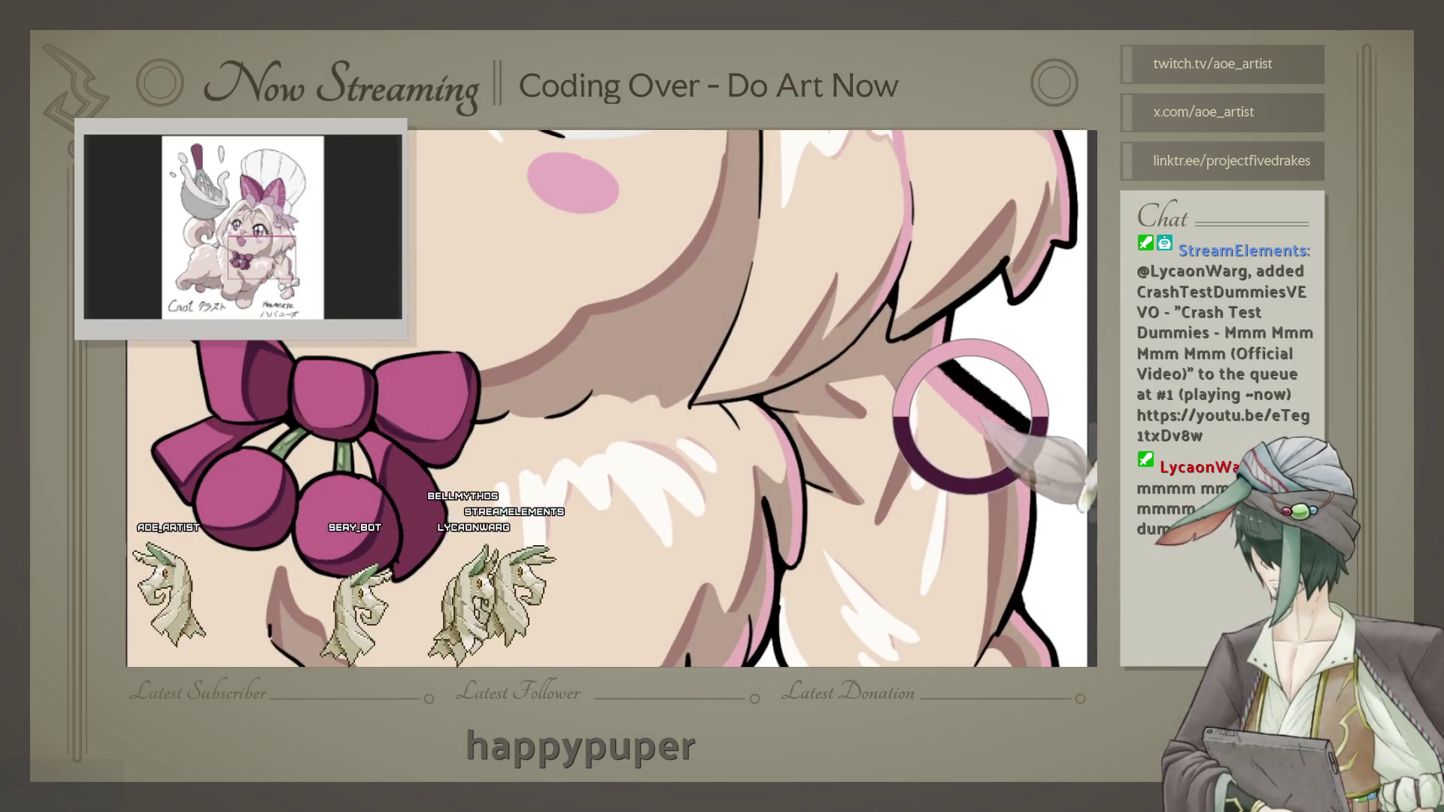
Step: Deepen the shadow tones on the bow lobes and cherries, undoing one stray change
{"action": "left_click_drag", "start_coordinate": [507, 452], "coordinate": [689, 395]}
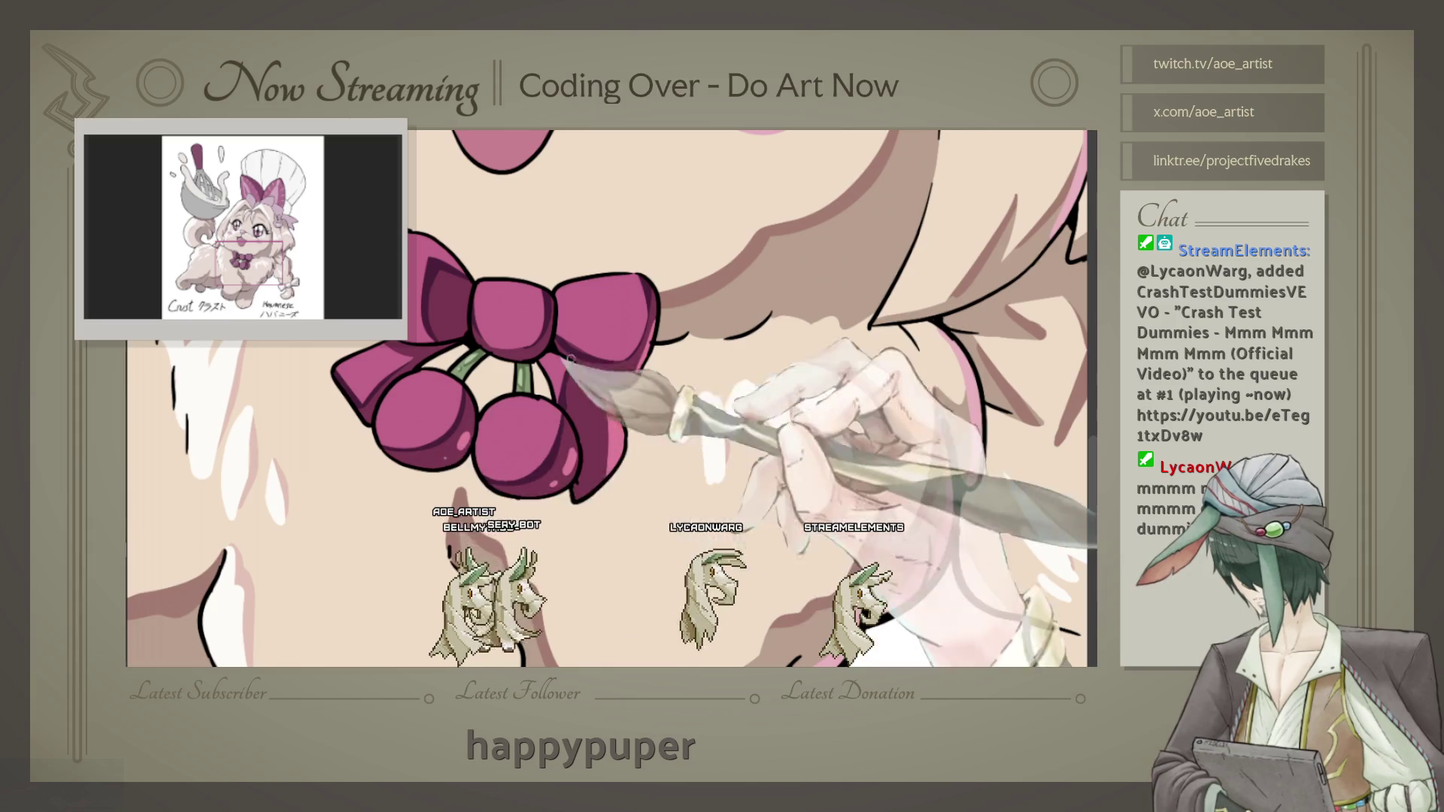
{"action": "mouse_move", "coordinate": [571, 359]}
{"action": "left_mouse_down"}
{"action": "mouse_move", "coordinate": [534, 395]}
{"action": "mouse_move", "coordinate": [457, 349]}
{"action": "left_mouse_up"}
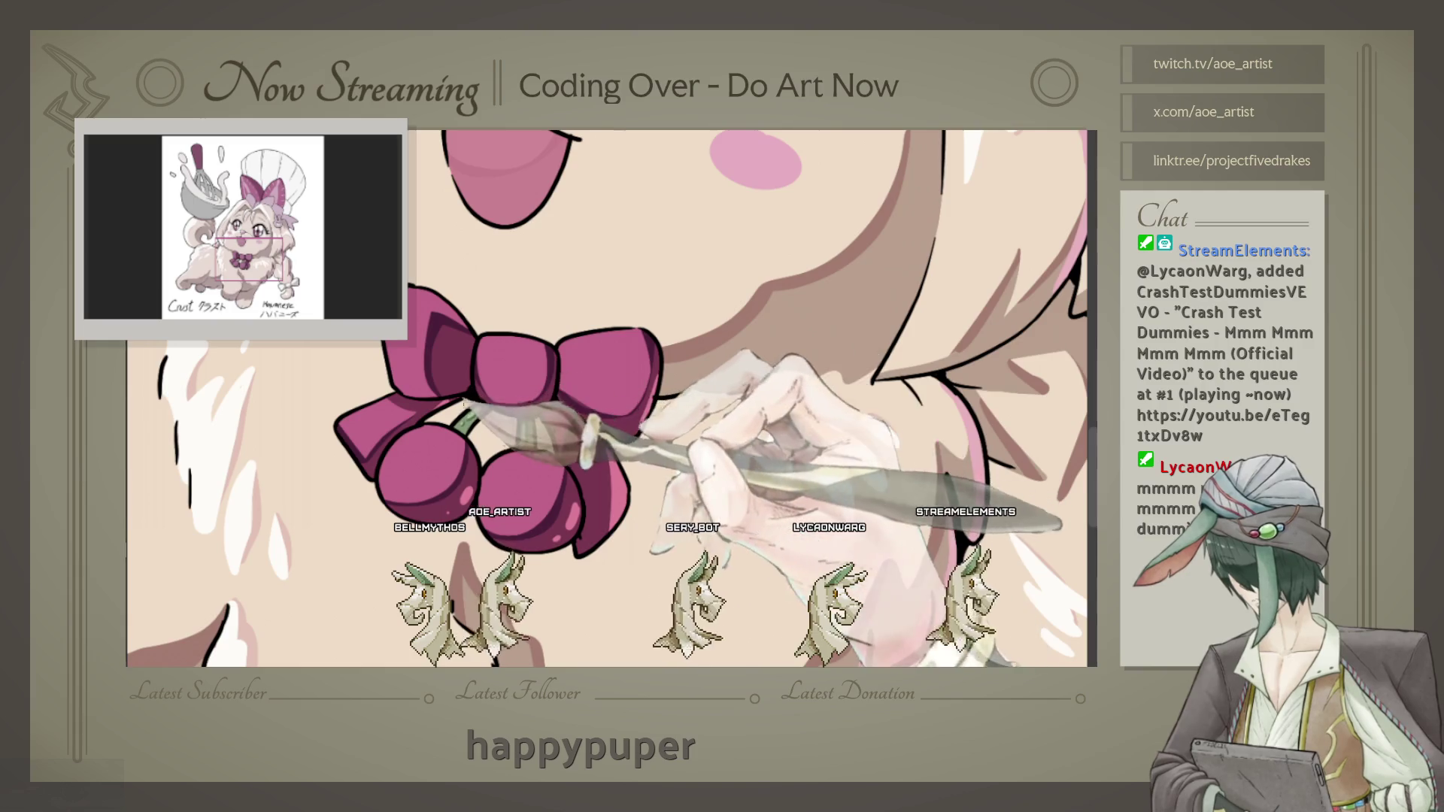
{"action": "left_click_drag", "start_coordinate": [469, 401], "coordinate": [469, 417]}
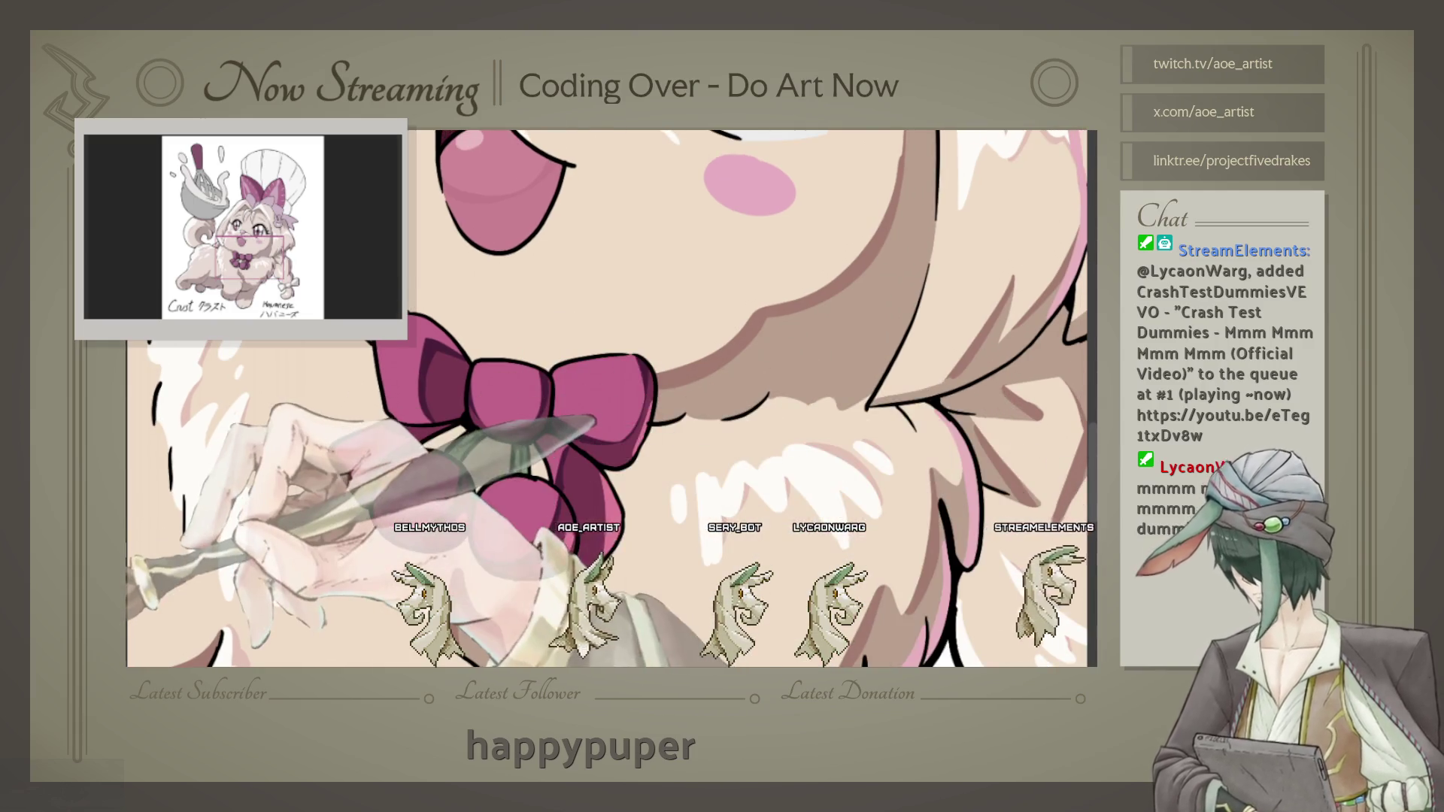
{"action": "key", "text": "ctrl+z"}
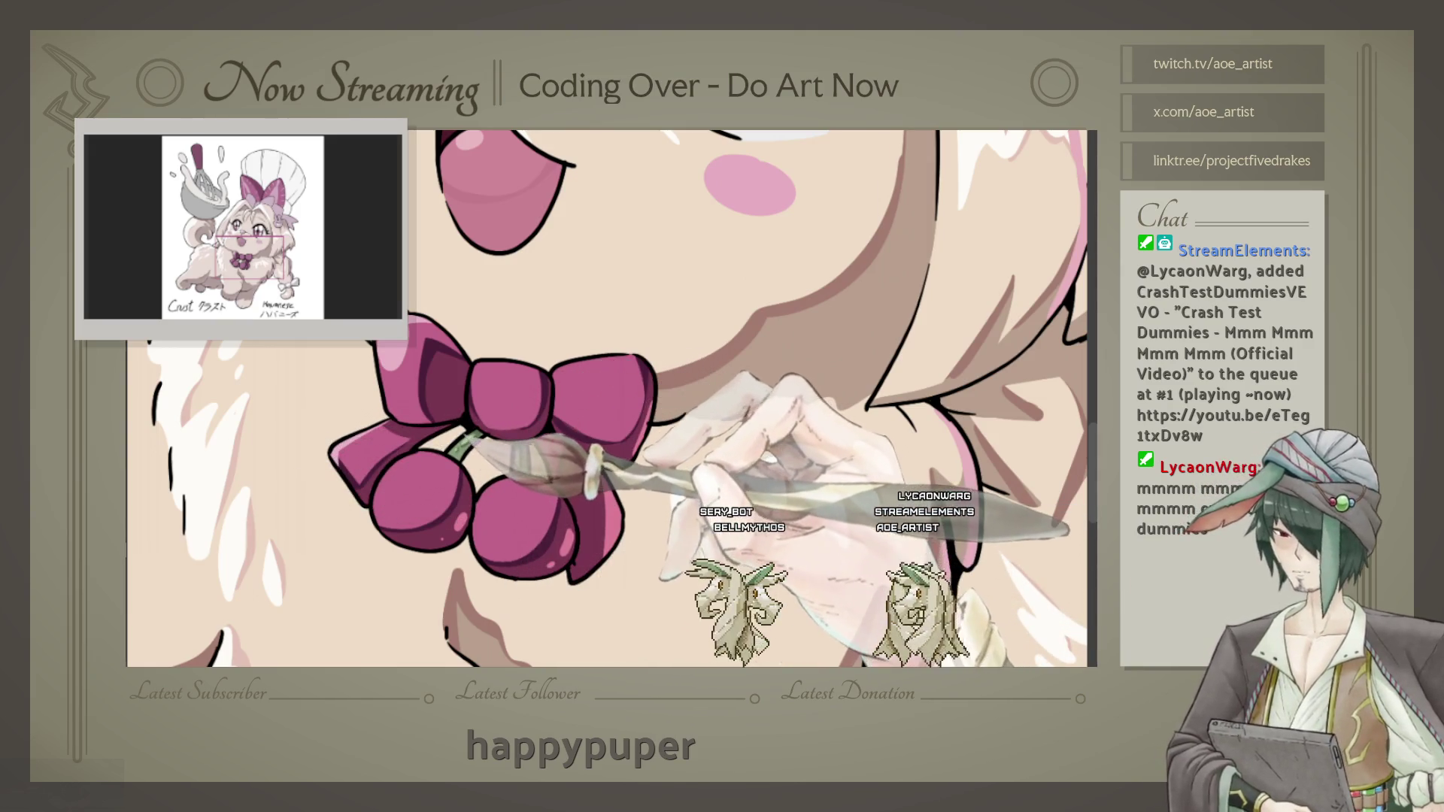
{"action": "left_click_drag", "start_coordinate": [609, 395], "coordinate": [587, 378]}
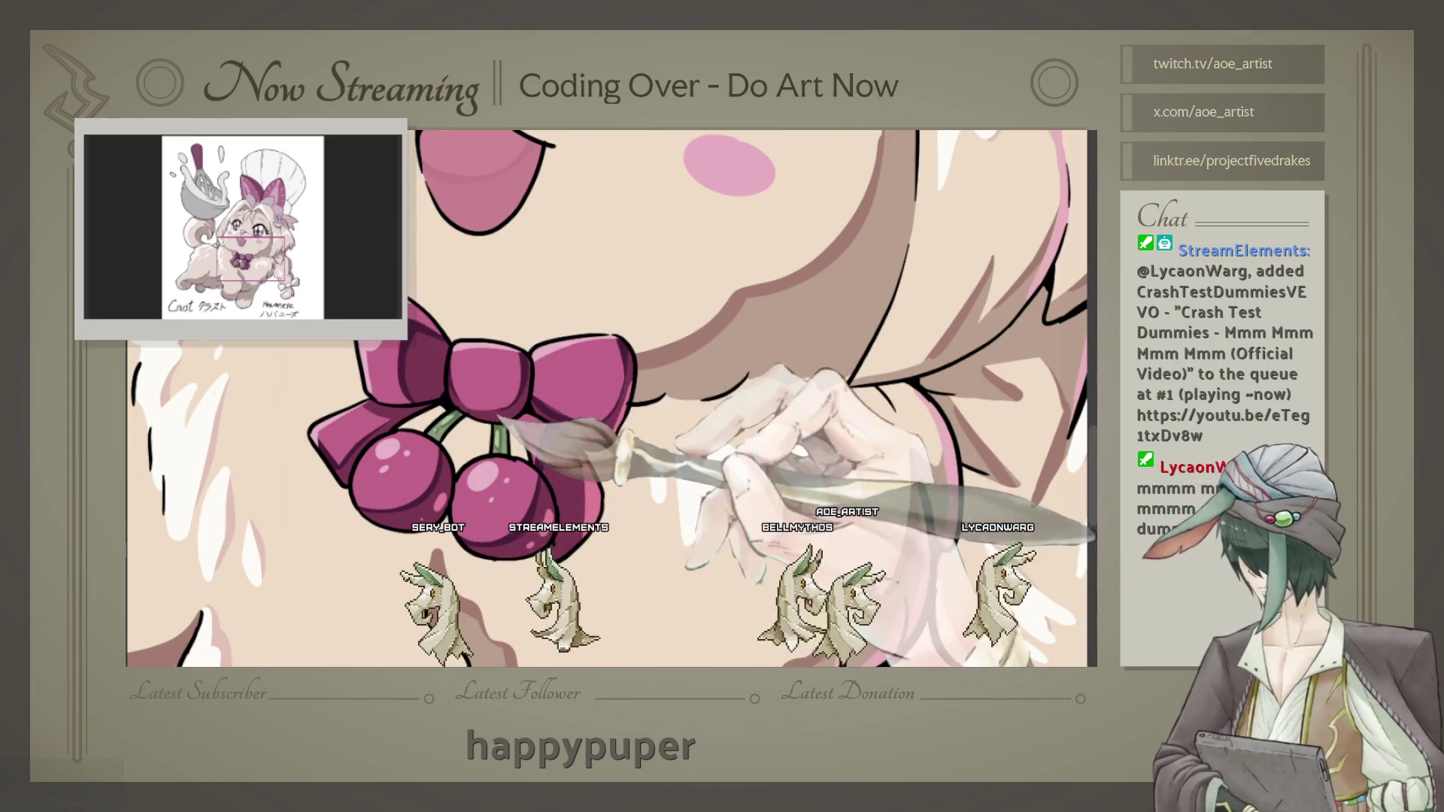
{"action": "scroll", "coordinate": [609, 395], "scroll_direction": "up", "scroll_amount": 1}
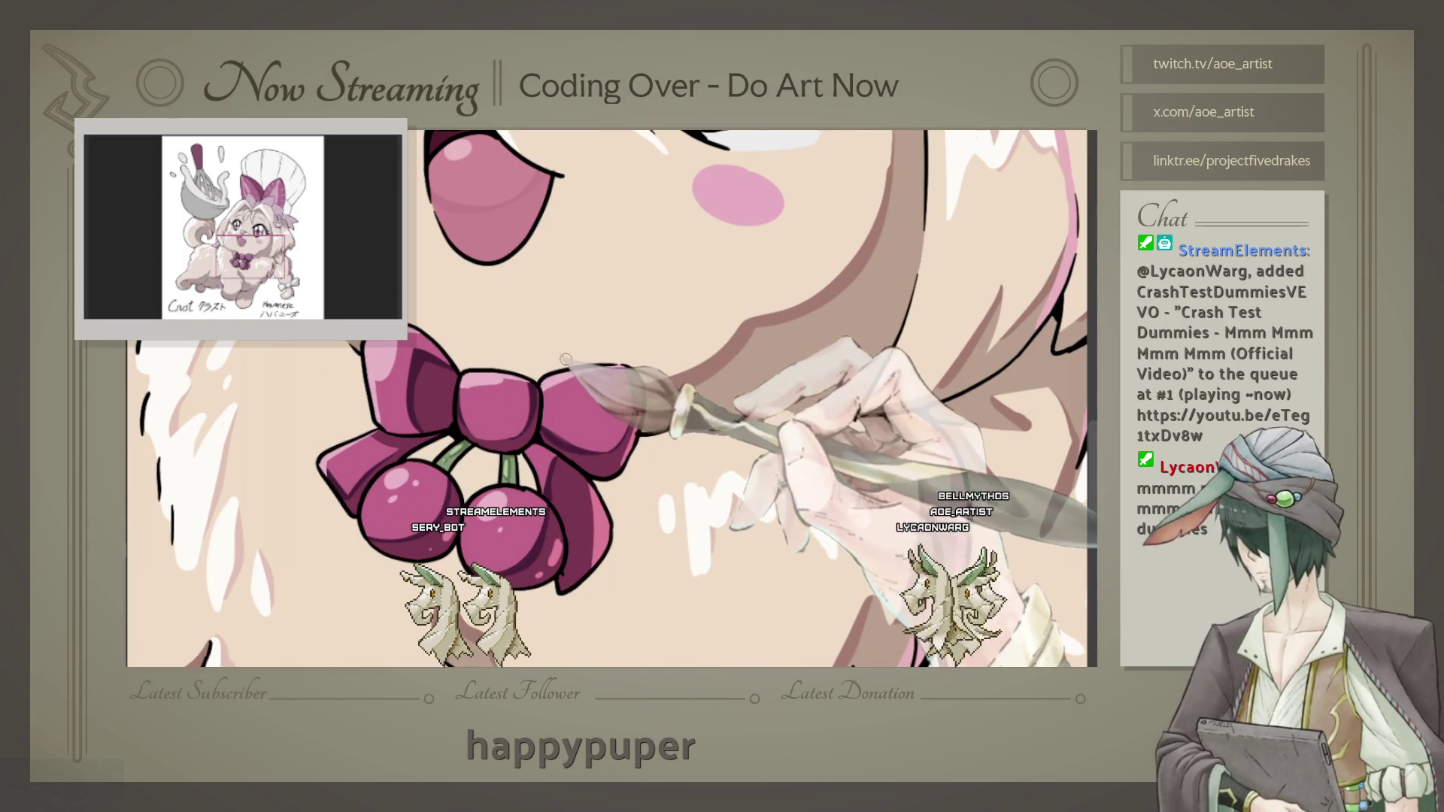
{"action": "scroll", "coordinate": [566, 359], "scroll_direction": "down", "scroll_amount": 3}
{"action": "scroll", "coordinate": [567, 359], "scroll_direction": "down", "scroll_amount": 1}
{"action": "scroll", "coordinate": [545, 374], "scroll_direction": "up", "scroll_amount": 1}
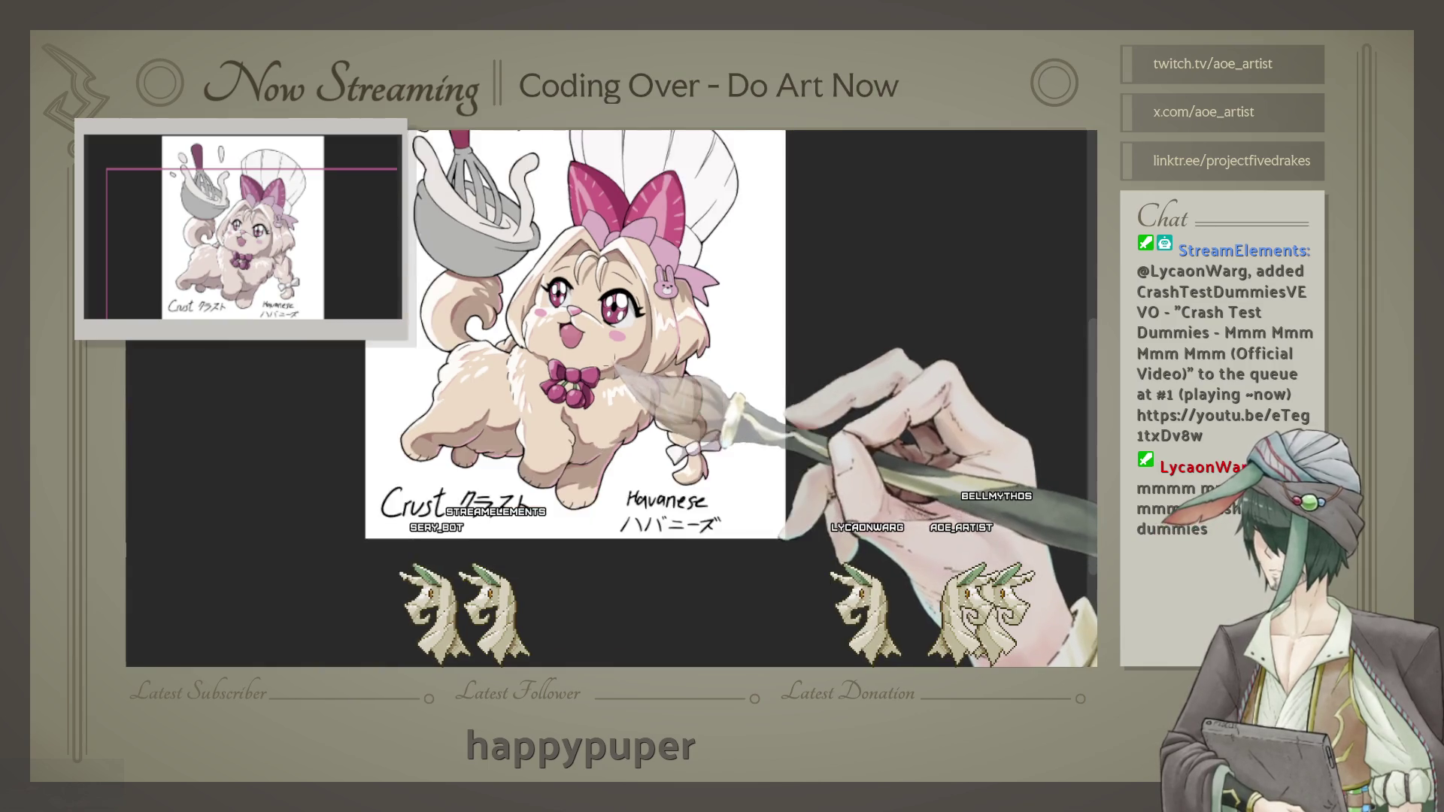
{"action": "scroll", "coordinate": [545, 374], "scroll_direction": "down", "scroll_amount": 1}
{"action": "scroll", "coordinate": [545, 373], "scroll_direction": "up", "scroll_amount": 1}
{"action": "scroll", "coordinate": [546, 374], "scroll_direction": "up", "scroll_amount": 2}
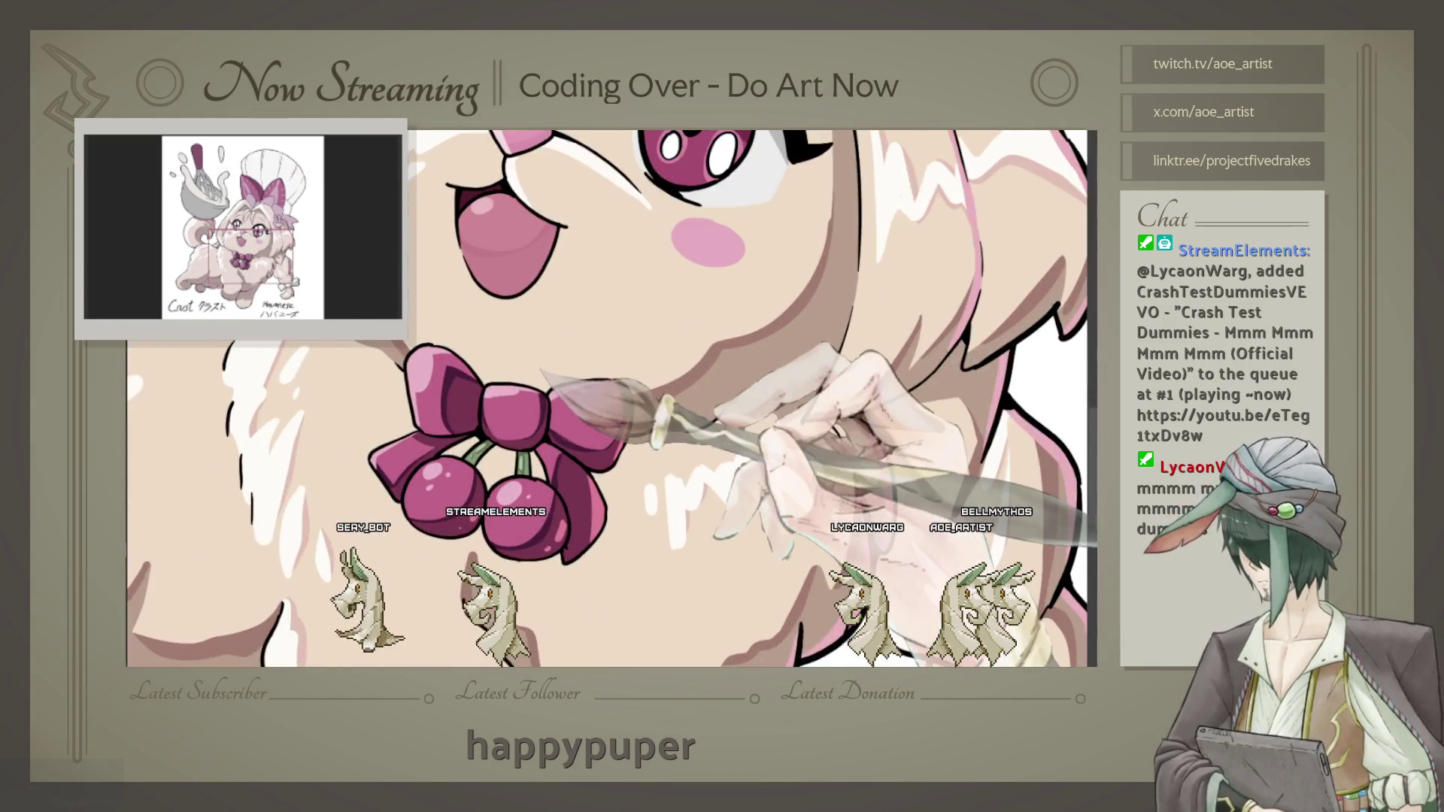
{"action": "scroll", "coordinate": [607, 399], "scroll_direction": "down", "scroll_amount": 2}
{"action": "scroll", "coordinate": [607, 398], "scroll_direction": "down", "scroll_amount": 1}
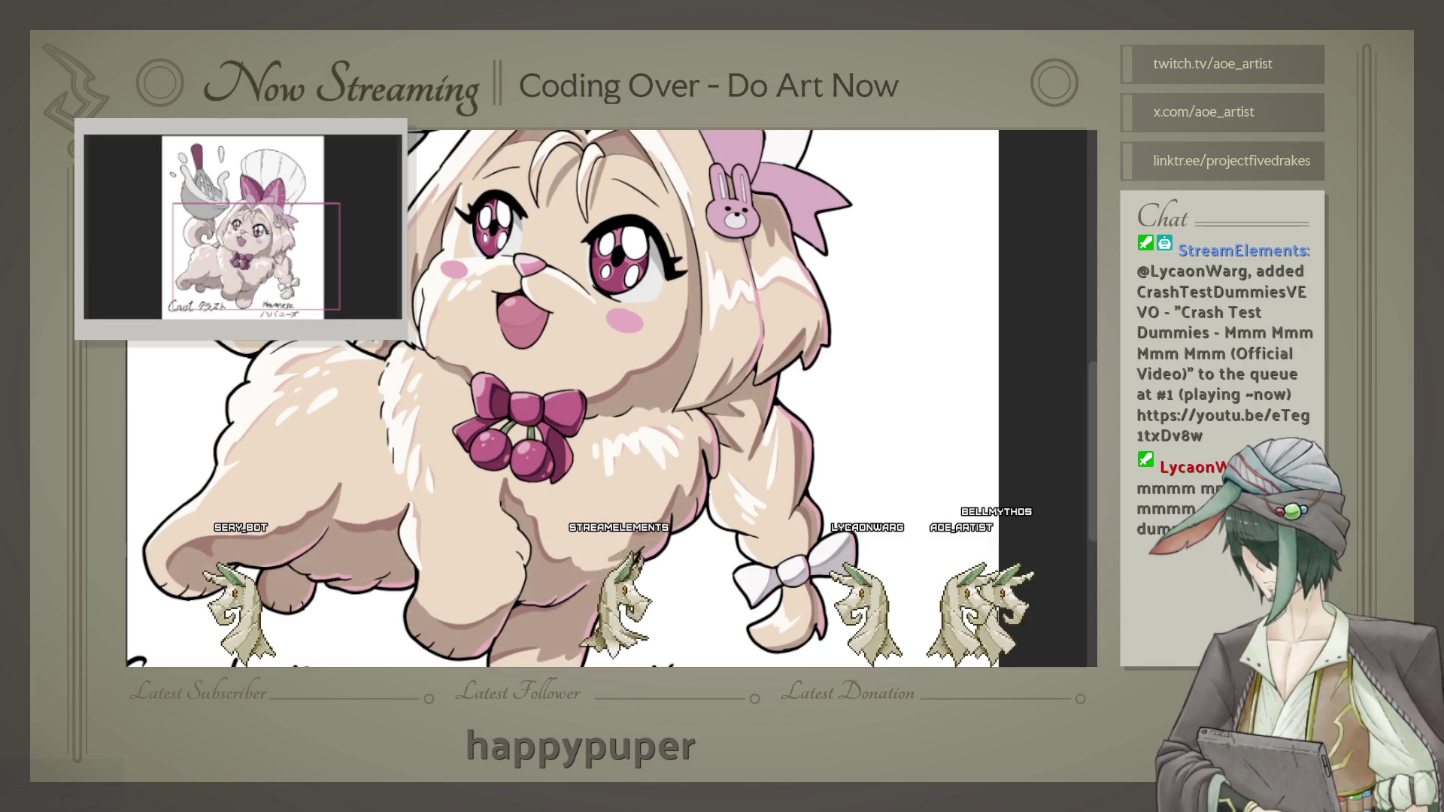
{"action": "scroll", "coordinate": [524, 502], "scroll_direction": "up", "scroll_amount": 1}
{"action": "scroll", "coordinate": [525, 502], "scroll_direction": "up", "scroll_amount": 2}
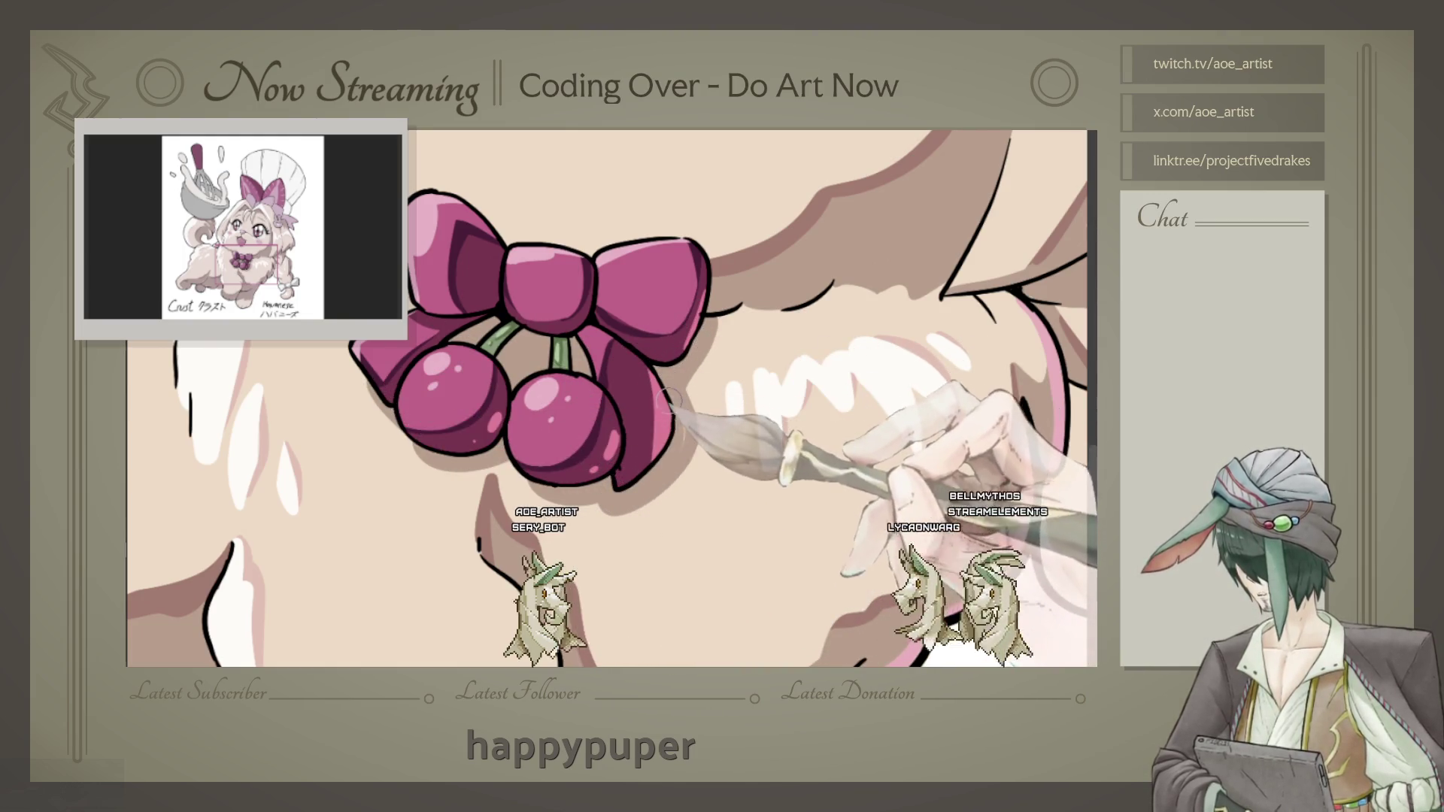
{"action": "scroll", "coordinate": [667, 372], "scroll_direction": "down", "scroll_amount": 2}
{"action": "scroll", "coordinate": [668, 372], "scroll_direction": "down", "scroll_amount": 2}
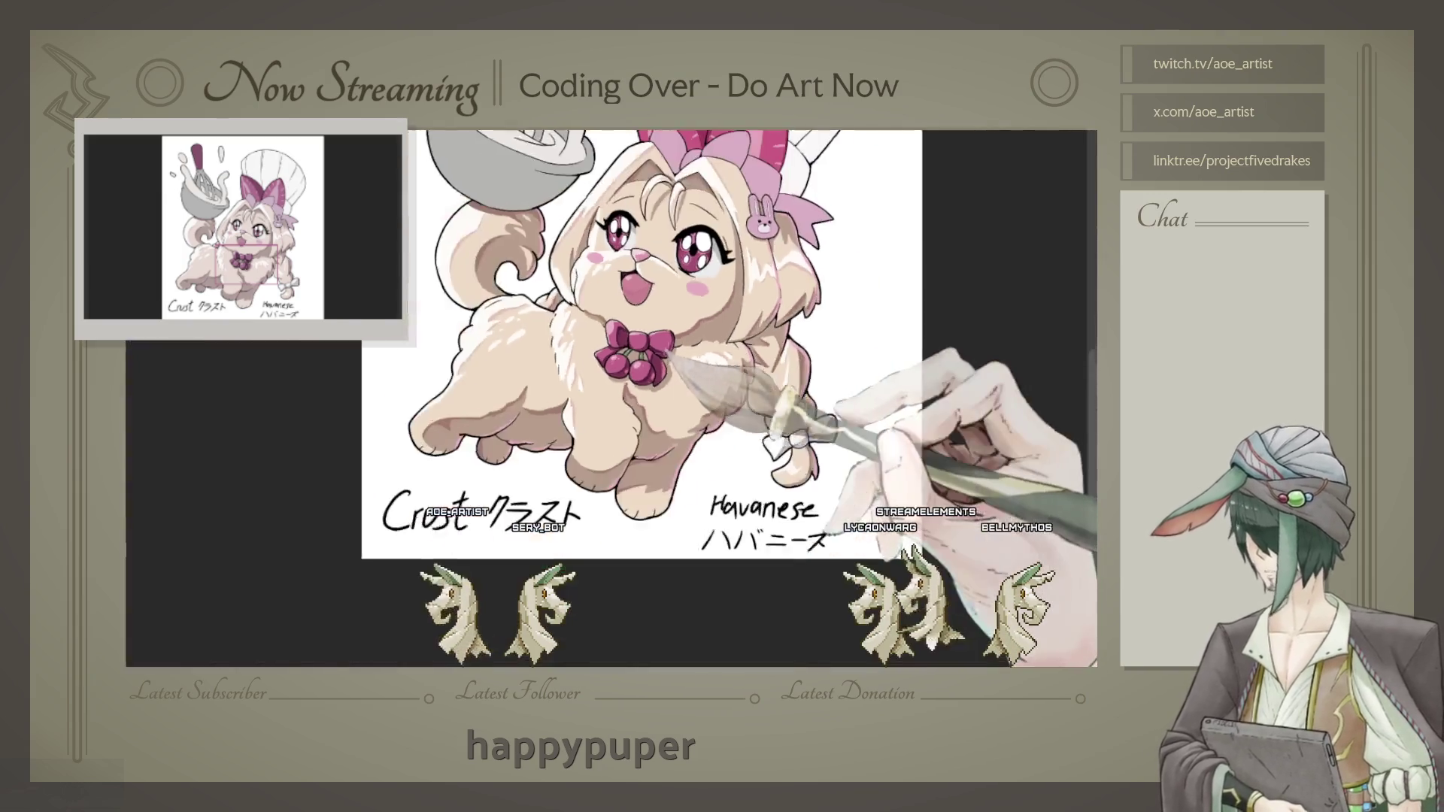
{"action": "scroll", "coordinate": [668, 372], "scroll_direction": "down", "scroll_amount": 1}
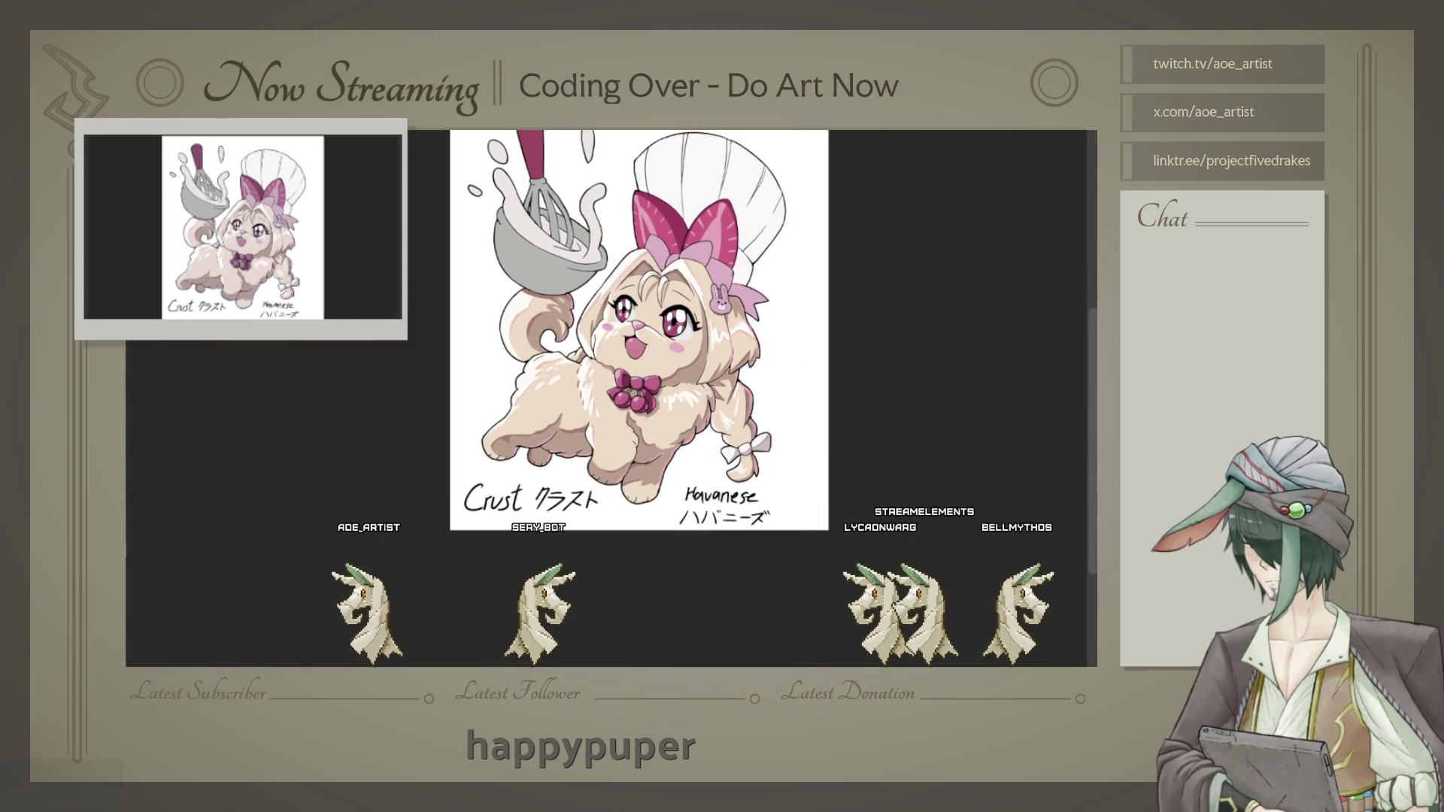
{"action": "scroll", "coordinate": [763, 365], "scroll_direction": "up", "scroll_amount": 2}
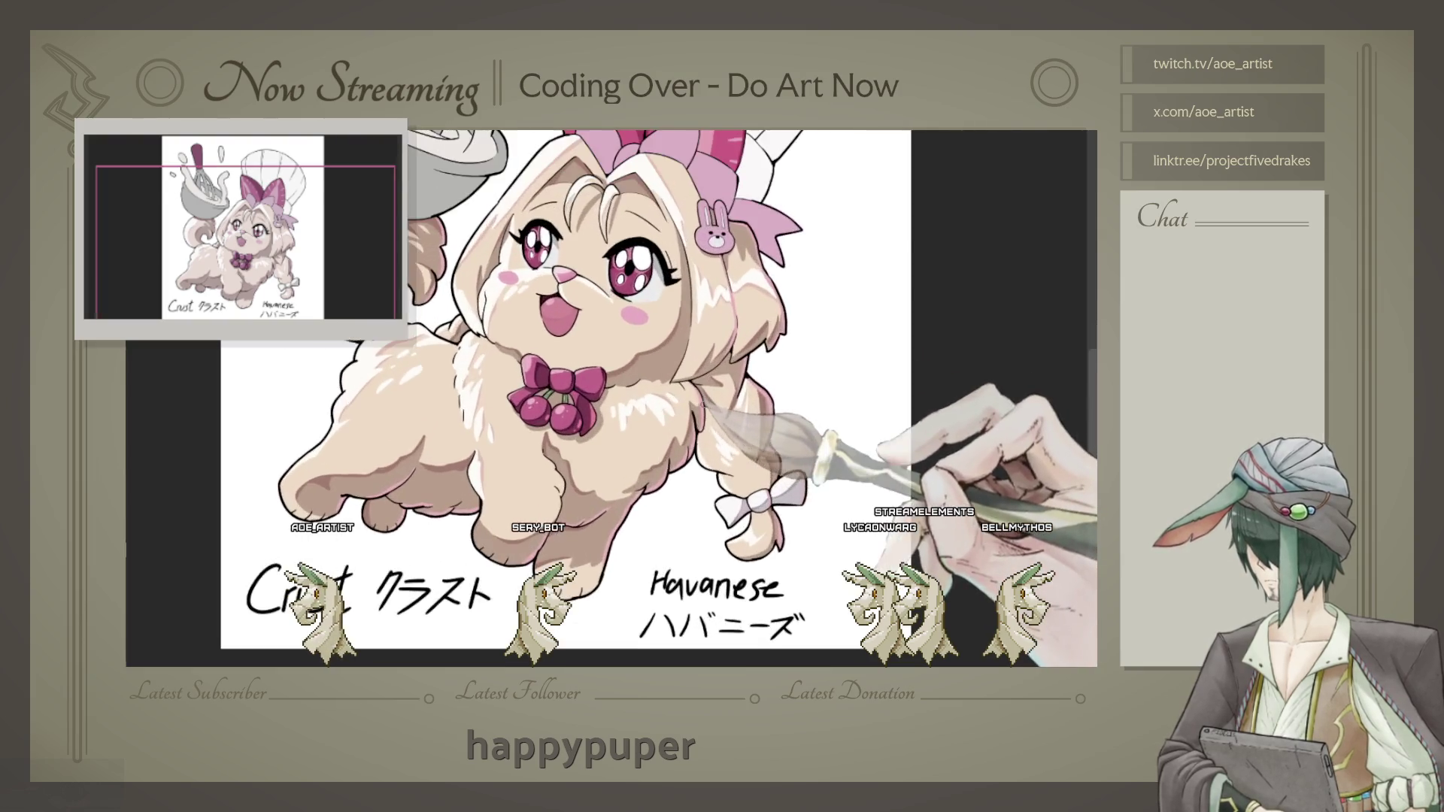
{"action": "scroll", "coordinate": [609, 396], "scroll_direction": "down", "scroll_amount": 1}
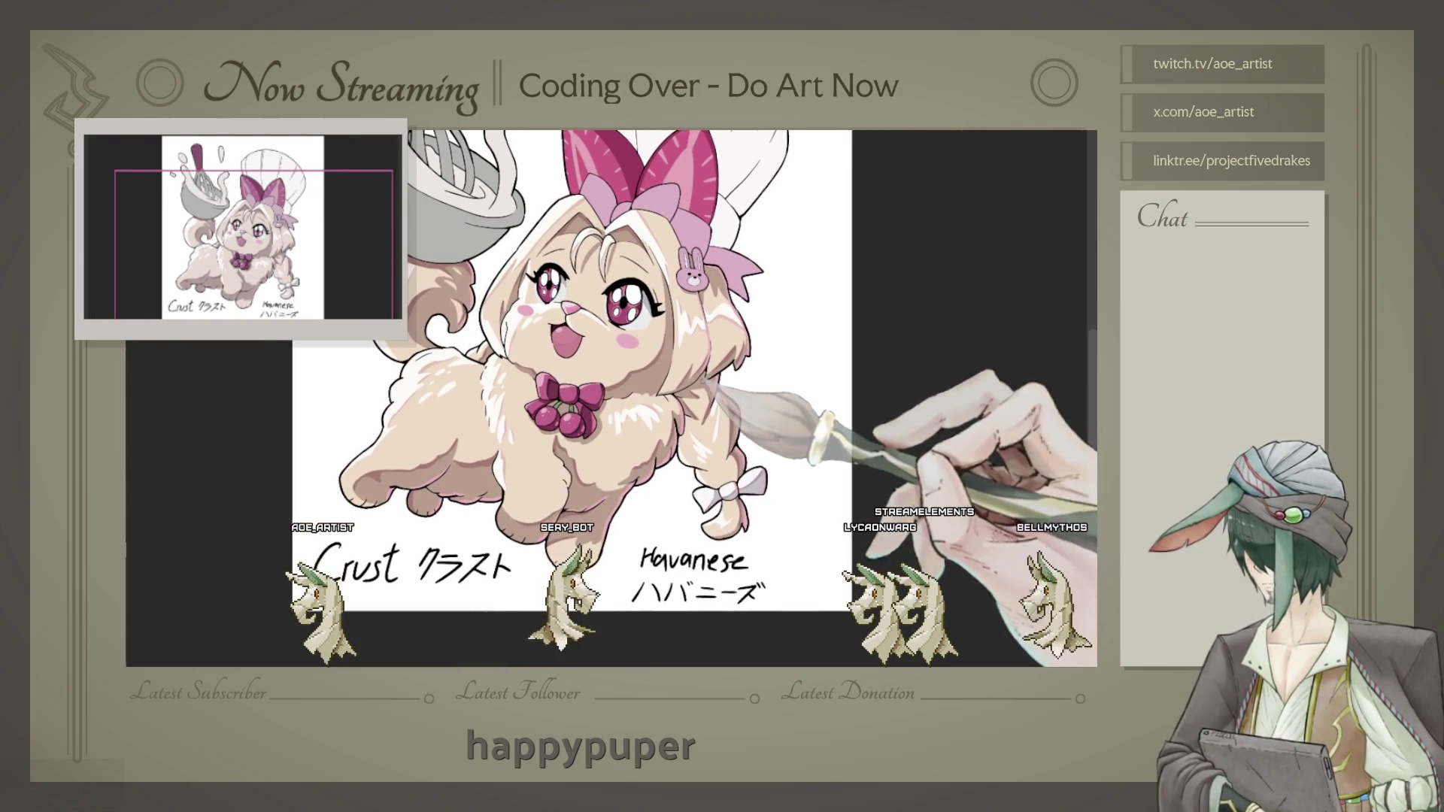
{"action": "scroll", "coordinate": [701, 368], "scroll_direction": "down", "scroll_amount": 2}
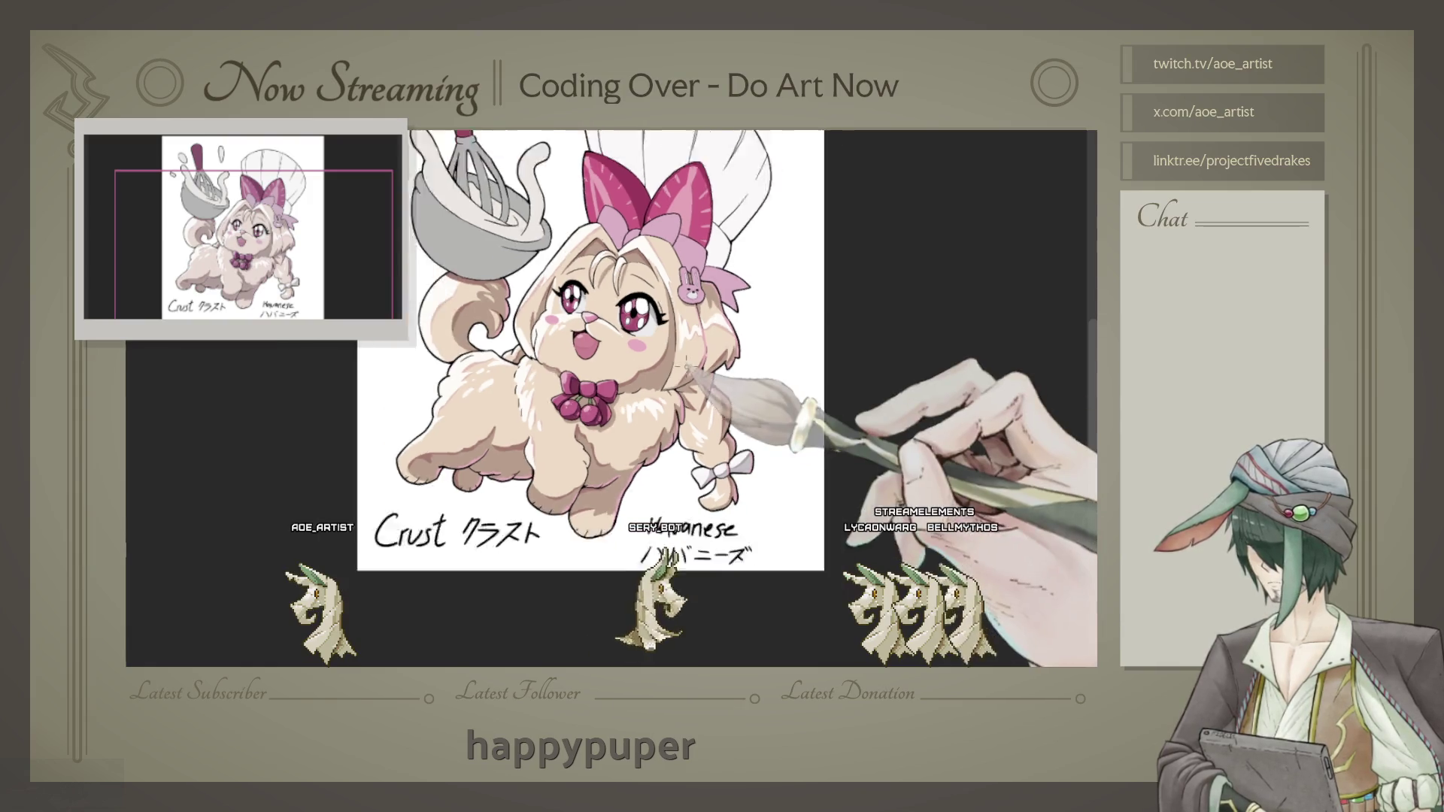
{"action": "scroll", "coordinate": [701, 369], "scroll_direction": "down", "scroll_amount": 1}
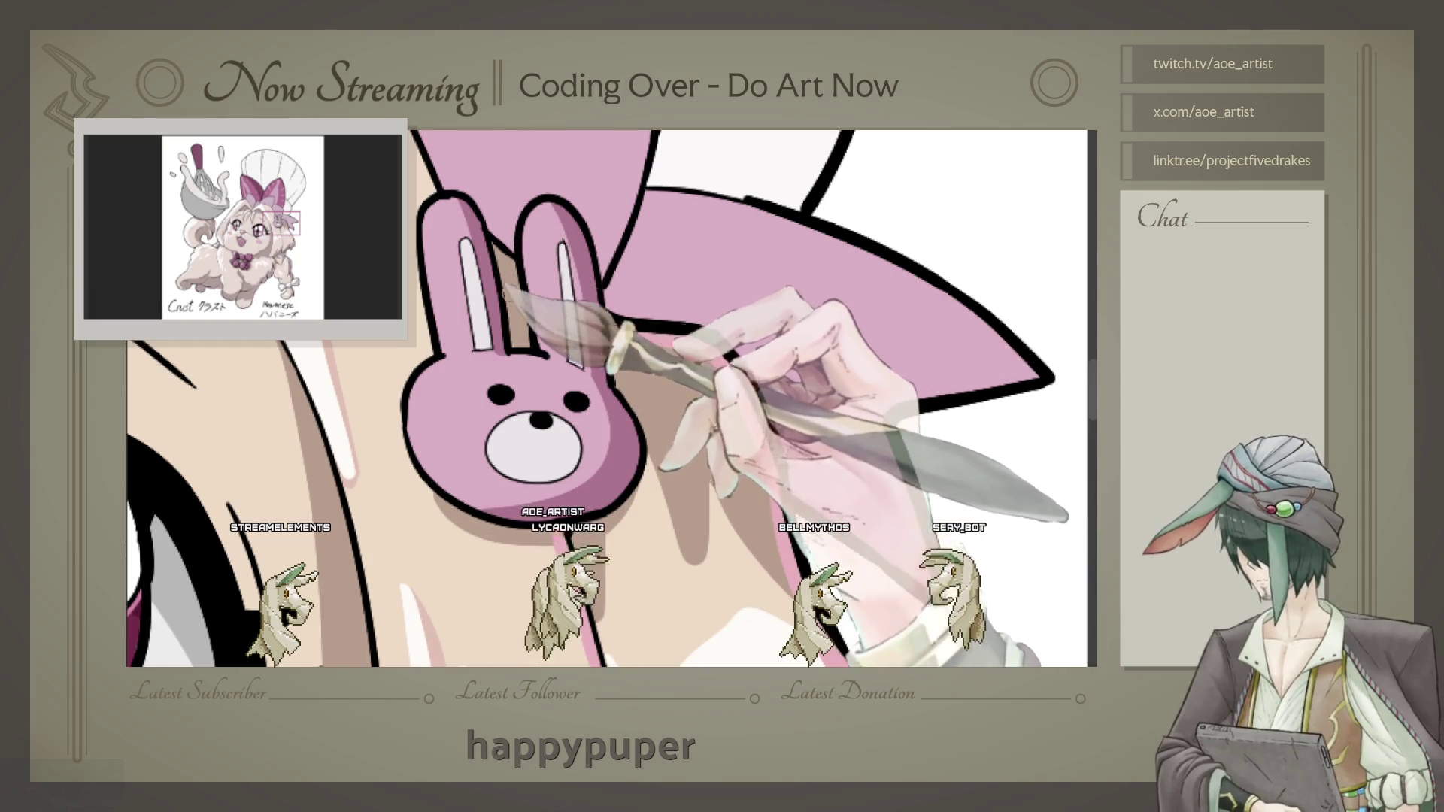
{"action": "left_click_drag", "start_coordinate": [638, 376], "coordinate": [695, 409]}
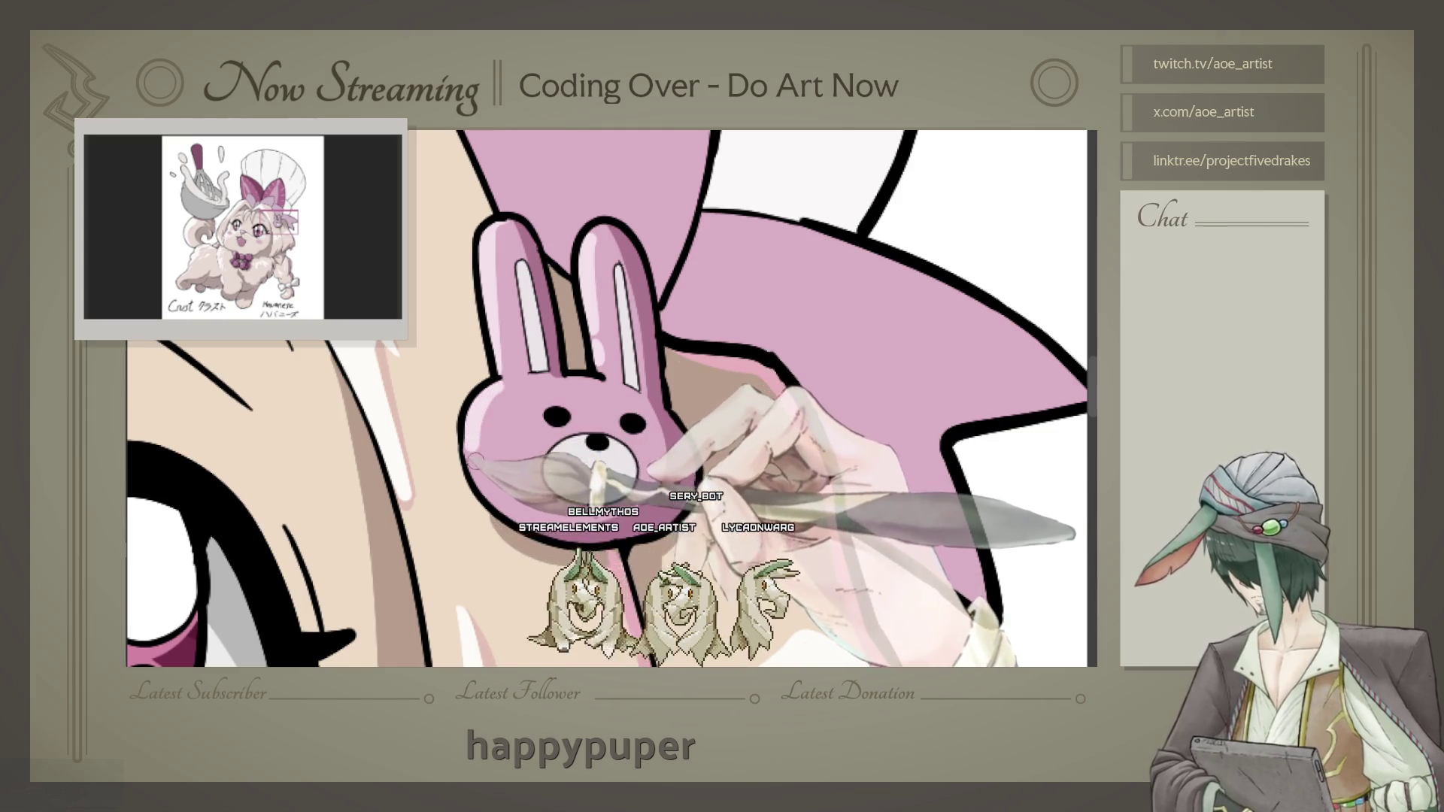
{"action": "key", "text": "-"}
{"action": "key", "text": "-"}
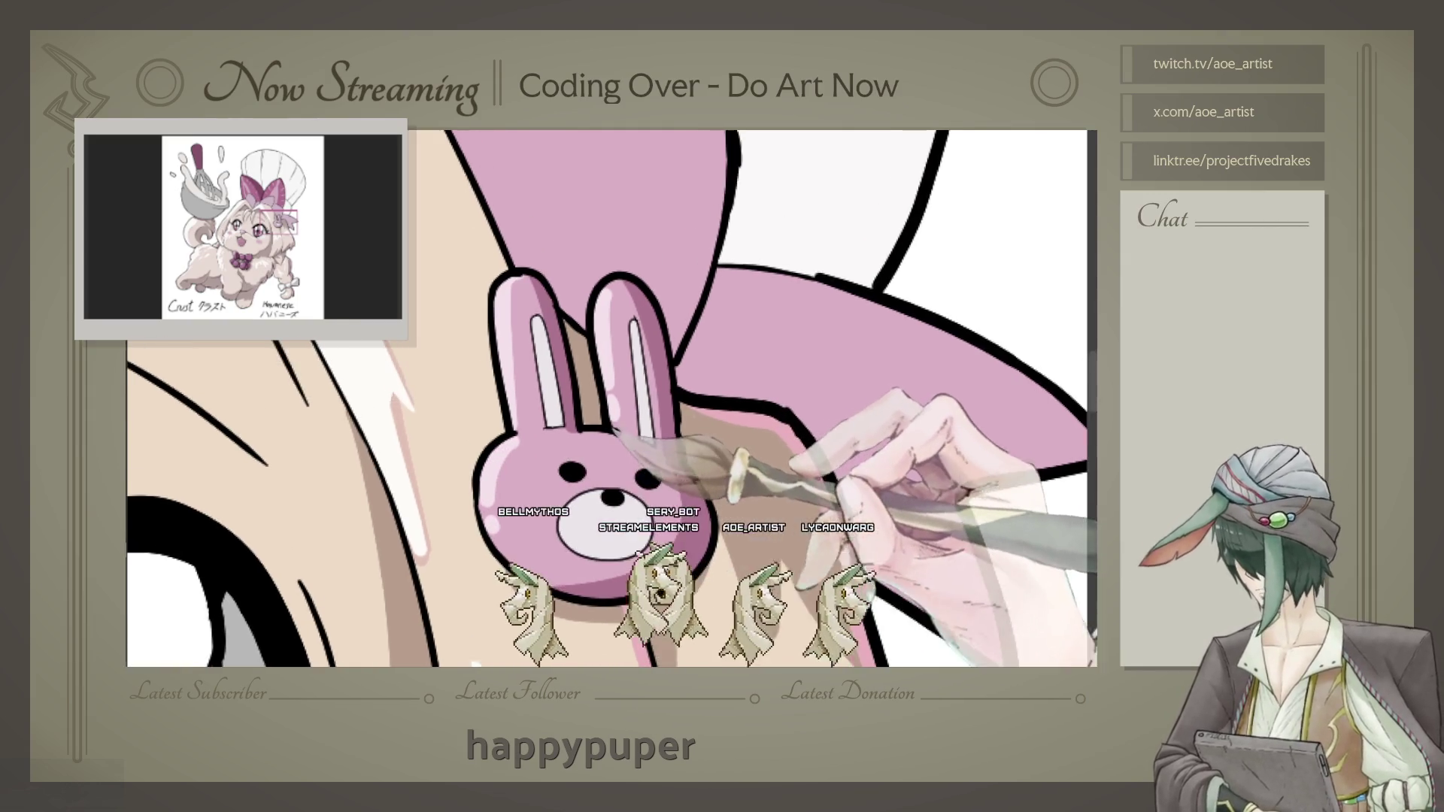
{"action": "scroll", "coordinate": [643, 406], "scroll_direction": "down", "scroll_amount": 3}
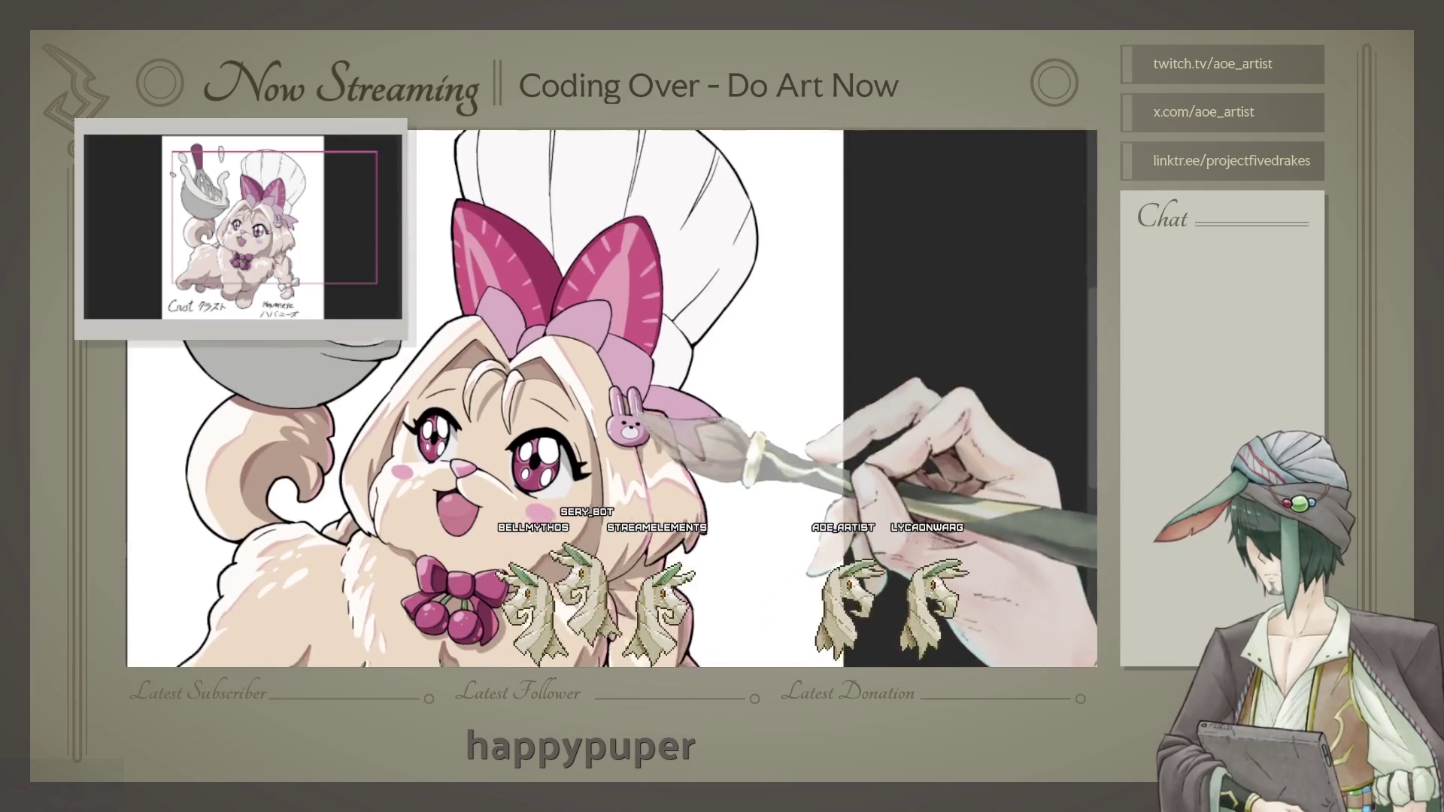
{"action": "scroll", "coordinate": [643, 406], "scroll_direction": "up", "scroll_amount": 3}
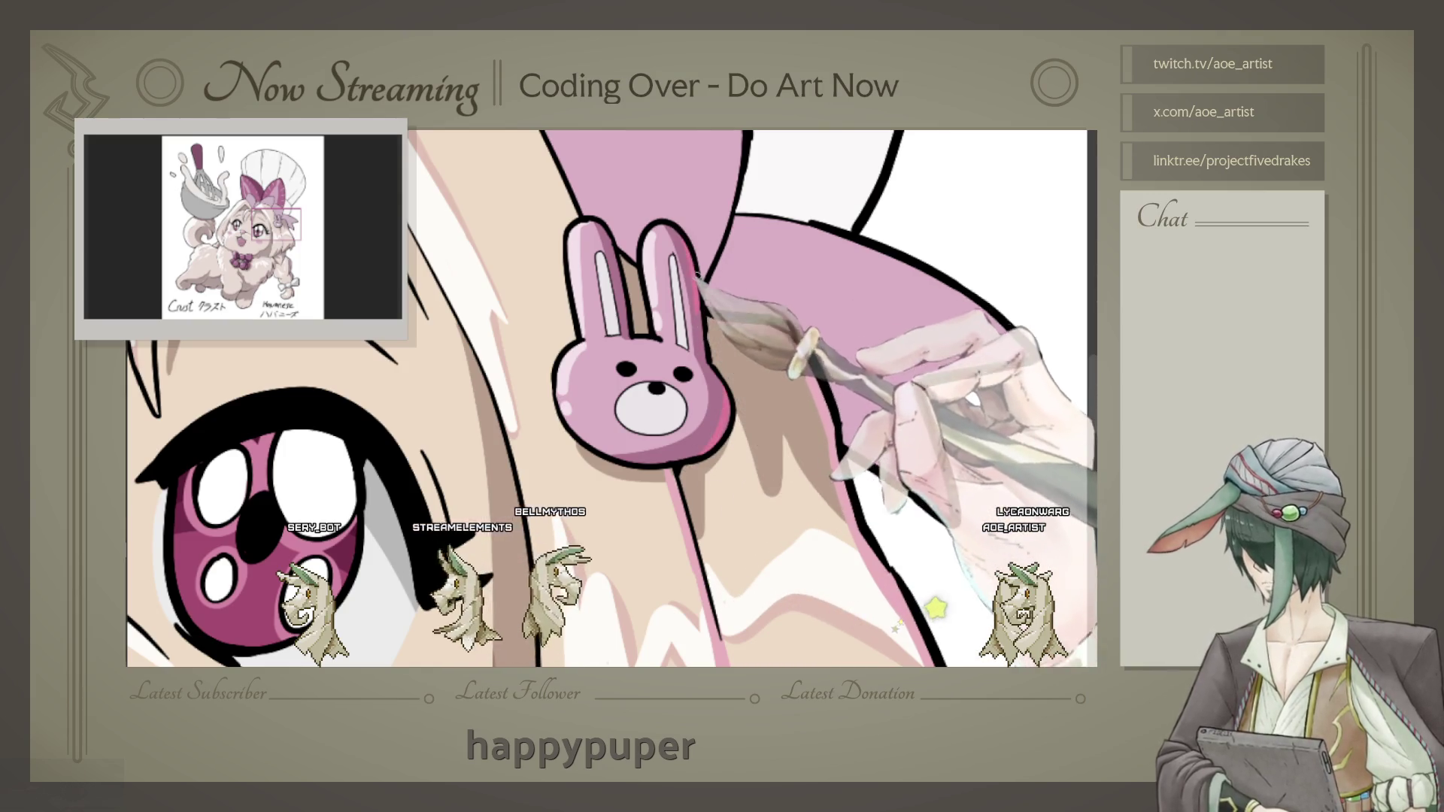
{"action": "scroll", "coordinate": [611, 399], "scroll_direction": "down", "scroll_amount": 5}
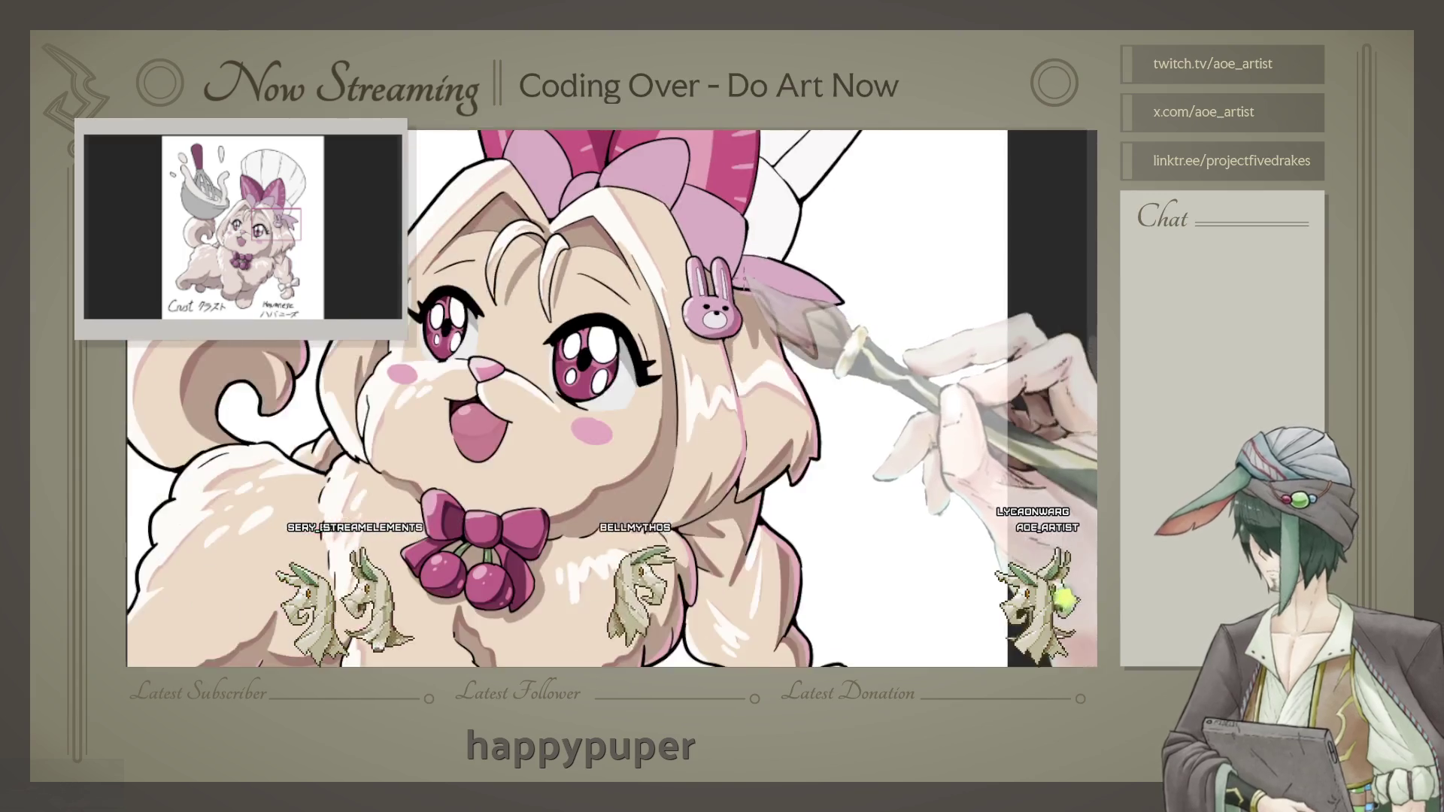
{"action": "scroll", "coordinate": [612, 398], "scroll_direction": "down", "scroll_amount": 1}
{"action": "scroll", "coordinate": [612, 398], "scroll_direction": "down", "scroll_amount": 1}
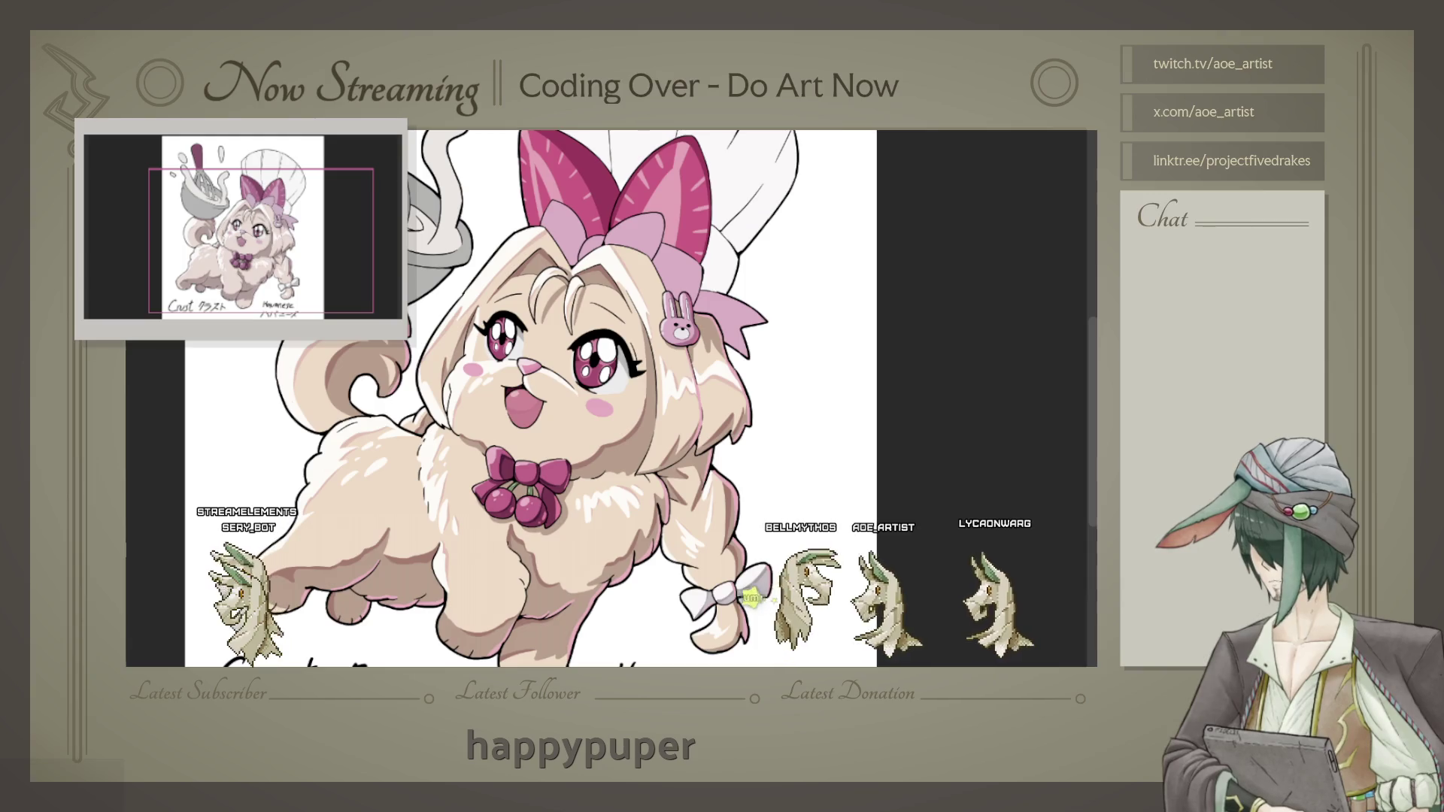
{"action": "scroll", "coordinate": [801, 423], "scroll_direction": "up", "scroll_amount": 2}
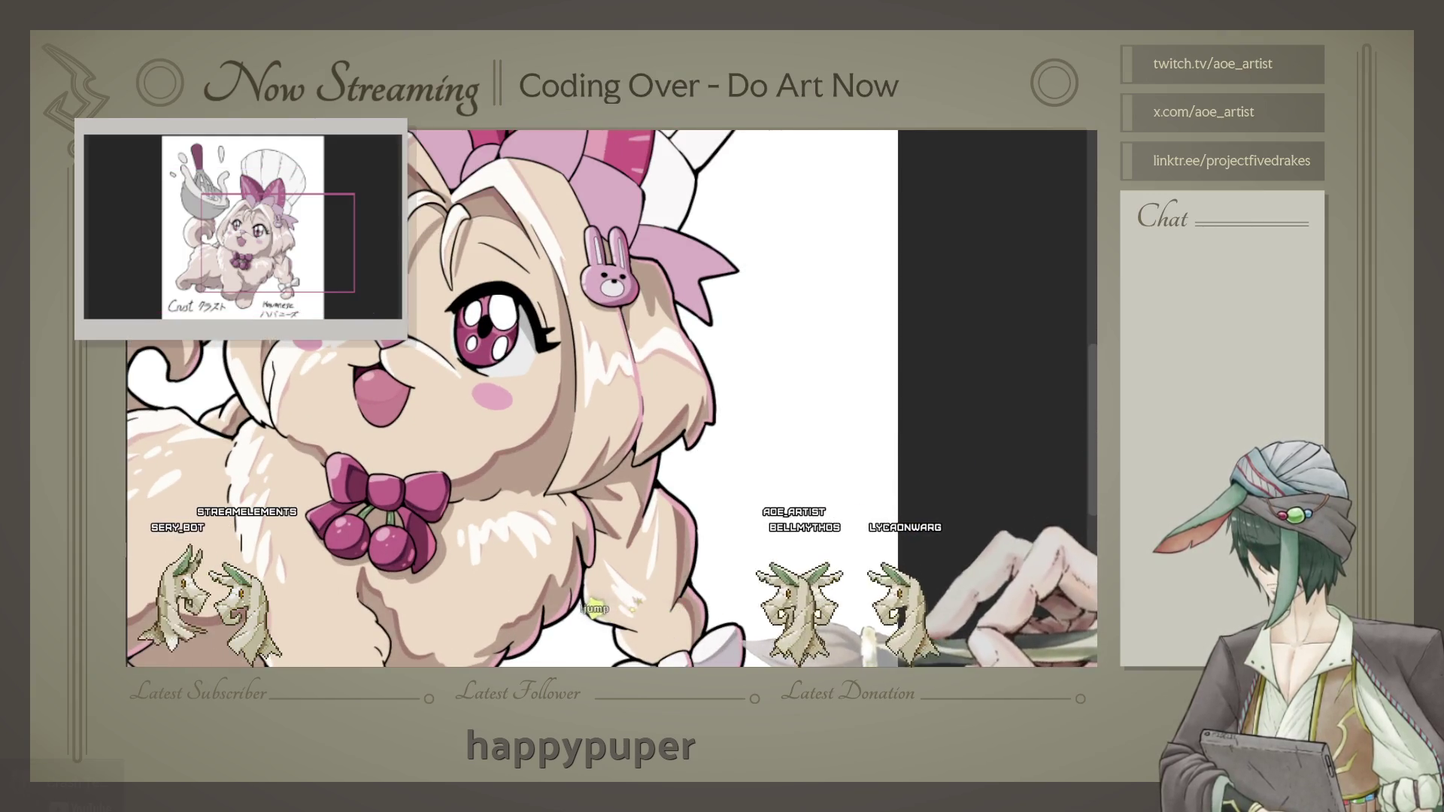
{"action": "scroll", "coordinate": [626, 459], "scroll_direction": "up", "scroll_amount": 1}
{"action": "scroll", "coordinate": [627, 460], "scroll_direction": "up", "scroll_amount": 2}
{"action": "scroll", "coordinate": [625, 459], "scroll_direction": "up", "scroll_amount": 2}
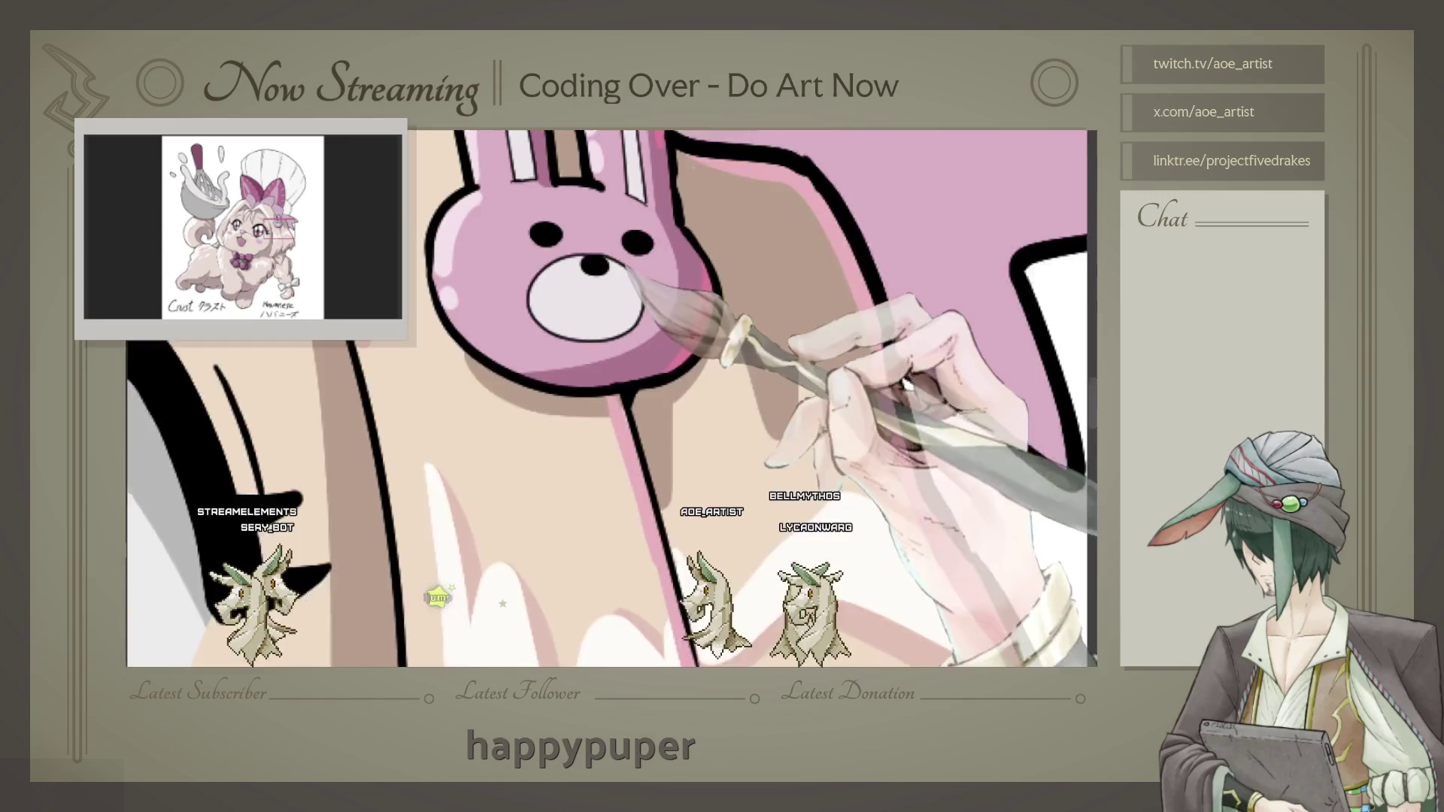
{"action": "scroll", "coordinate": [626, 459], "scroll_direction": "up", "scroll_amount": 1}
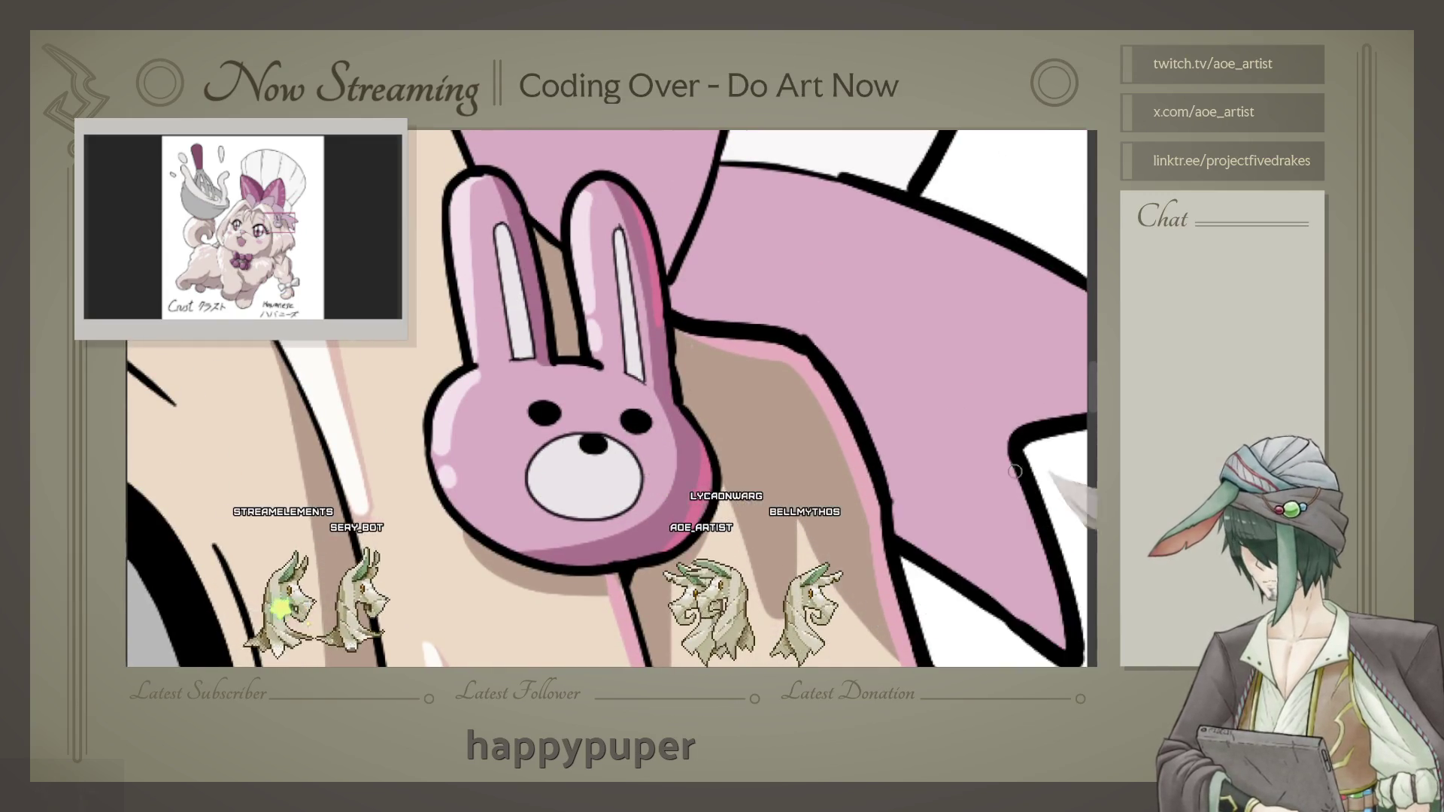
{"action": "scroll", "coordinate": [739, 429], "scroll_direction": "up", "scroll_amount": 1}
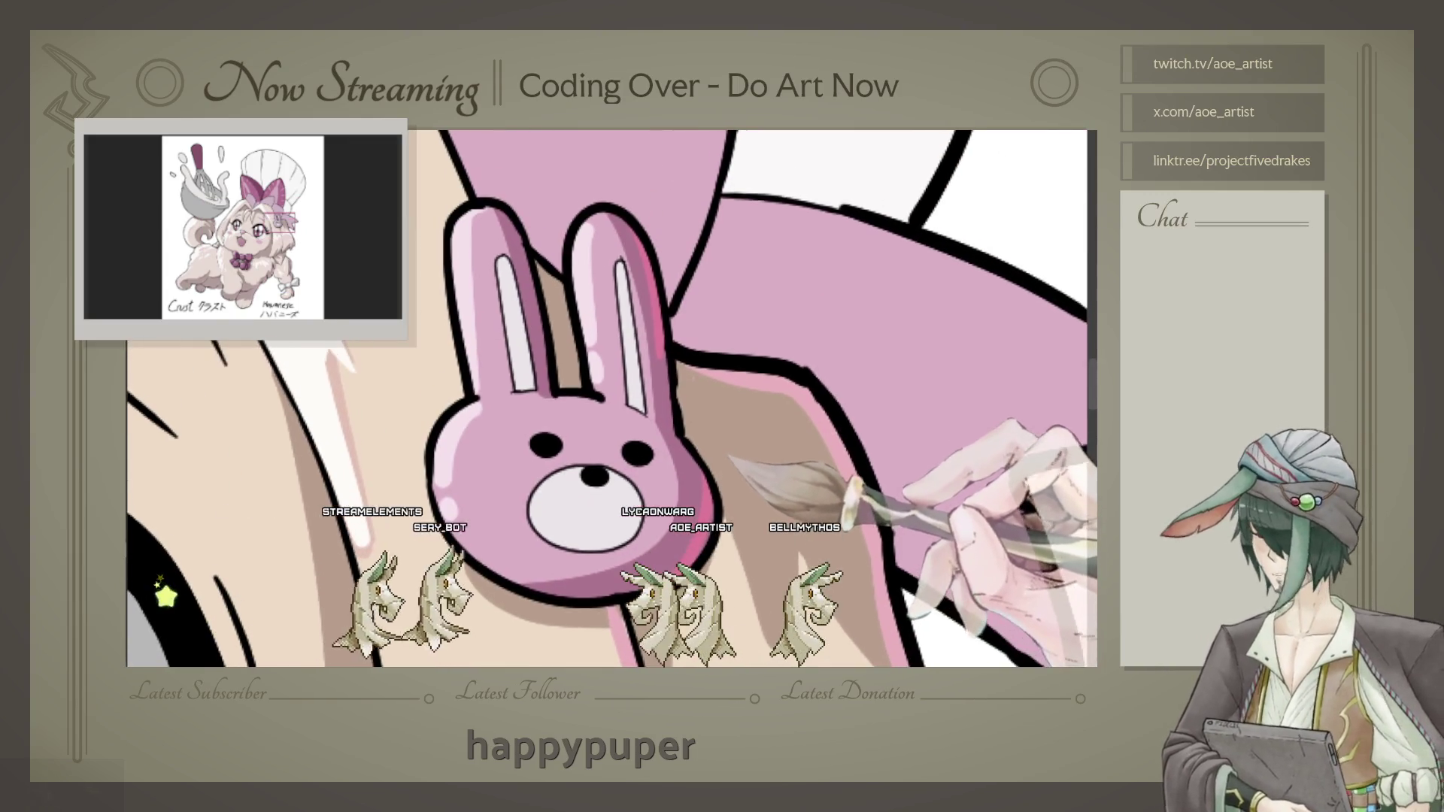
{"action": "scroll", "coordinate": [747, 429], "scroll_direction": "down", "scroll_amount": 3}
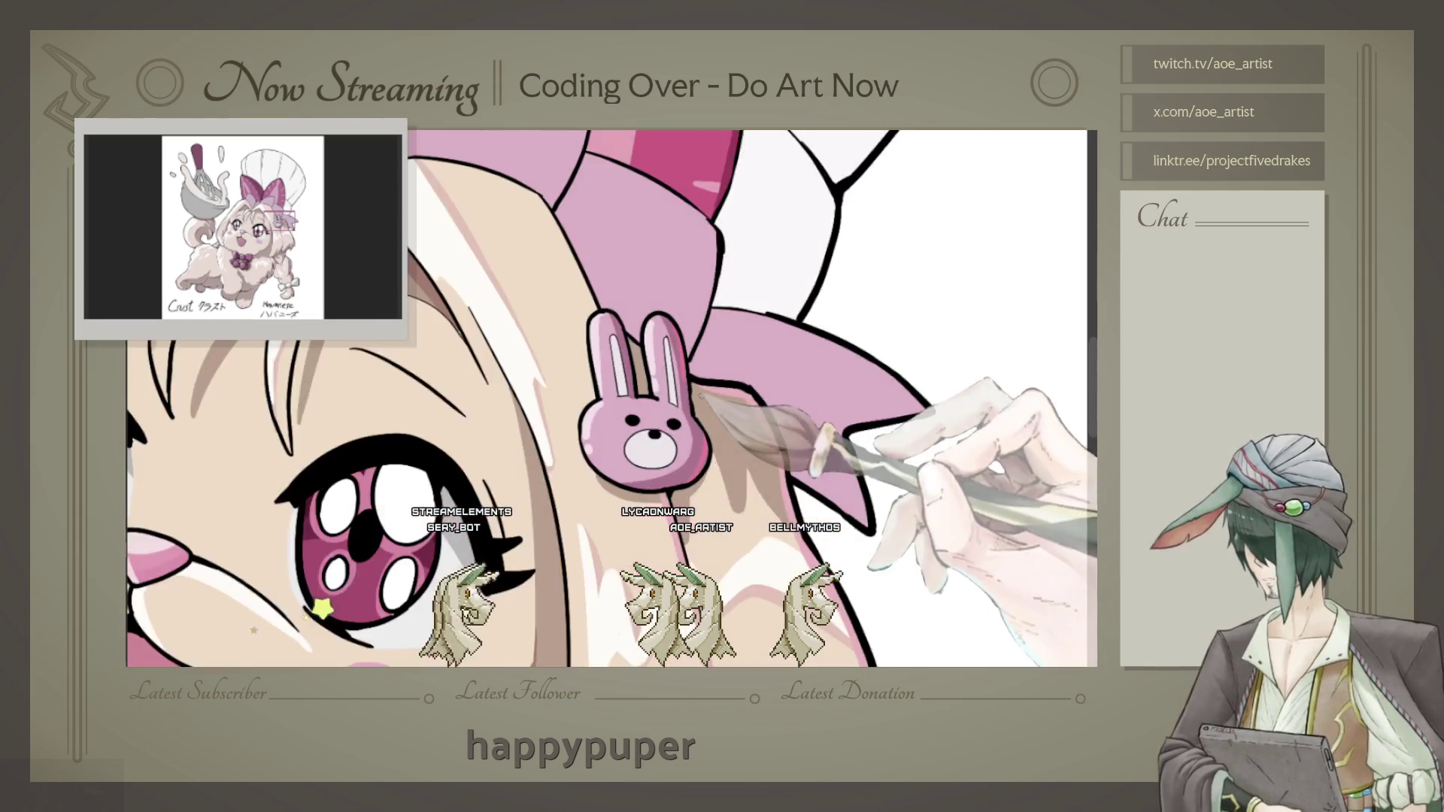
{"action": "scroll", "coordinate": [746, 429], "scroll_direction": "down", "scroll_amount": 2}
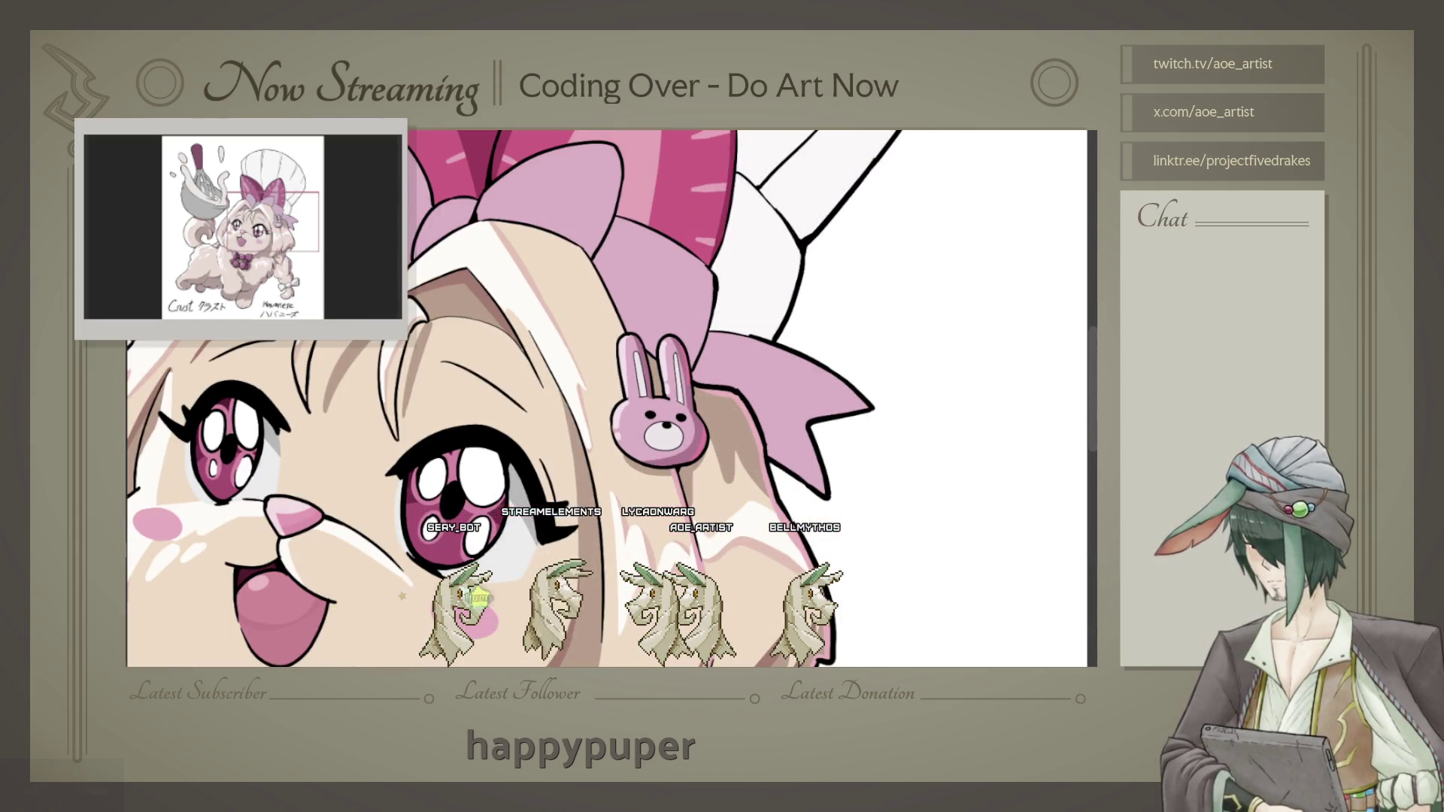
{"action": "scroll", "coordinate": [744, 451], "scroll_direction": "up", "scroll_amount": 1}
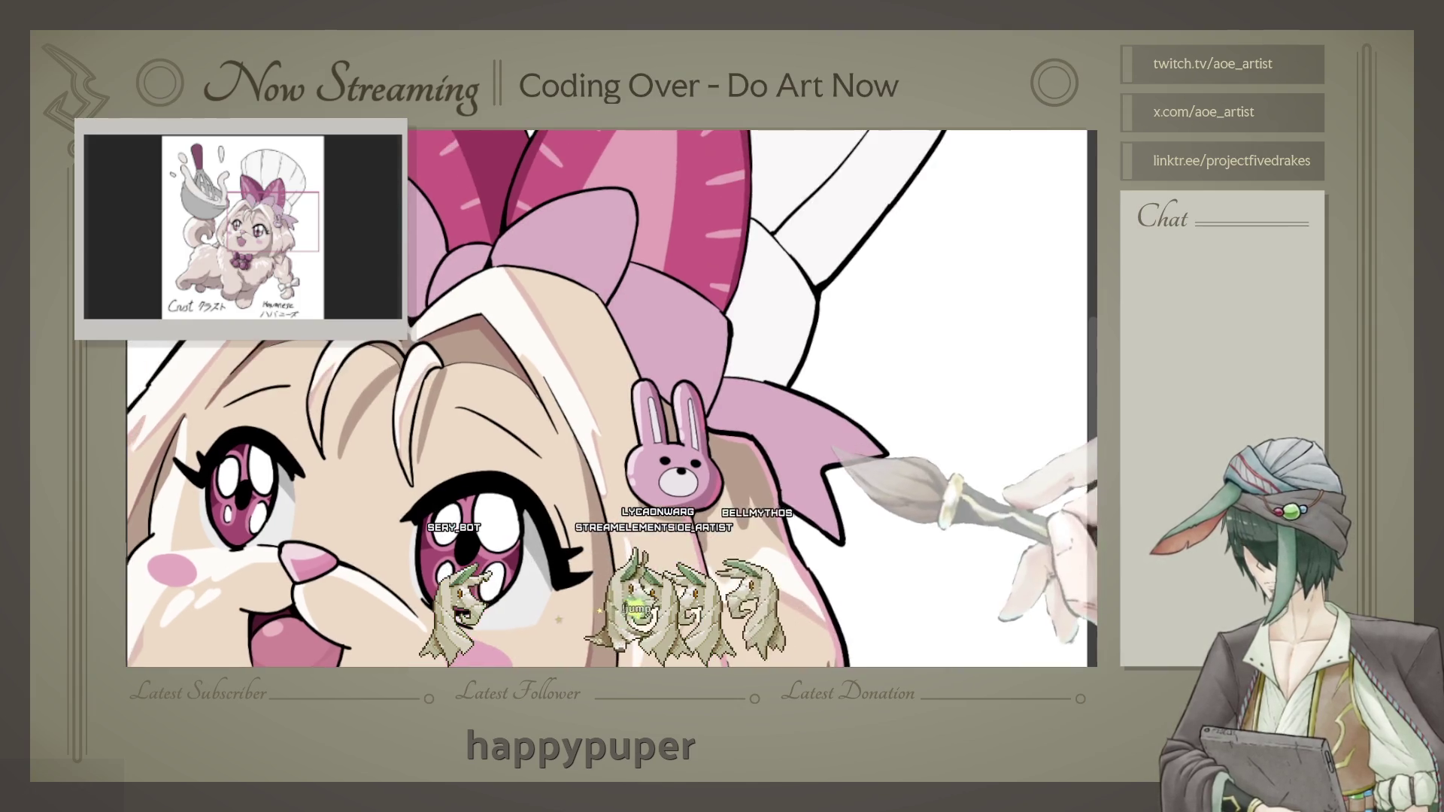
{"action": "scroll", "coordinate": [745, 451], "scroll_direction": "up", "scroll_amount": 1}
{"action": "scroll", "coordinate": [744, 451], "scroll_direction": "up", "scroll_amount": 1}
{"action": "scroll", "coordinate": [745, 452], "scroll_direction": "up", "scroll_amount": 1}
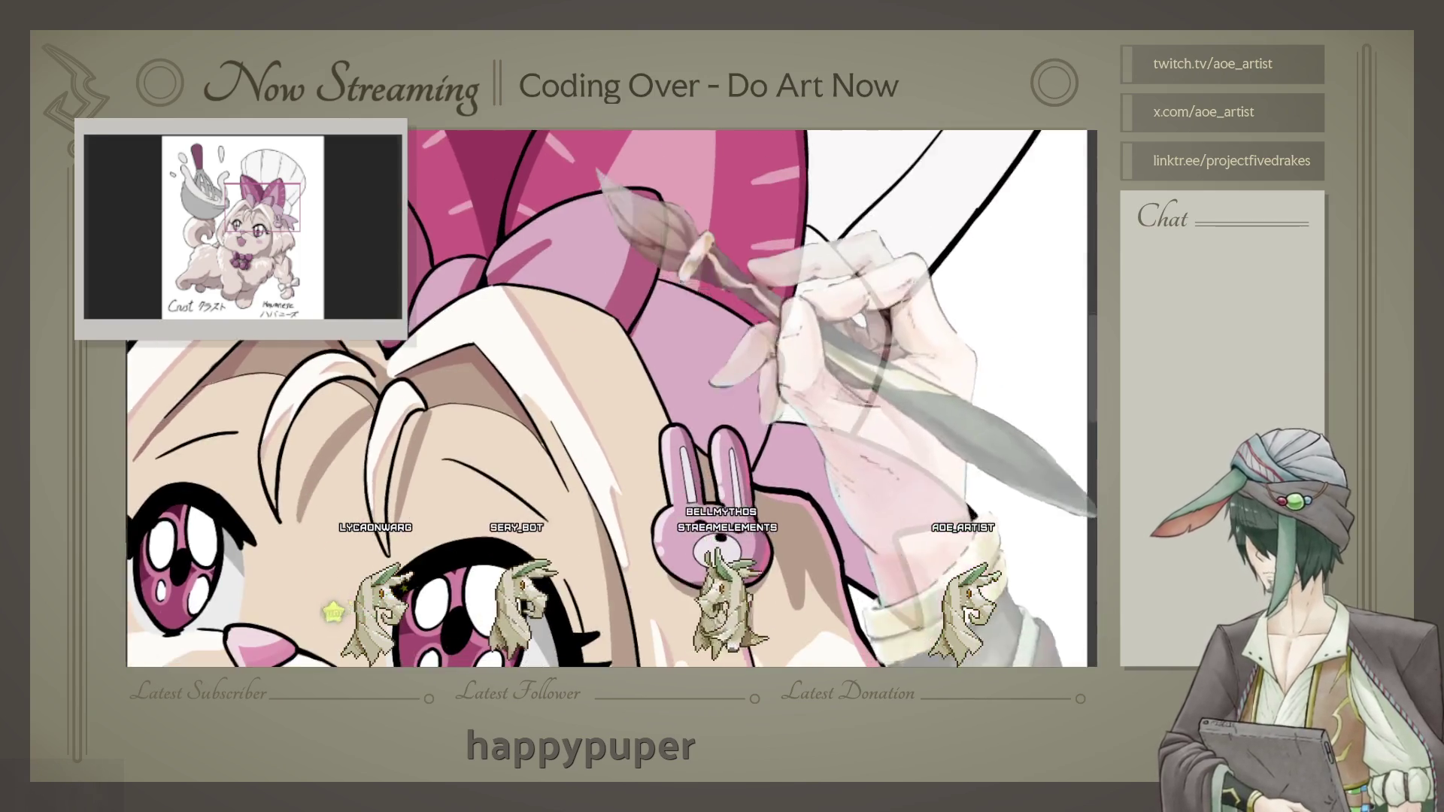
Step: Paint pale vein-like highlight streaks on the strawberry bow's lobes above the face
{"action": "left_click_drag", "start_coordinate": [513, 301], "coordinate": [590, 306]}
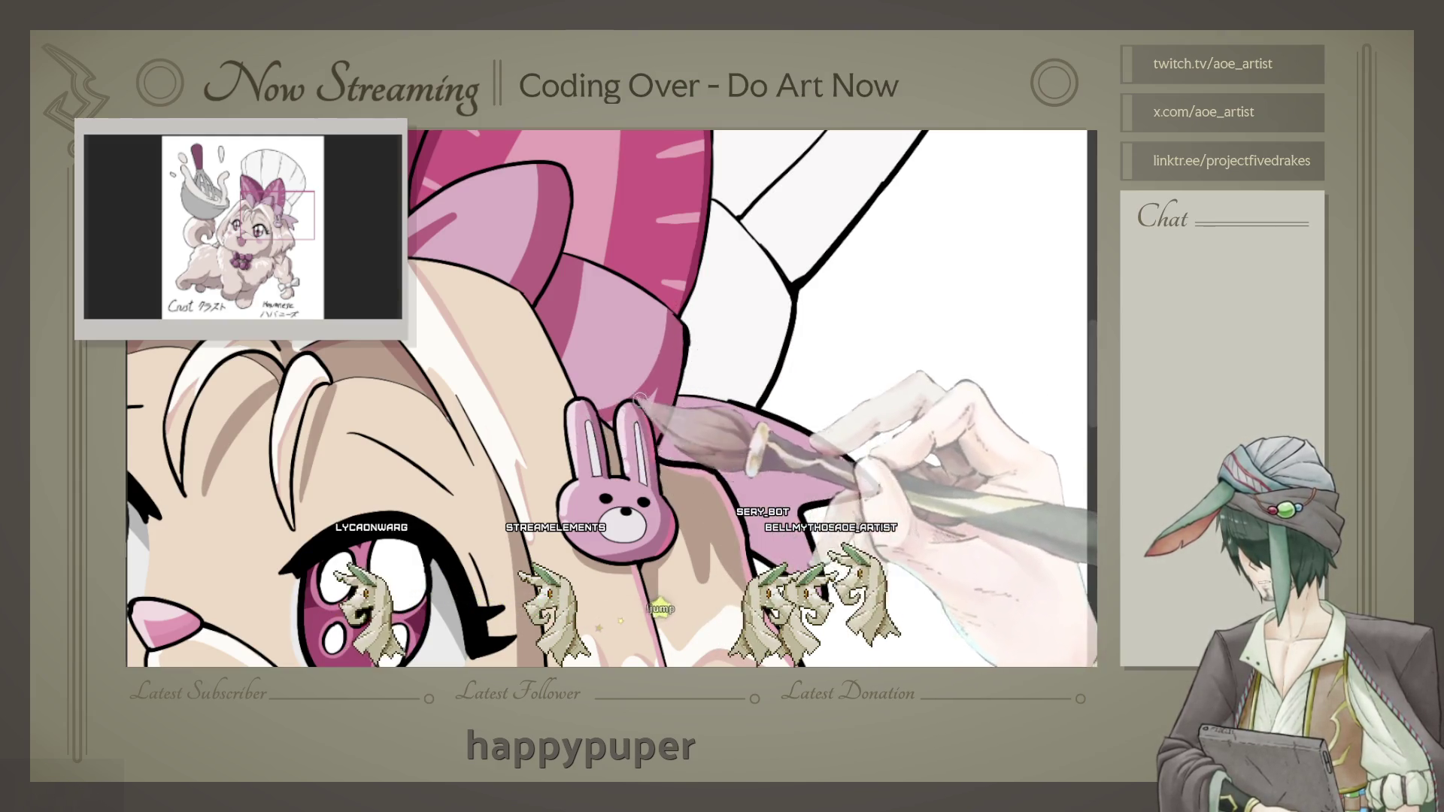
{"action": "left_click_drag", "start_coordinate": [655, 406], "coordinate": [537, 346]}
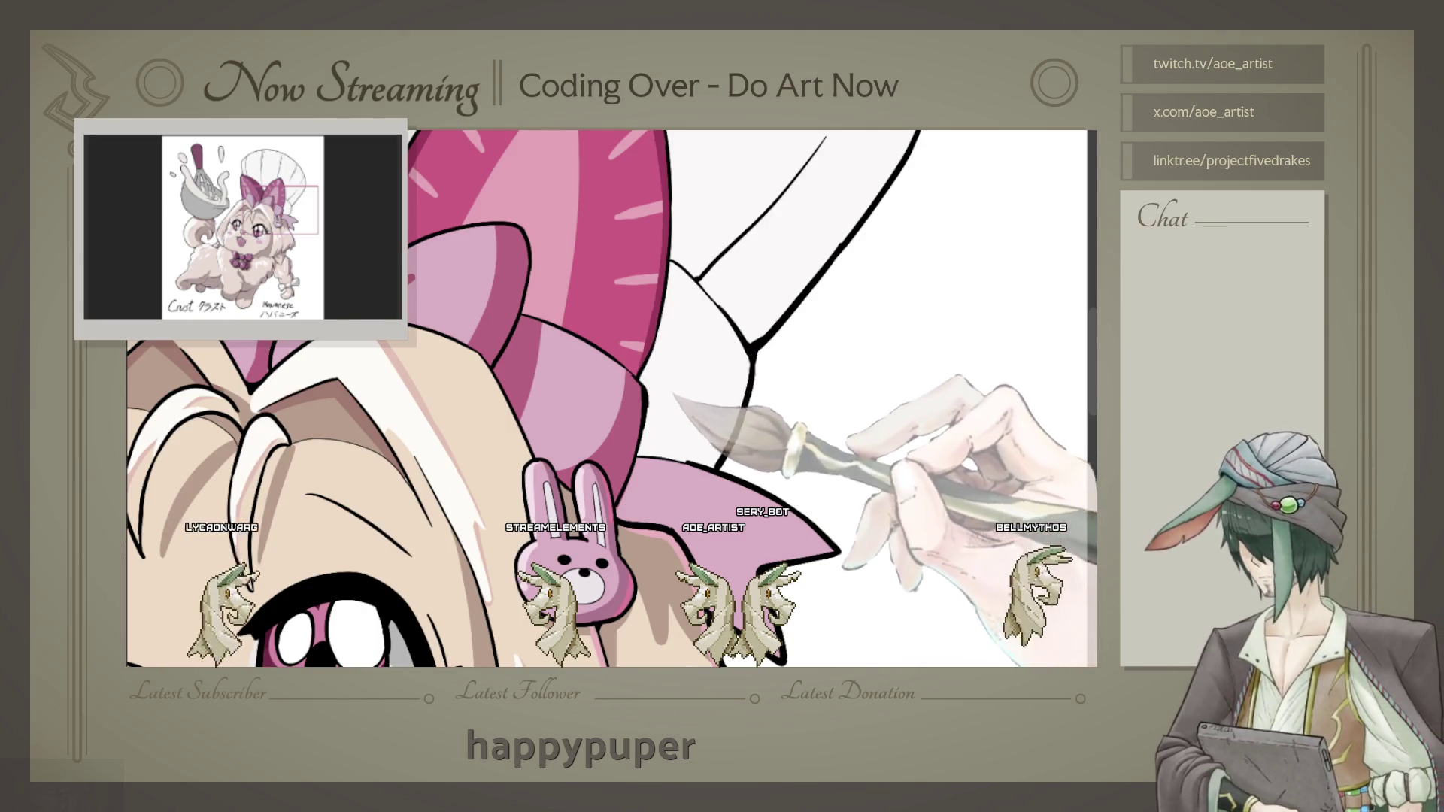
{"action": "left_click_drag", "start_coordinate": [677, 401], "coordinate": [546, 300]}
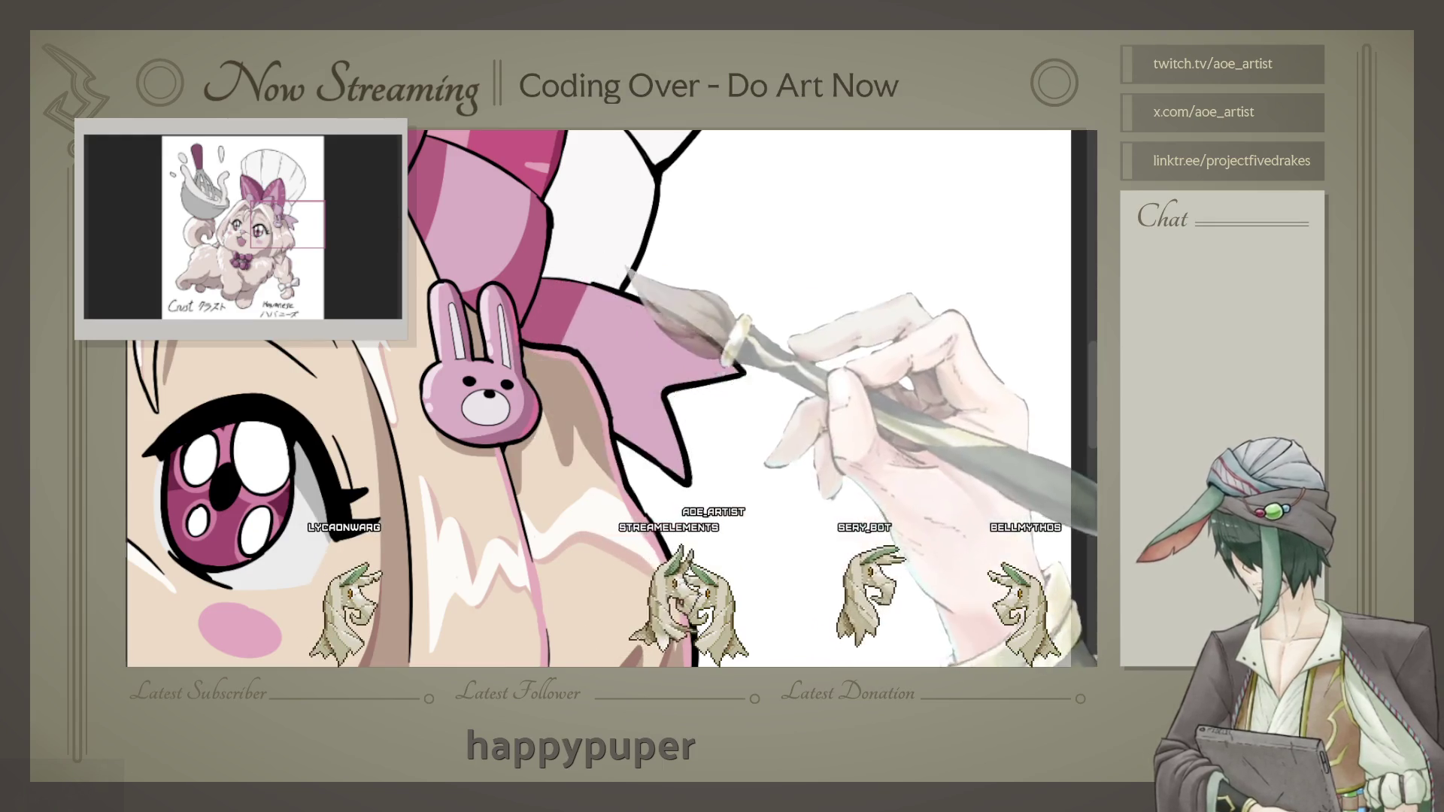
{"action": "mouse_move", "coordinate": [629, 273]}
{"action": "left_mouse_down"}
{"action": "mouse_move", "coordinate": [742, 271]}
{"action": "mouse_move", "coordinate": [723, 373]}
{"action": "left_mouse_up"}
{"action": "left_click_drag", "start_coordinate": [614, 327], "coordinate": [609, 359]}
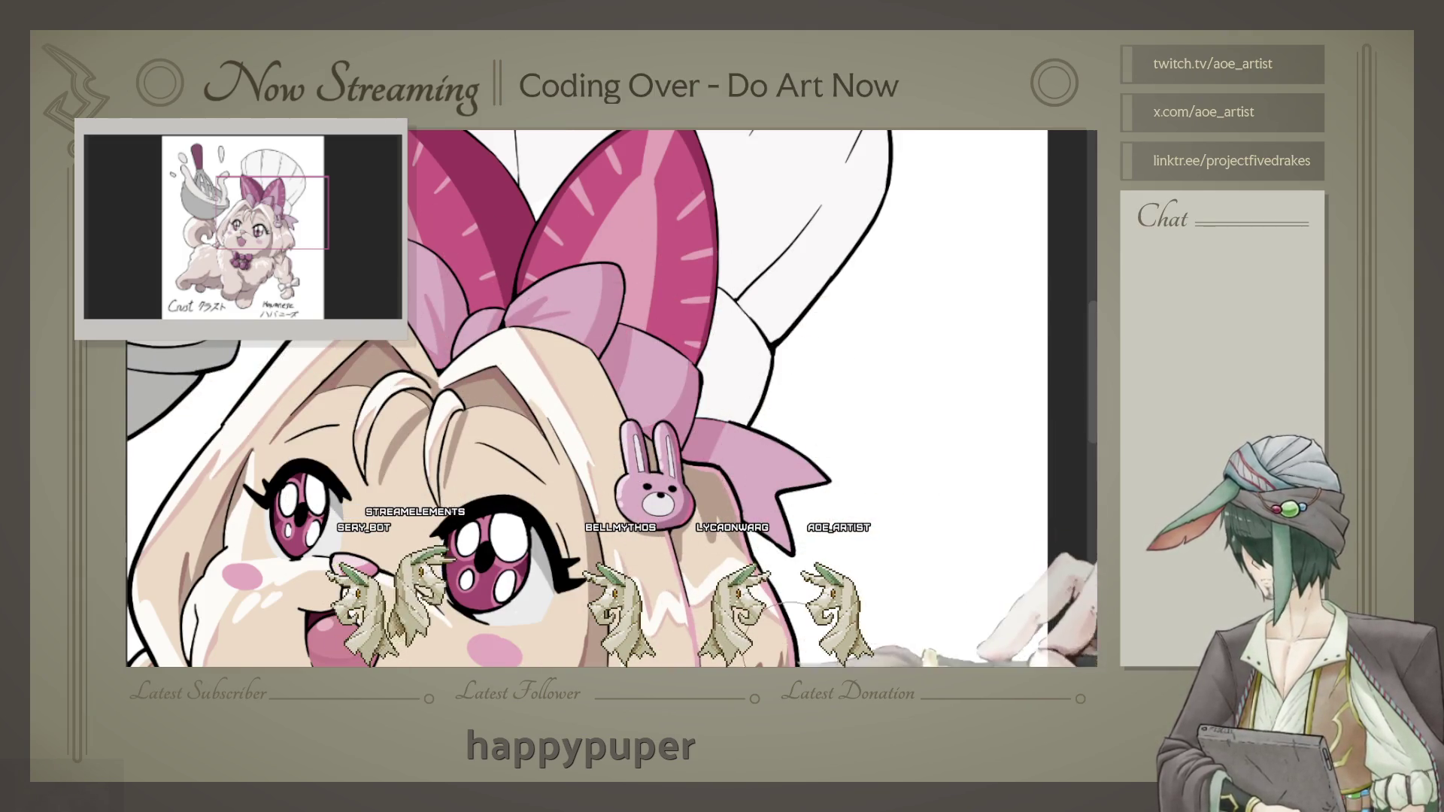
{"action": "scroll", "coordinate": [627, 373], "scroll_direction": "up", "scroll_amount": 2}
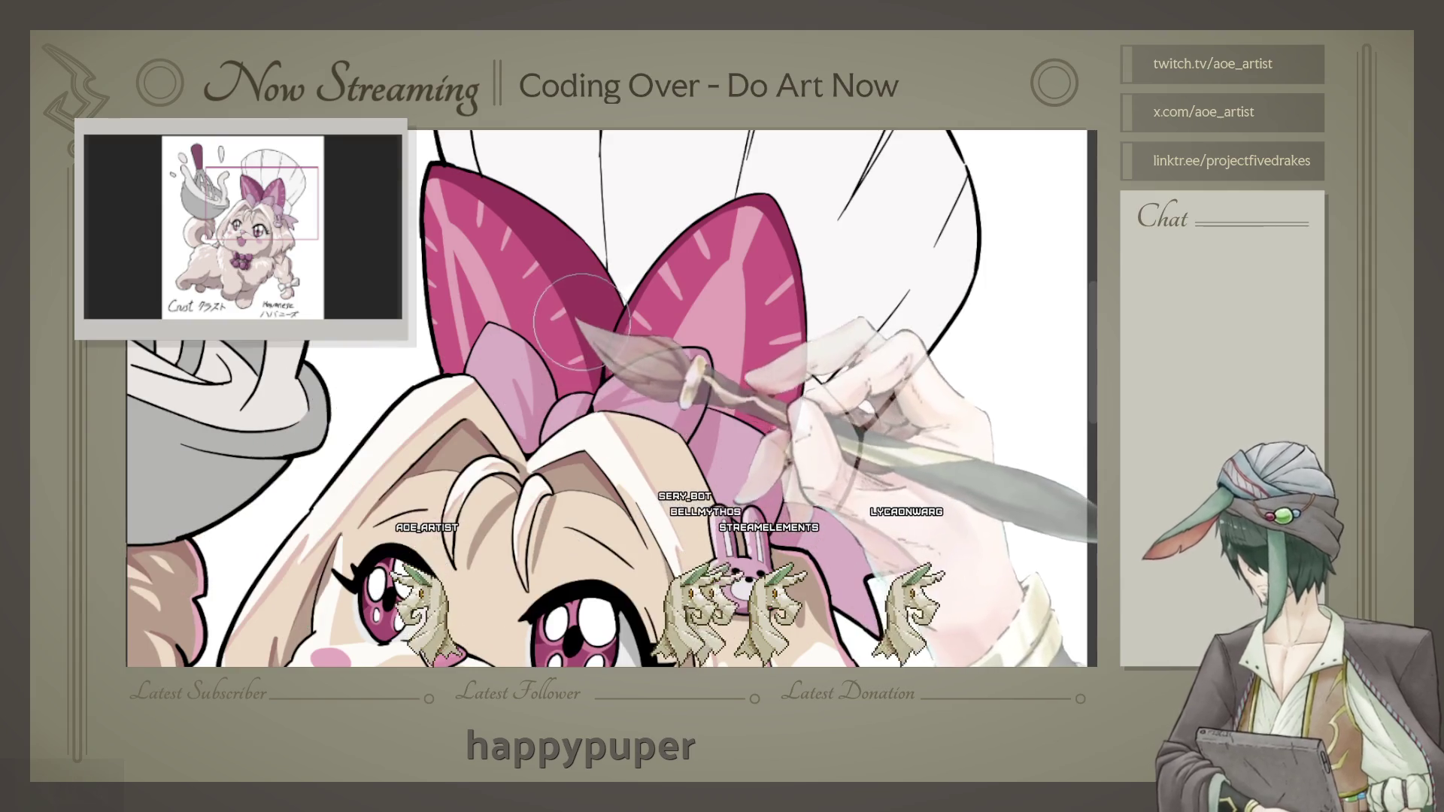
{"action": "scroll", "coordinate": [521, 415], "scroll_direction": "up", "scroll_amount": 2}
{"action": "scroll", "coordinate": [521, 415], "scroll_direction": "up", "scroll_amount": 2}
{"action": "scroll", "coordinate": [481, 385], "scroll_direction": "up", "scroll_amount": 2}
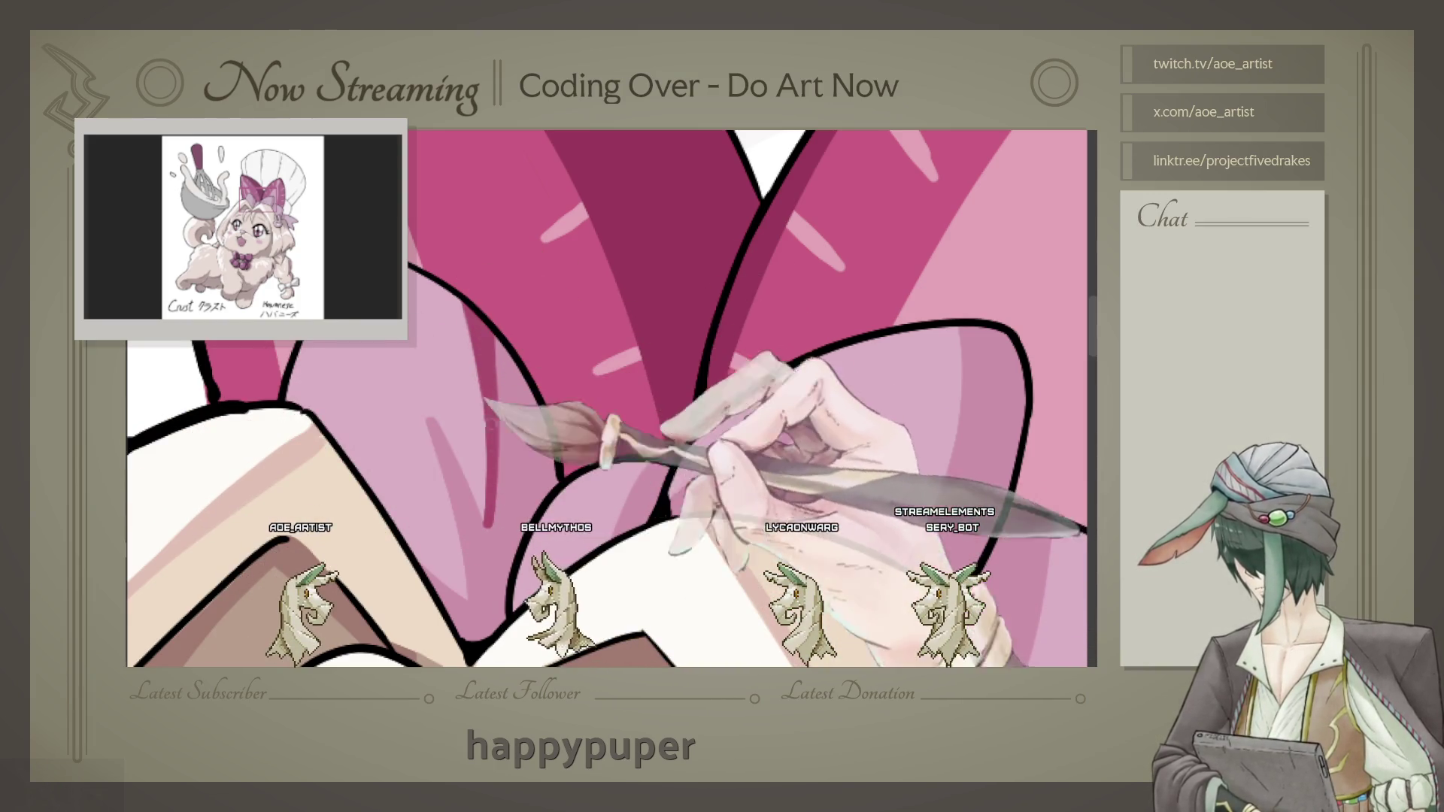
{"action": "scroll", "coordinate": [612, 398], "scroll_direction": "down", "scroll_amount": 2}
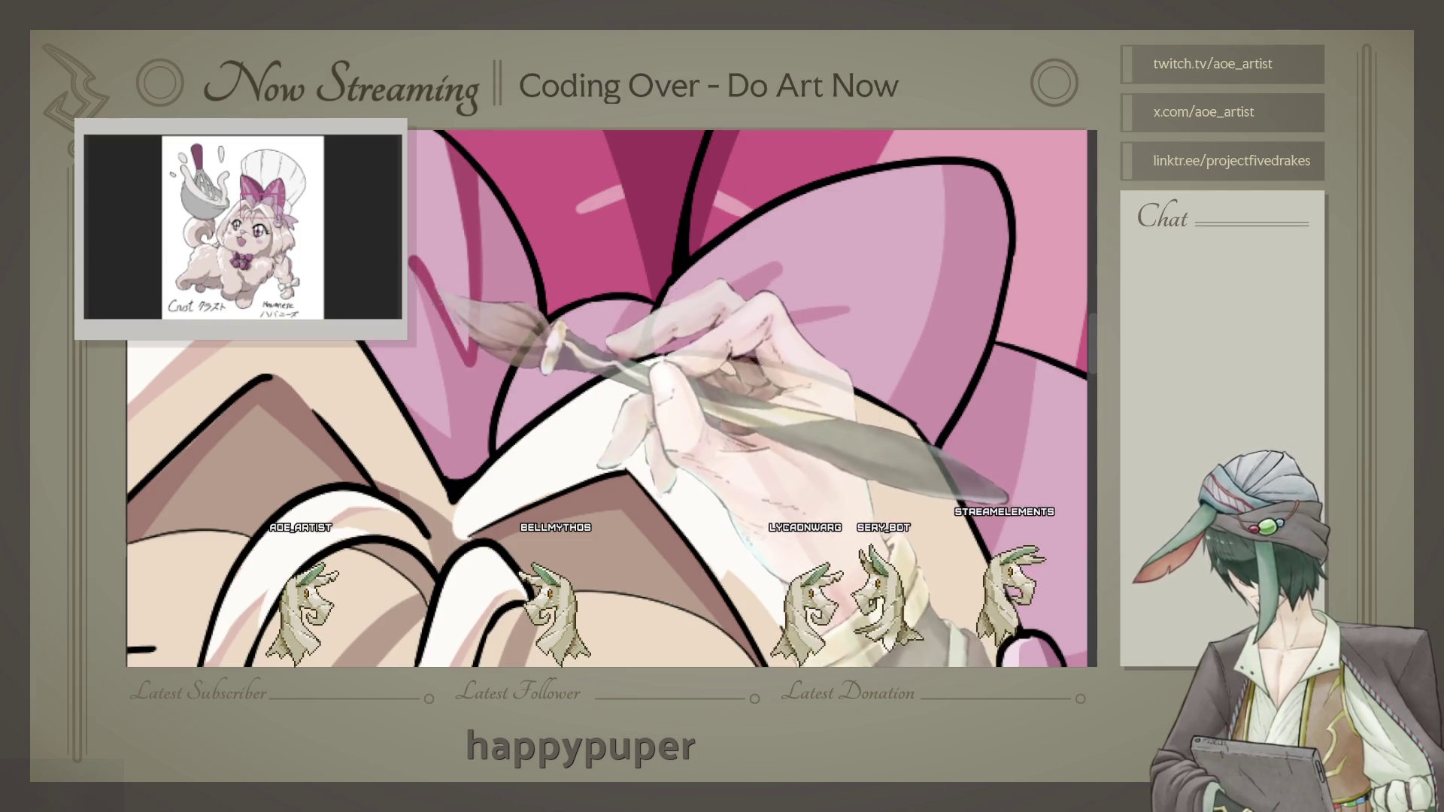
{"action": "scroll", "coordinate": [609, 394], "scroll_direction": "up", "scroll_amount": 1}
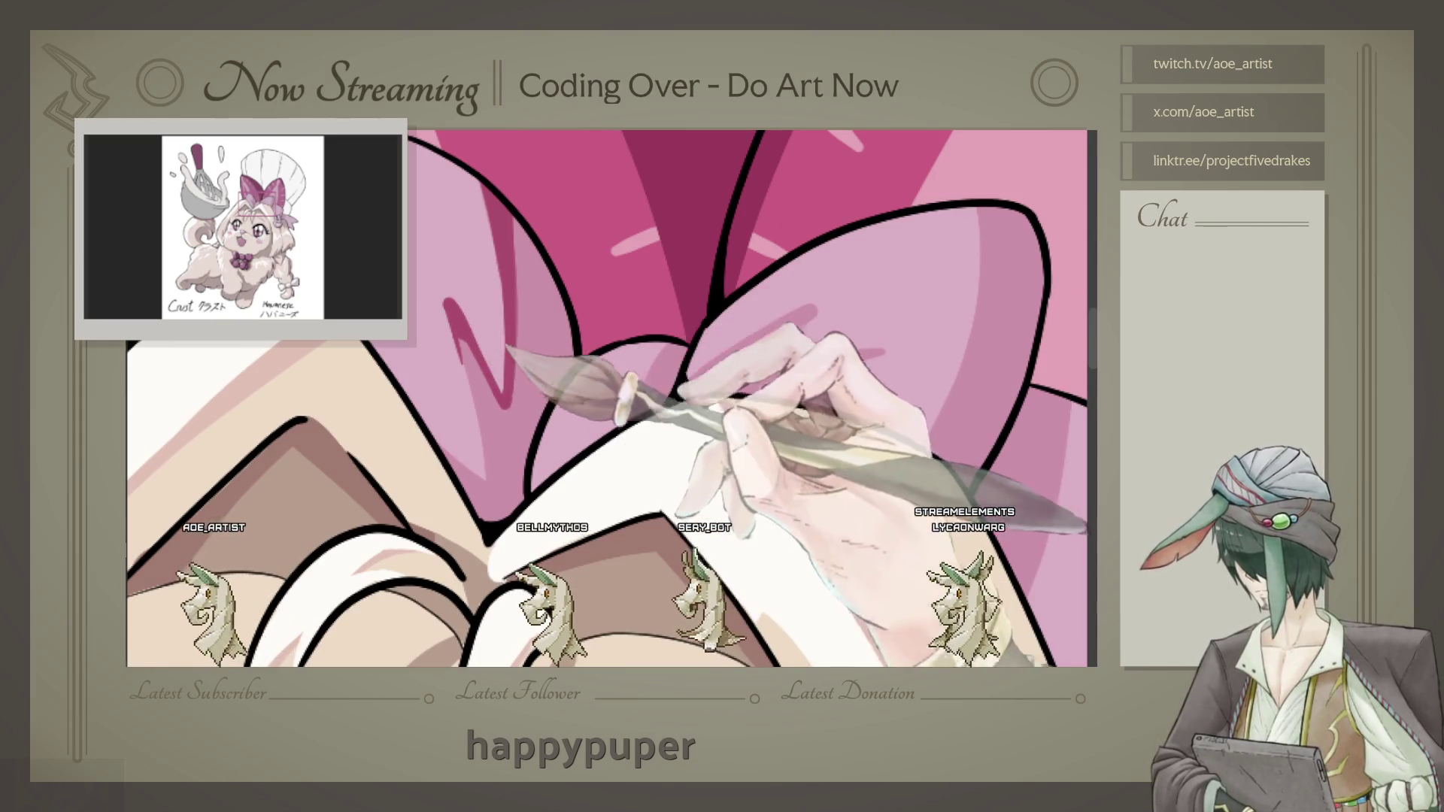
{"action": "scroll", "coordinate": [609, 395], "scroll_direction": "up", "scroll_amount": 1}
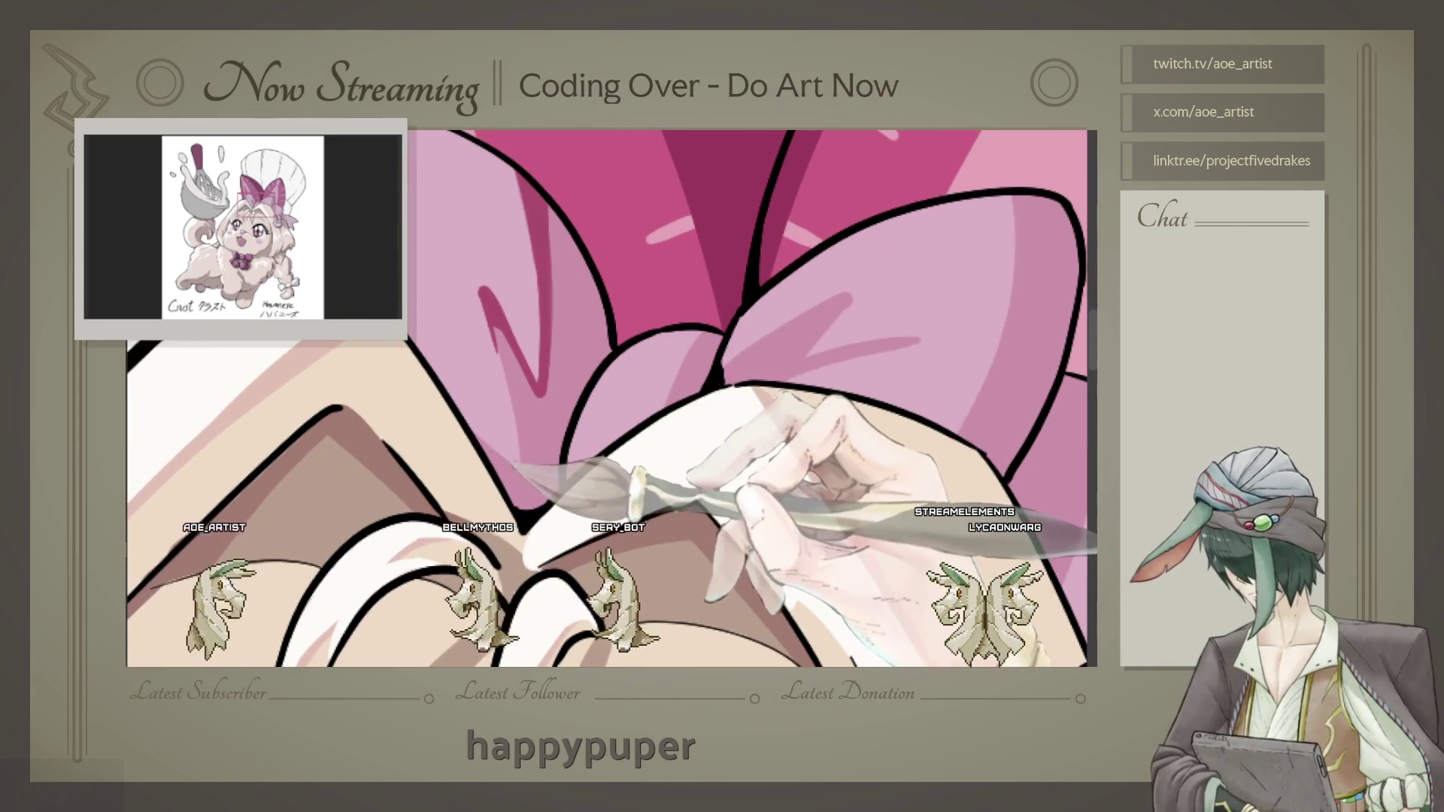
{"action": "scroll", "coordinate": [612, 399], "scroll_direction": "right", "scroll_amount": 2}
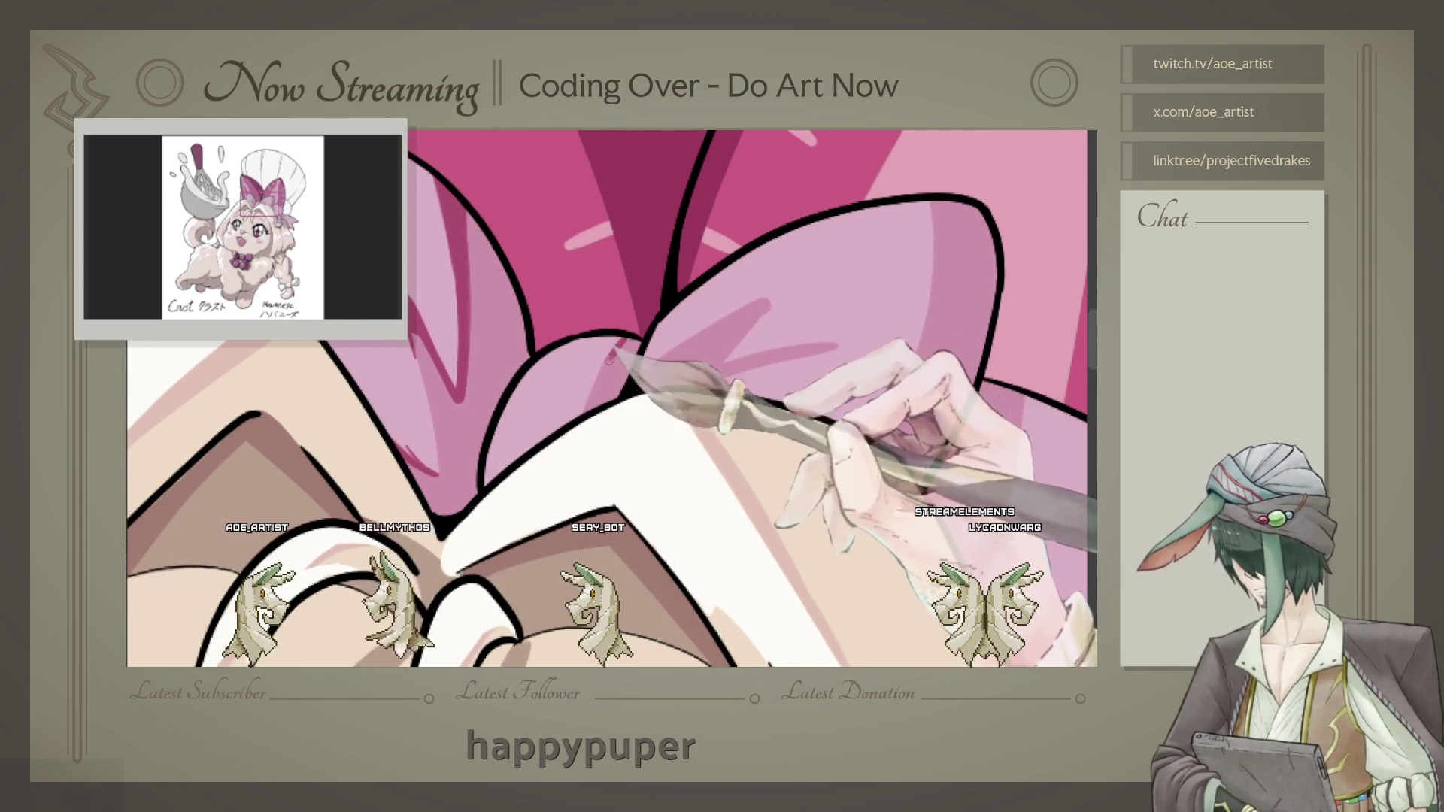
{"action": "scroll", "coordinate": [613, 398], "scroll_direction": "right", "scroll_amount": 2}
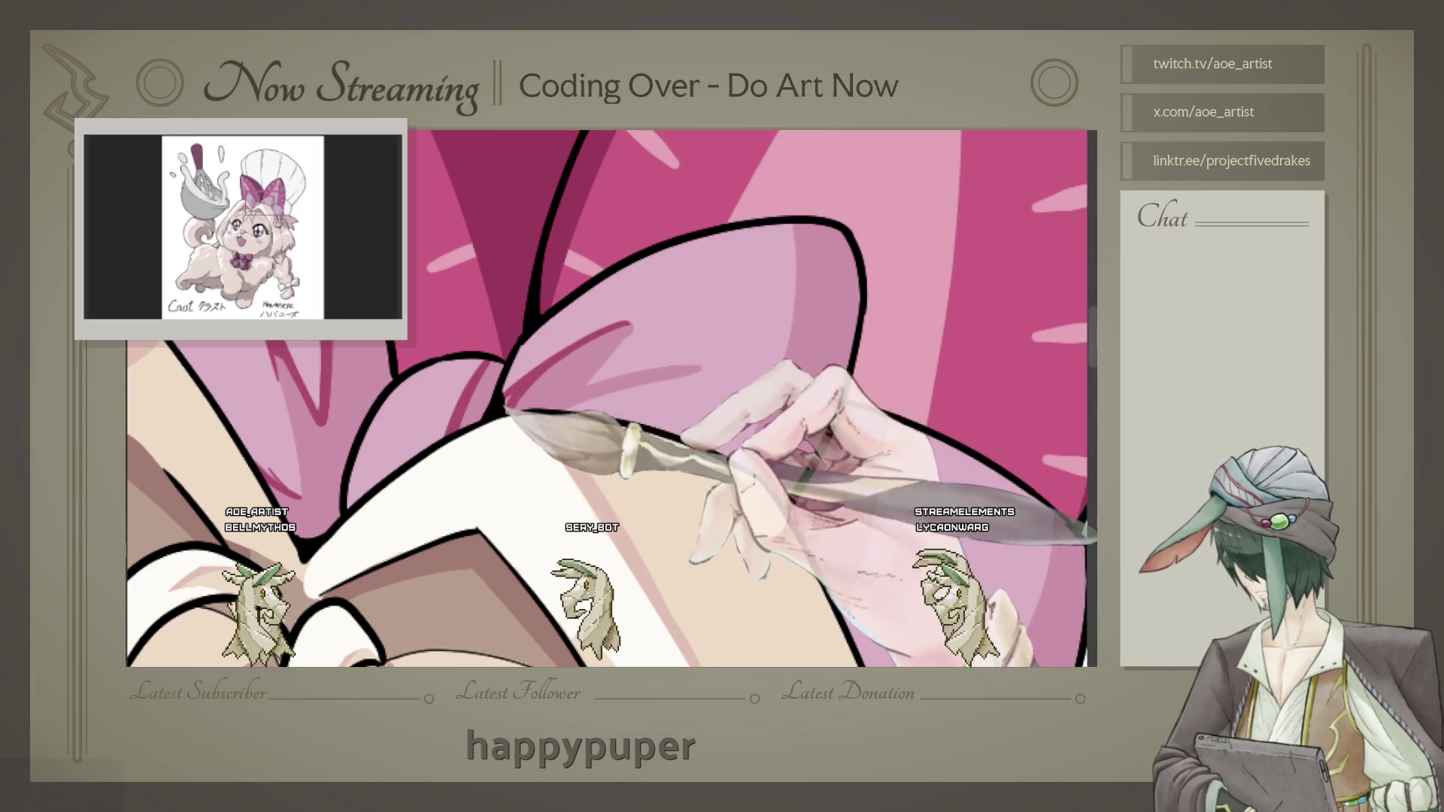
Step: Brush pale highlight streaks near the bow's knot and inner lobes
{"action": "left_click_drag", "start_coordinate": [613, 397], "coordinate": [597, 385]}
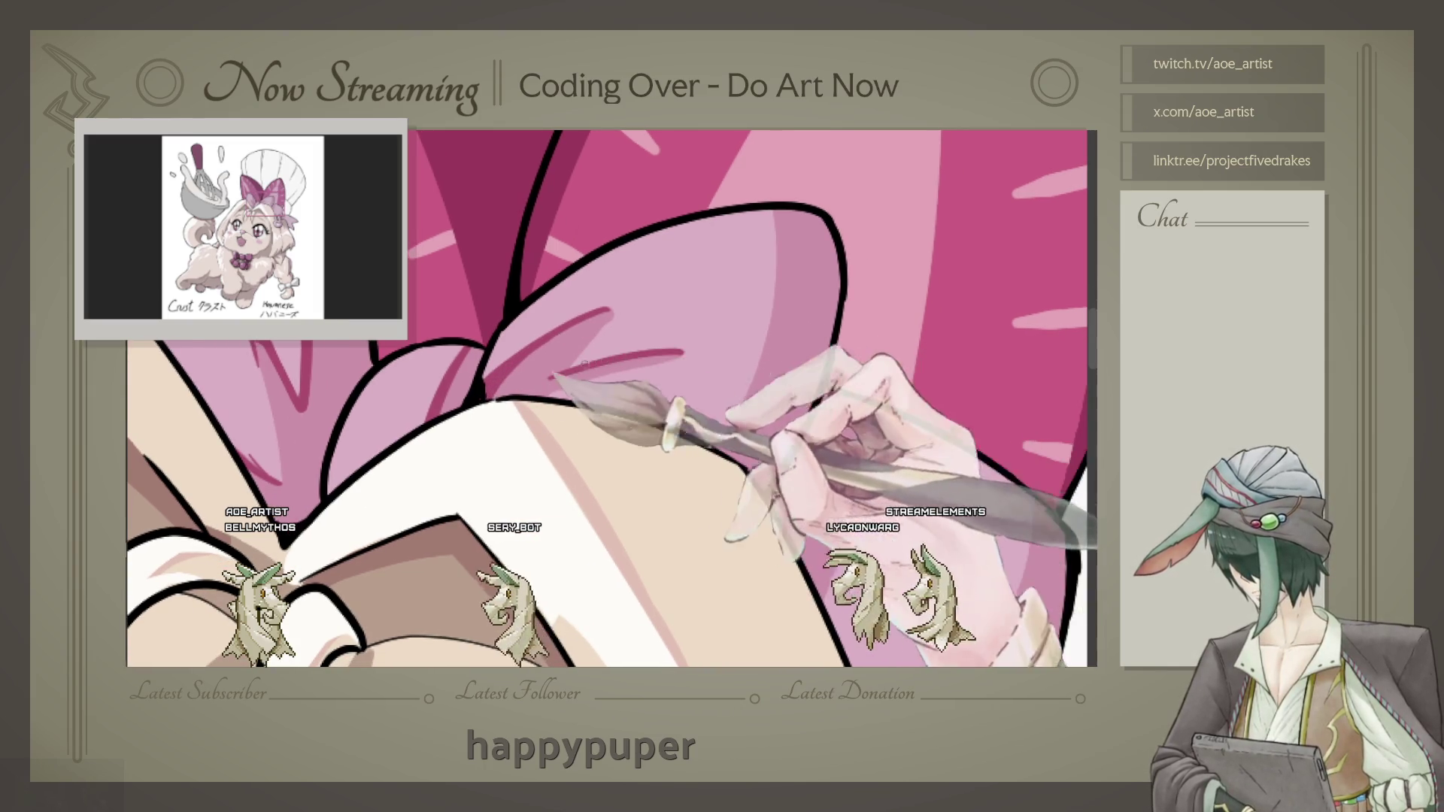
{"action": "left_click_drag", "start_coordinate": [793, 339], "coordinate": [661, 295]}
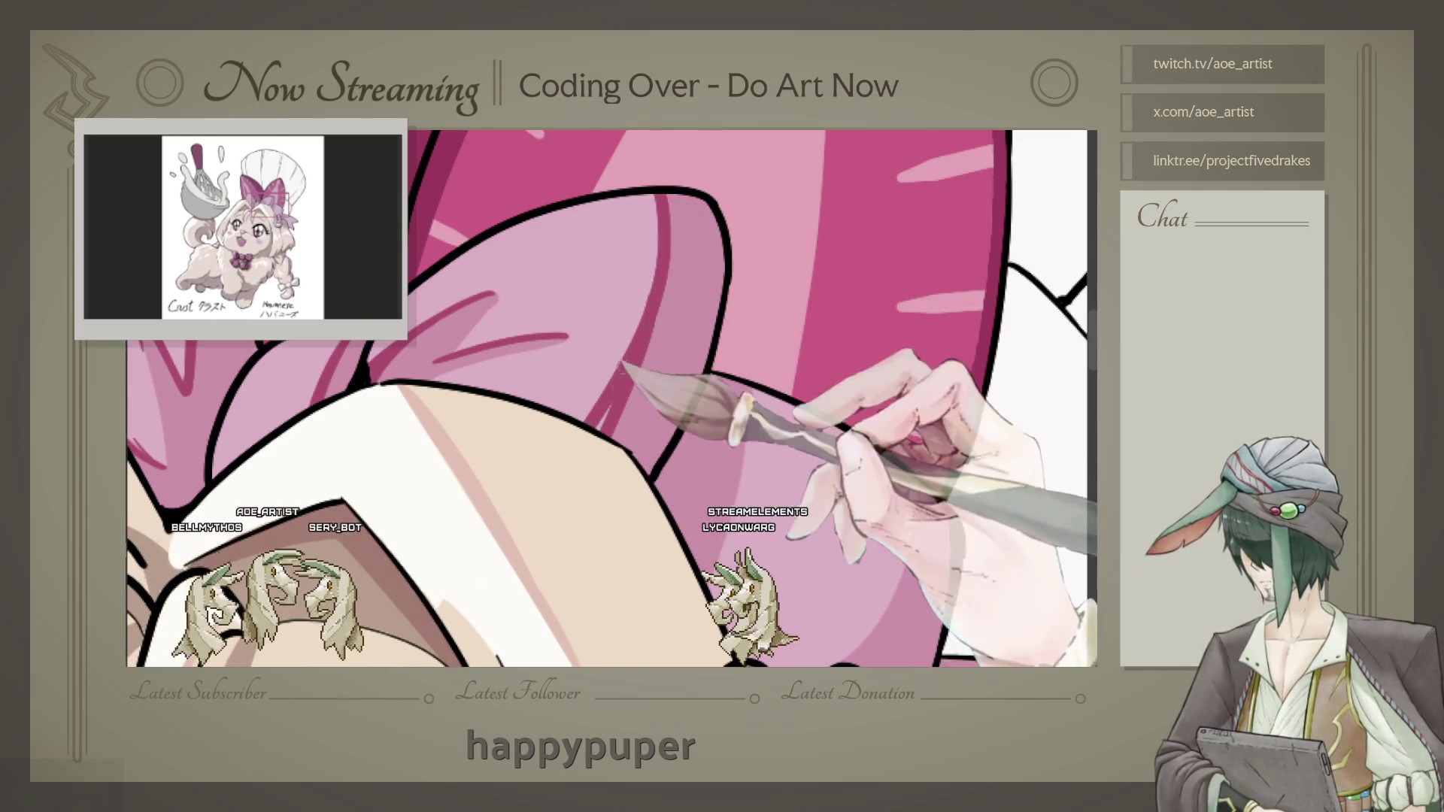
{"action": "left_click_drag", "start_coordinate": [692, 345], "coordinate": [649, 292]}
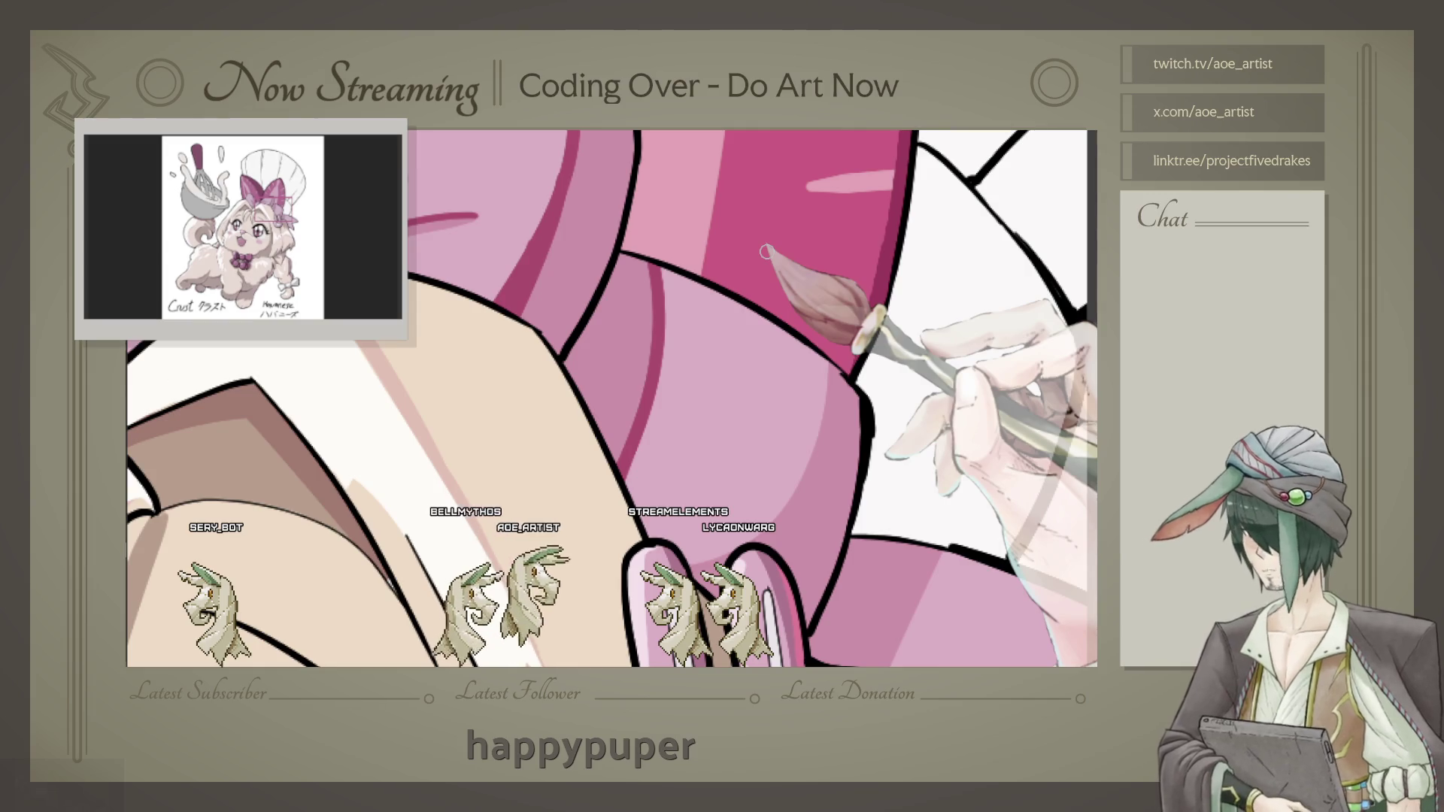
{"action": "scroll", "coordinate": [767, 251], "scroll_direction": "down", "scroll_amount": 3}
{"action": "scroll", "coordinate": [696, 239], "scroll_direction": "up", "scroll_amount": 3}
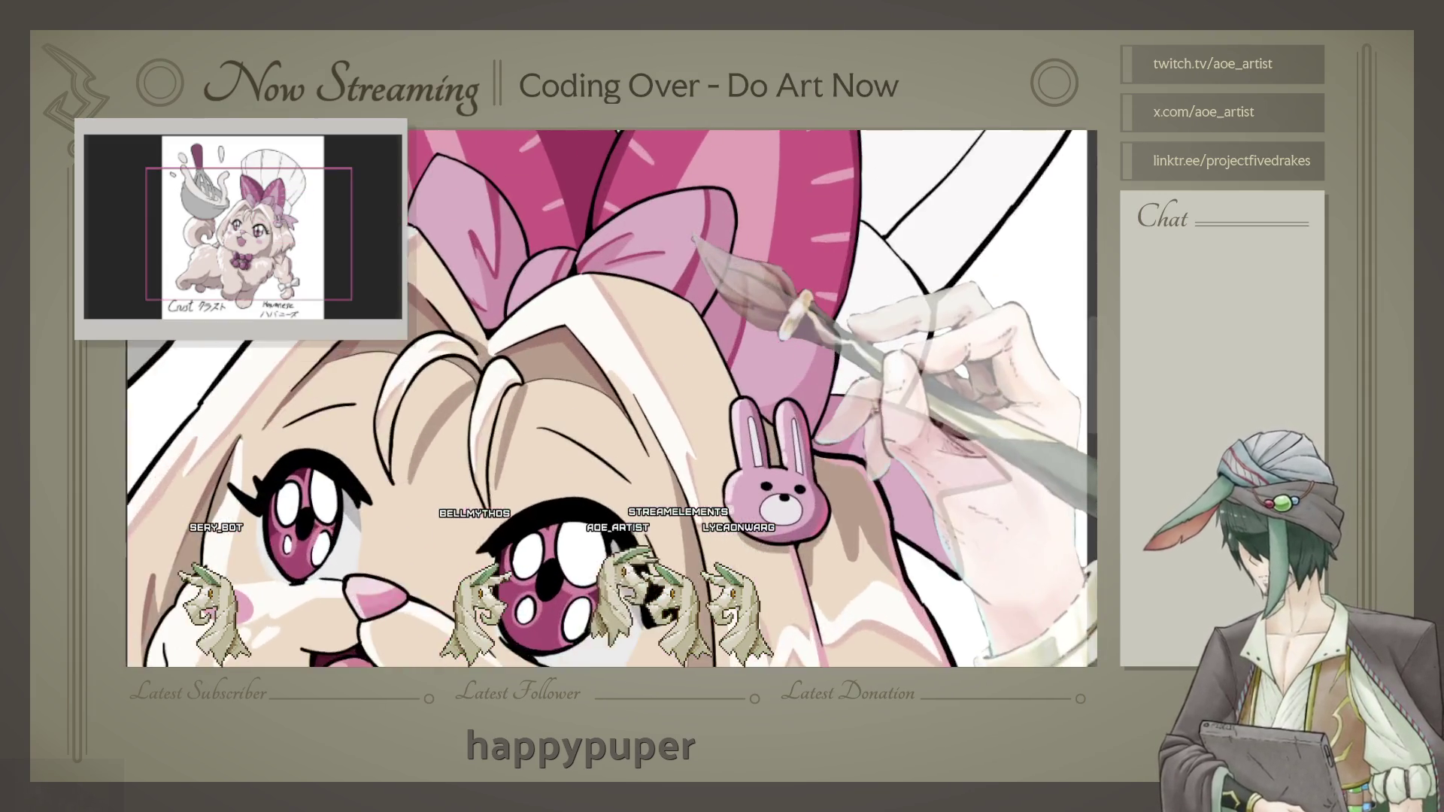
{"action": "scroll", "coordinate": [787, 313], "scroll_direction": "up", "scroll_amount": 2}
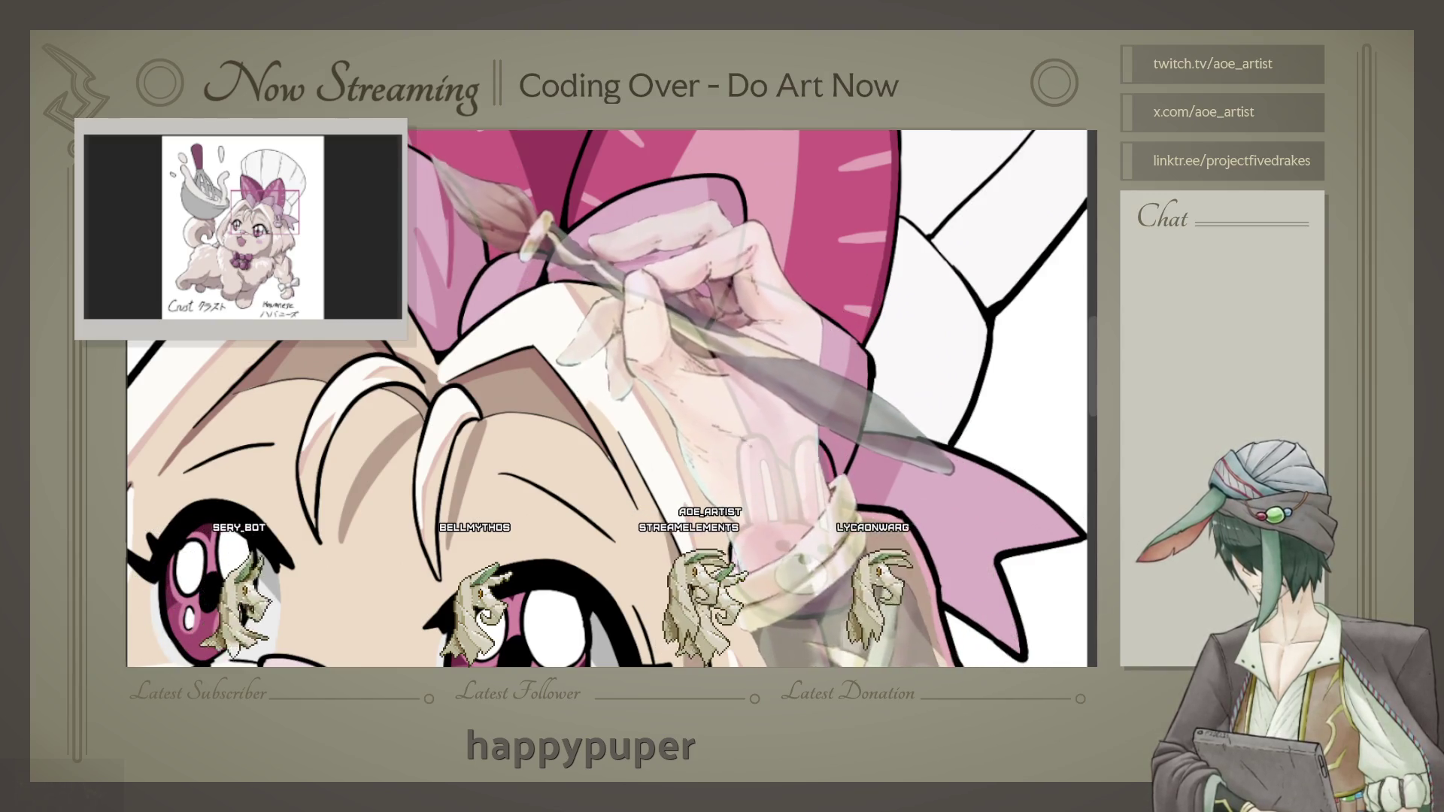
{"action": "key", "text": "ctrl+z"}
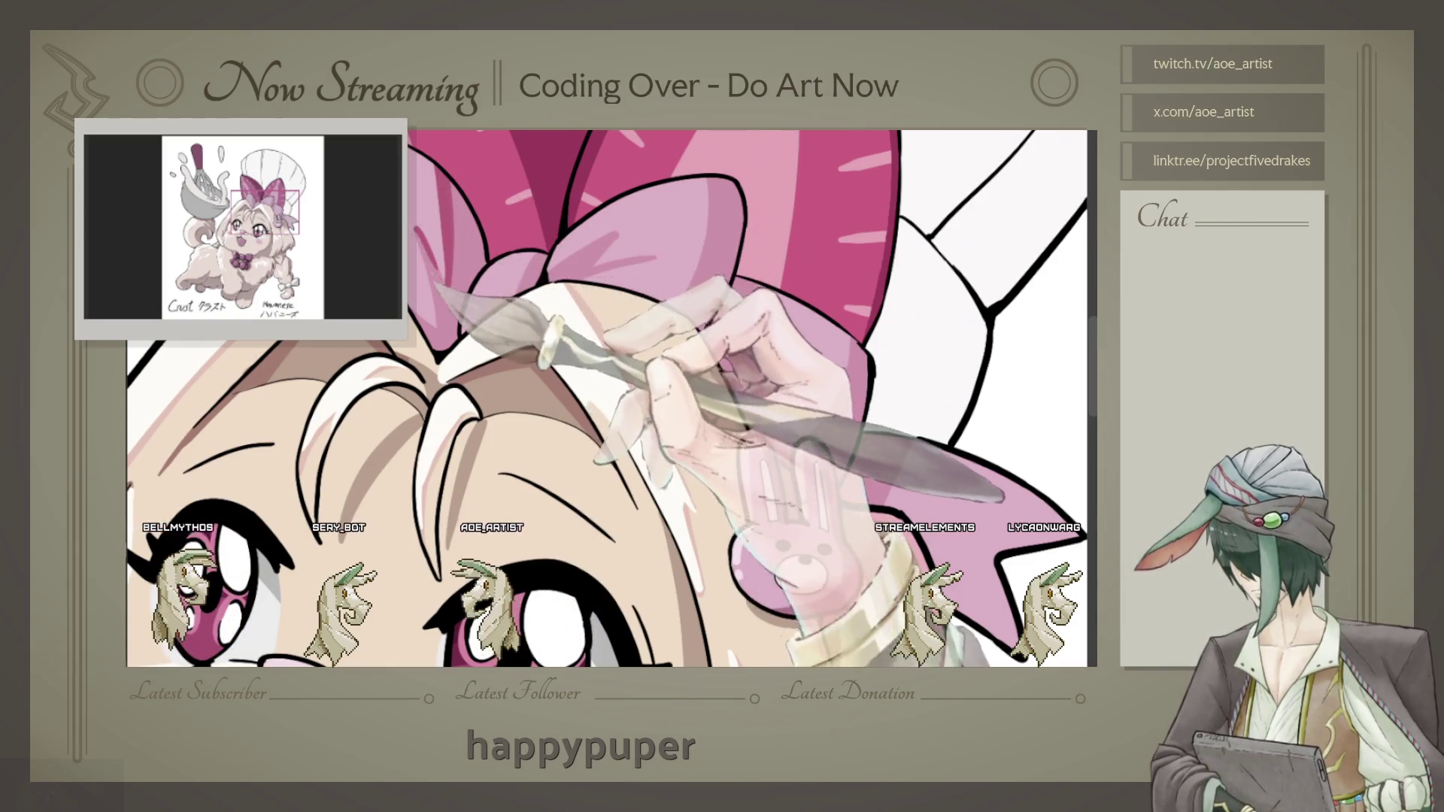
{"action": "scroll", "coordinate": [607, 398], "scroll_direction": "up", "scroll_amount": 2}
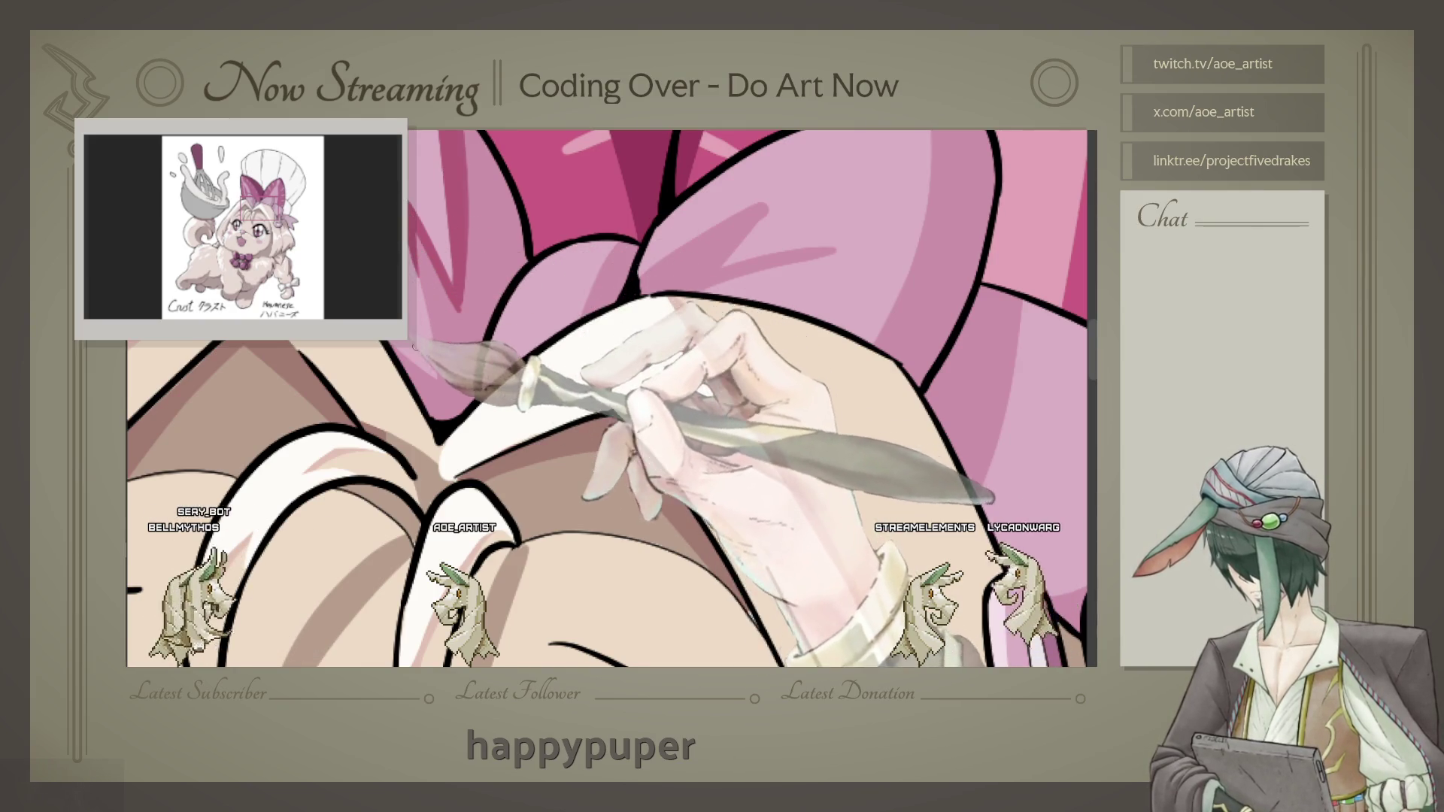
{"action": "scroll", "coordinate": [613, 397], "scroll_direction": "up", "scroll_amount": 3}
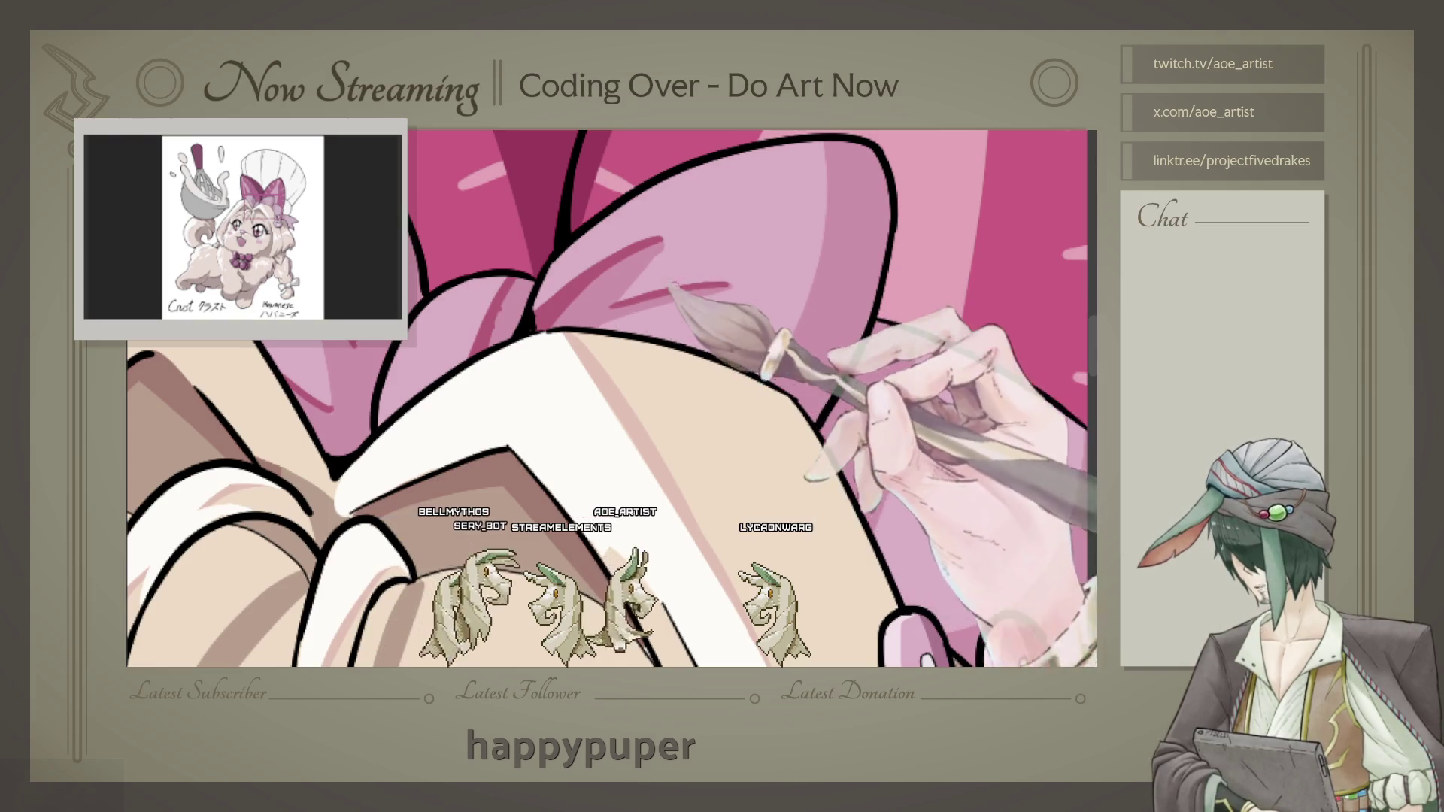
{"action": "scroll", "coordinate": [813, 282], "scroll_direction": "down", "scroll_amount": 2}
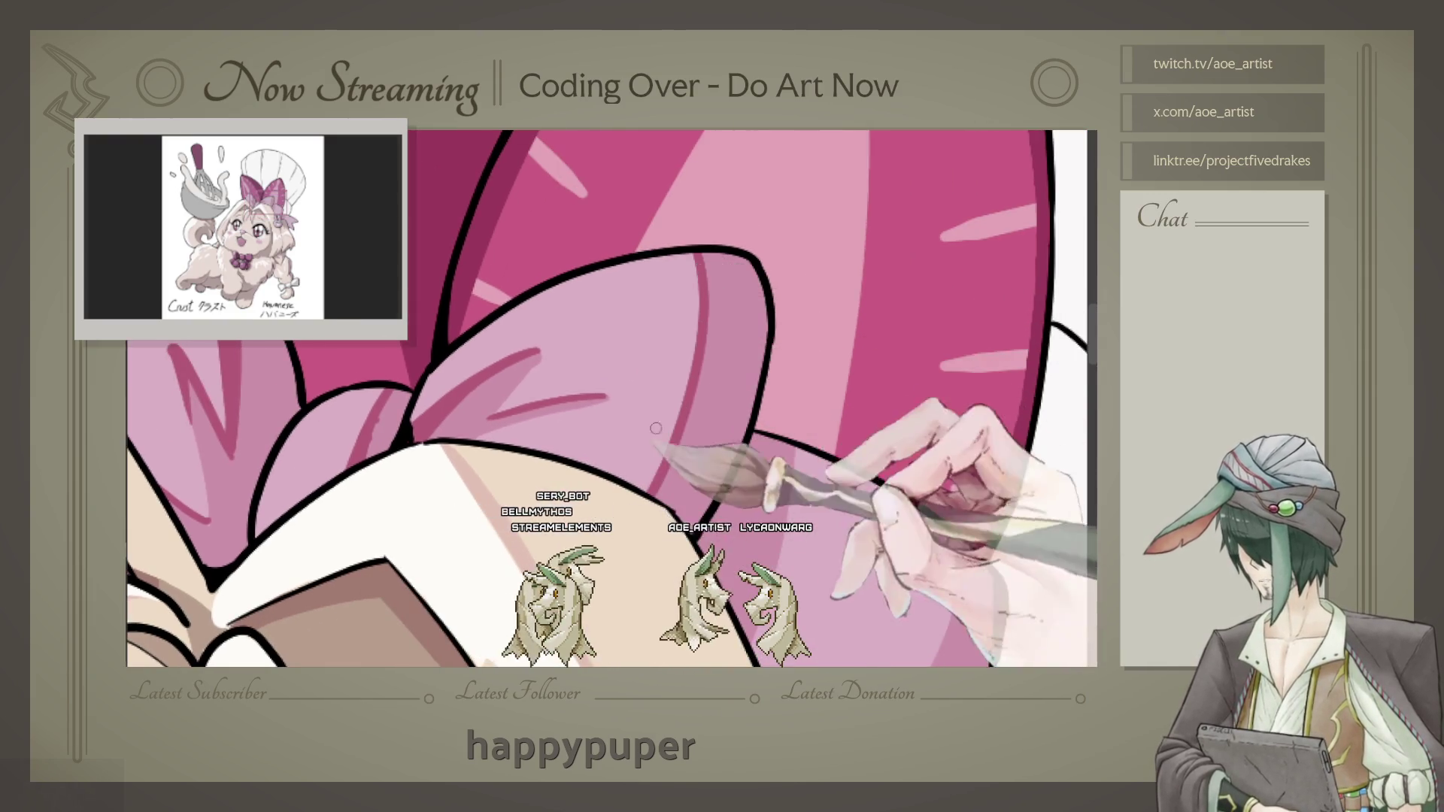
{"action": "left_click_drag", "start_coordinate": [664, 487], "coordinate": [640, 461]}
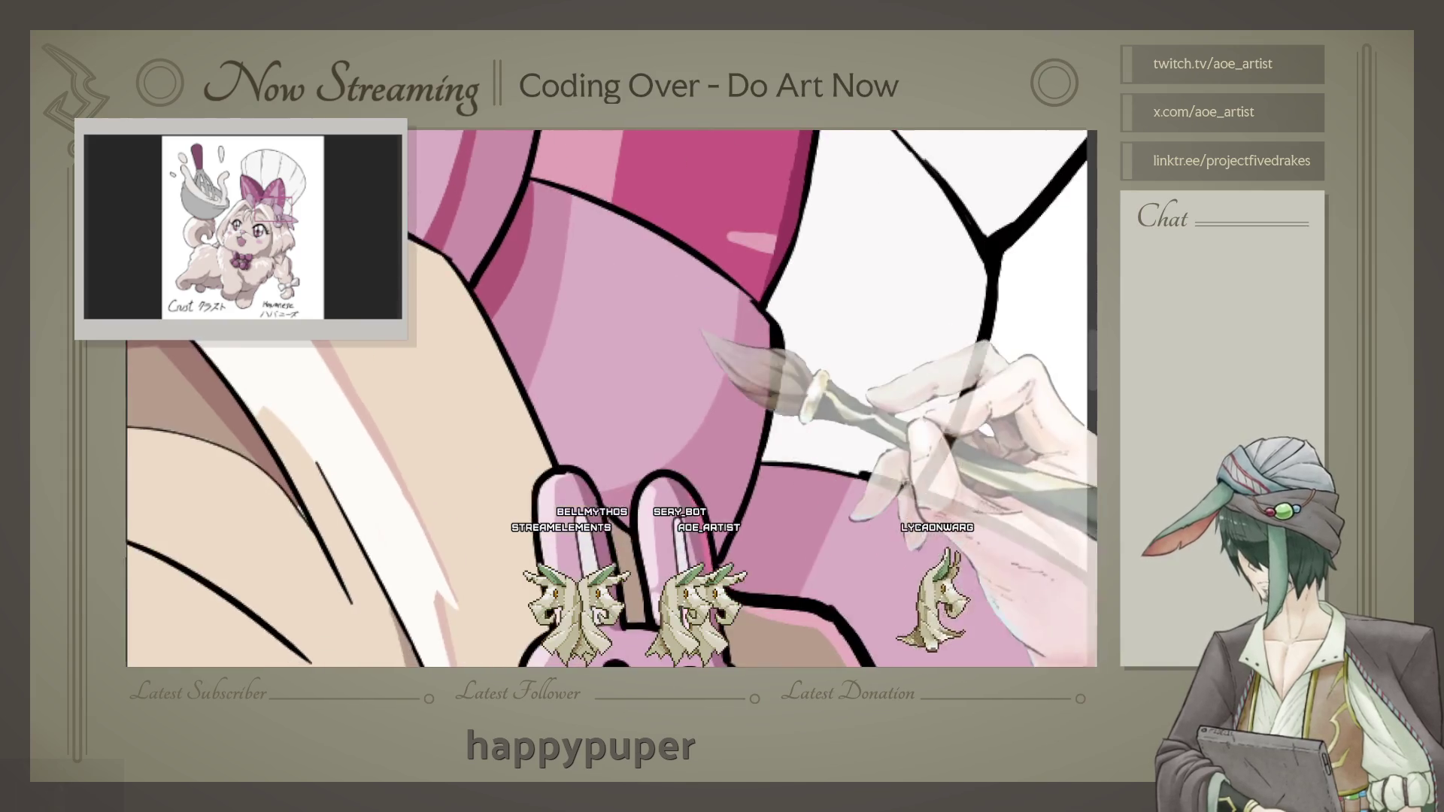
{"action": "left_click_drag", "start_coordinate": [665, 383], "coordinate": [596, 345]}
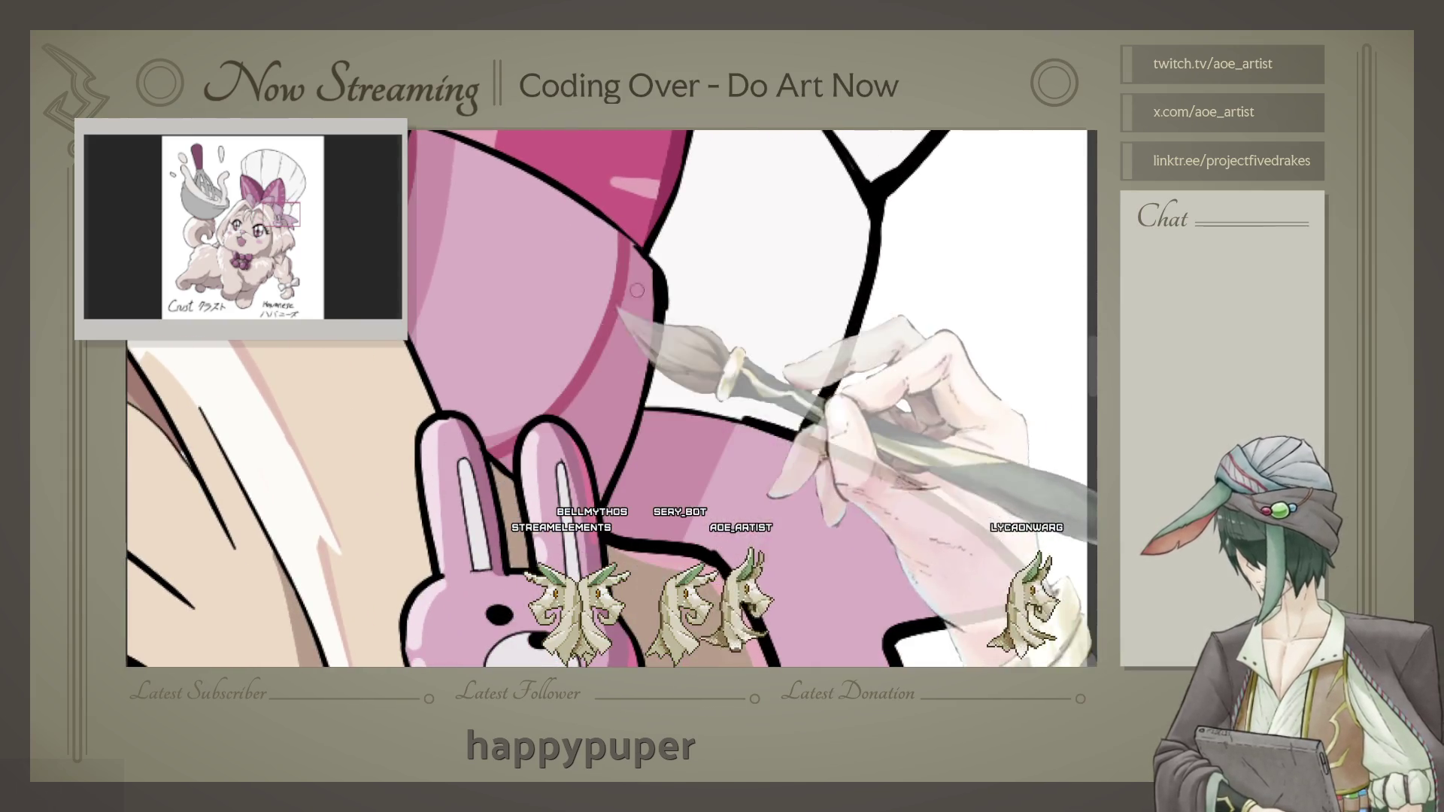
{"action": "left_click_drag", "start_coordinate": [653, 296], "coordinate": [546, 379]}
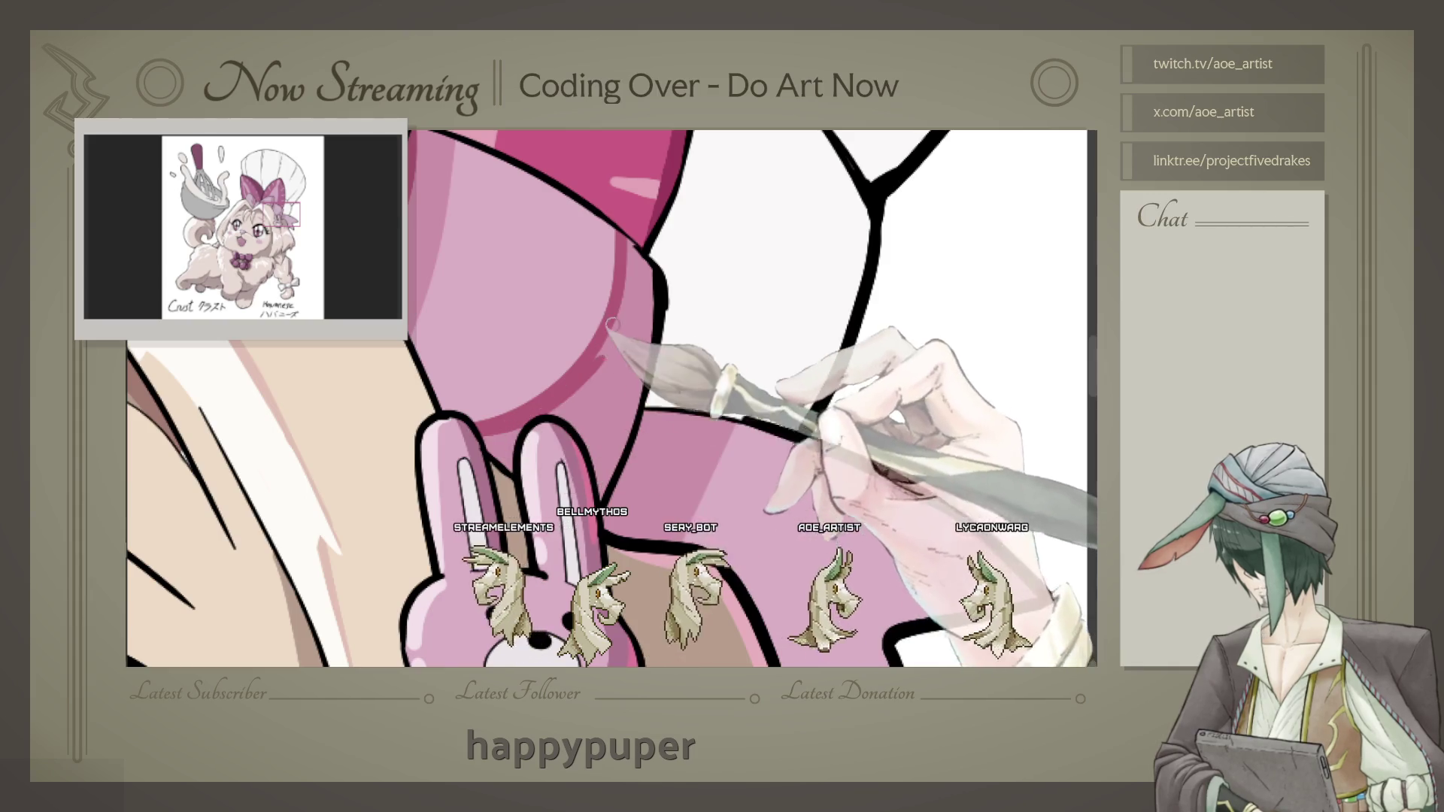
{"action": "left_click_drag", "start_coordinate": [661, 348], "coordinate": [637, 364]}
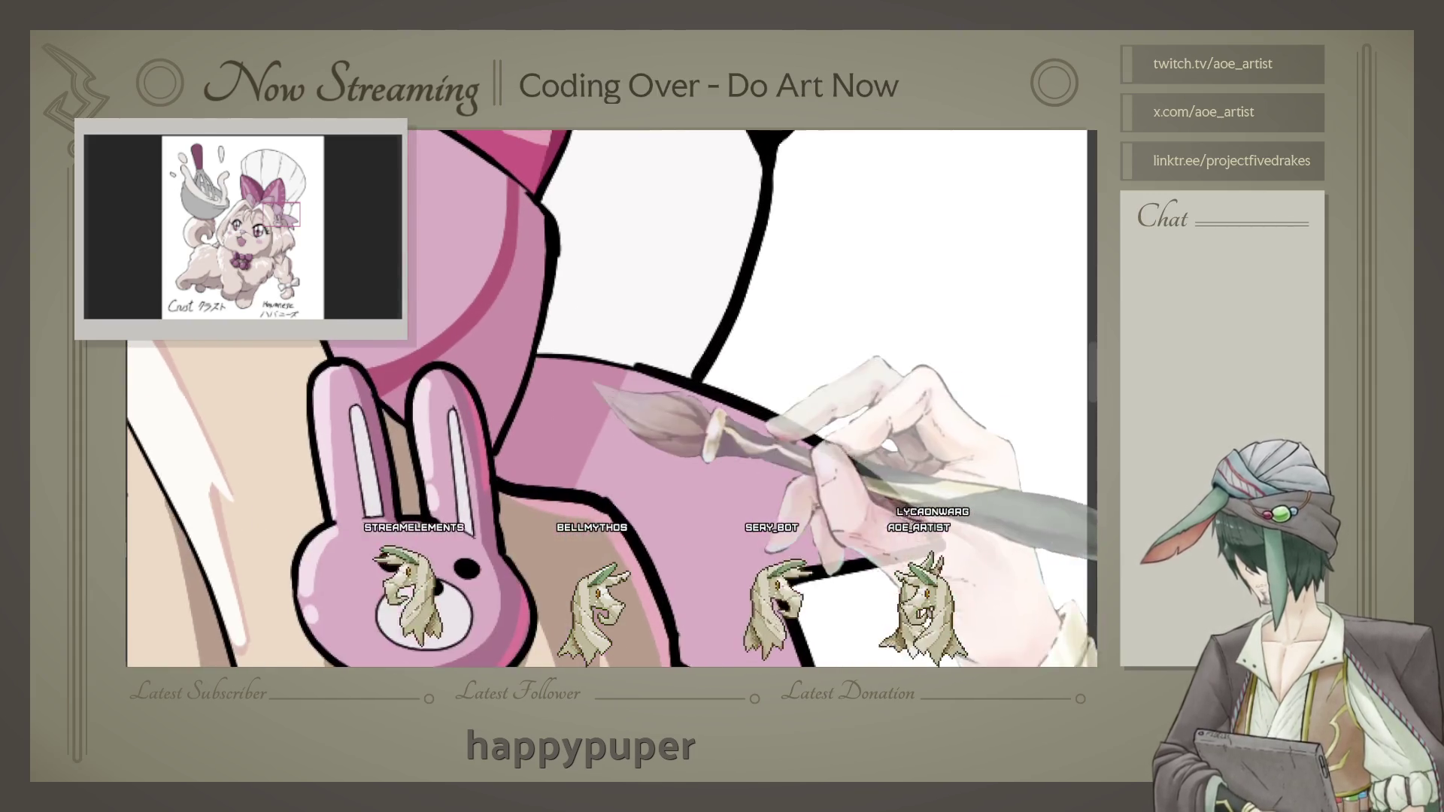
{"action": "scroll", "coordinate": [632, 360], "scroll_direction": "down", "scroll_amount": 5}
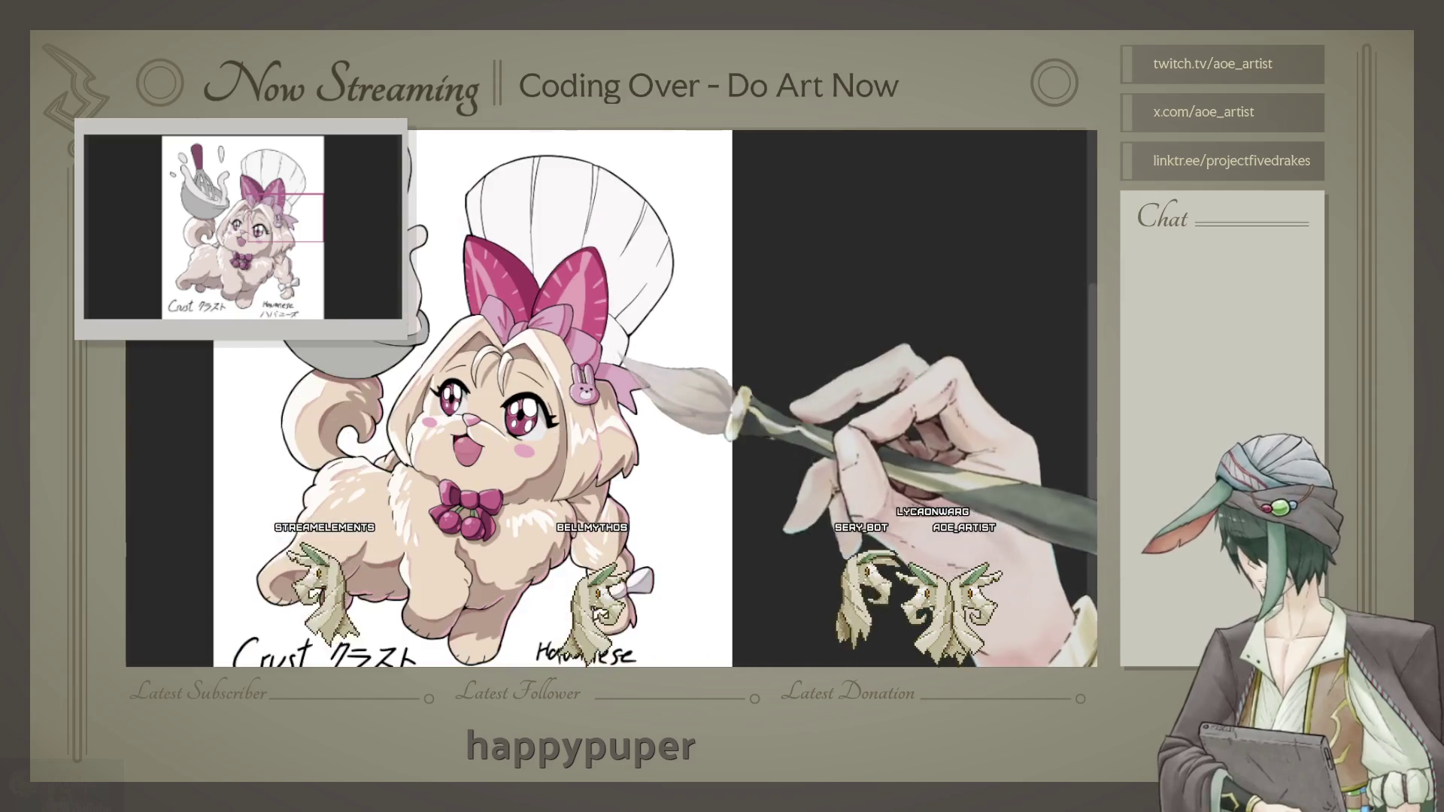
{"action": "scroll", "coordinate": [686, 347], "scroll_direction": "up", "scroll_amount": 5}
{"action": "scroll", "coordinate": [683, 346], "scroll_direction": "up", "scroll_amount": 3}
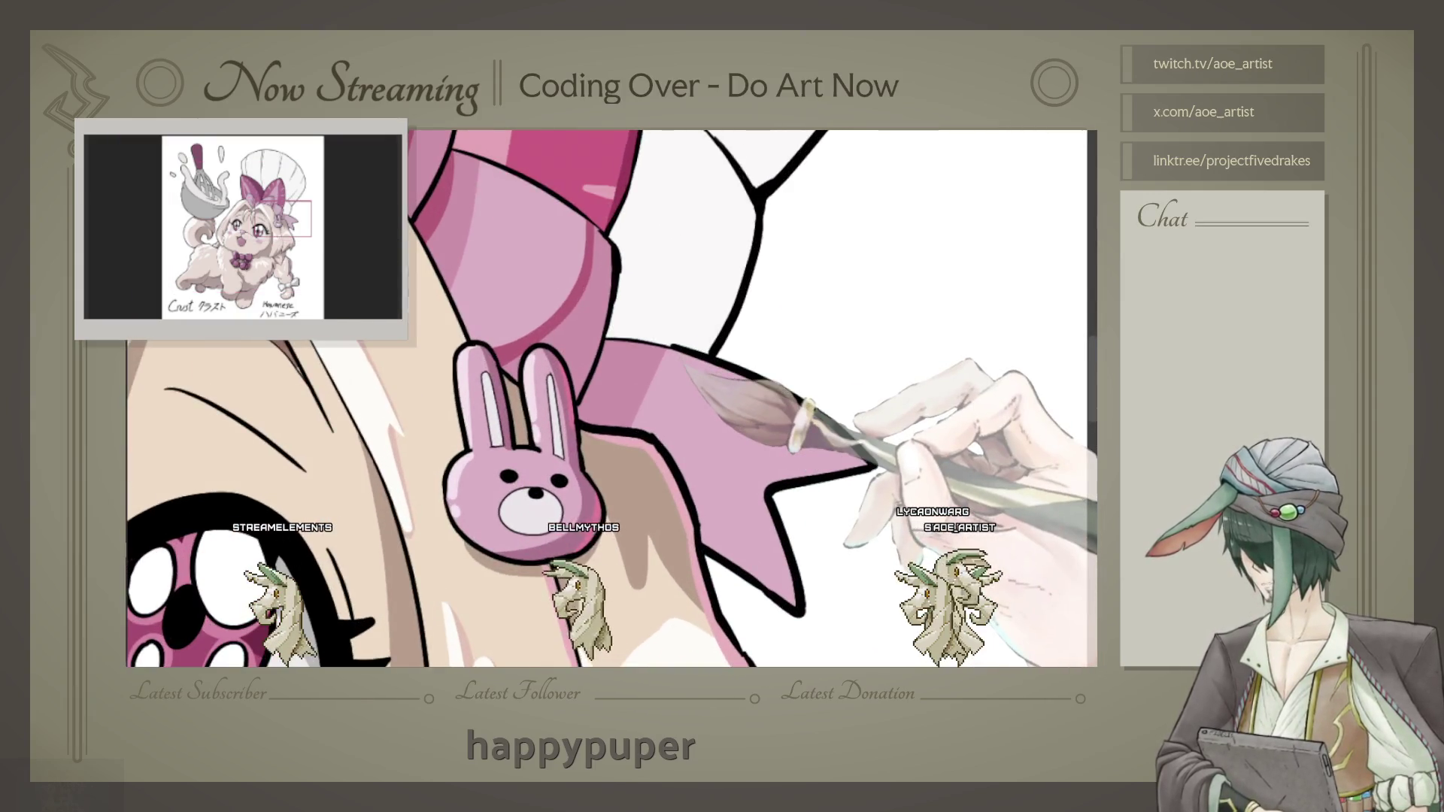
{"action": "scroll", "coordinate": [682, 345], "scroll_direction": "up", "scroll_amount": 1}
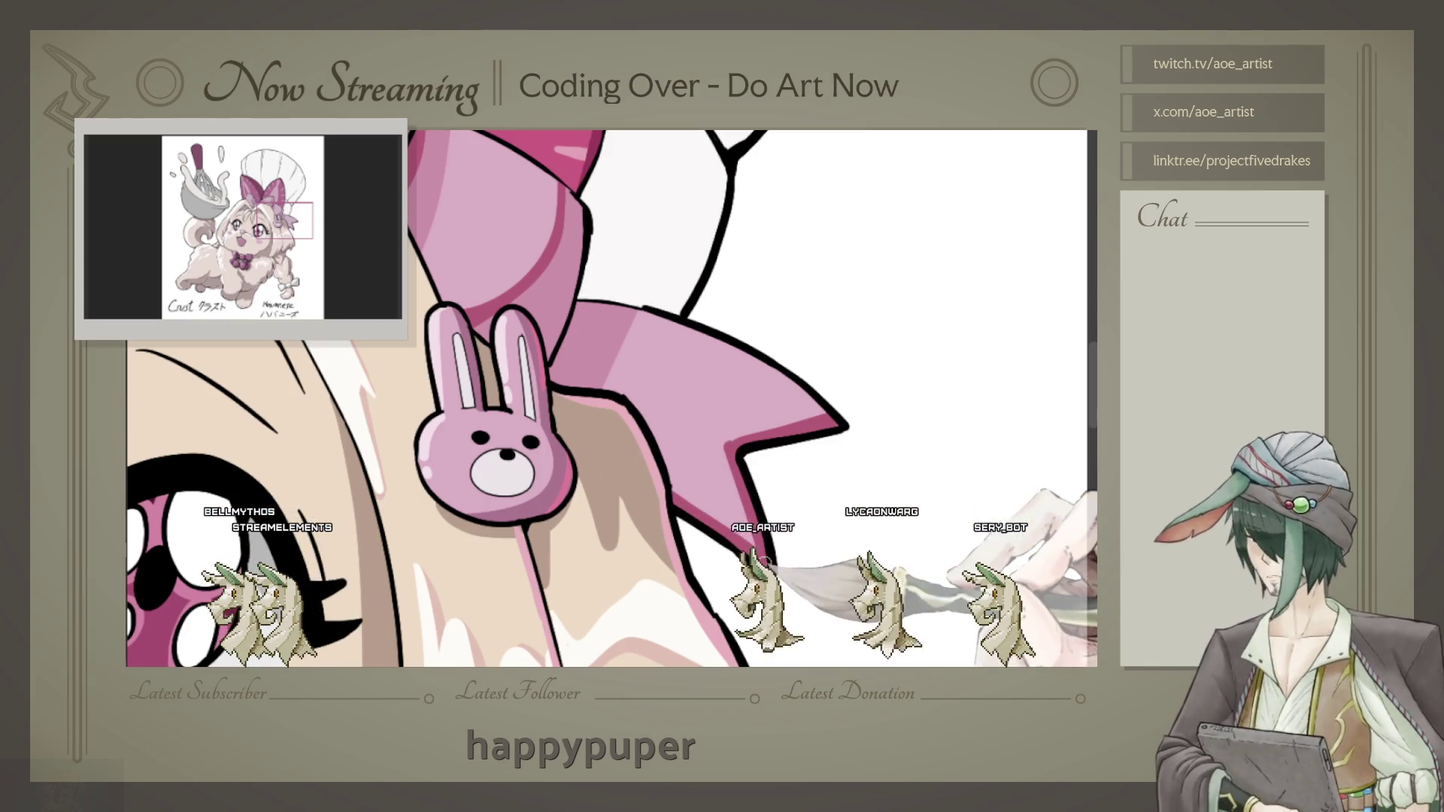
{"action": "scroll", "coordinate": [677, 367], "scroll_direction": "down", "scroll_amount": 1}
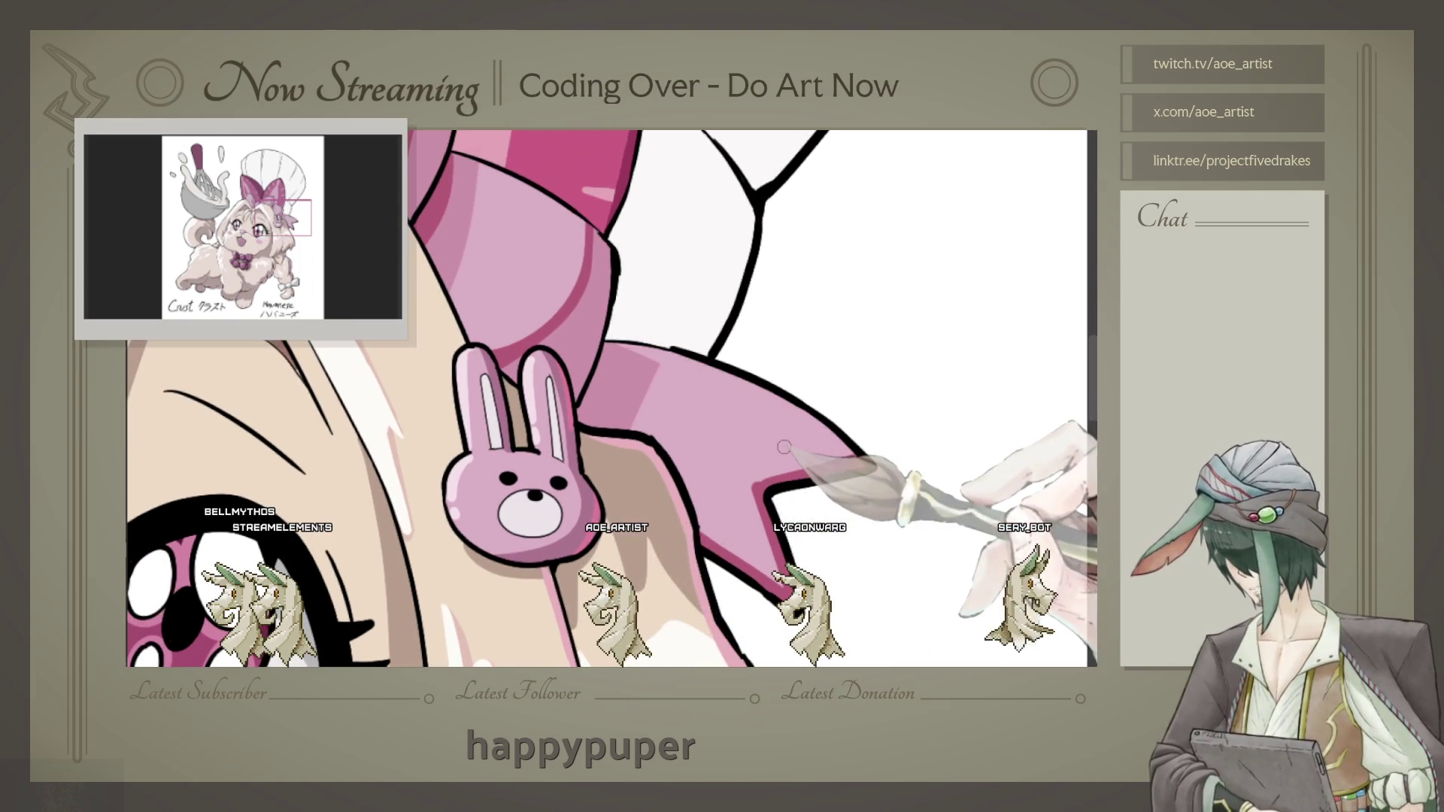
{"action": "scroll", "coordinate": [784, 447], "scroll_direction": "down", "scroll_amount": 3}
{"action": "scroll", "coordinate": [784, 447], "scroll_direction": "down", "scroll_amount": 2}
{"action": "scroll", "coordinate": [682, 350], "scroll_direction": "up", "scroll_amount": 2}
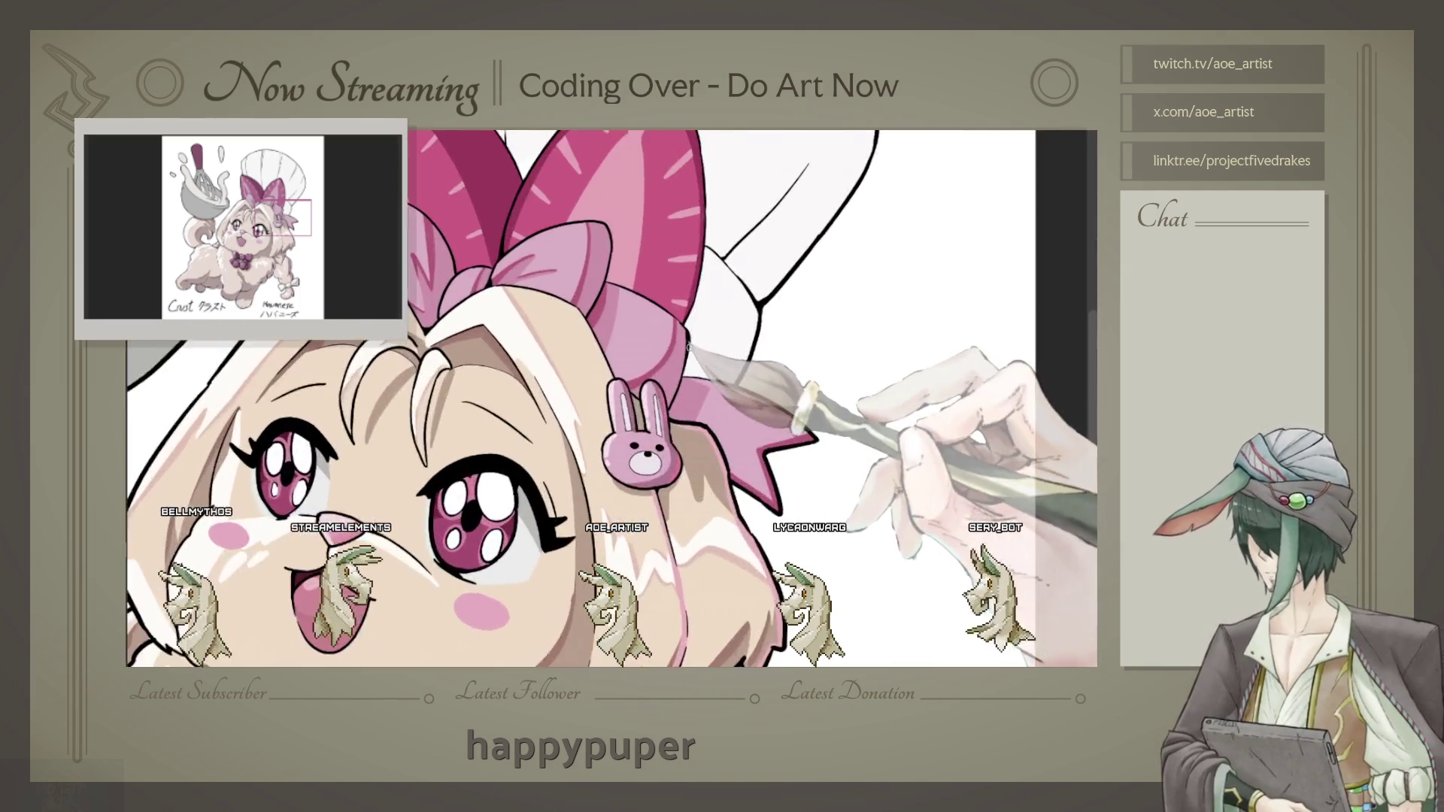
{"action": "scroll", "coordinate": [682, 351], "scroll_direction": "up", "scroll_amount": 3}
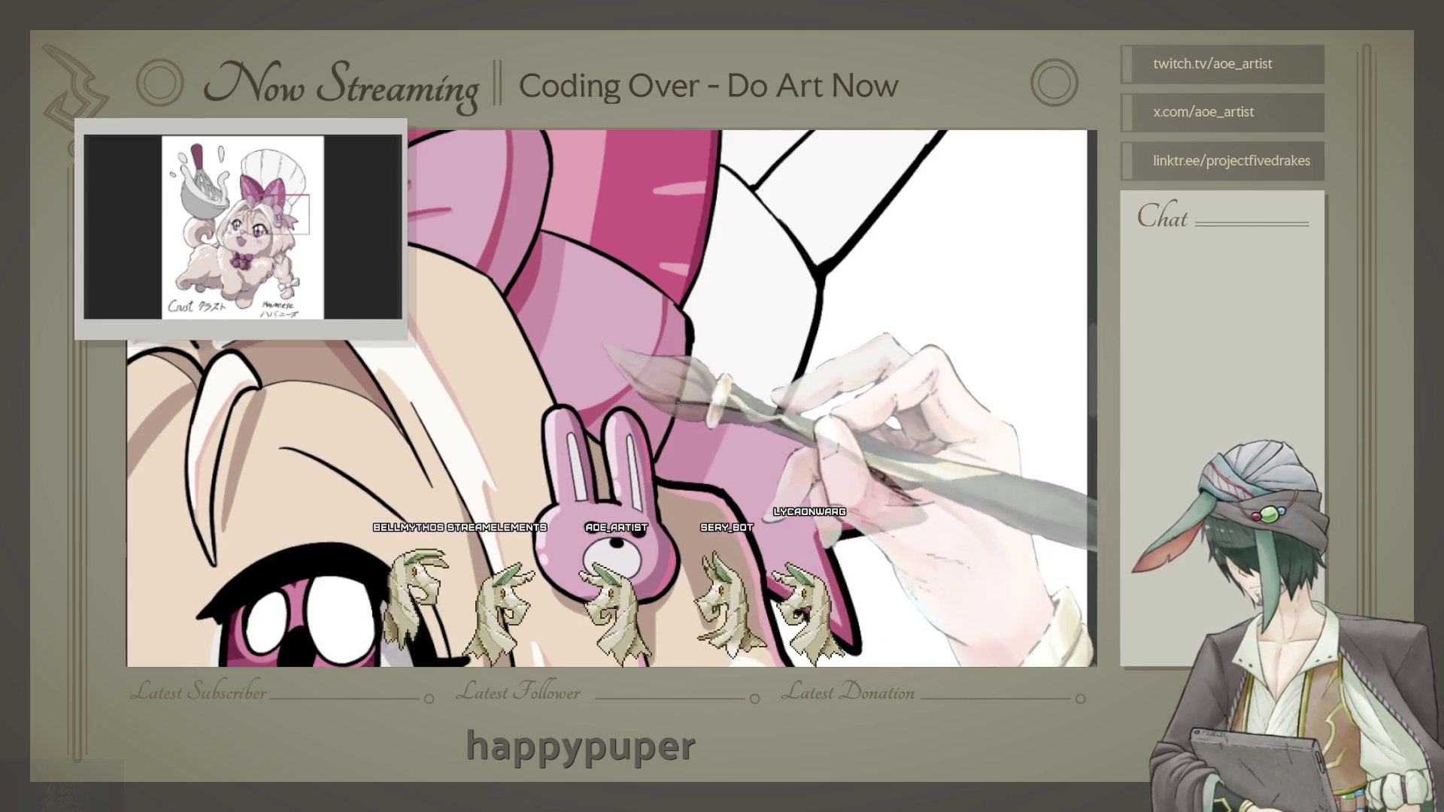
{"action": "left_click_drag", "start_coordinate": [579, 303], "coordinate": [679, 370]}
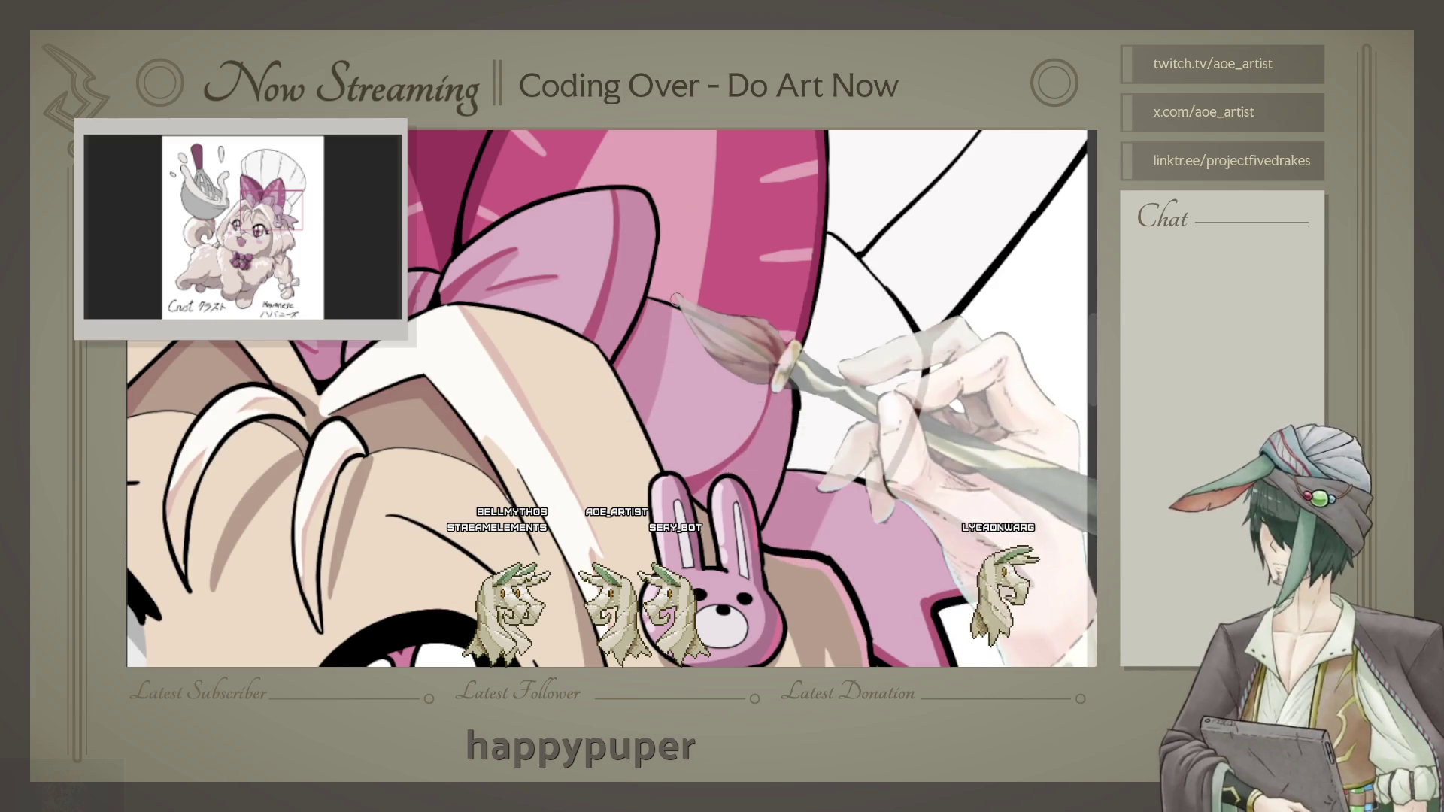
{"action": "scroll", "coordinate": [673, 298], "scroll_direction": "down", "scroll_amount": 3}
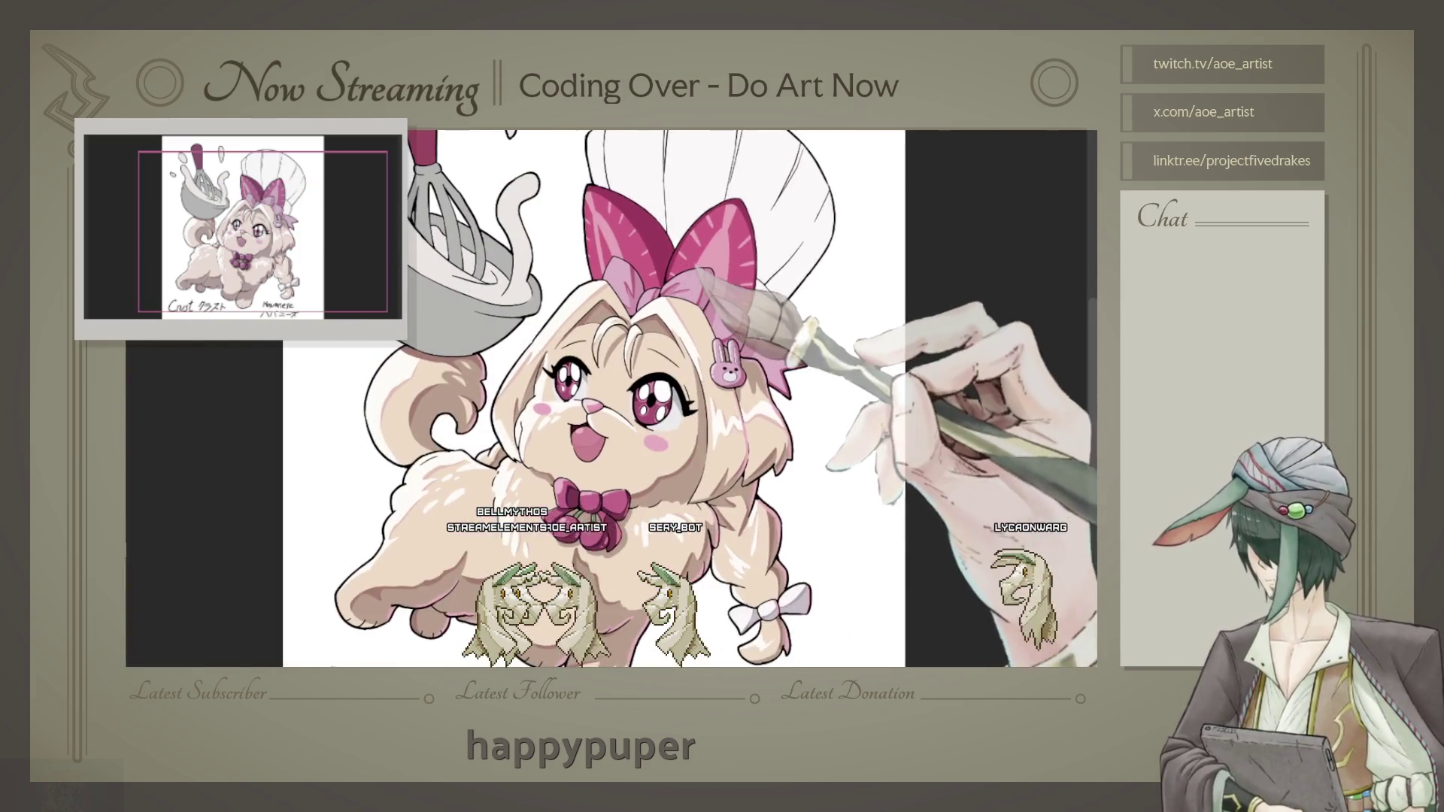
{"action": "scroll", "coordinate": [677, 286], "scroll_direction": "up", "scroll_amount": 2}
{"action": "scroll", "coordinate": [678, 287], "scroll_direction": "up", "scroll_amount": 2}
{"action": "scroll", "coordinate": [678, 288], "scroll_direction": "up", "scroll_amount": 2}
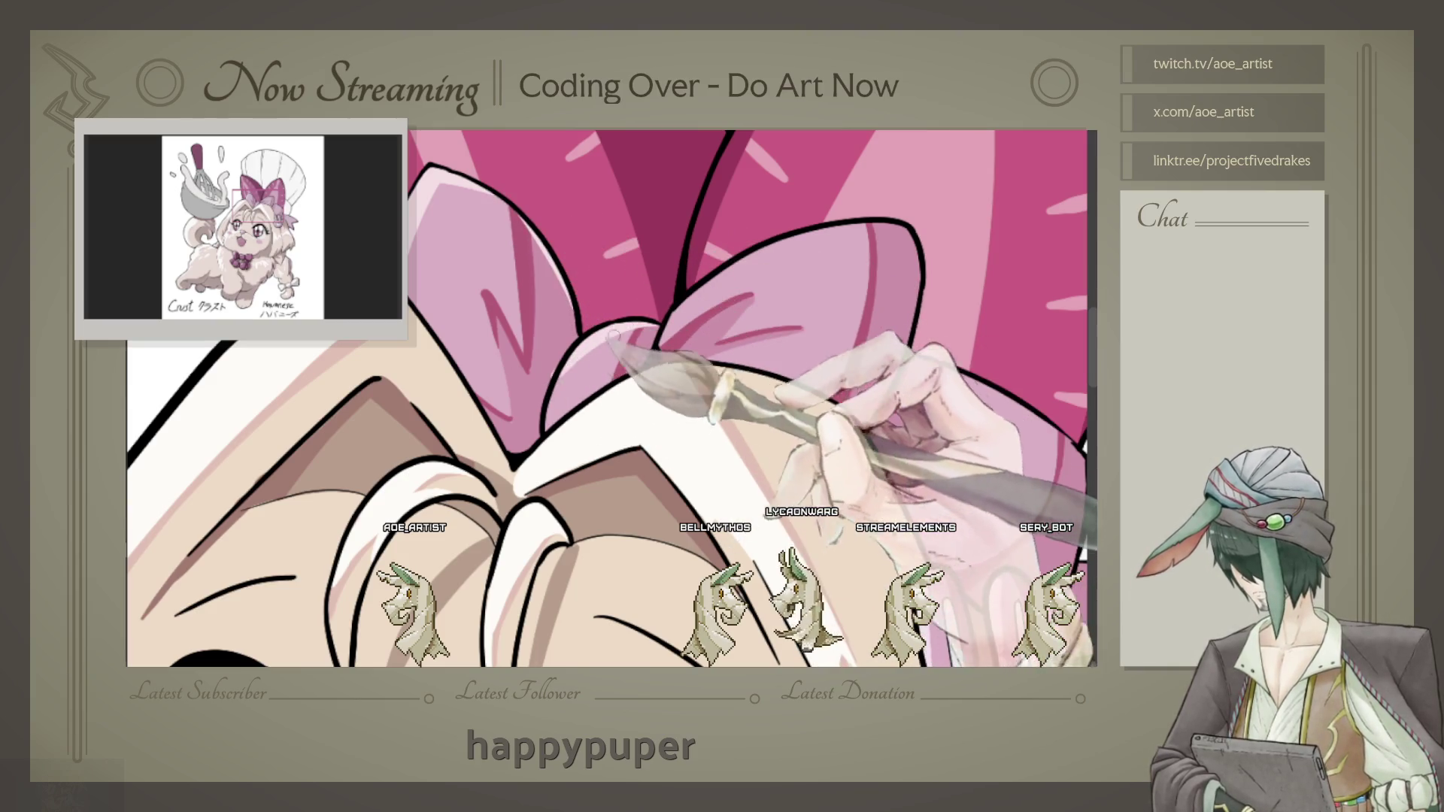
{"action": "scroll", "coordinate": [641, 305], "scroll_direction": "up", "scroll_amount": 2}
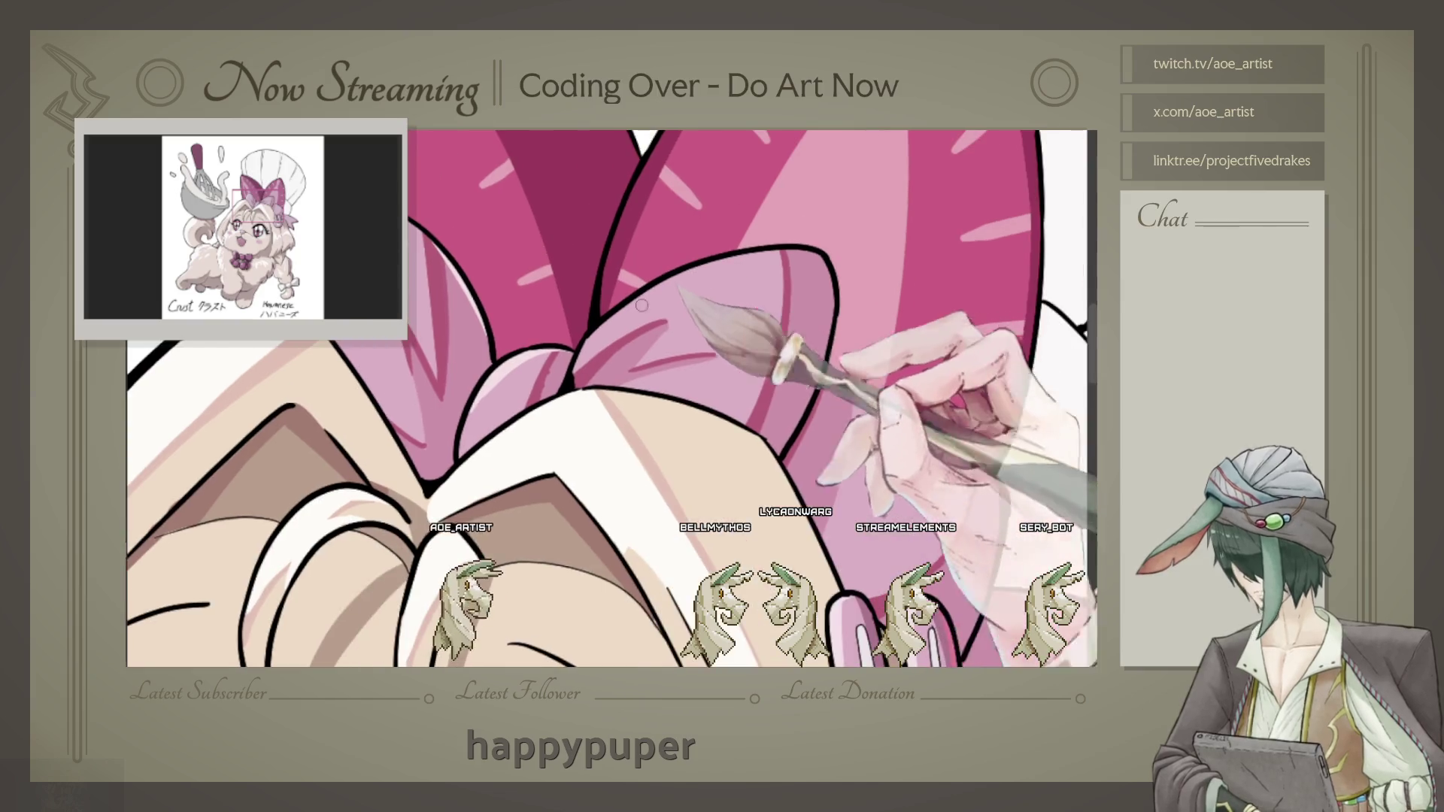
{"action": "scroll", "coordinate": [654, 299], "scroll_direction": "down", "scroll_amount": 2}
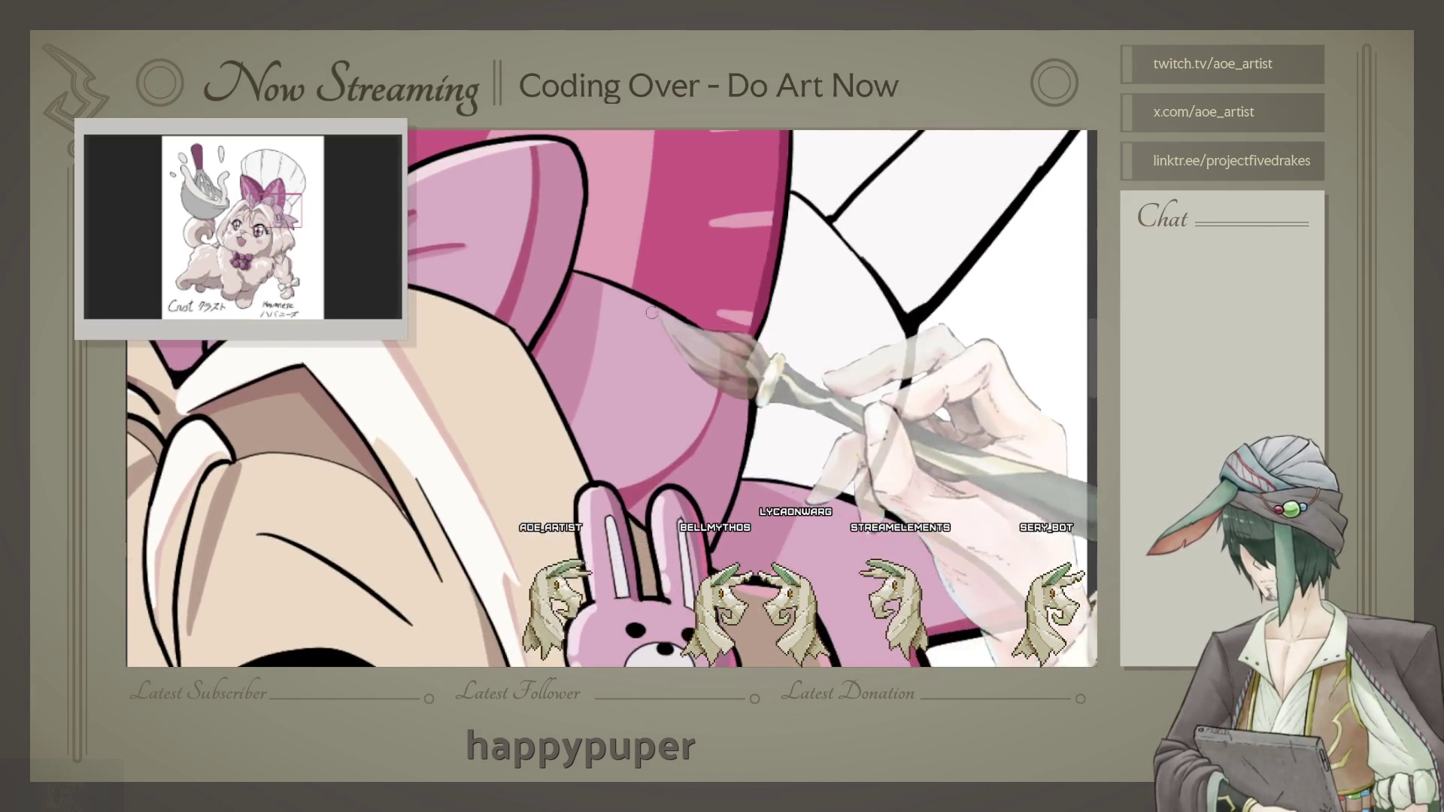
{"action": "scroll", "coordinate": [613, 399], "scroll_direction": "down", "scroll_amount": 1}
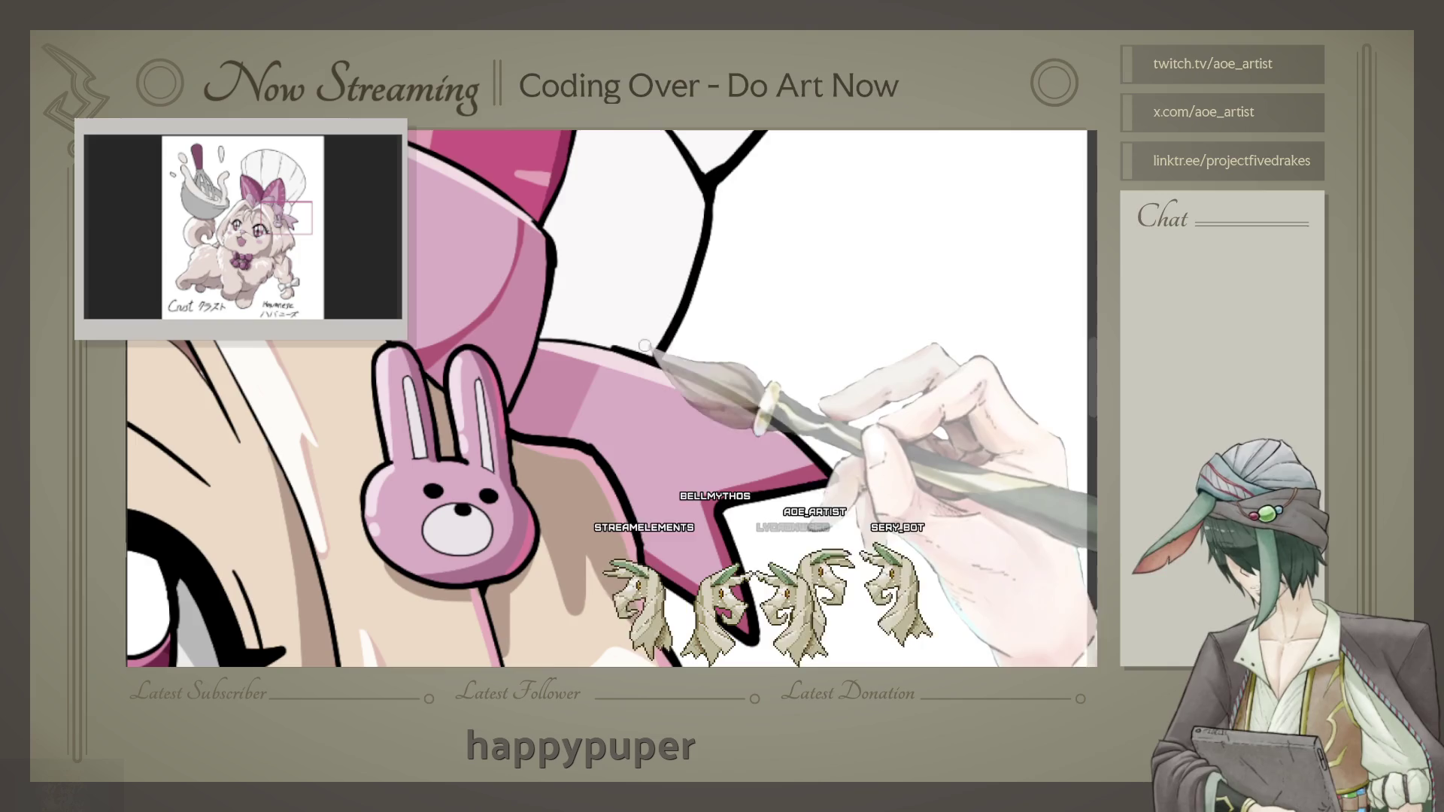
{"action": "scroll", "coordinate": [645, 318], "scroll_direction": "down", "scroll_amount": 2}
{"action": "scroll", "coordinate": [645, 319], "scroll_direction": "down", "scroll_amount": 2}
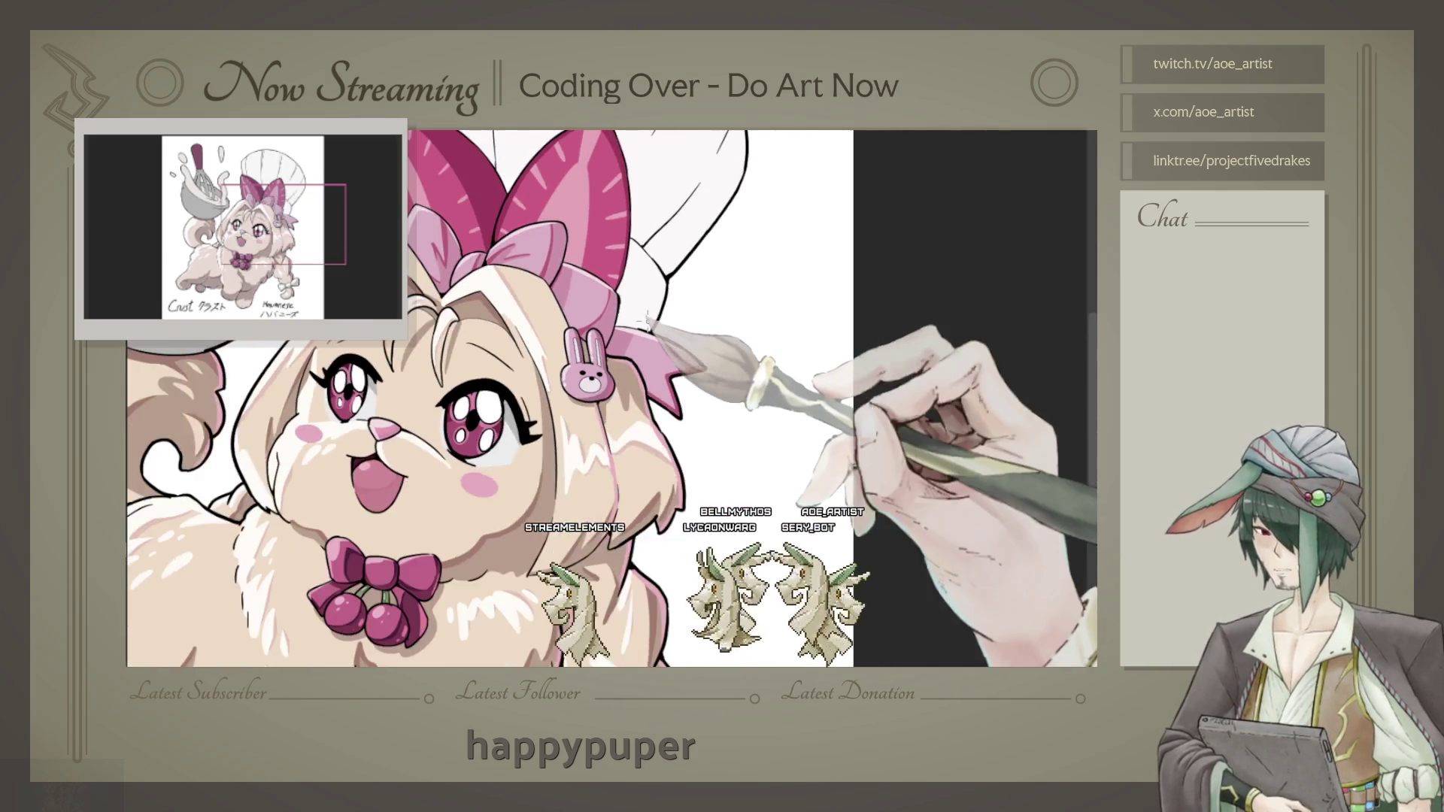
{"action": "scroll", "coordinate": [644, 318], "scroll_direction": "down", "scroll_amount": 1}
{"action": "scroll", "coordinate": [618, 316], "scroll_direction": "up", "scroll_amount": 2}
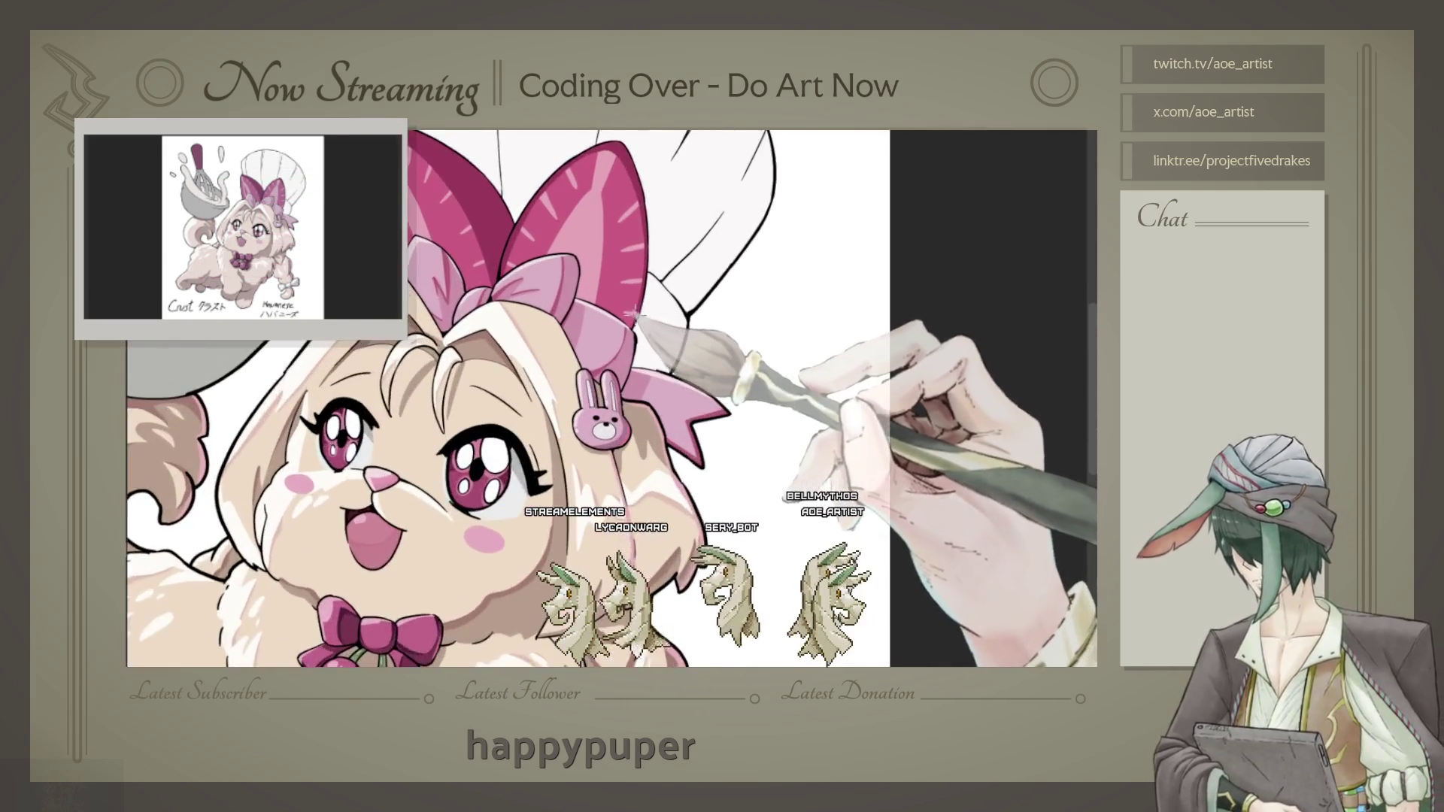
{"action": "scroll", "coordinate": [618, 316], "scroll_direction": "up", "scroll_amount": 2}
{"action": "scroll", "coordinate": [619, 317], "scroll_direction": "up", "scroll_amount": 2}
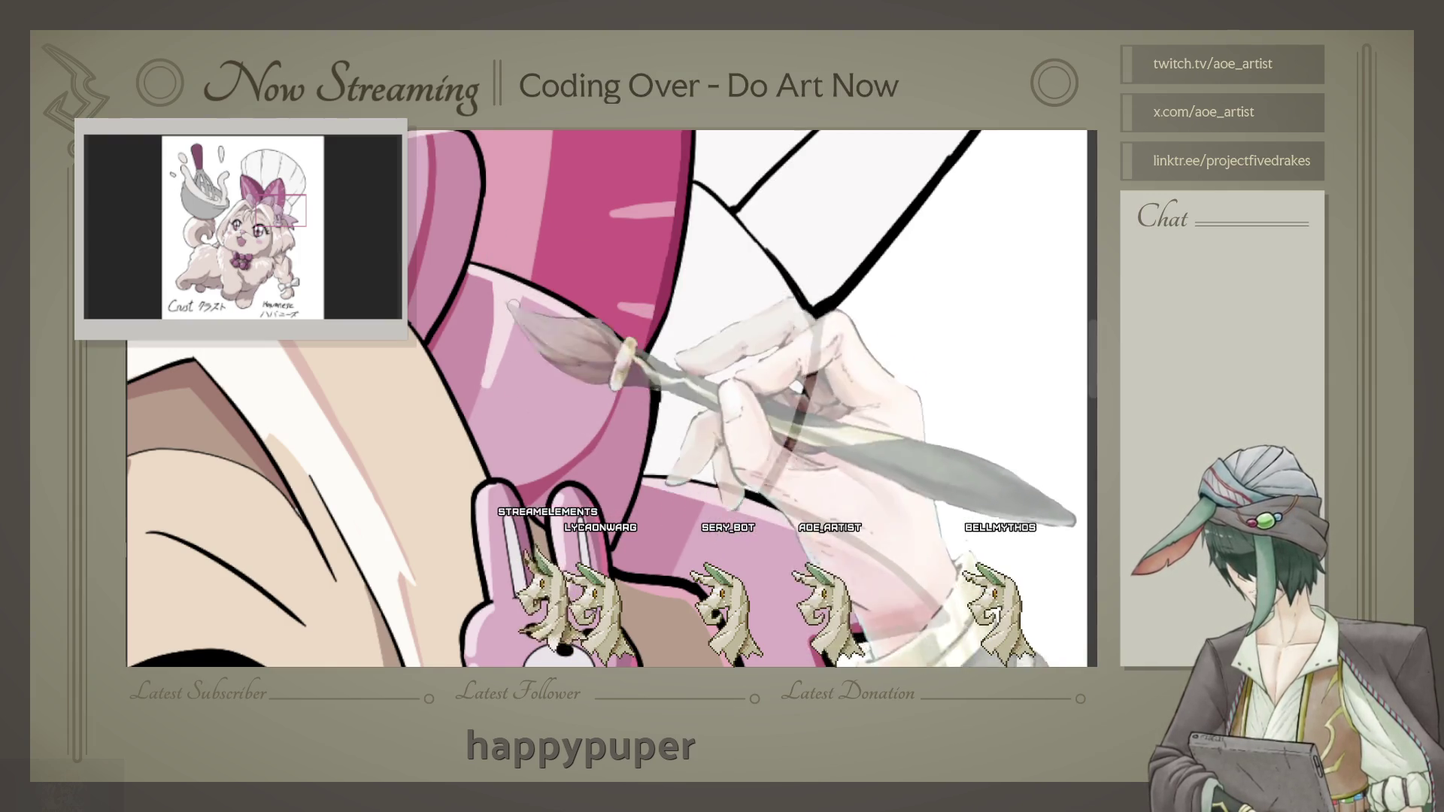
{"action": "left_click_drag", "start_coordinate": [493, 345], "coordinate": [570, 287]}
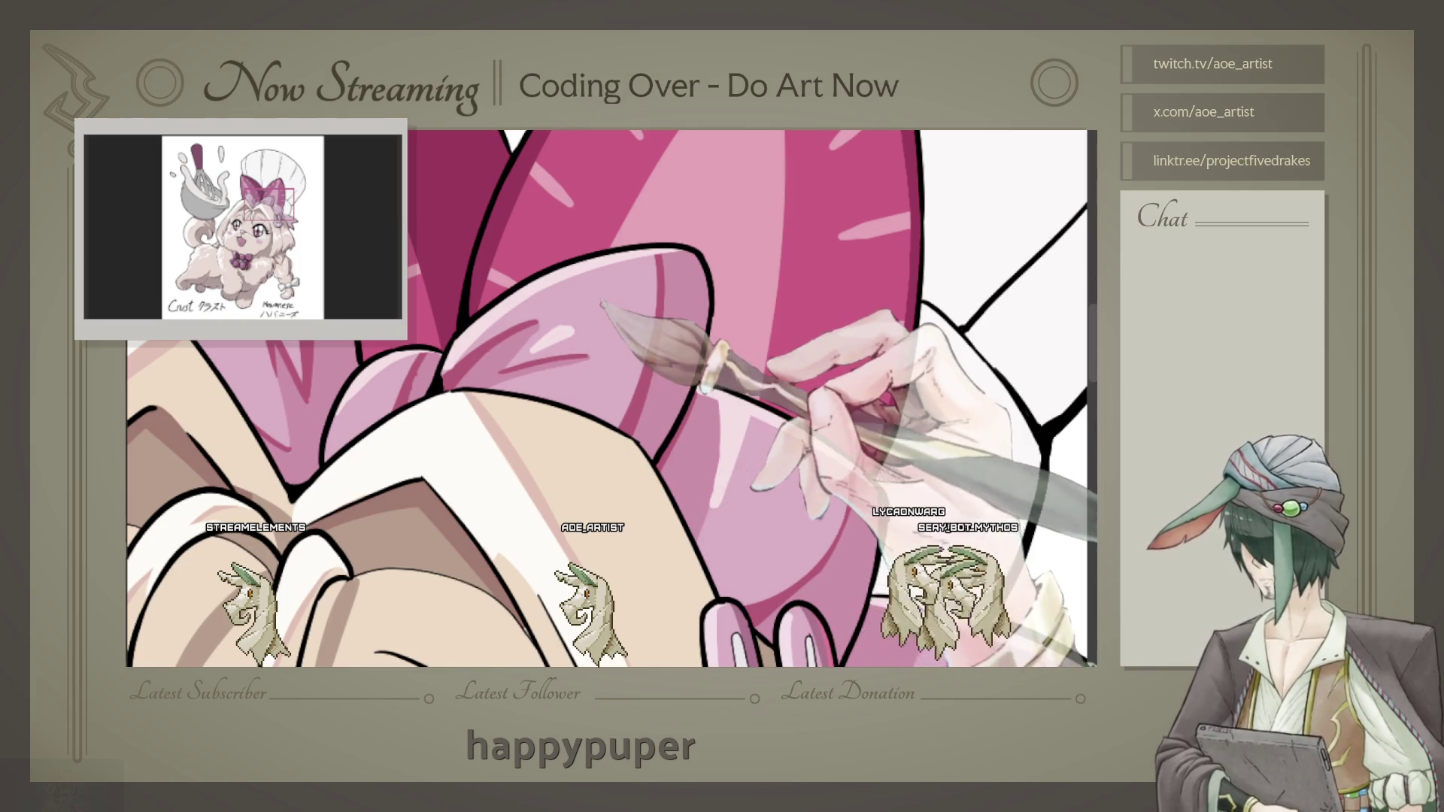
{"action": "scroll", "coordinate": [600, 305], "scroll_direction": "up", "scroll_amount": 2}
{"action": "scroll", "coordinate": [585, 318], "scroll_direction": "up", "scroll_amount": 2}
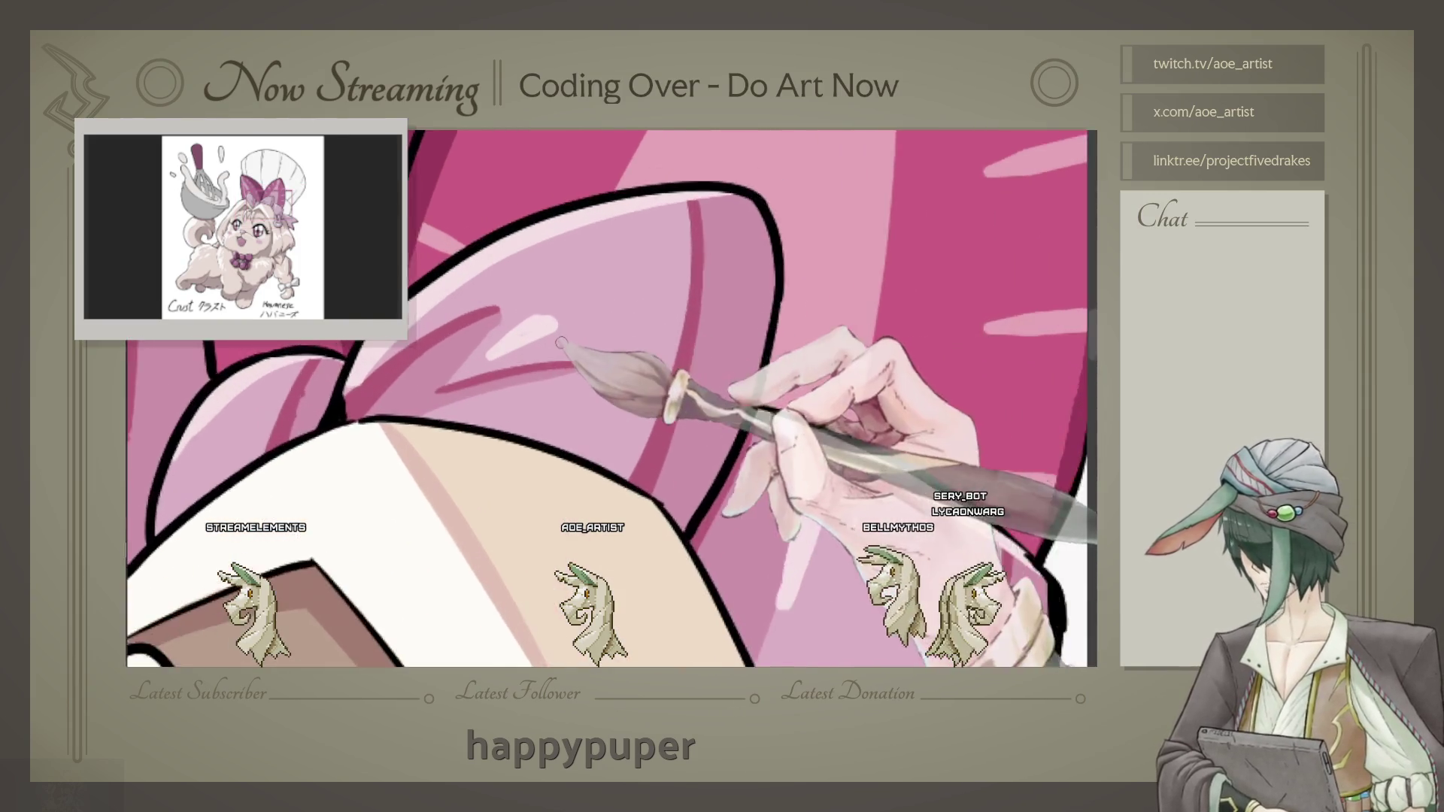
{"action": "scroll", "coordinate": [565, 333], "scroll_direction": "up", "scroll_amount": 2}
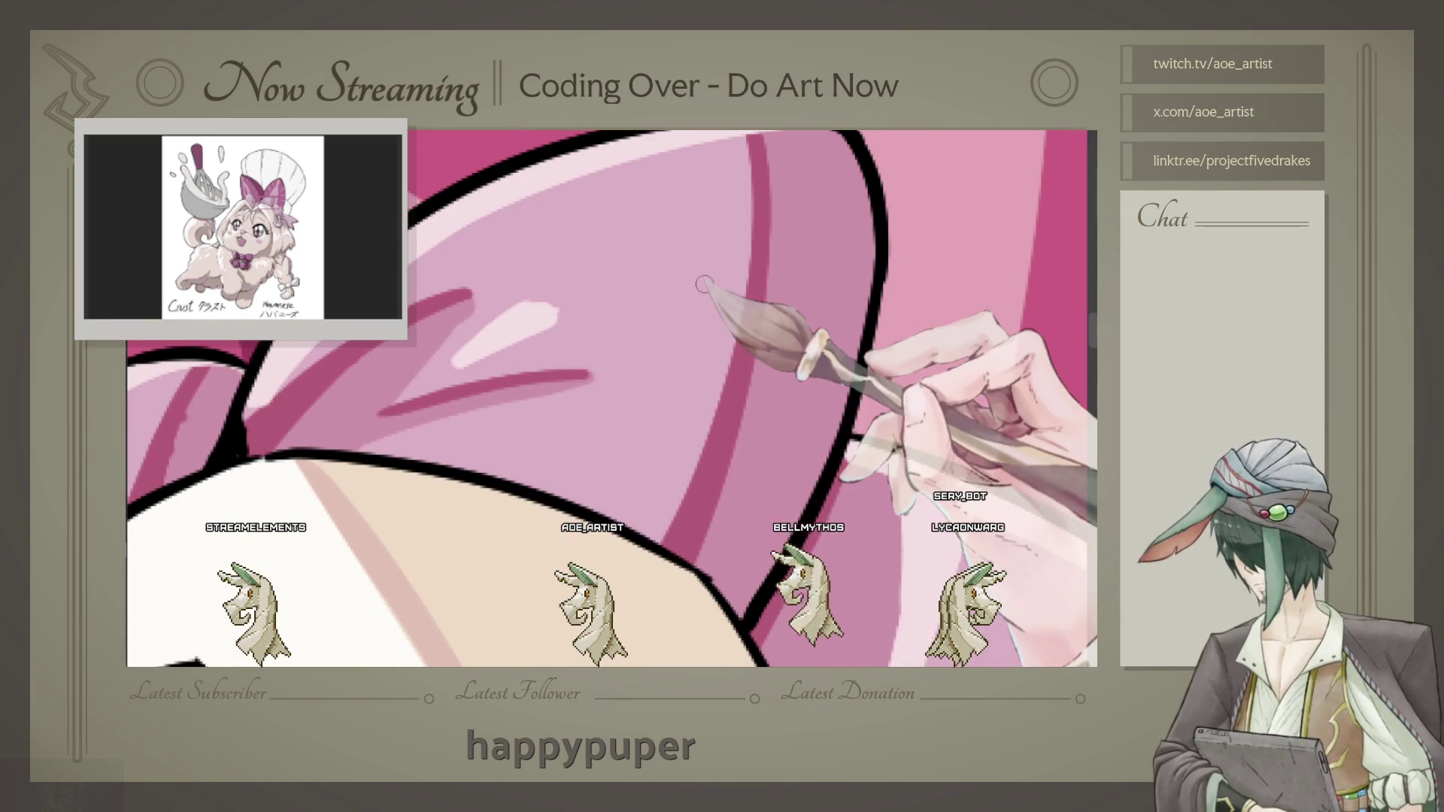
{"action": "scroll", "coordinate": [703, 283], "scroll_direction": "down", "scroll_amount": 2}
{"action": "scroll", "coordinate": [703, 284], "scroll_direction": "down", "scroll_amount": 2}
{"action": "scroll", "coordinate": [703, 284], "scroll_direction": "down", "scroll_amount": 2}
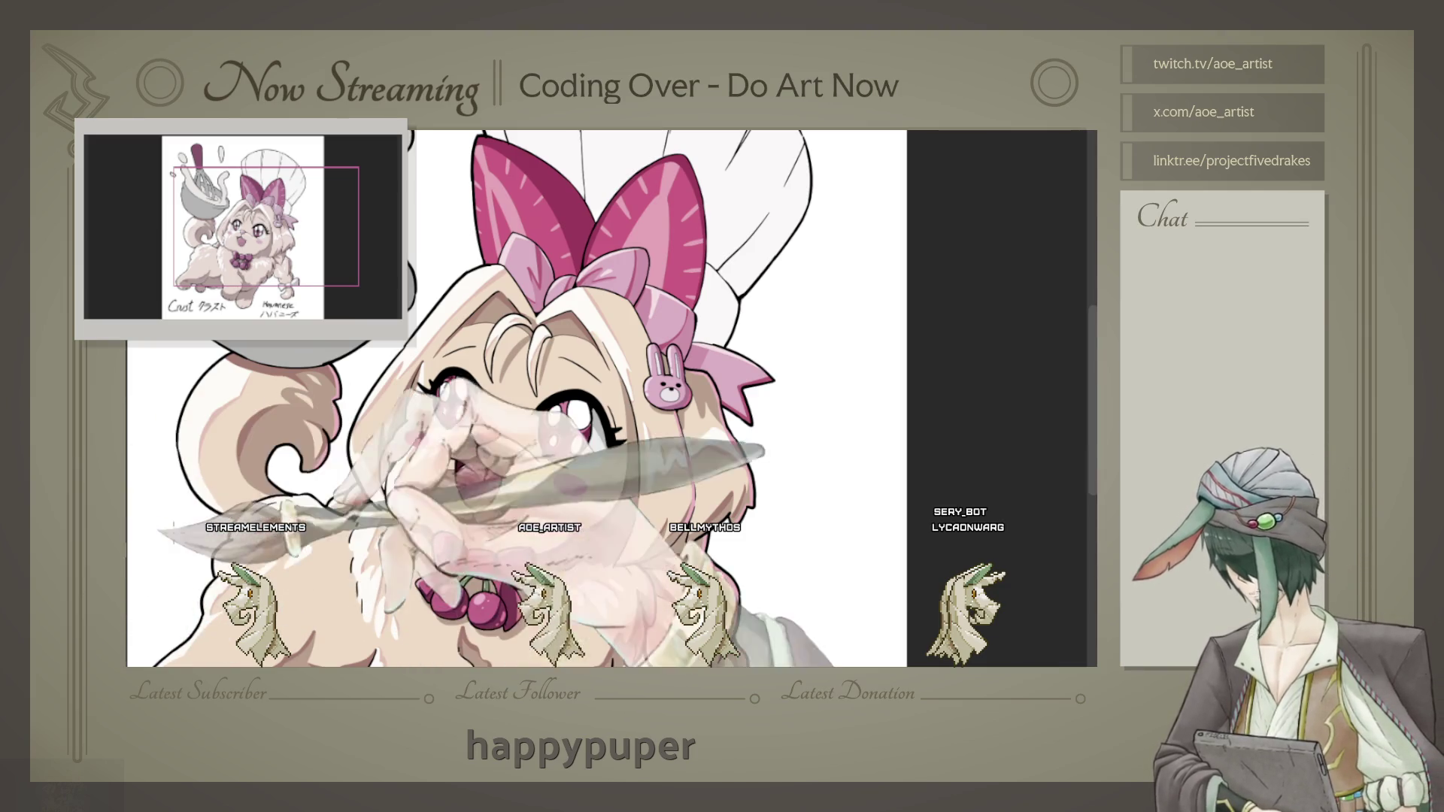
{"action": "scroll", "coordinate": [841, 331], "scroll_direction": "up", "scroll_amount": 1}
{"action": "scroll", "coordinate": [846, 294], "scroll_direction": "up", "scroll_amount": 2}
{"action": "scroll", "coordinate": [790, 270], "scroll_direction": "up", "scroll_amount": 1}
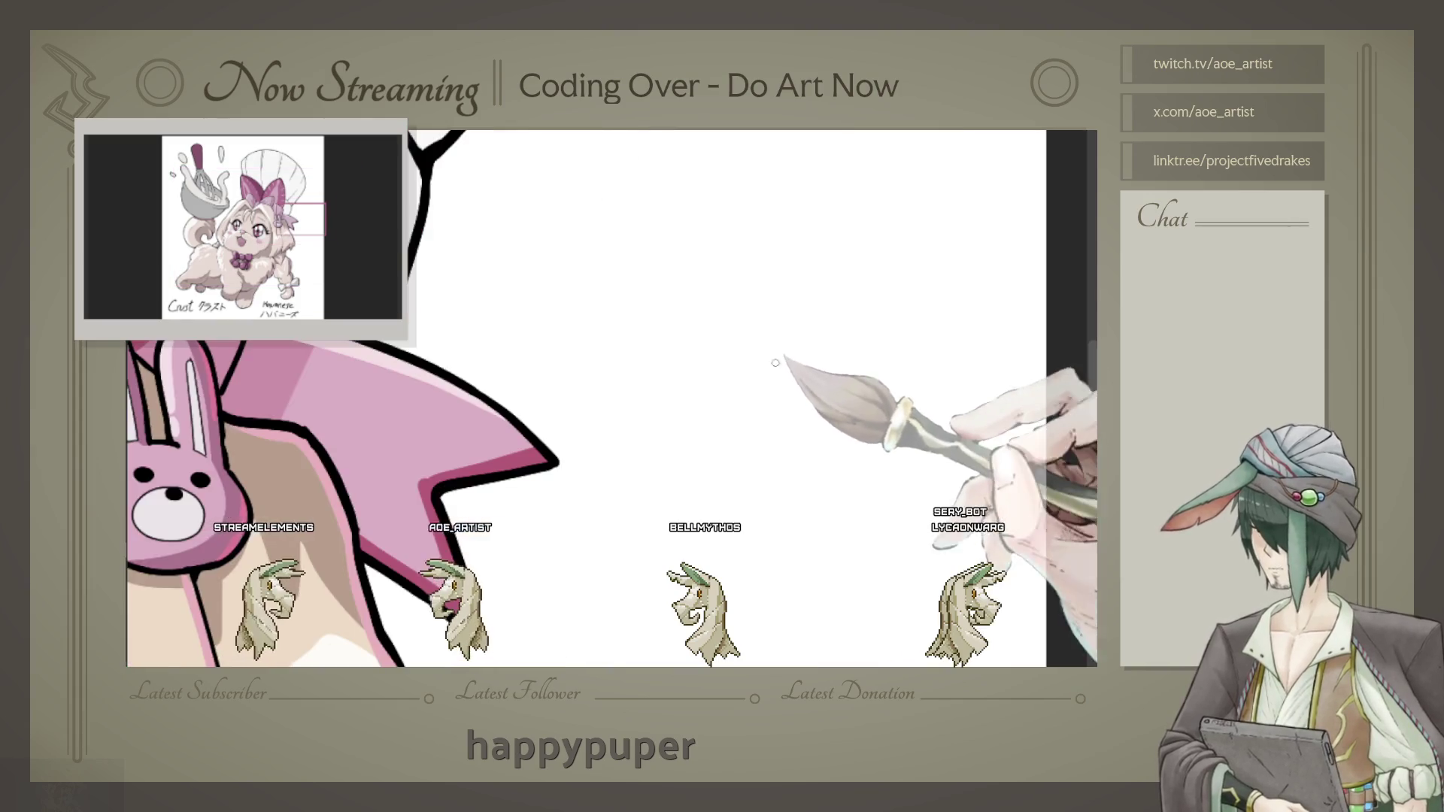
Step: Doodle a small smiling chibi head with eyes and cheek marks in the blank space
{"action": "mouse_move", "coordinate": [643, 197]}
{"action": "left_mouse_down"}
{"action": "mouse_move", "coordinate": [585, 279]}
{"action": "mouse_move", "coordinate": [603, 287]}
{"action": "left_mouse_up"}
{"action": "mouse_move", "coordinate": [643, 198]}
{"action": "left_mouse_down"}
{"action": "mouse_move", "coordinate": [683, 209]}
{"action": "mouse_move", "coordinate": [720, 250]}
{"action": "left_mouse_up"}
{"action": "key", "text": "ctrl+z"}
{"action": "mouse_move", "coordinate": [639, 196]}
{"action": "left_mouse_down"}
{"action": "mouse_move", "coordinate": [675, 202]}
{"action": "mouse_move", "coordinate": [713, 267]}
{"action": "left_mouse_up"}
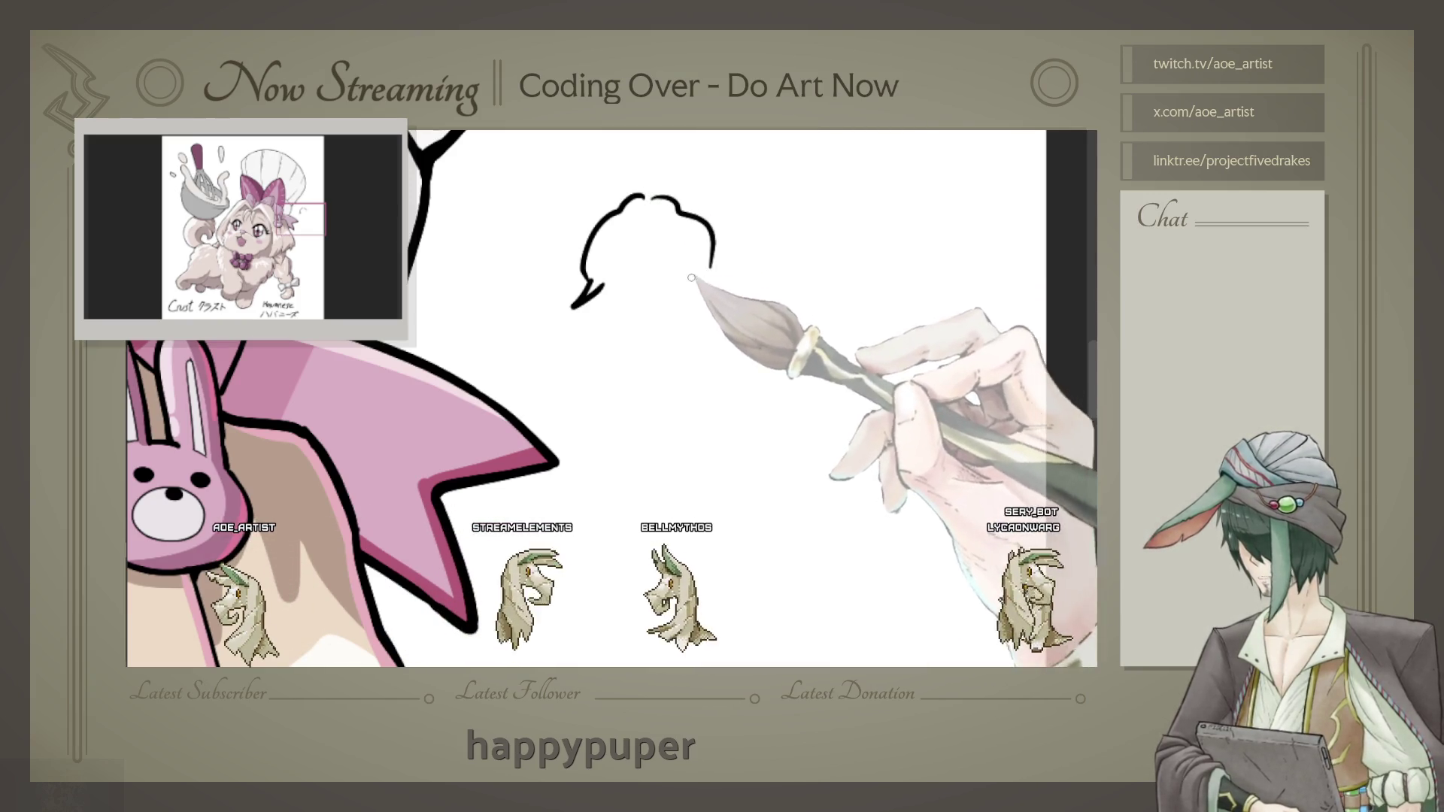
{"action": "mouse_move", "coordinate": [627, 242]}
{"action": "left_mouse_down"}
{"action": "mouse_move", "coordinate": [643, 283]}
{"action": "mouse_move", "coordinate": [633, 316]}
{"action": "left_mouse_up"}
{"action": "left_click", "coordinate": [674, 254]}
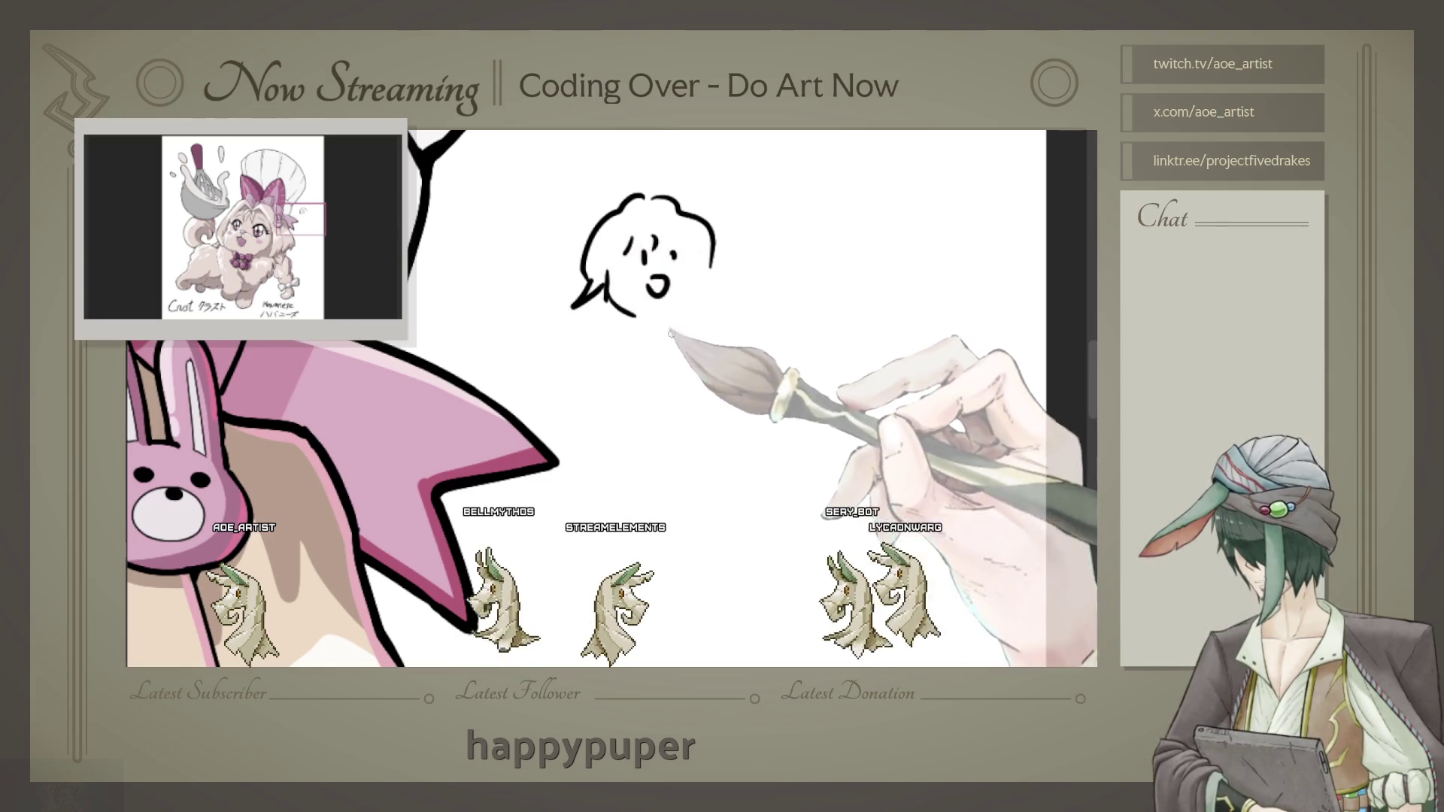
{"action": "mouse_move", "coordinate": [711, 269]}
{"action": "left_mouse_down"}
{"action": "mouse_move", "coordinate": [708, 295]}
{"action": "mouse_move", "coordinate": [631, 327]}
{"action": "mouse_move", "coordinate": [670, 324]}
{"action": "left_mouse_up"}
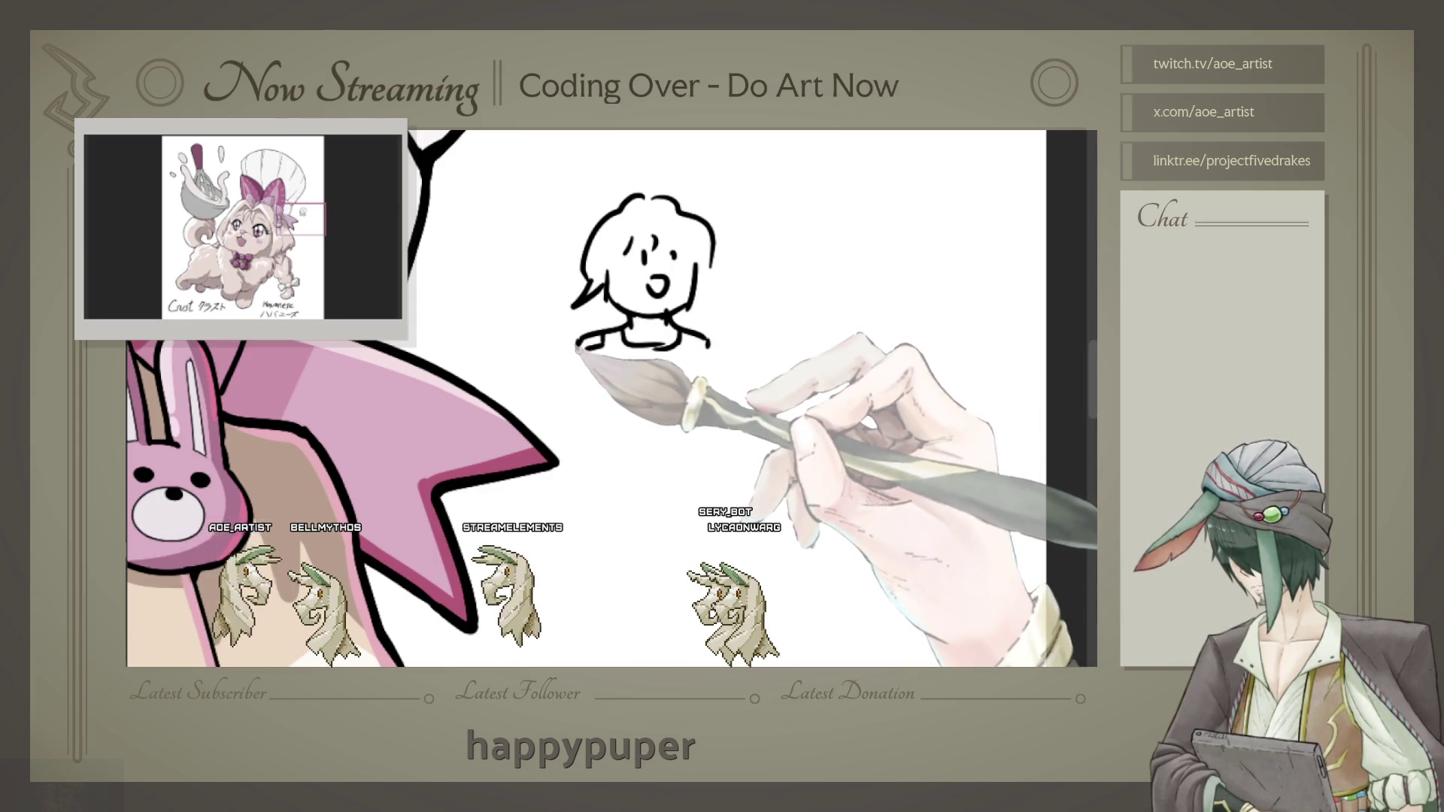
Step: Add the first figure's shoulders and little legs
{"action": "mouse_move", "coordinate": [578, 351]}
{"action": "left_mouse_down"}
{"action": "mouse_move", "coordinate": [724, 353]}
{"action": "mouse_move", "coordinate": [638, 381]}
{"action": "mouse_move", "coordinate": [705, 376]}
{"action": "left_mouse_up"}
{"action": "mouse_move", "coordinate": [619, 383]}
{"action": "left_mouse_down"}
{"action": "mouse_move", "coordinate": [620, 418]}
{"action": "mouse_move", "coordinate": [590, 428]}
{"action": "mouse_move", "coordinate": [605, 435]}
{"action": "left_mouse_up"}
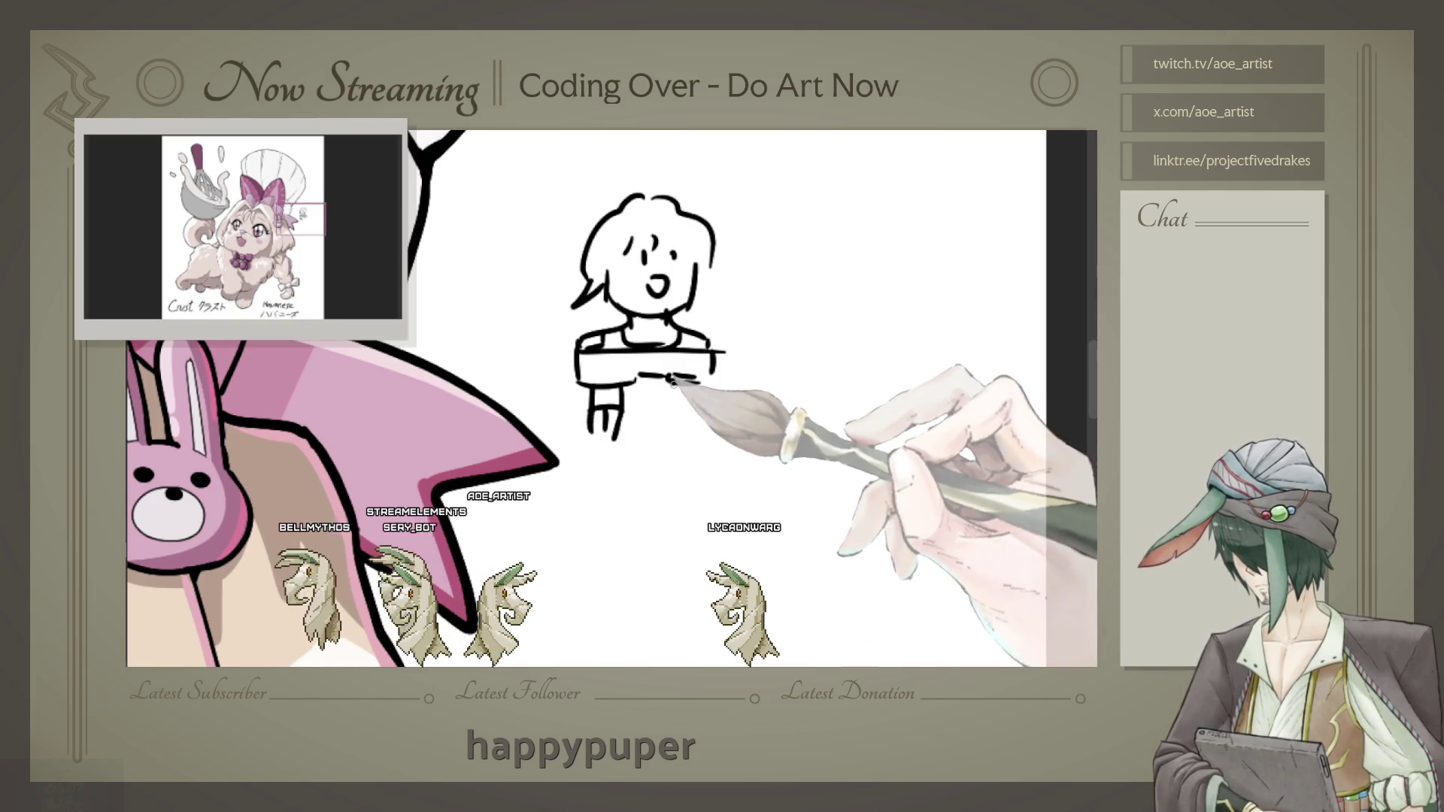
{"action": "left_click_drag", "start_coordinate": [702, 423], "coordinate": [641, 453]}
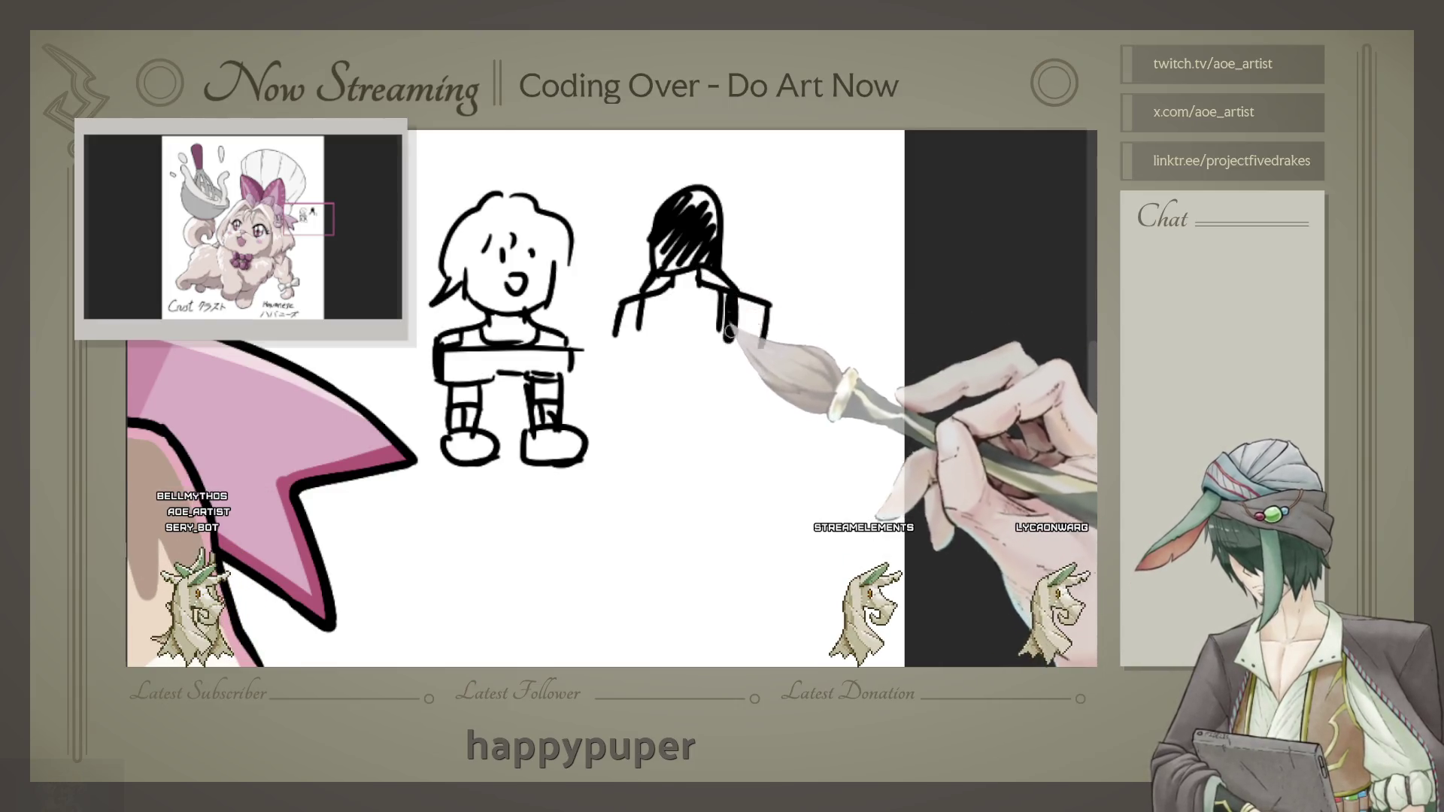
Step: Sketch the second figure with a solid black band, shoulder outline and a leg
{"action": "left_click_drag", "start_coordinate": [631, 338], "coordinate": [733, 337]}
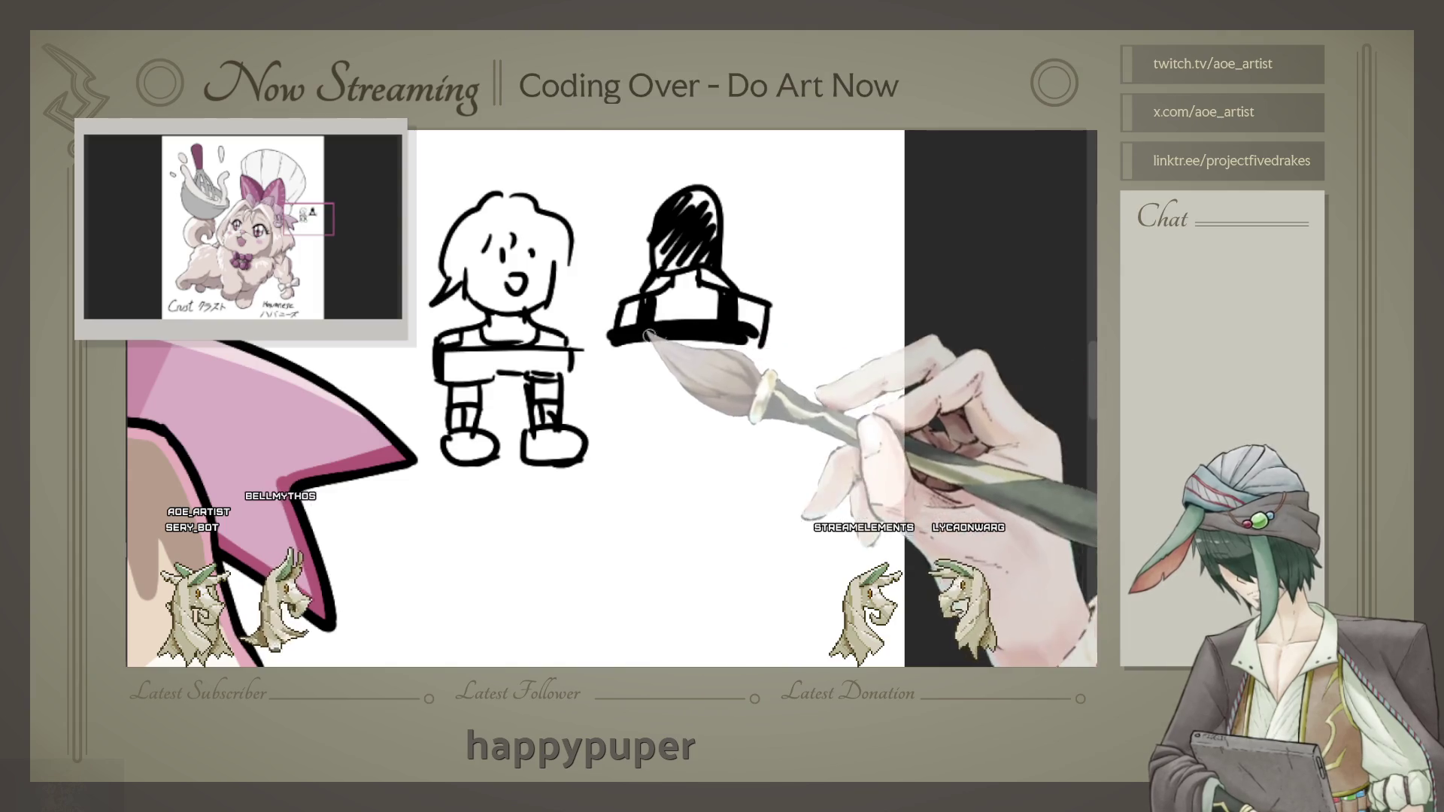
{"action": "left_click_drag", "start_coordinate": [695, 263], "coordinate": [768, 341]}
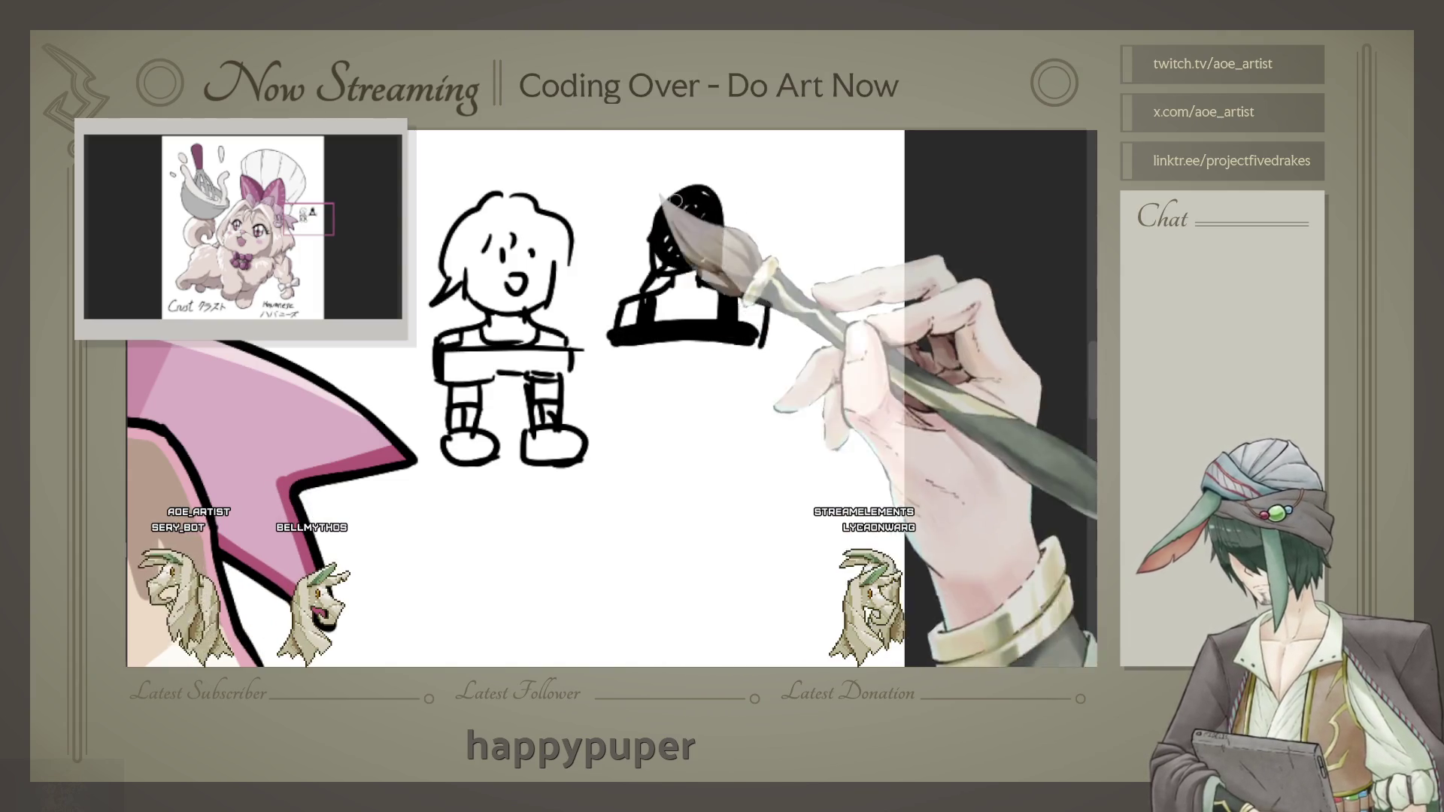
{"action": "left_click_drag", "start_coordinate": [639, 353], "coordinate": [777, 342]}
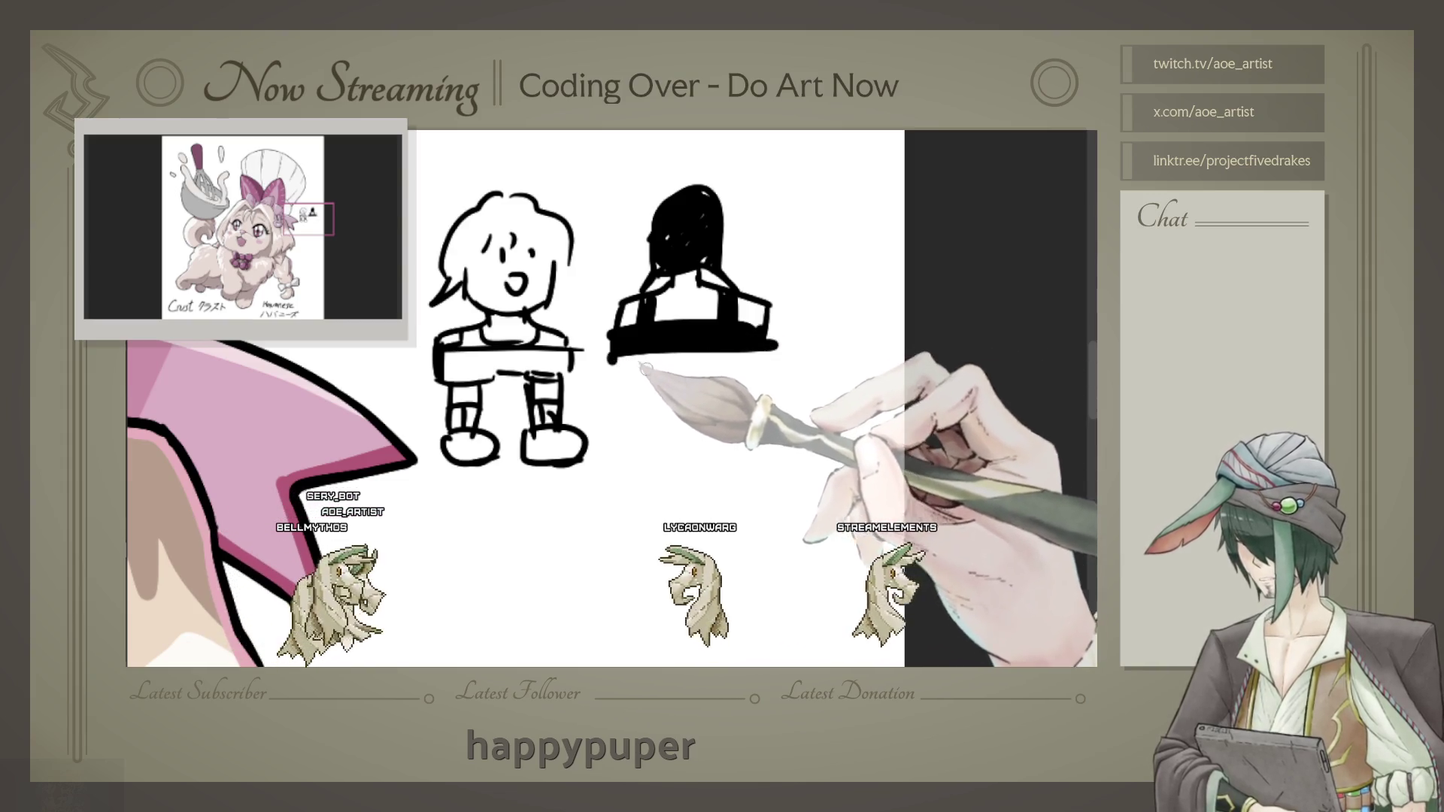
{"action": "mouse_move", "coordinate": [632, 354]}
{"action": "left_mouse_down"}
{"action": "mouse_move", "coordinate": [631, 428]}
{"action": "mouse_move", "coordinate": [660, 433]}
{"action": "left_mouse_up"}
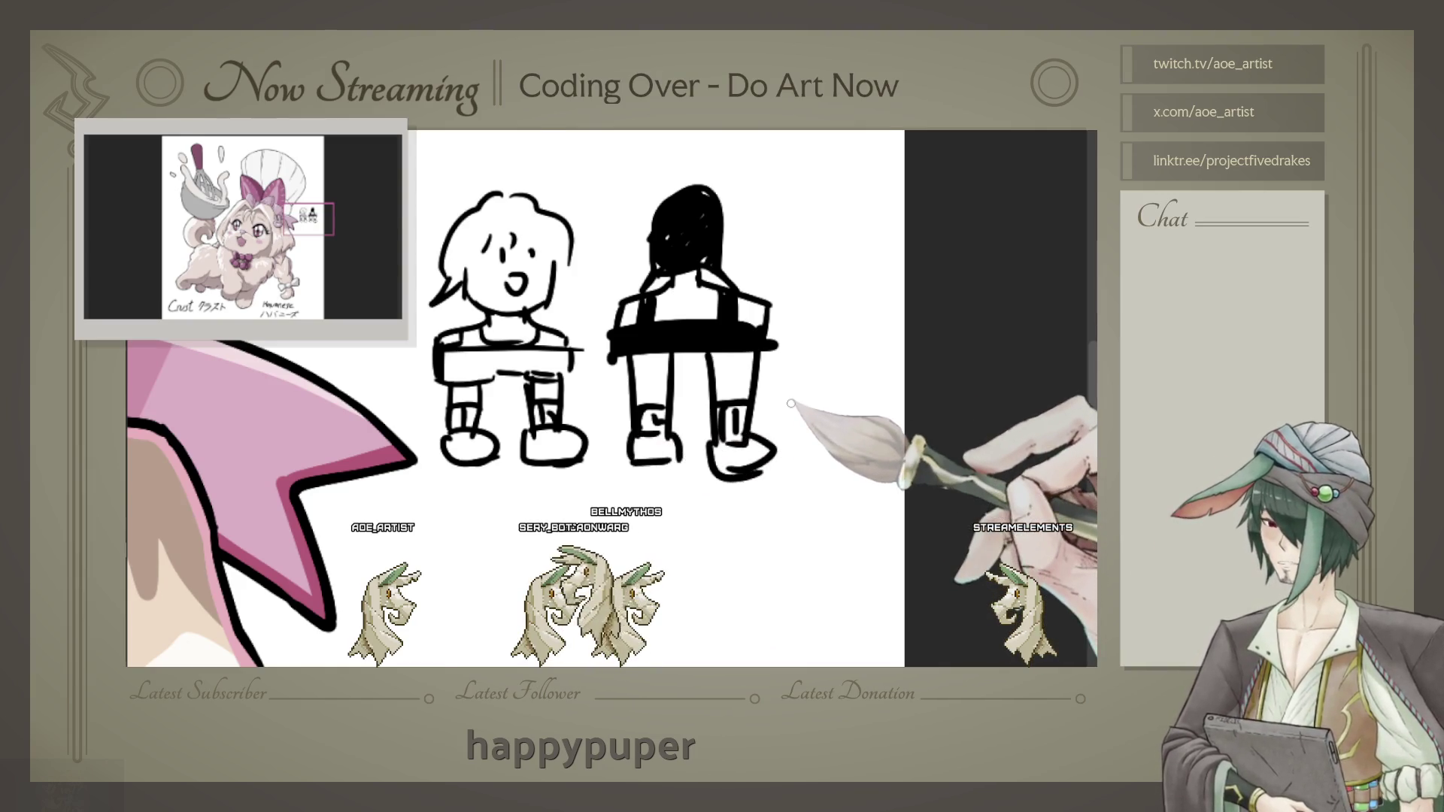
{"action": "scroll", "coordinate": [789, 402], "scroll_direction": "down", "scroll_amount": 2}
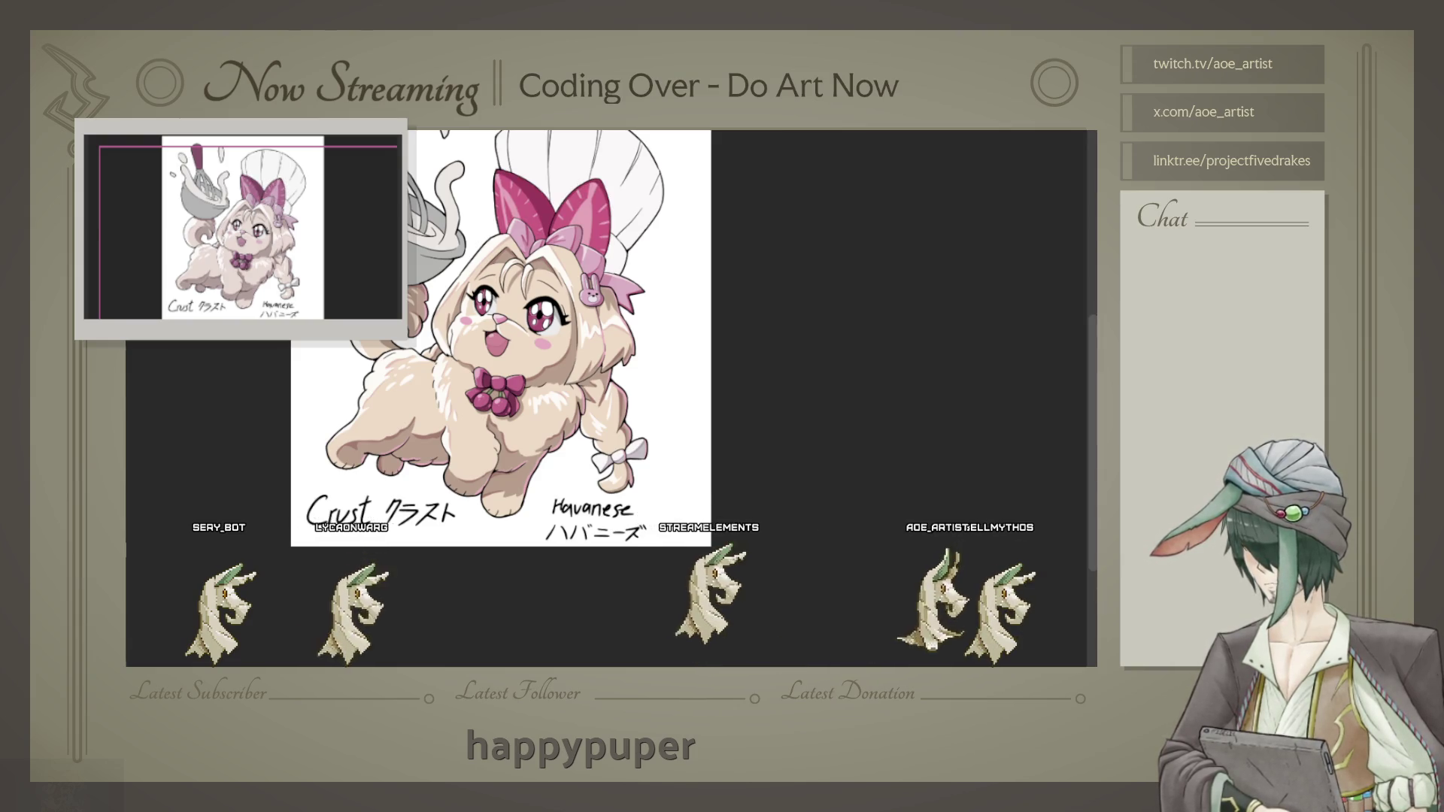
{"action": "scroll", "coordinate": [583, 198], "scroll_direction": "up", "scroll_amount": 1}
{"action": "scroll", "coordinate": [531, 238], "scroll_direction": "up", "scroll_amount": 2}
{"action": "scroll", "coordinate": [531, 237], "scroll_direction": "up", "scroll_amount": 1}
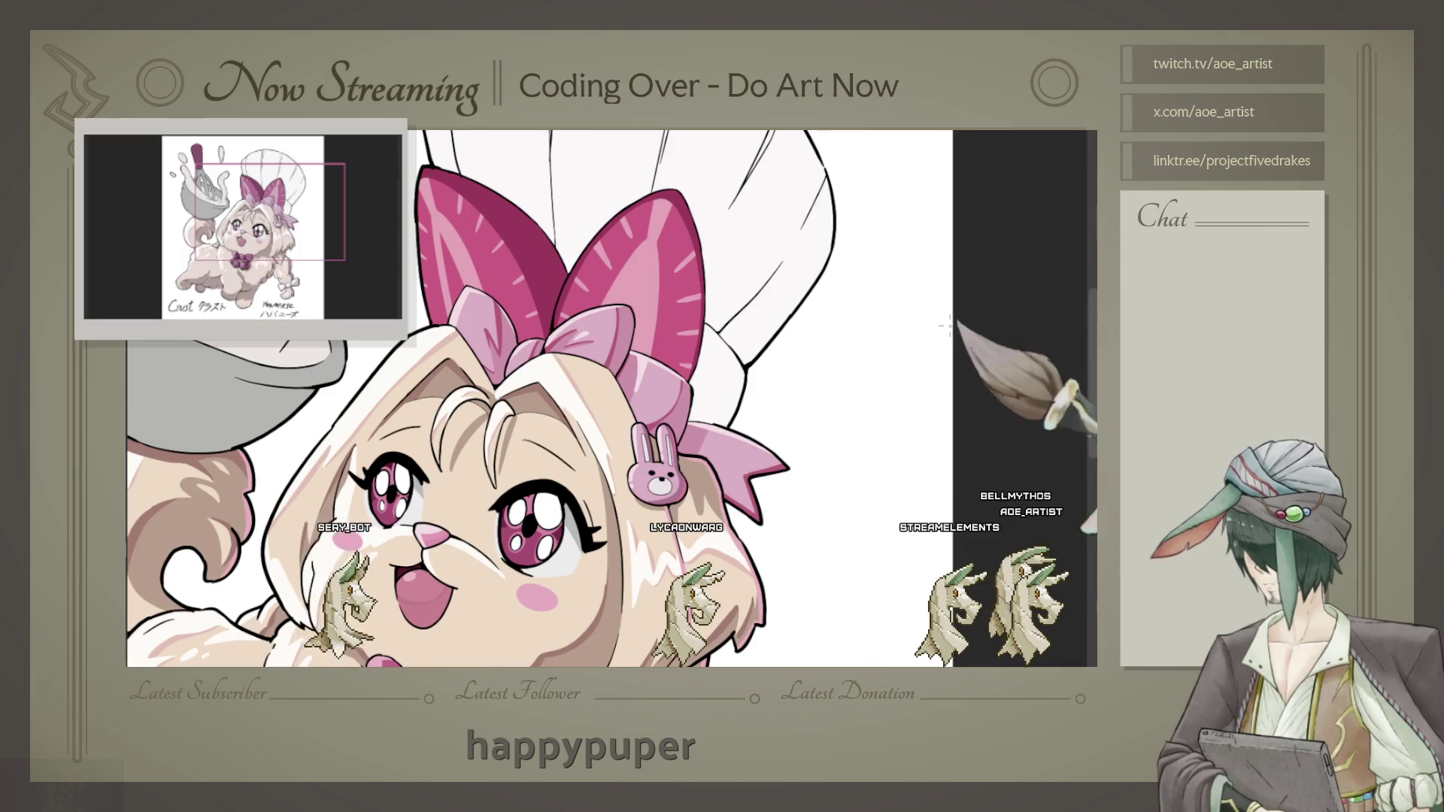
{"action": "scroll", "coordinate": [789, 373], "scroll_direction": "up", "scroll_amount": 1}
{"action": "scroll", "coordinate": [789, 372], "scroll_direction": "up", "scroll_amount": 1}
{"action": "scroll", "coordinate": [789, 372], "scroll_direction": "up", "scroll_amount": 1}
{"action": "scroll", "coordinate": [788, 372], "scroll_direction": "up", "scroll_amount": 1}
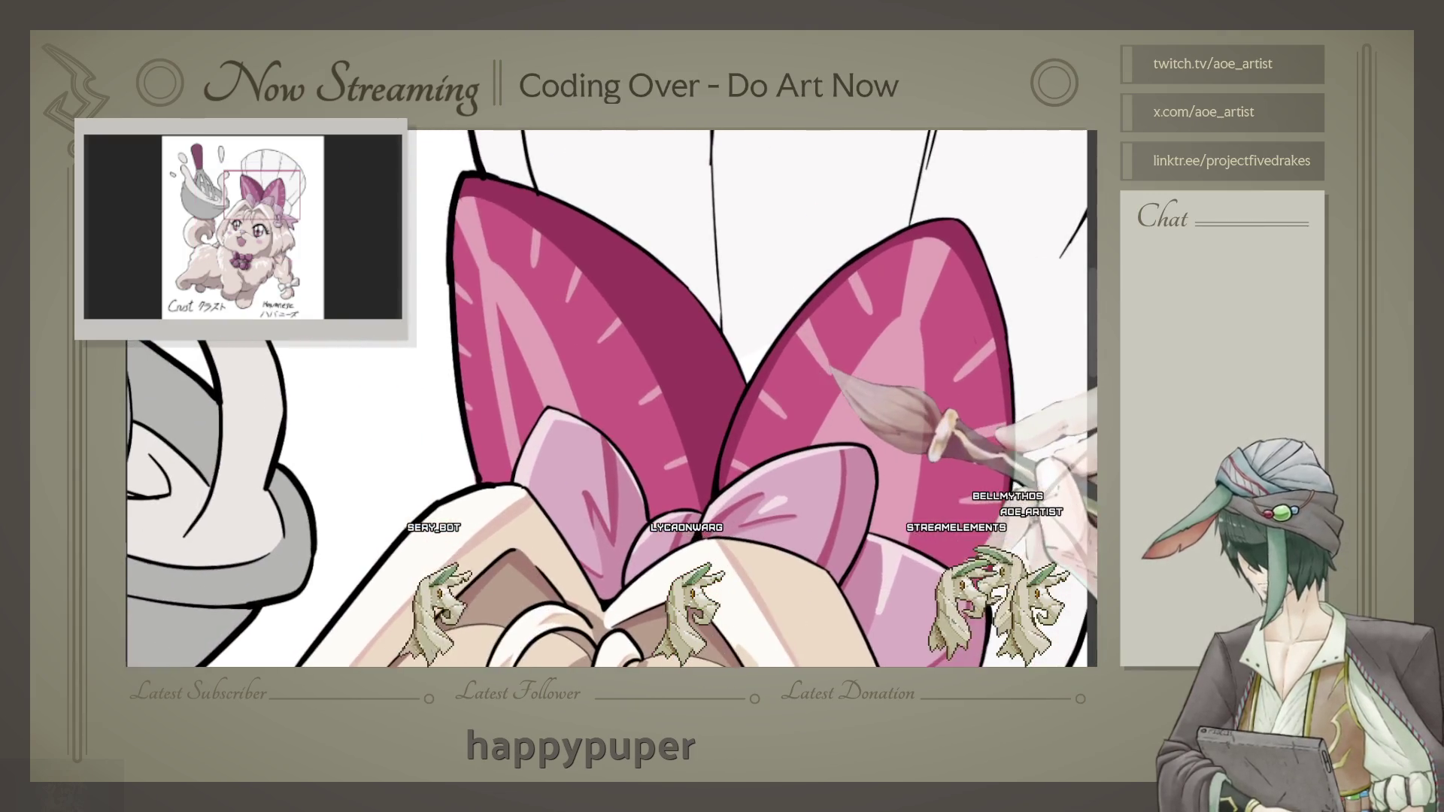
Step: Brush a darker magenta shading band down the inner edge of the left bow loop
{"action": "left_click_drag", "start_coordinate": [831, 369], "coordinate": [684, 301]}
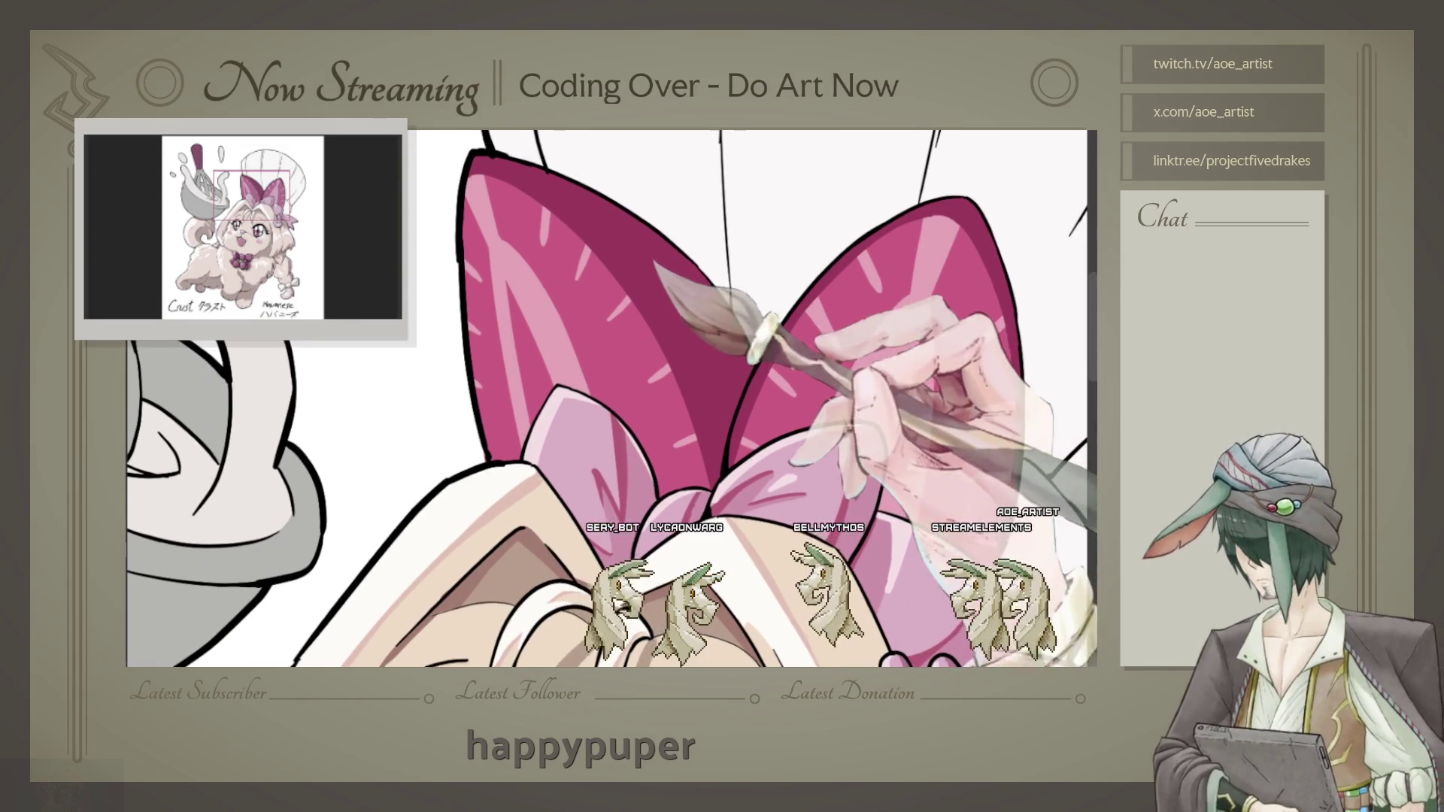
{"action": "left_click_drag", "start_coordinate": [707, 303], "coordinate": [672, 303]}
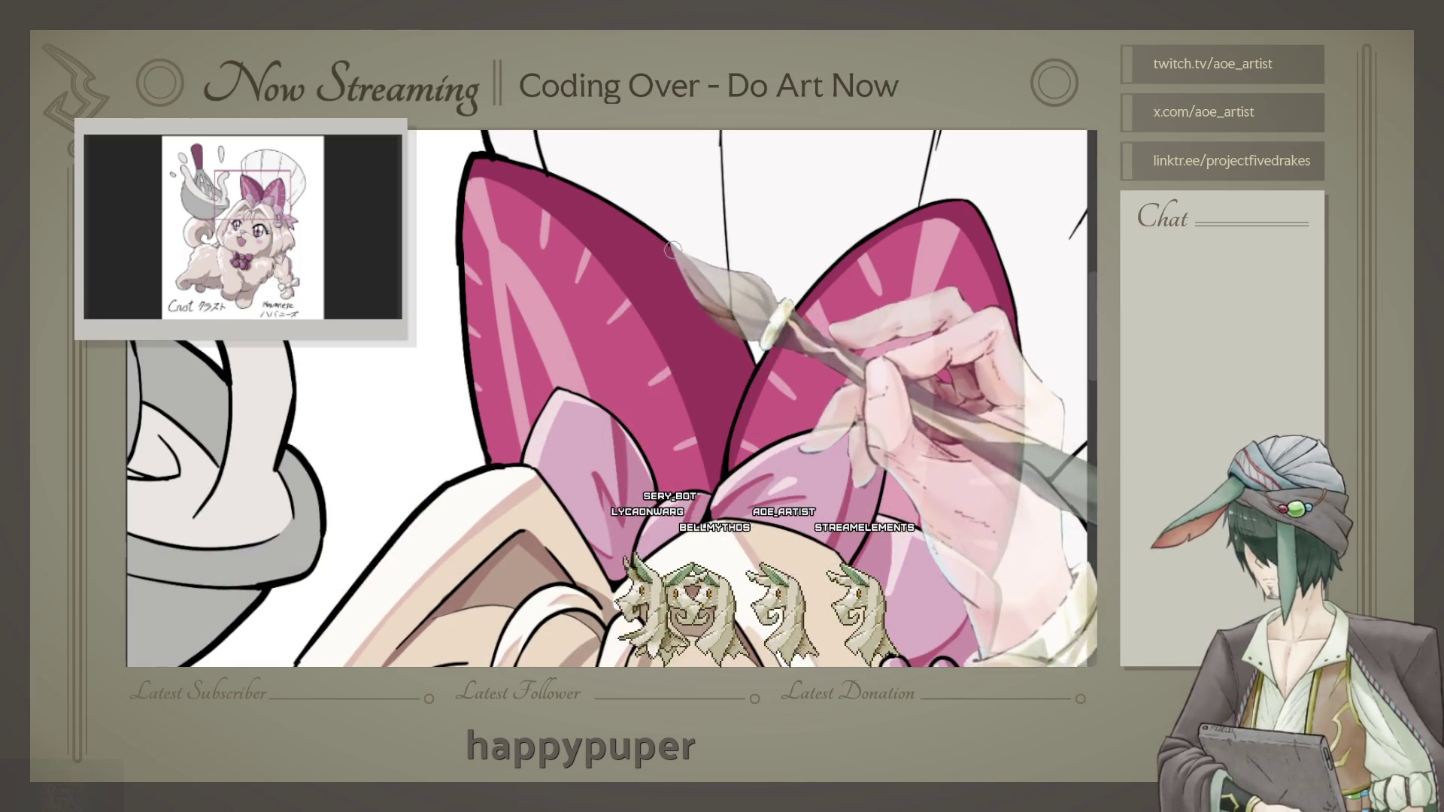
{"action": "left_click_drag", "start_coordinate": [670, 249], "coordinate": [660, 435]}
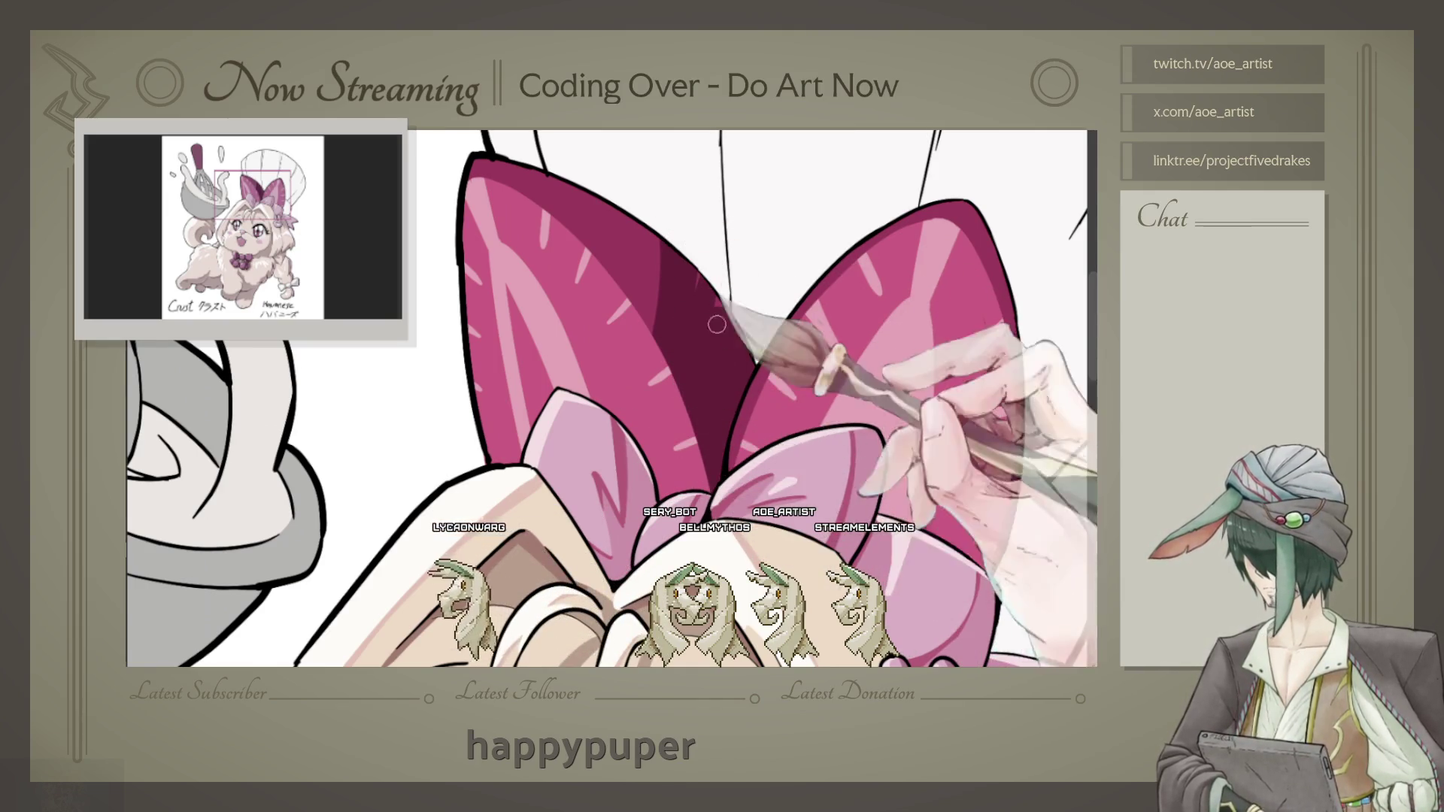
{"action": "left_click_drag", "start_coordinate": [716, 325], "coordinate": [456, 251]}
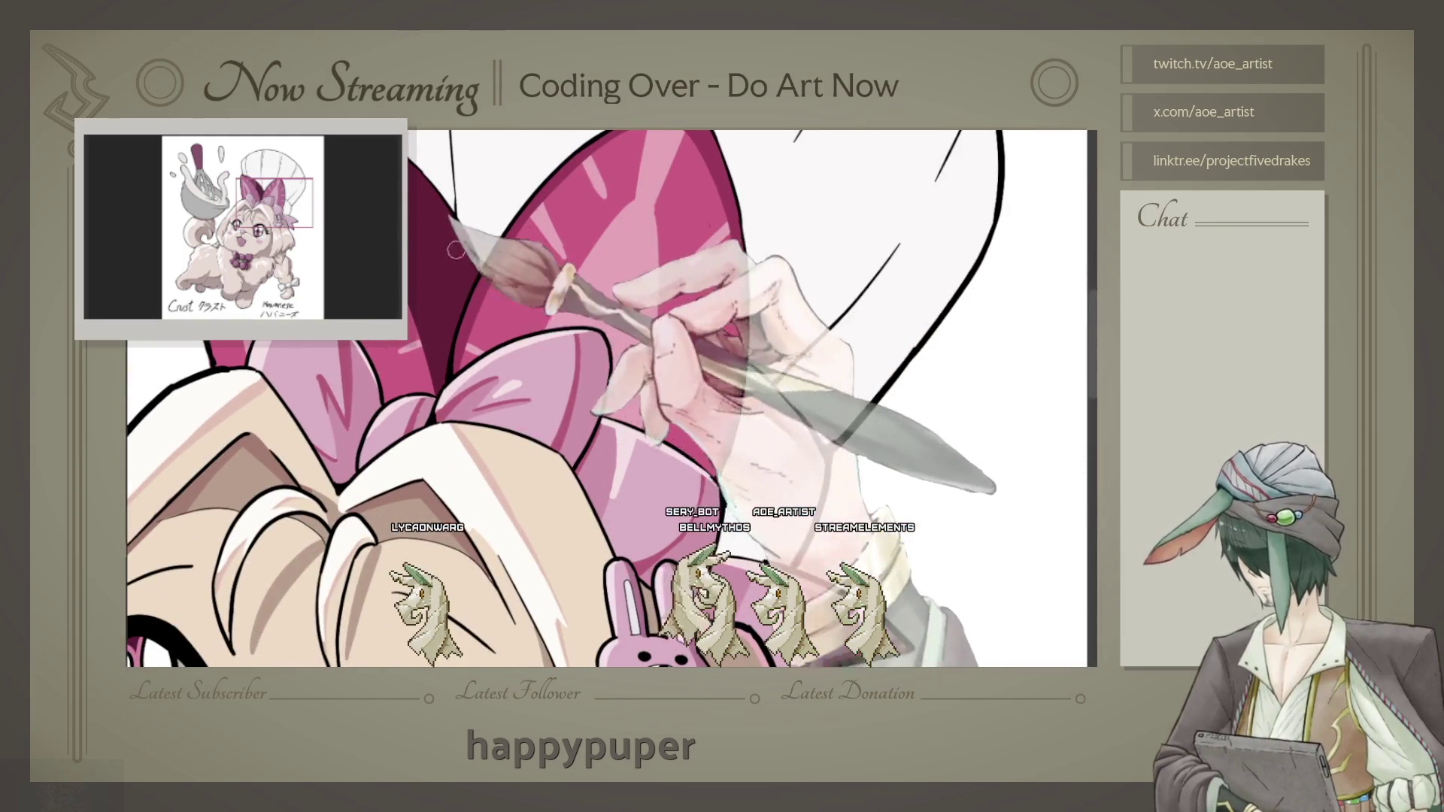
{"action": "scroll", "coordinate": [456, 250], "scroll_direction": "down", "scroll_amount": 3}
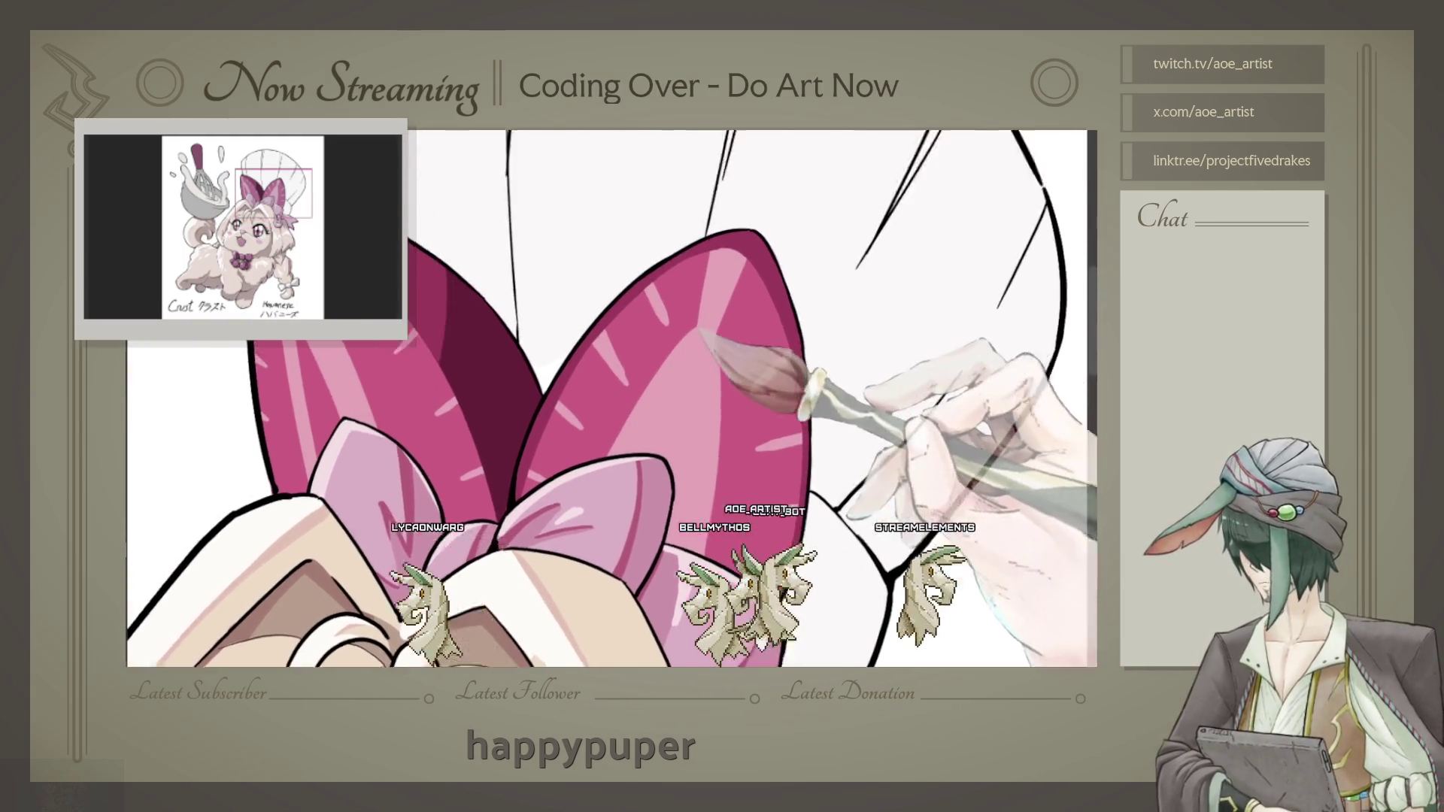
{"action": "scroll", "coordinate": [610, 395], "scroll_direction": "up", "scroll_amount": 2}
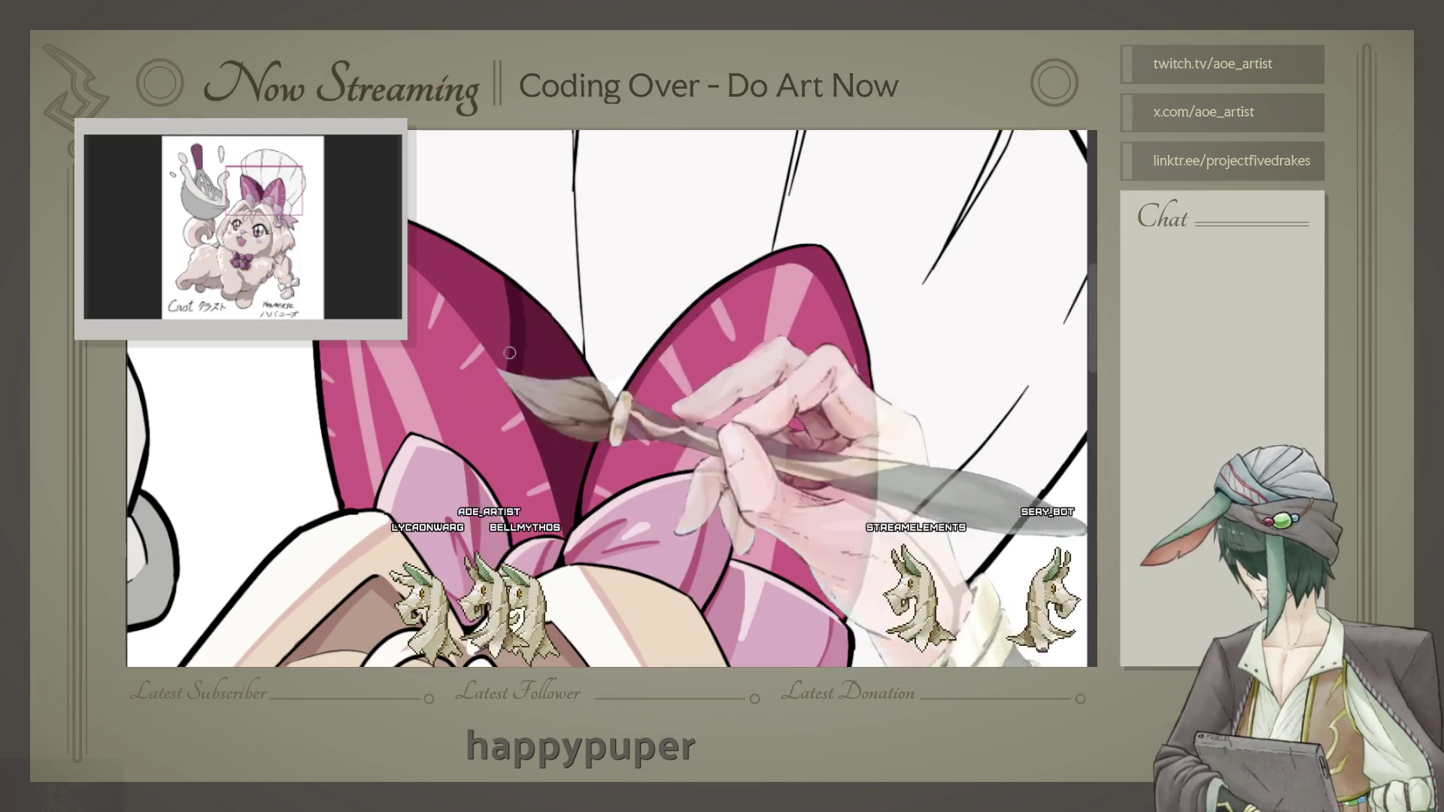
{"action": "scroll", "coordinate": [609, 395], "scroll_direction": "left", "scroll_amount": 1}
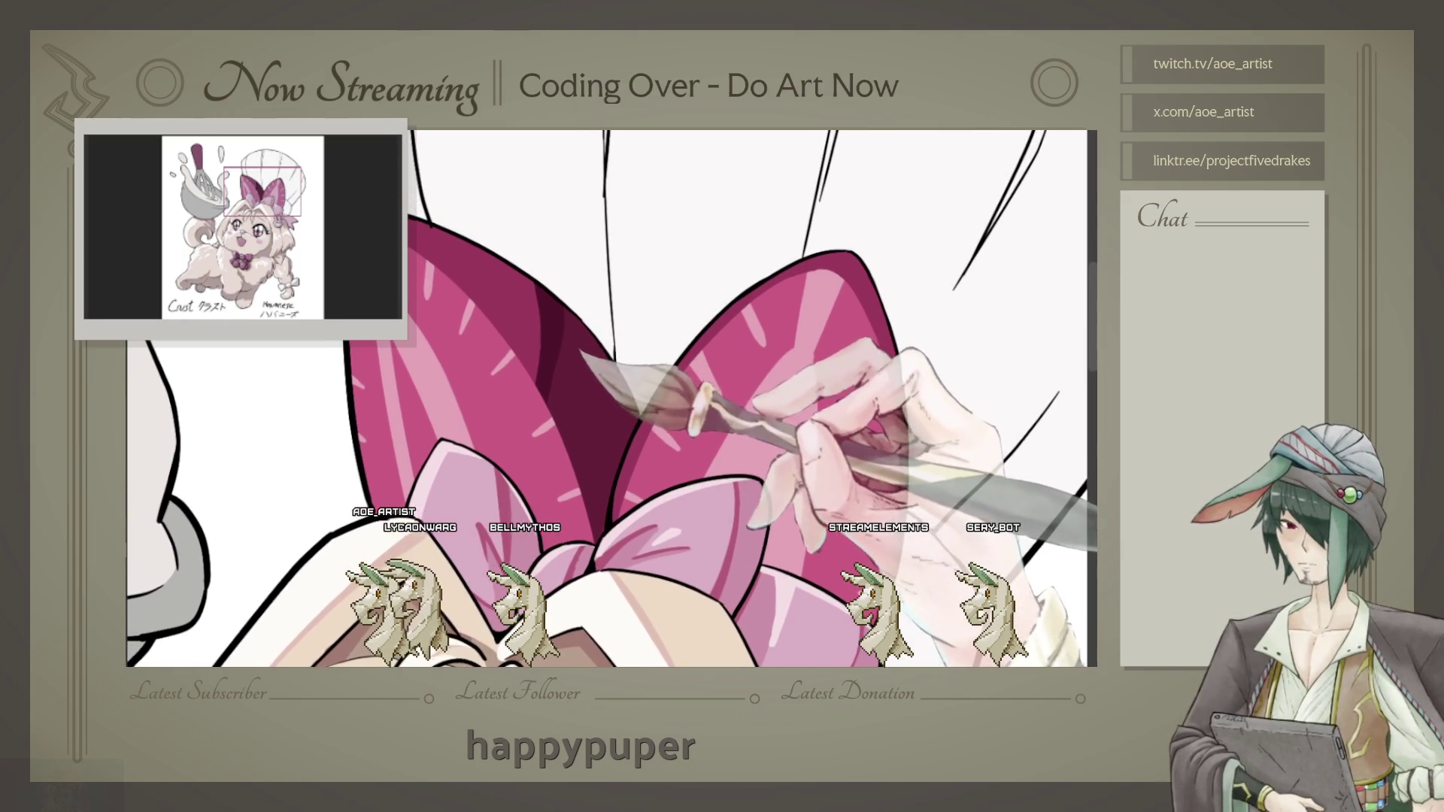
{"action": "scroll", "coordinate": [609, 395], "scroll_direction": "left", "scroll_amount": 1}
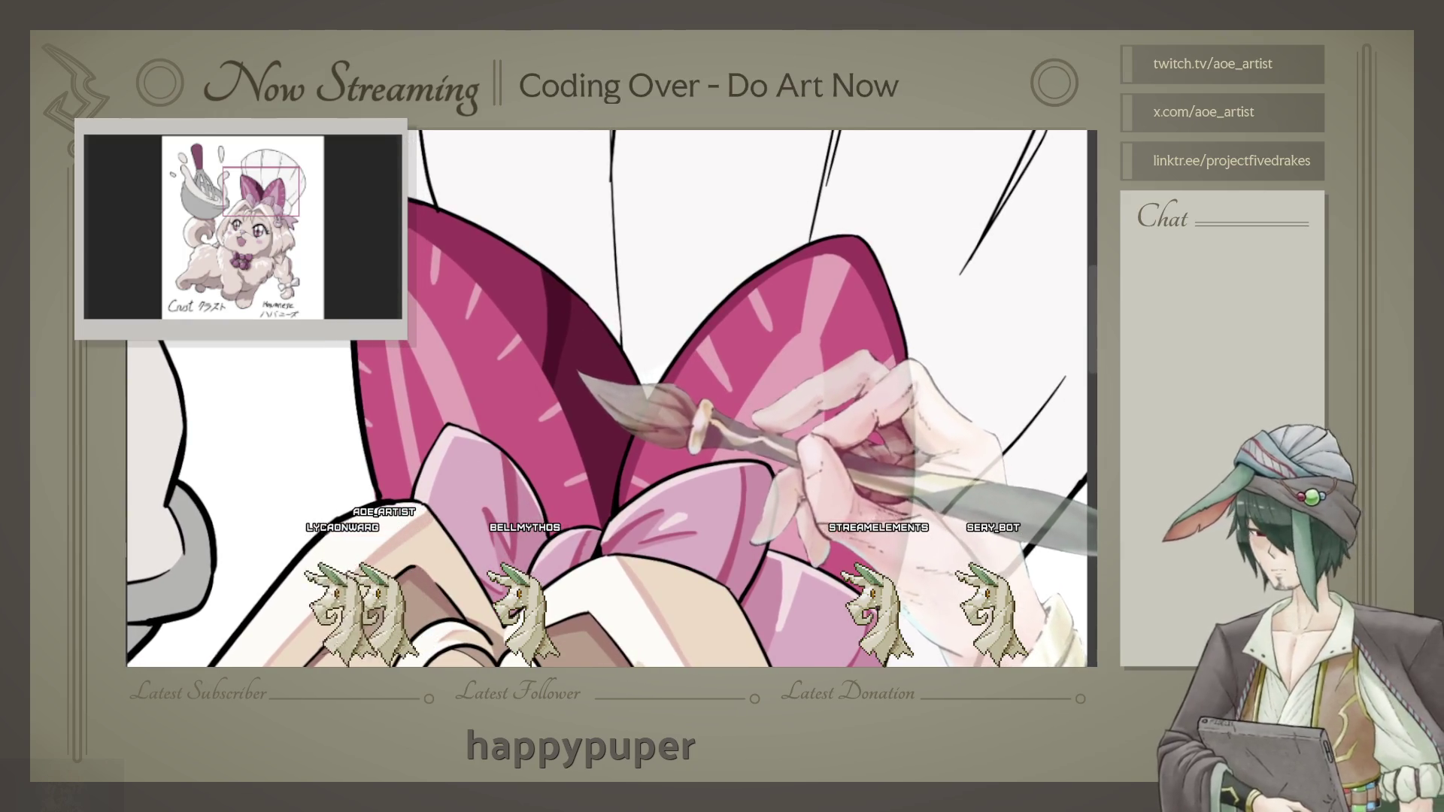
{"action": "scroll", "coordinate": [609, 395], "scroll_direction": "up", "scroll_amount": 1}
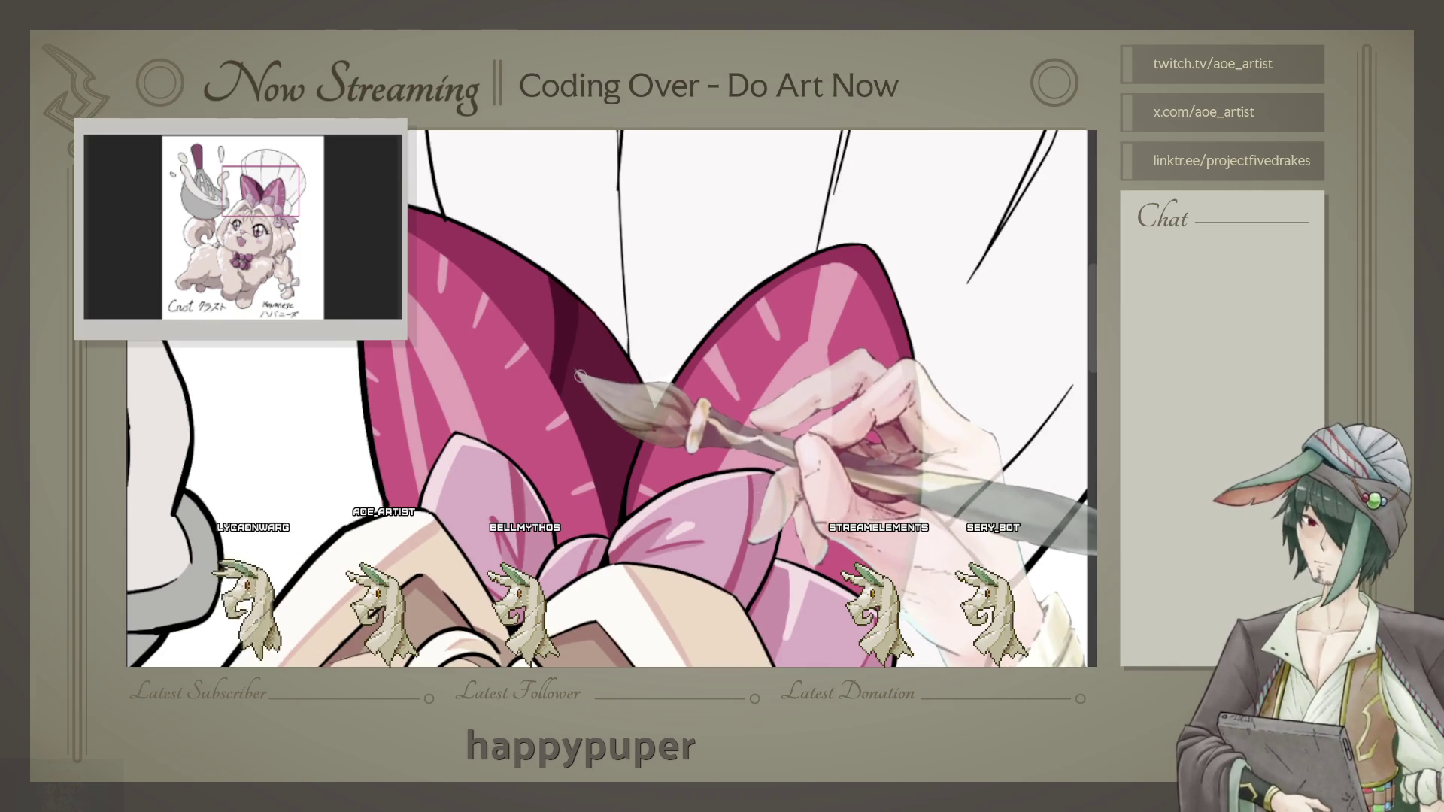
{"action": "left_click_drag", "start_coordinate": [579, 377], "coordinate": [599, 391]}
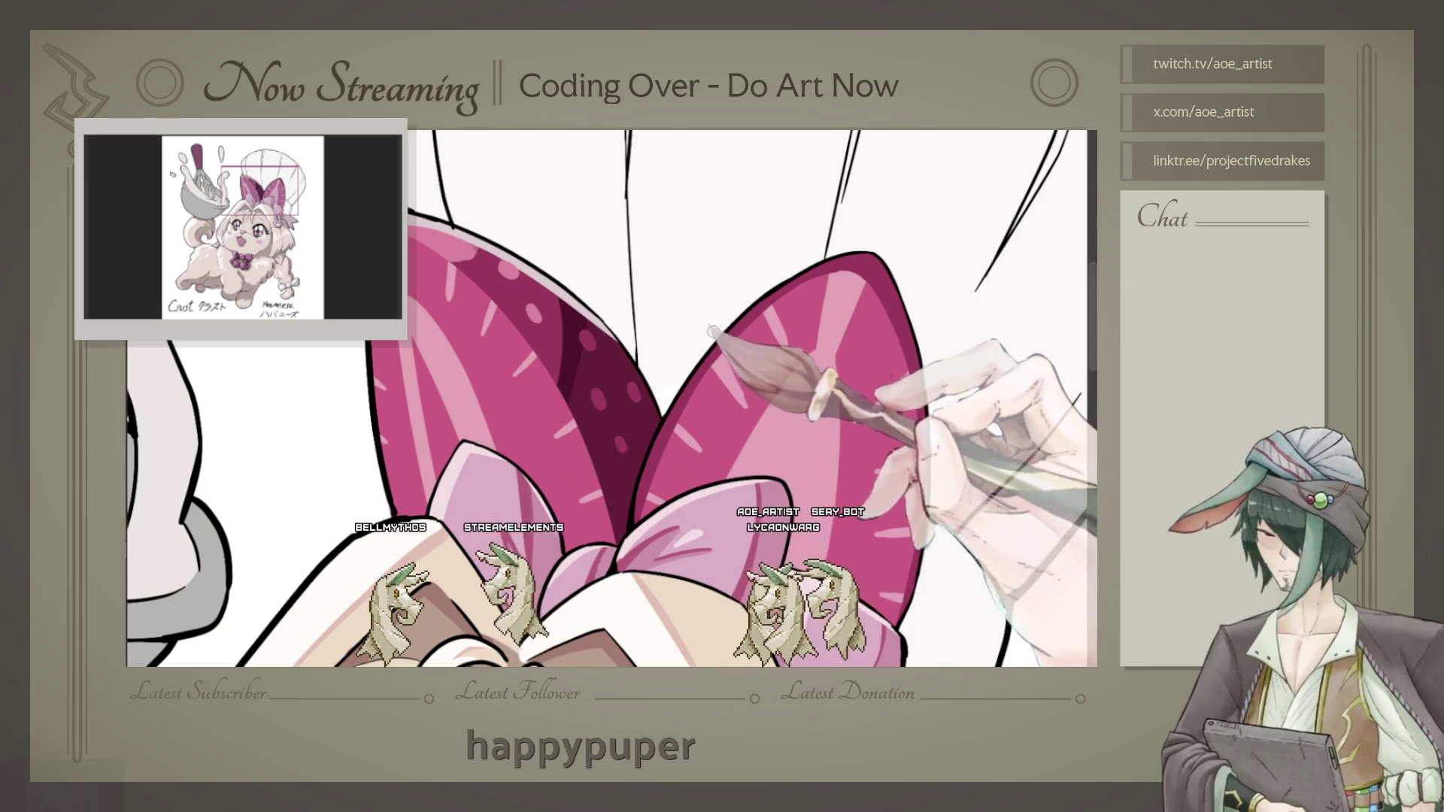
{"action": "scroll", "coordinate": [700, 347], "scroll_direction": "up", "scroll_amount": 1}
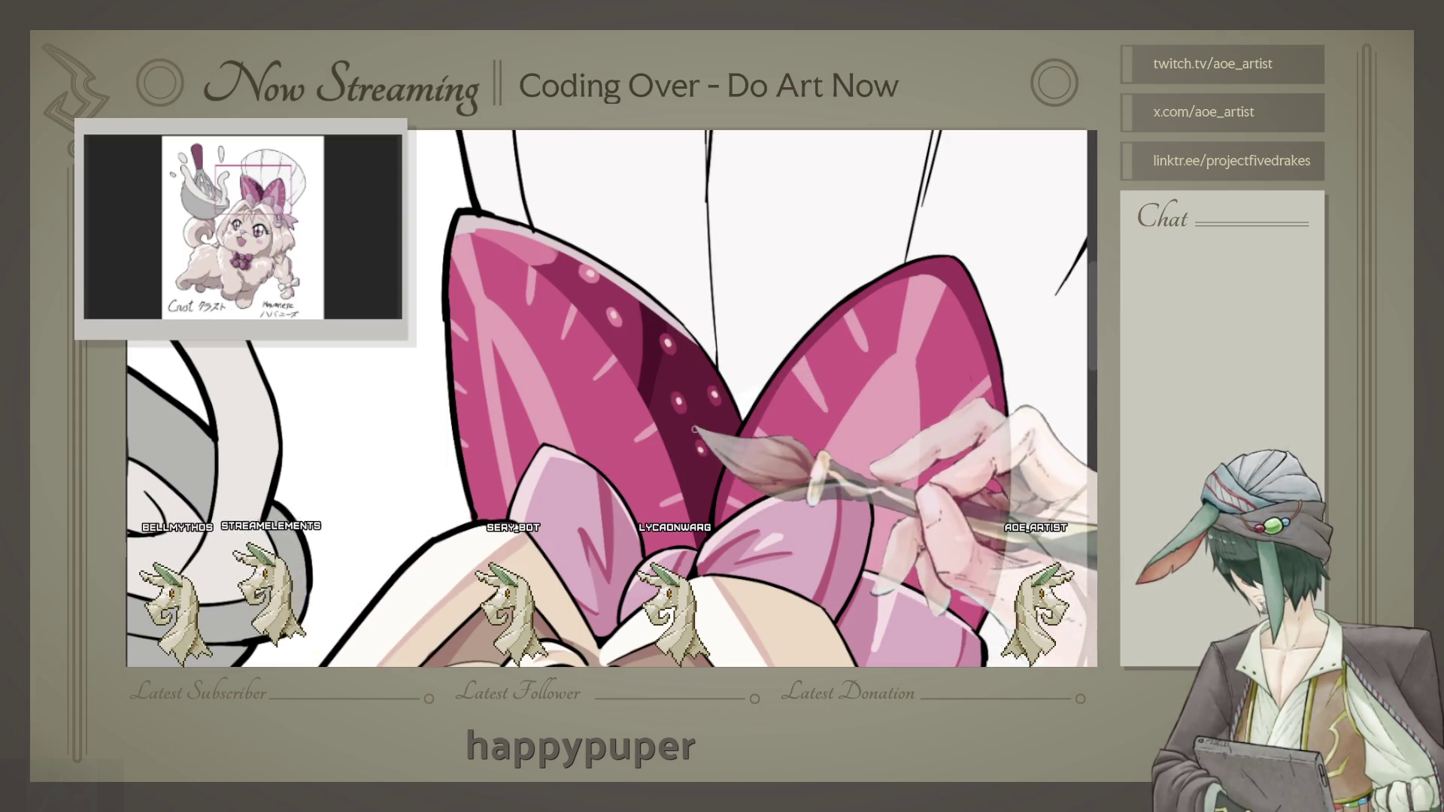
{"action": "scroll", "coordinate": [694, 430], "scroll_direction": "down", "scroll_amount": 3}
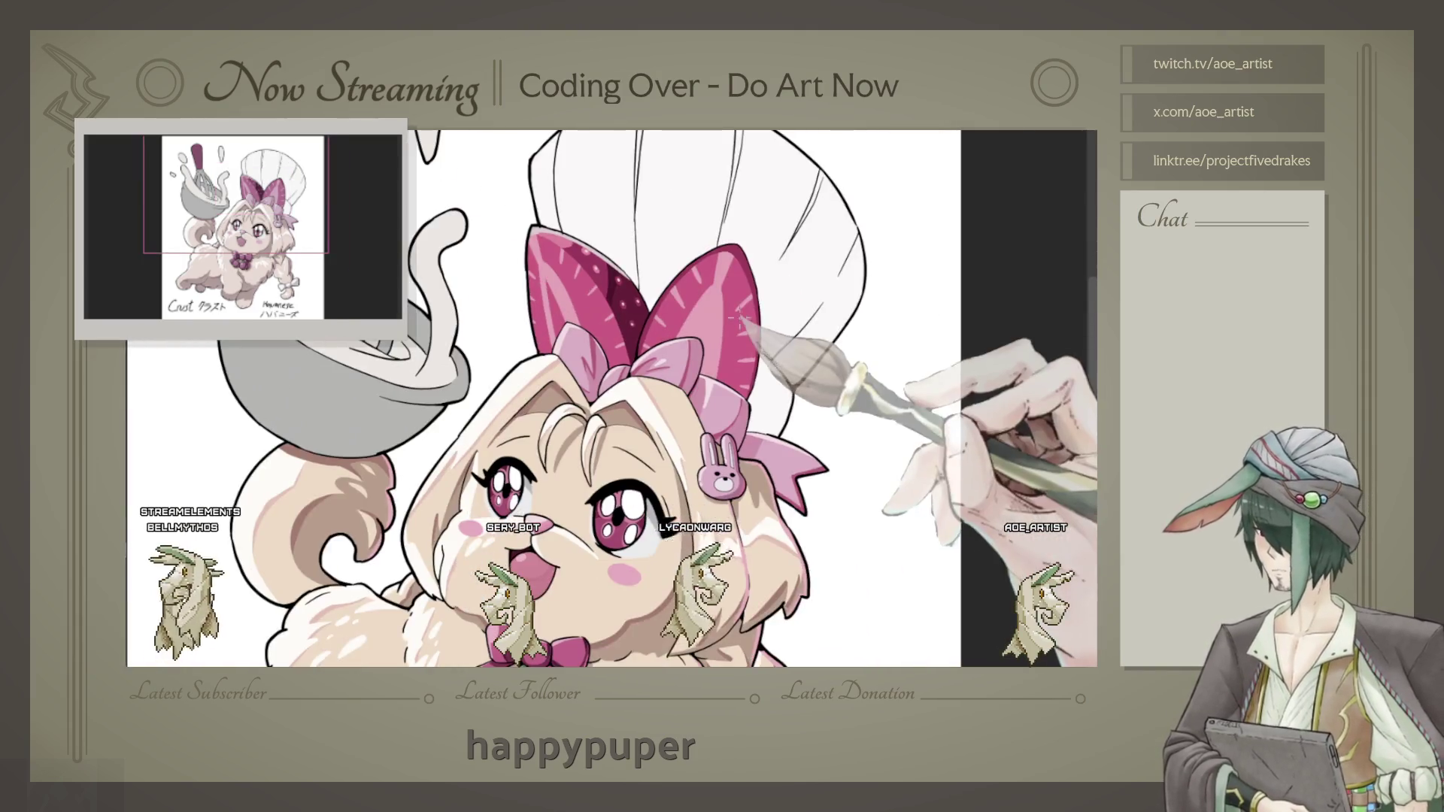
{"action": "scroll", "coordinate": [610, 395], "scroll_direction": "up", "scroll_amount": 2}
{"action": "scroll", "coordinate": [609, 395], "scroll_direction": "up", "scroll_amount": 2}
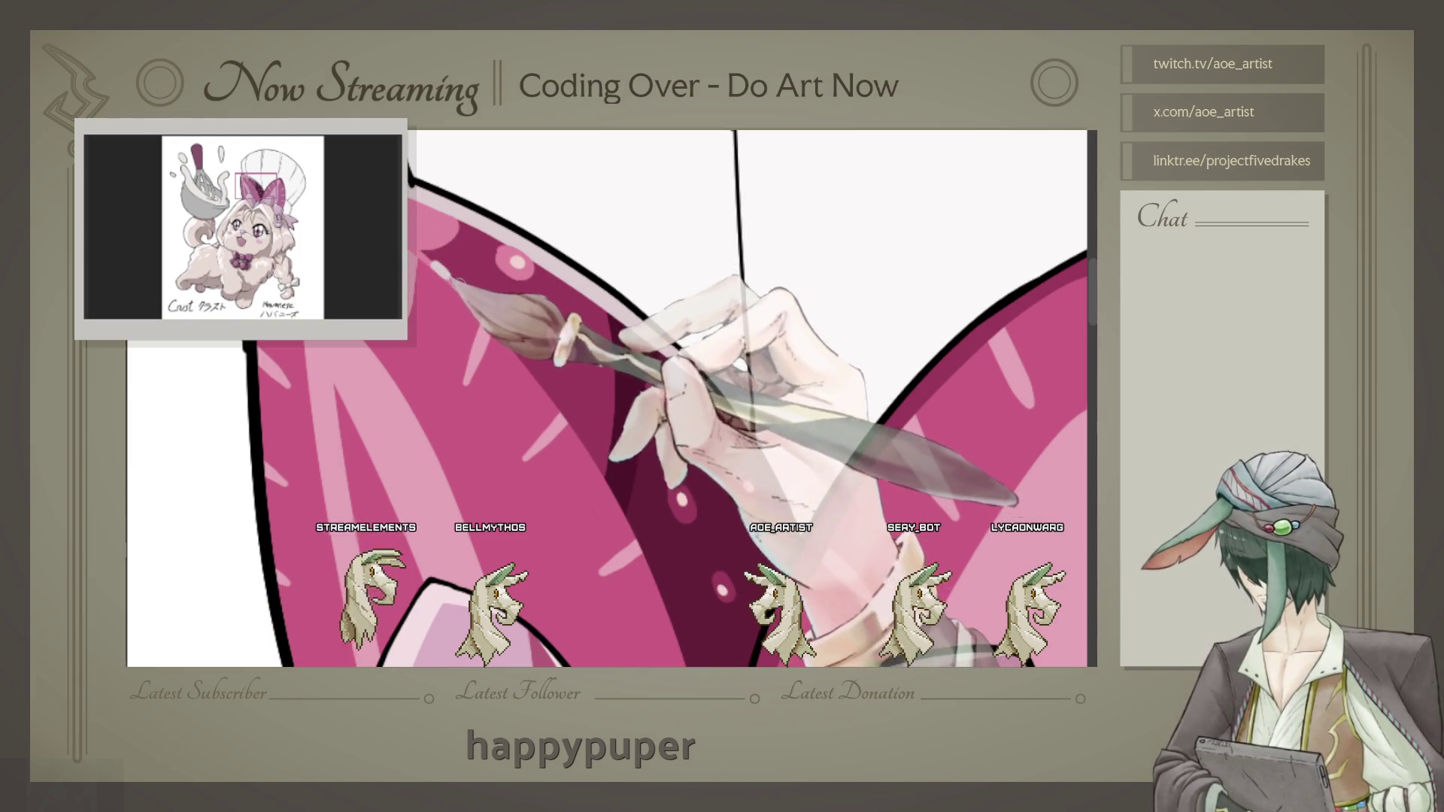
{"action": "scroll", "coordinate": [613, 398], "scroll_direction": "down", "scroll_amount": 2}
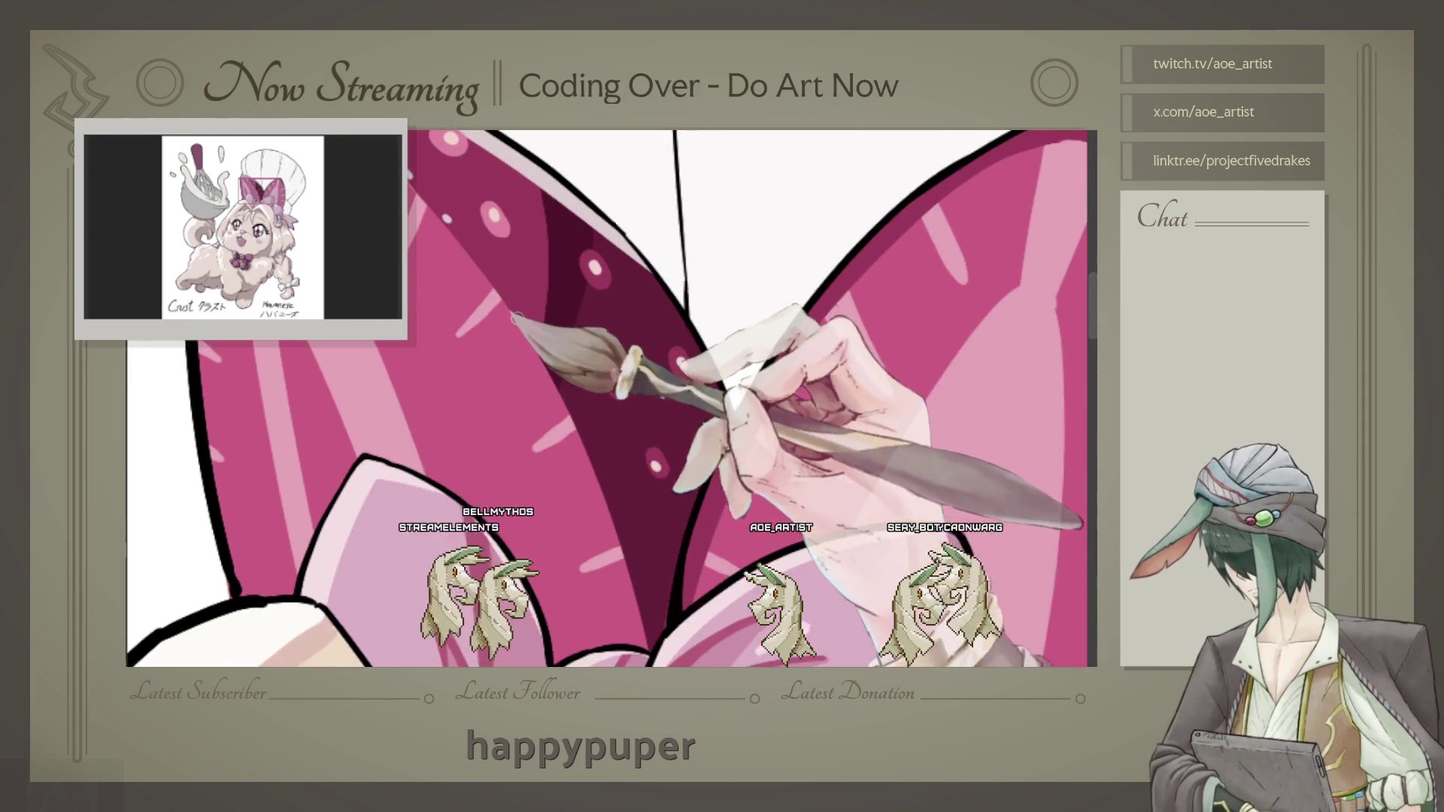
{"action": "scroll", "coordinate": [613, 398], "scroll_direction": "down", "scroll_amount": 3}
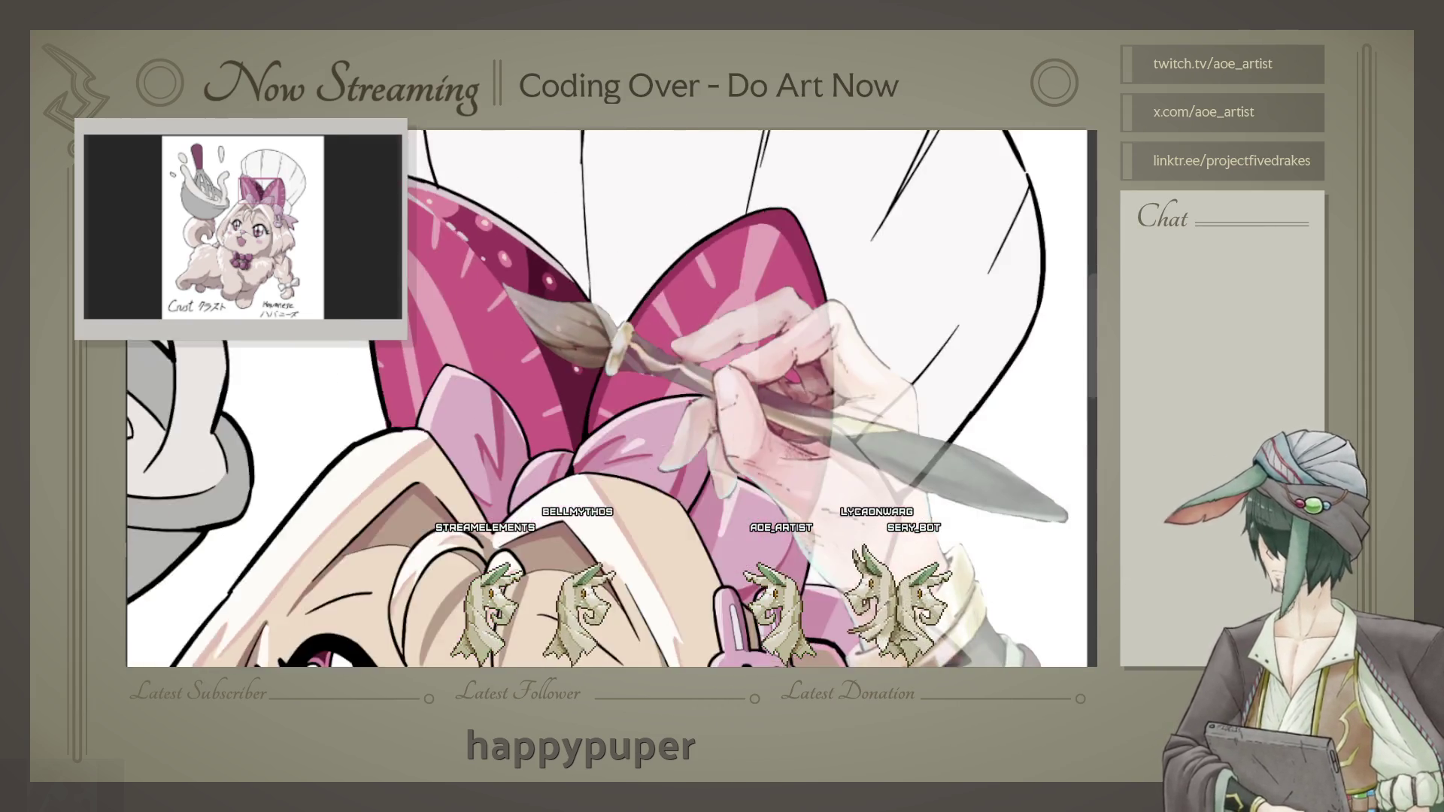
{"action": "scroll", "coordinate": [613, 398], "scroll_direction": "down", "scroll_amount": 2}
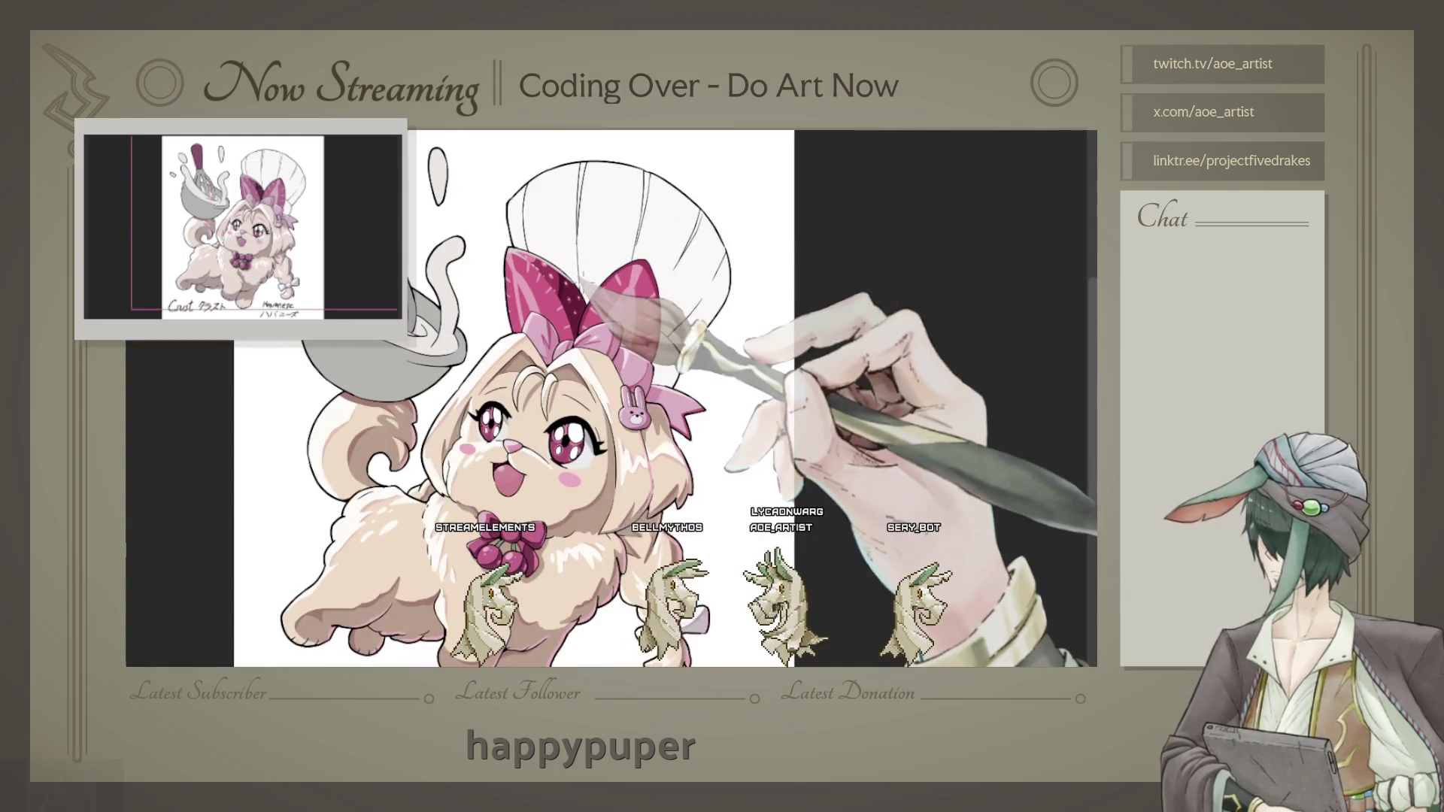
{"action": "scroll", "coordinate": [613, 398], "scroll_direction": "up", "scroll_amount": 1}
{"action": "scroll", "coordinate": [613, 398], "scroll_direction": "up", "scroll_amount": 2}
{"action": "scroll", "coordinate": [613, 399], "scroll_direction": "up", "scroll_amount": 2}
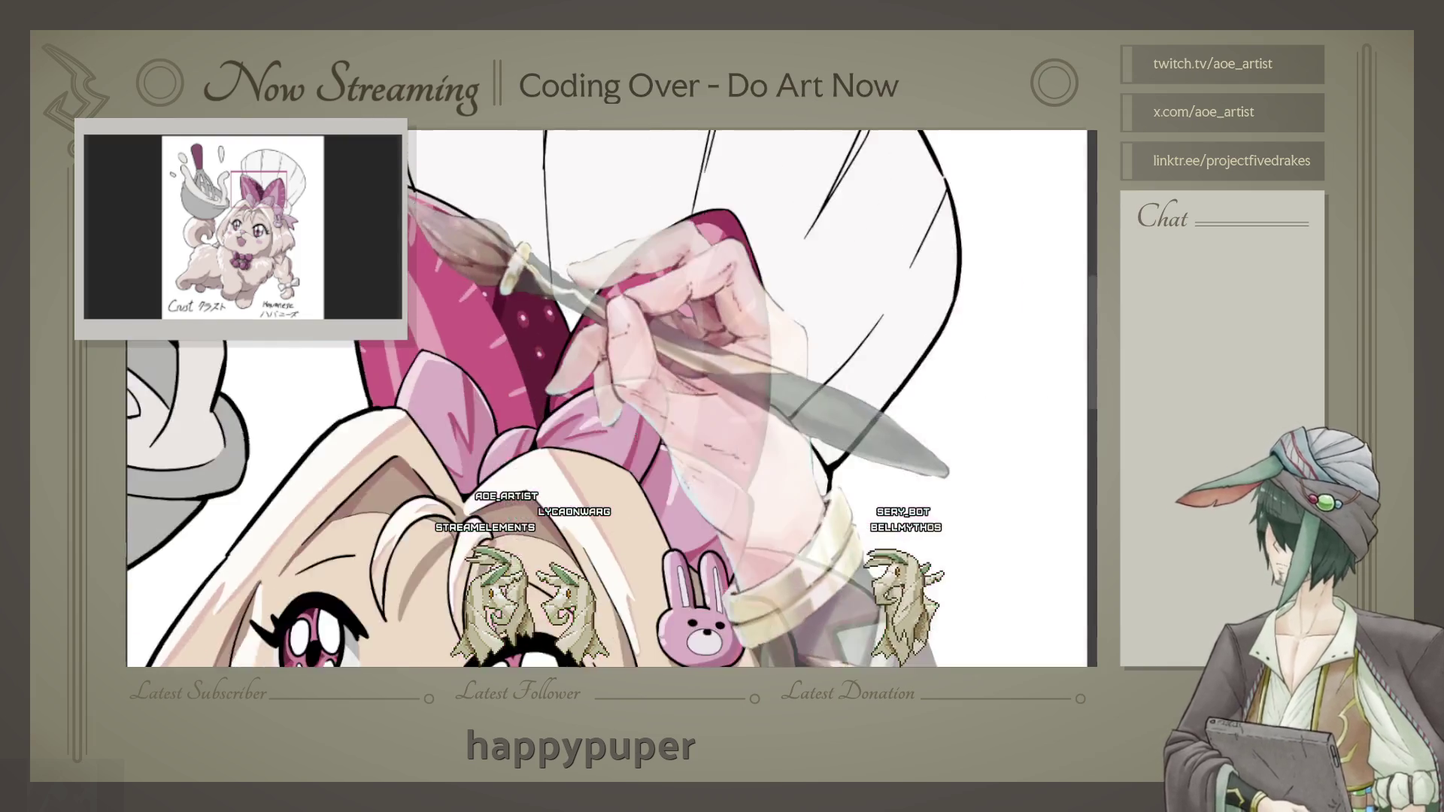
{"action": "scroll", "coordinate": [610, 394], "scroll_direction": "down", "scroll_amount": 5}
{"action": "scroll", "coordinate": [808, 324], "scroll_direction": "up", "scroll_amount": 3}
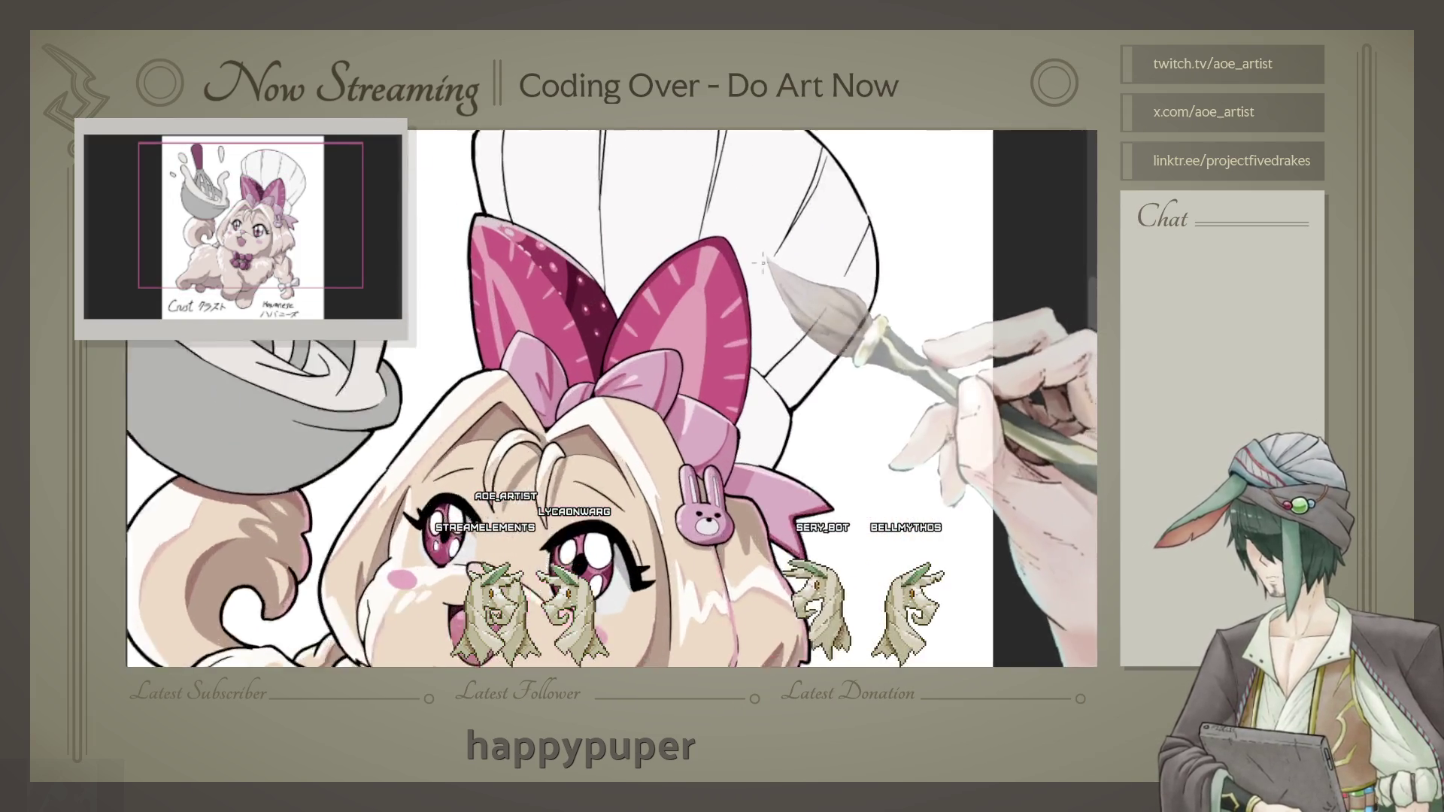
{"action": "scroll", "coordinate": [747, 257], "scroll_direction": "up", "scroll_amount": 3}
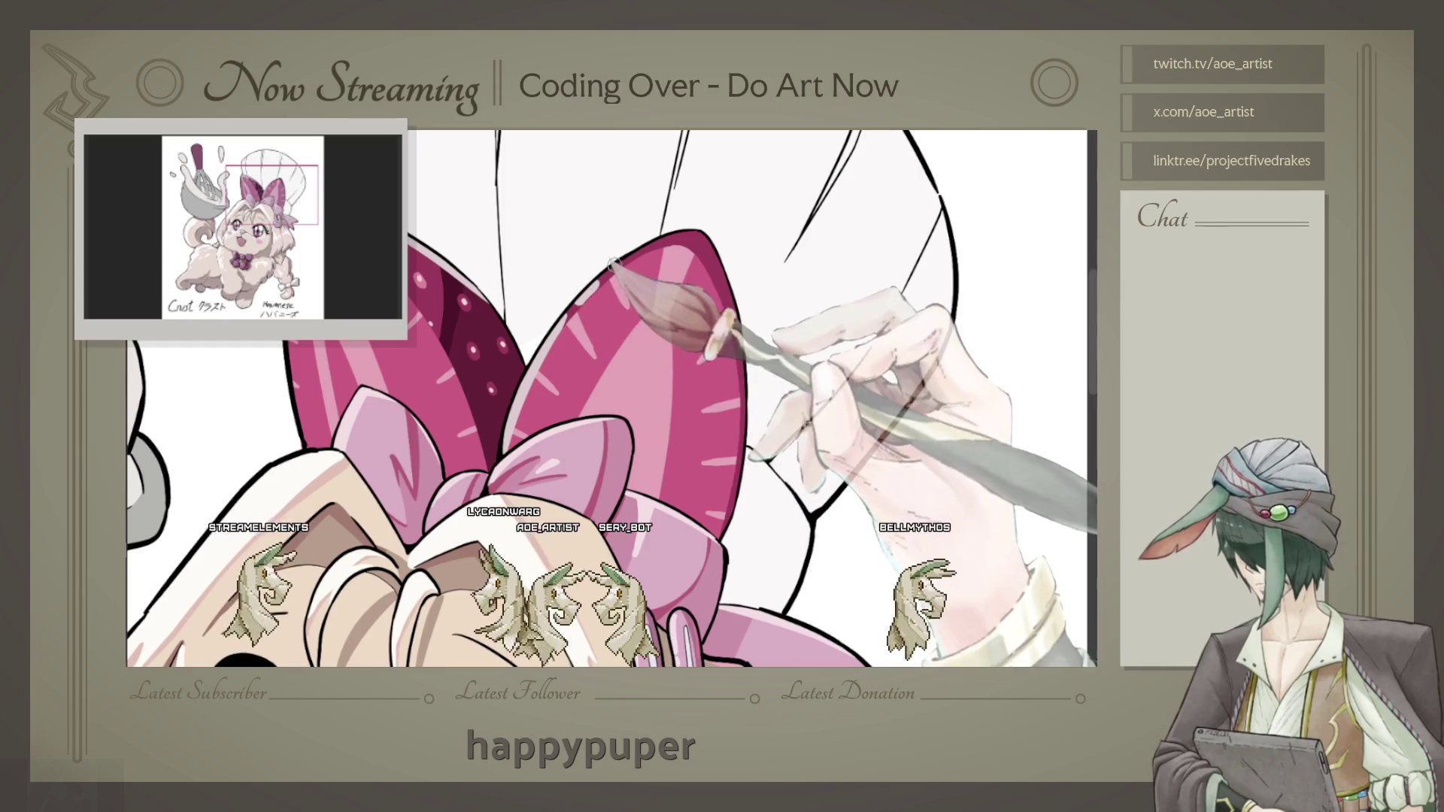
{"action": "scroll", "coordinate": [707, 202], "scroll_direction": "down", "scroll_amount": 3}
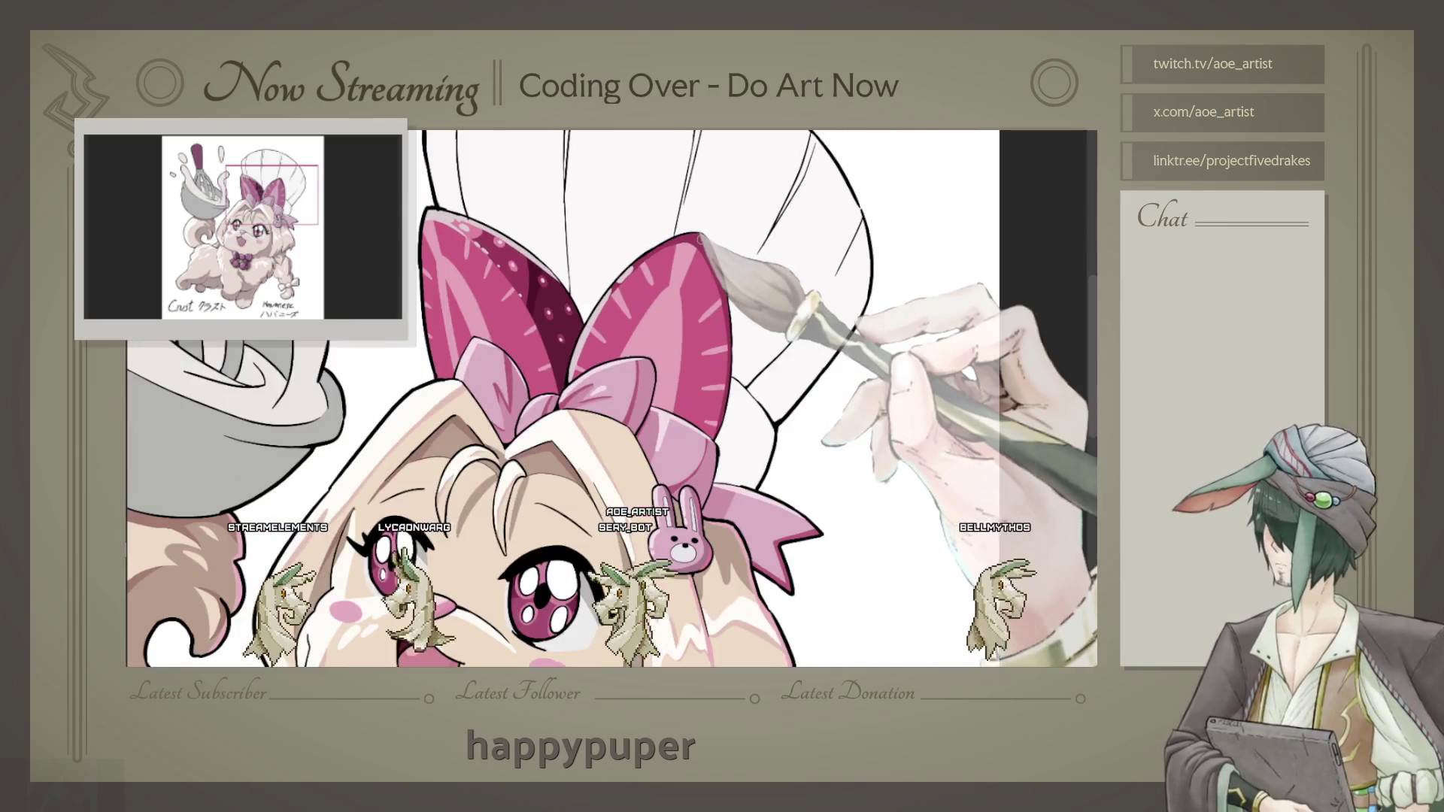
{"action": "scroll", "coordinate": [701, 240], "scroll_direction": "up", "scroll_amount": 3}
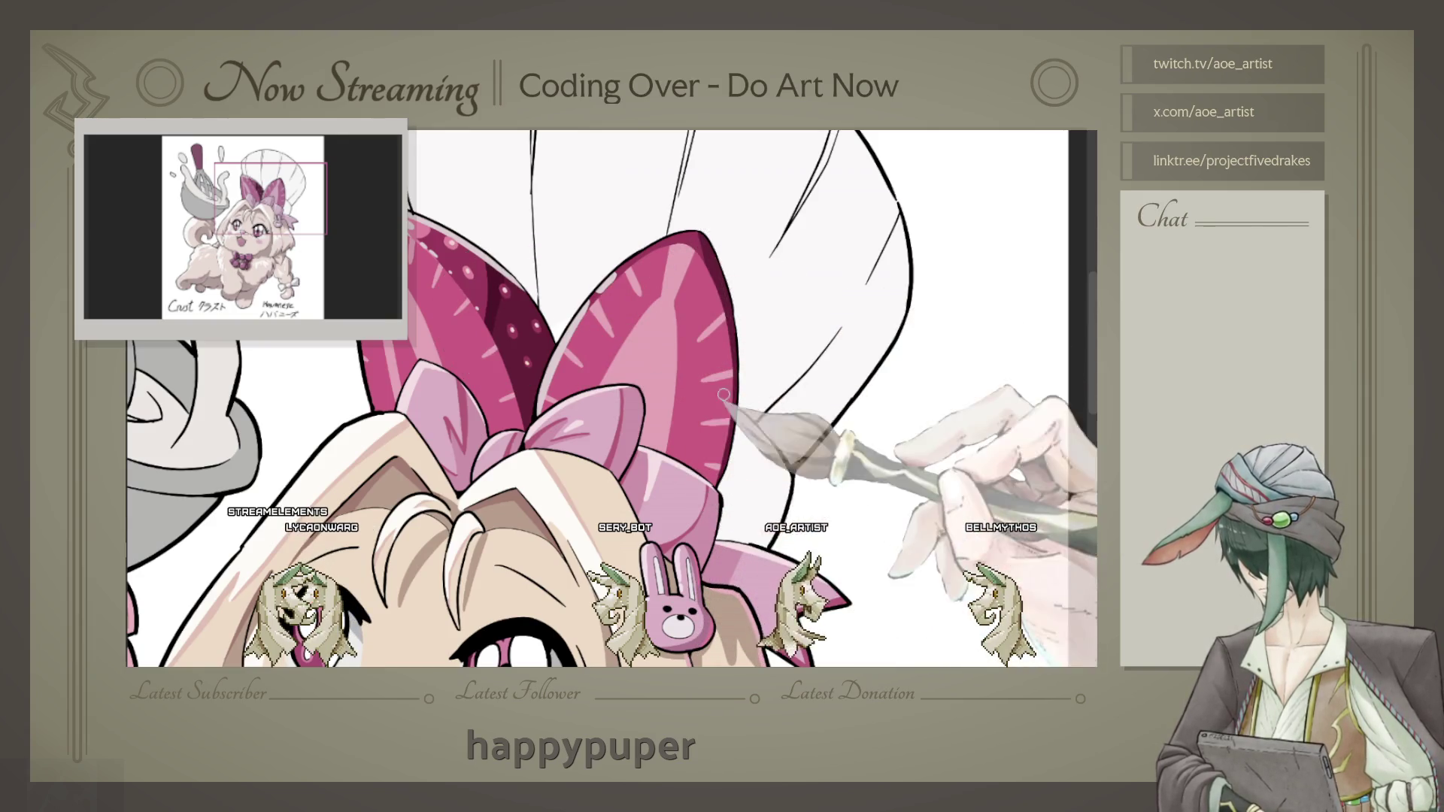
{"action": "scroll", "coordinate": [695, 419], "scroll_direction": "down", "scroll_amount": 3}
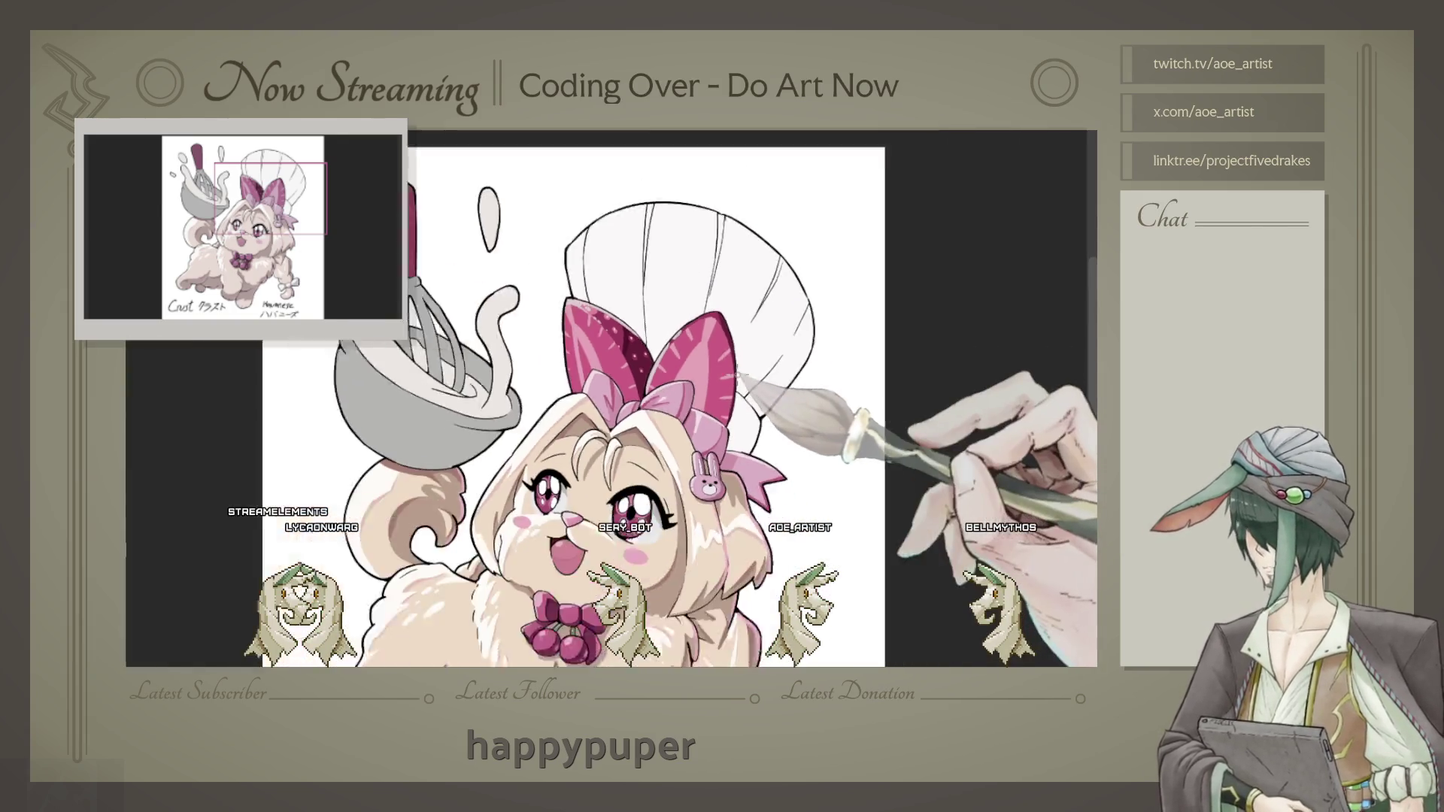
{"action": "scroll", "coordinate": [695, 419], "scroll_direction": "up", "scroll_amount": 3}
{"action": "scroll", "coordinate": [694, 420], "scroll_direction": "up", "scroll_amount": 2}
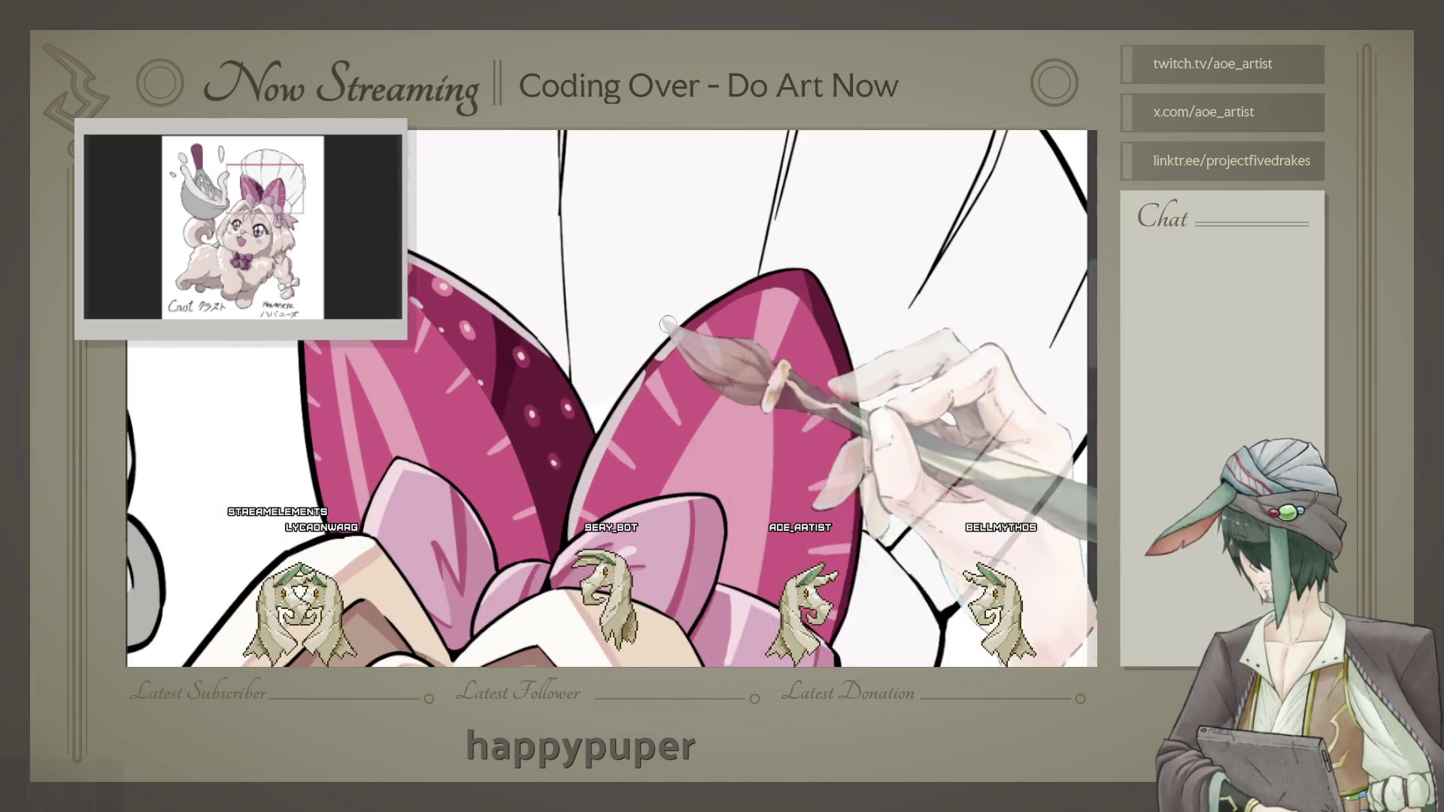
Step: Paint flat pink over the light stripes on both bow loops, with the bow rotated upright
{"action": "left_click_drag", "start_coordinate": [696, 420], "coordinate": [790, 264]}
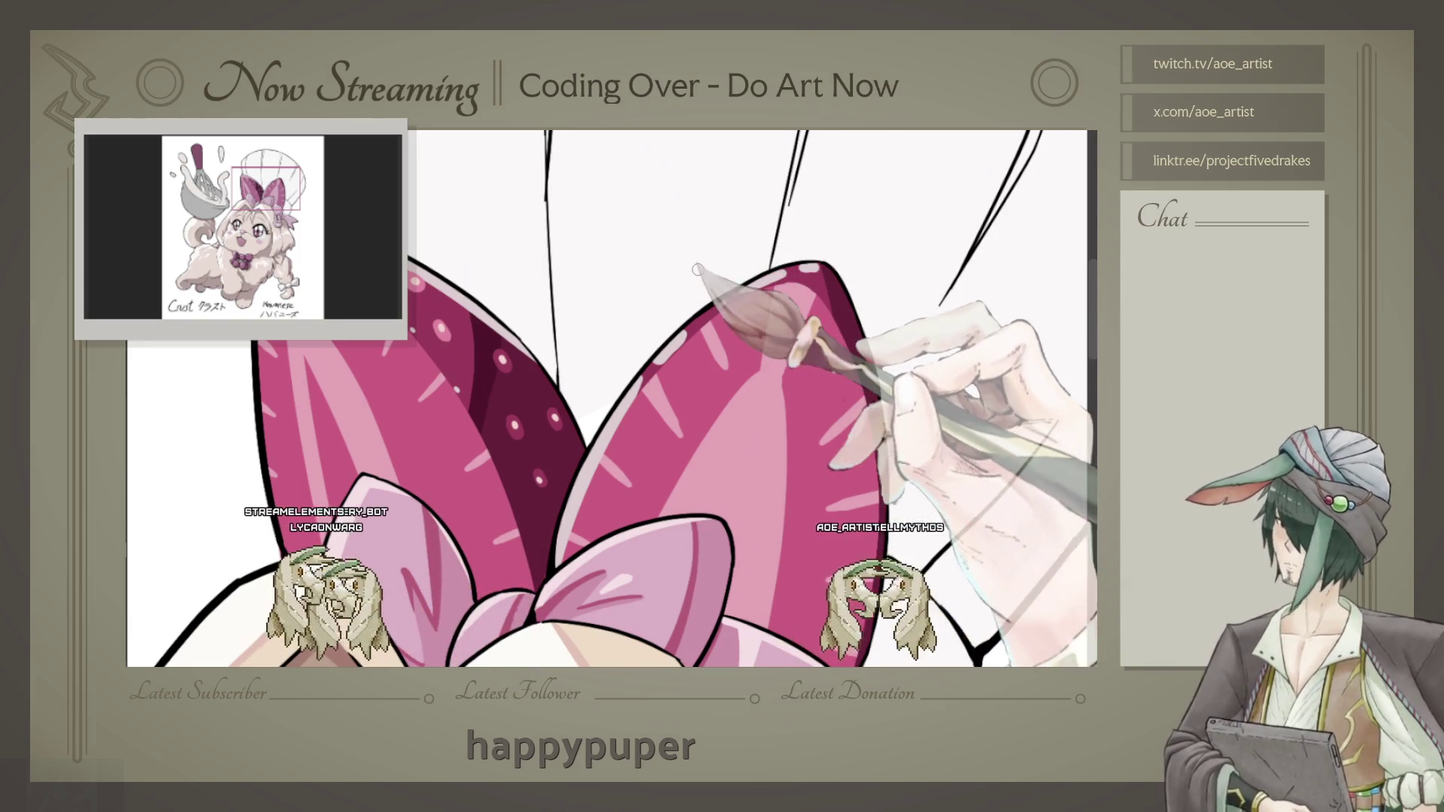
{"action": "scroll", "coordinate": [708, 291], "scroll_direction": "down", "scroll_amount": 3}
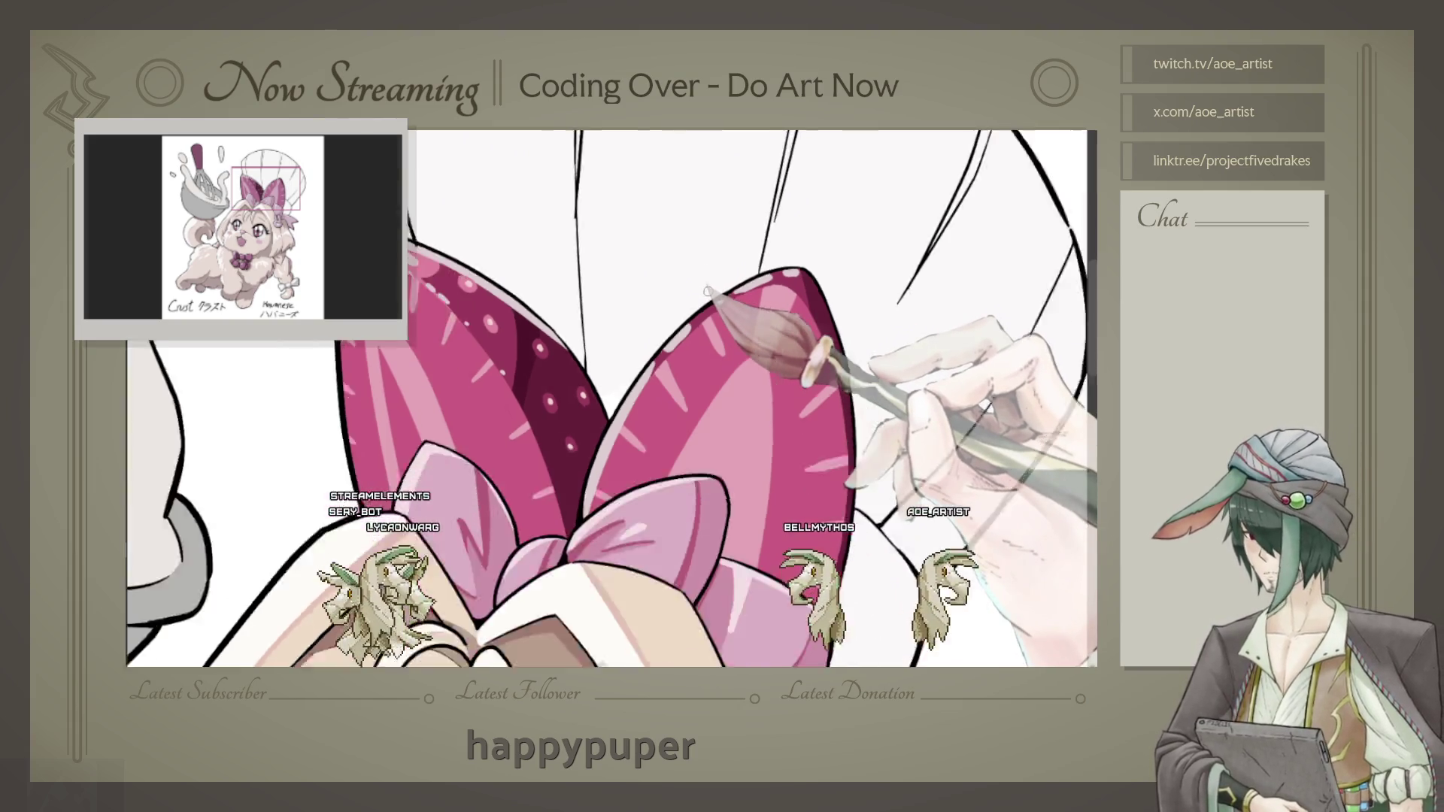
{"action": "scroll", "coordinate": [609, 395], "scroll_direction": "down", "scroll_amount": 1}
{"action": "scroll", "coordinate": [609, 395], "scroll_direction": "down", "scroll_amount": 1}
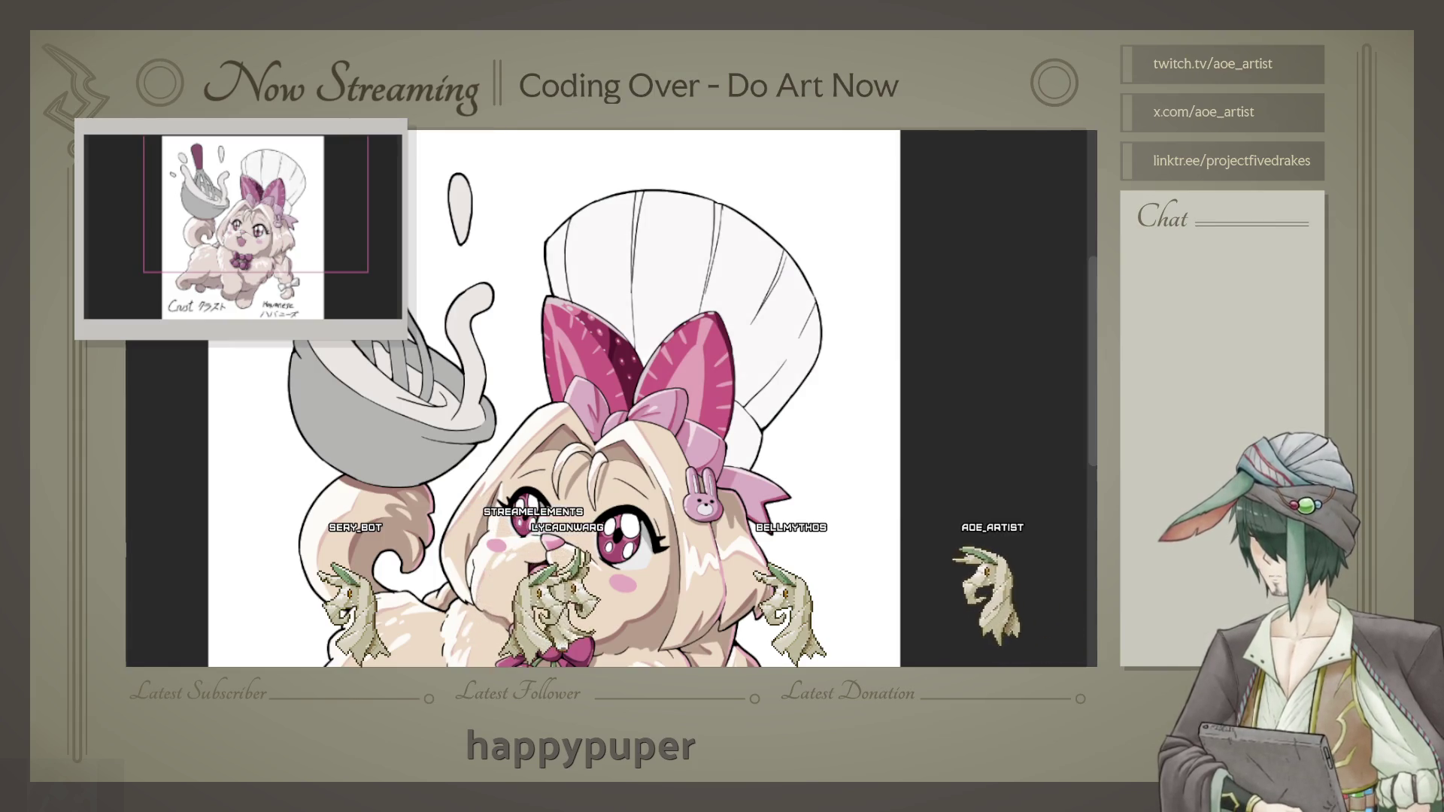
{"action": "scroll", "coordinate": [558, 356], "scroll_direction": "up", "scroll_amount": 1}
{"action": "scroll", "coordinate": [558, 355], "scroll_direction": "up", "scroll_amount": 1}
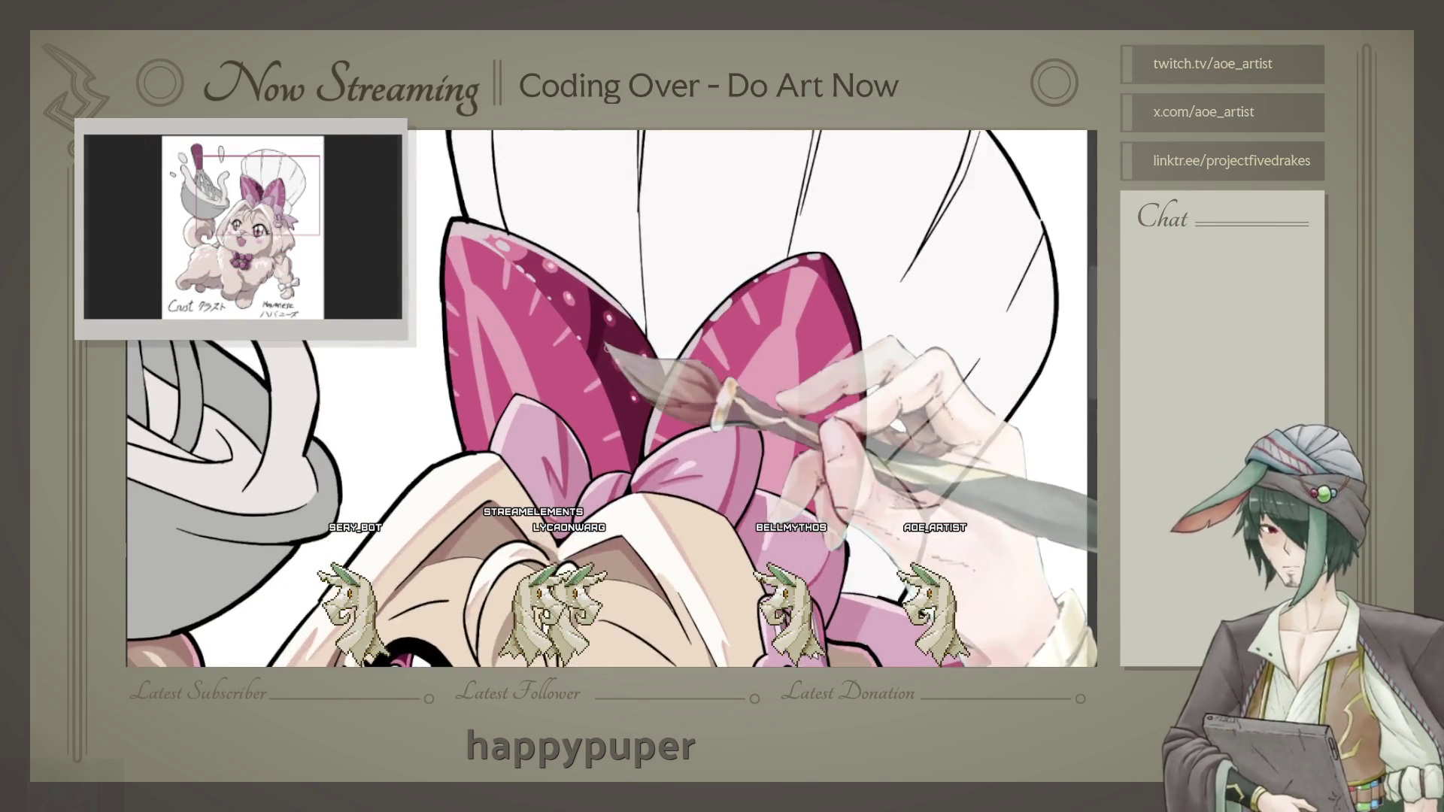
{"action": "scroll", "coordinate": [558, 355], "scroll_direction": "up", "scroll_amount": 1}
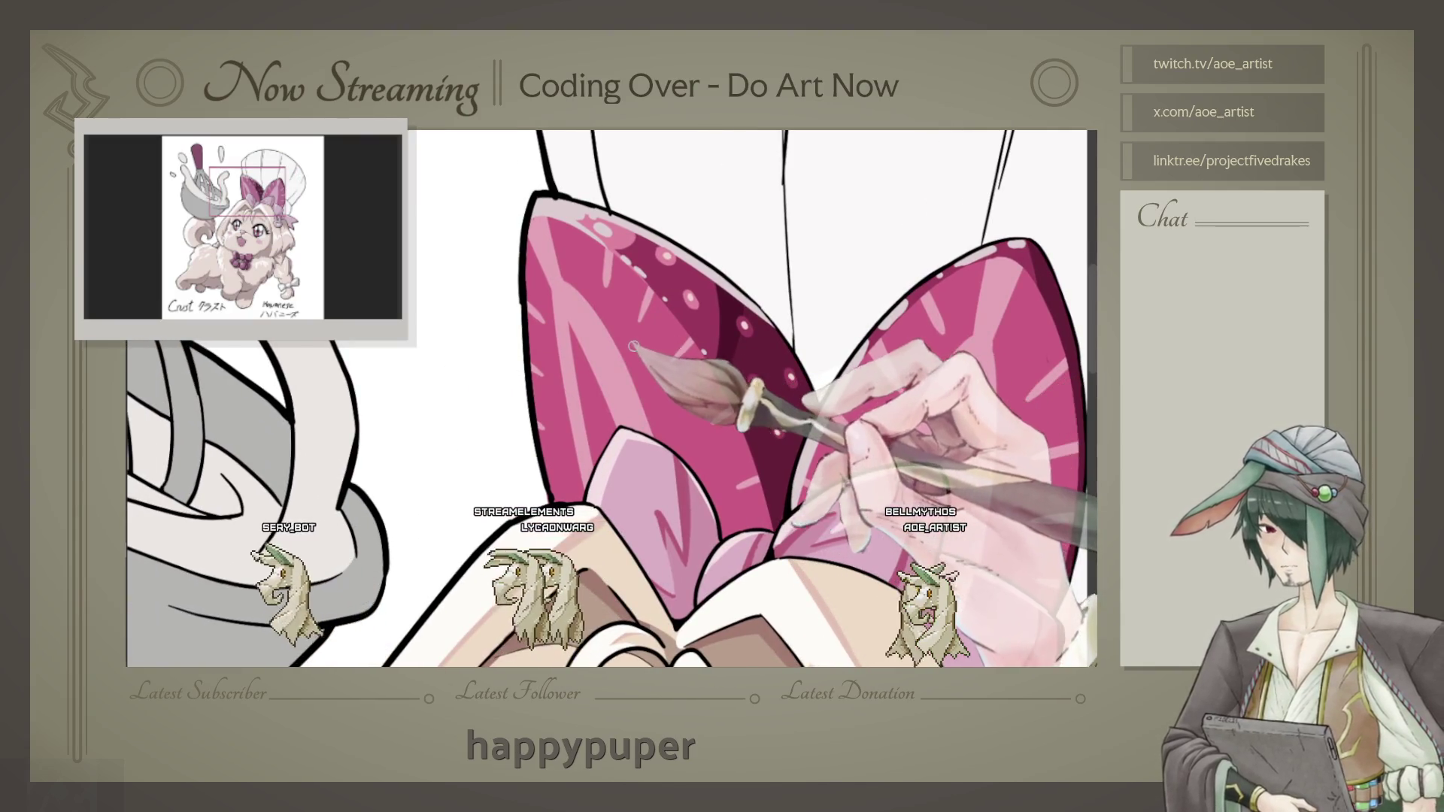
{"action": "left_click_drag", "start_coordinate": [672, 348], "coordinate": [590, 277]}
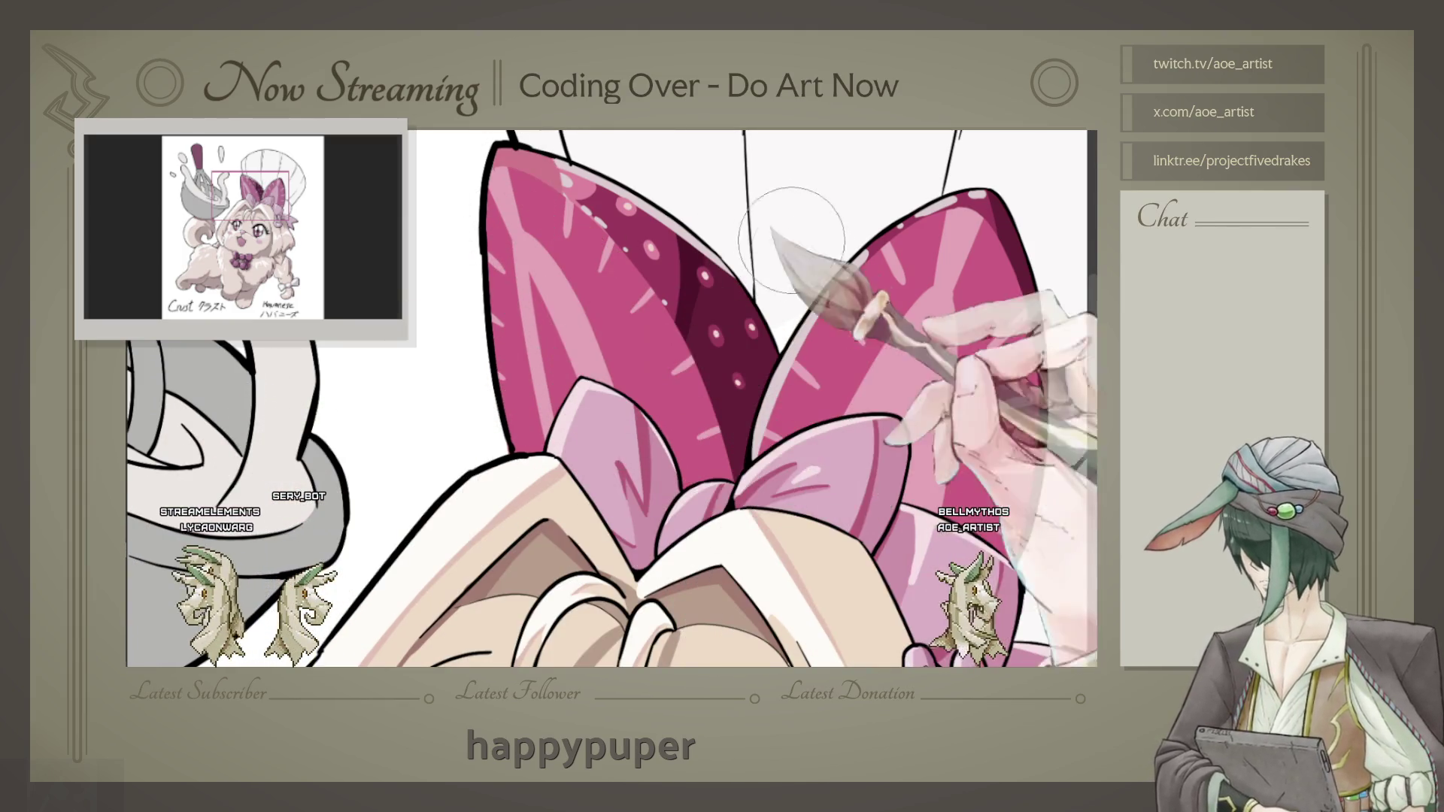
{"action": "left_click_drag", "start_coordinate": [692, 242], "coordinate": [587, 372]}
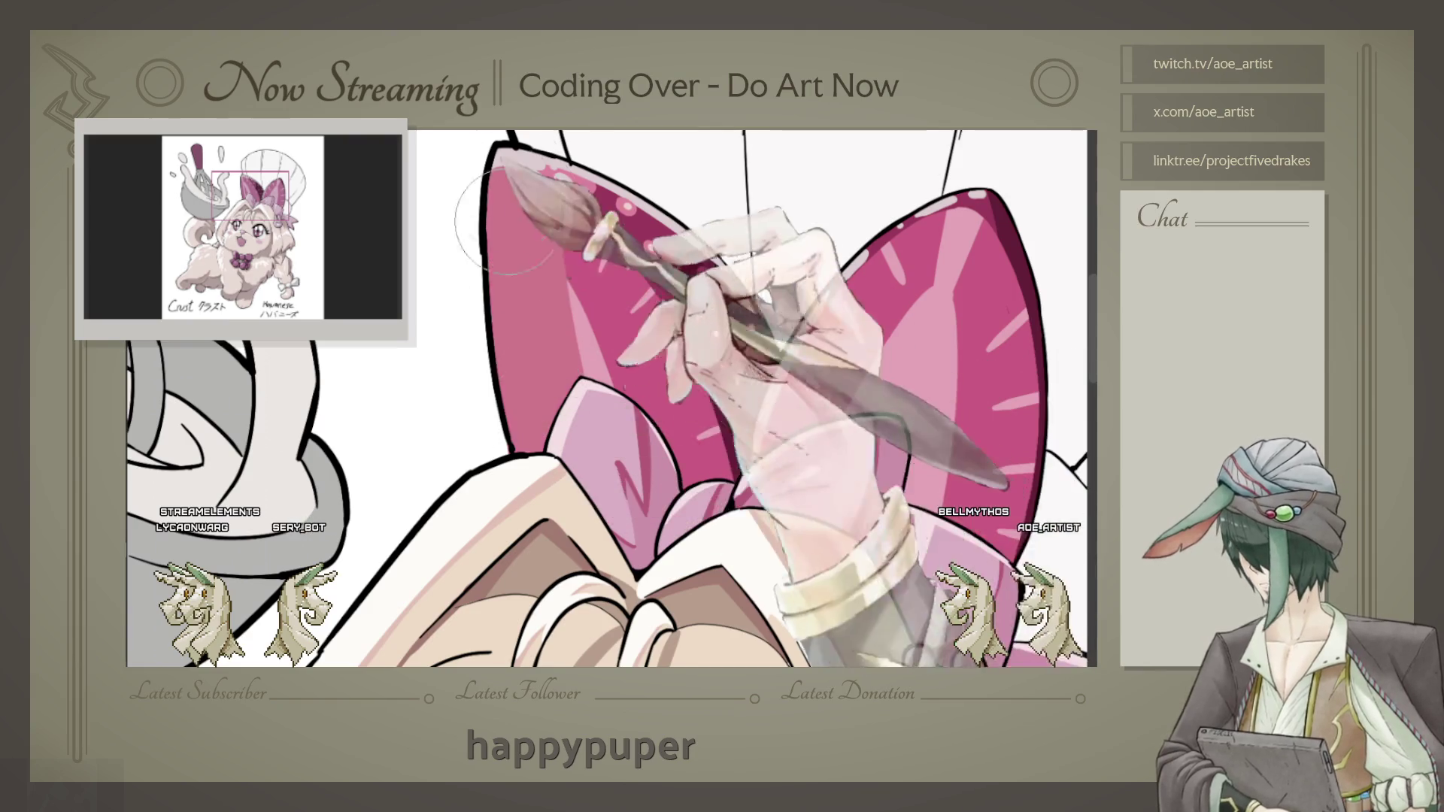
{"action": "left_click_drag", "start_coordinate": [903, 282], "coordinate": [1031, 481]}
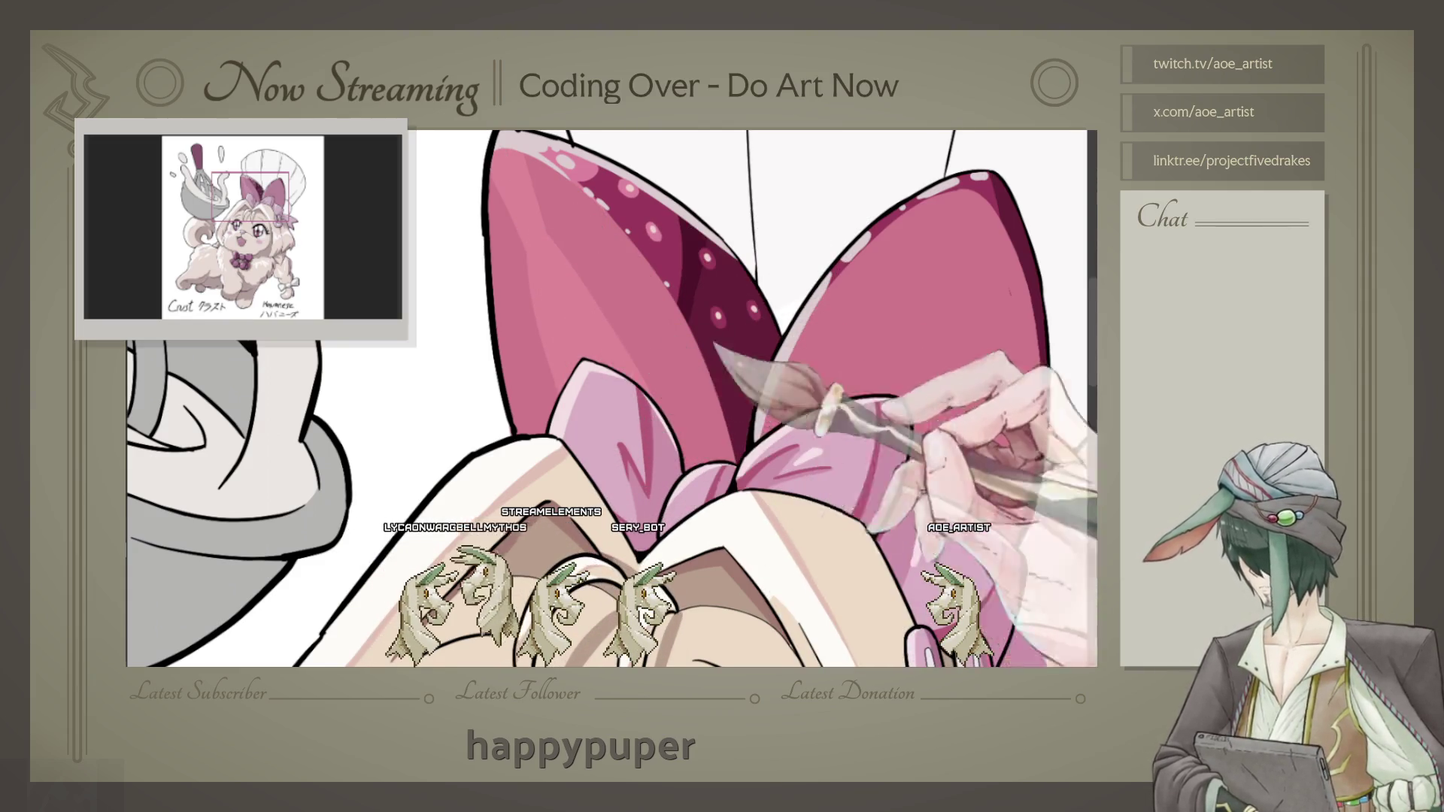
{"action": "scroll", "coordinate": [556, 288], "scroll_direction": "right", "scroll_amount": 3}
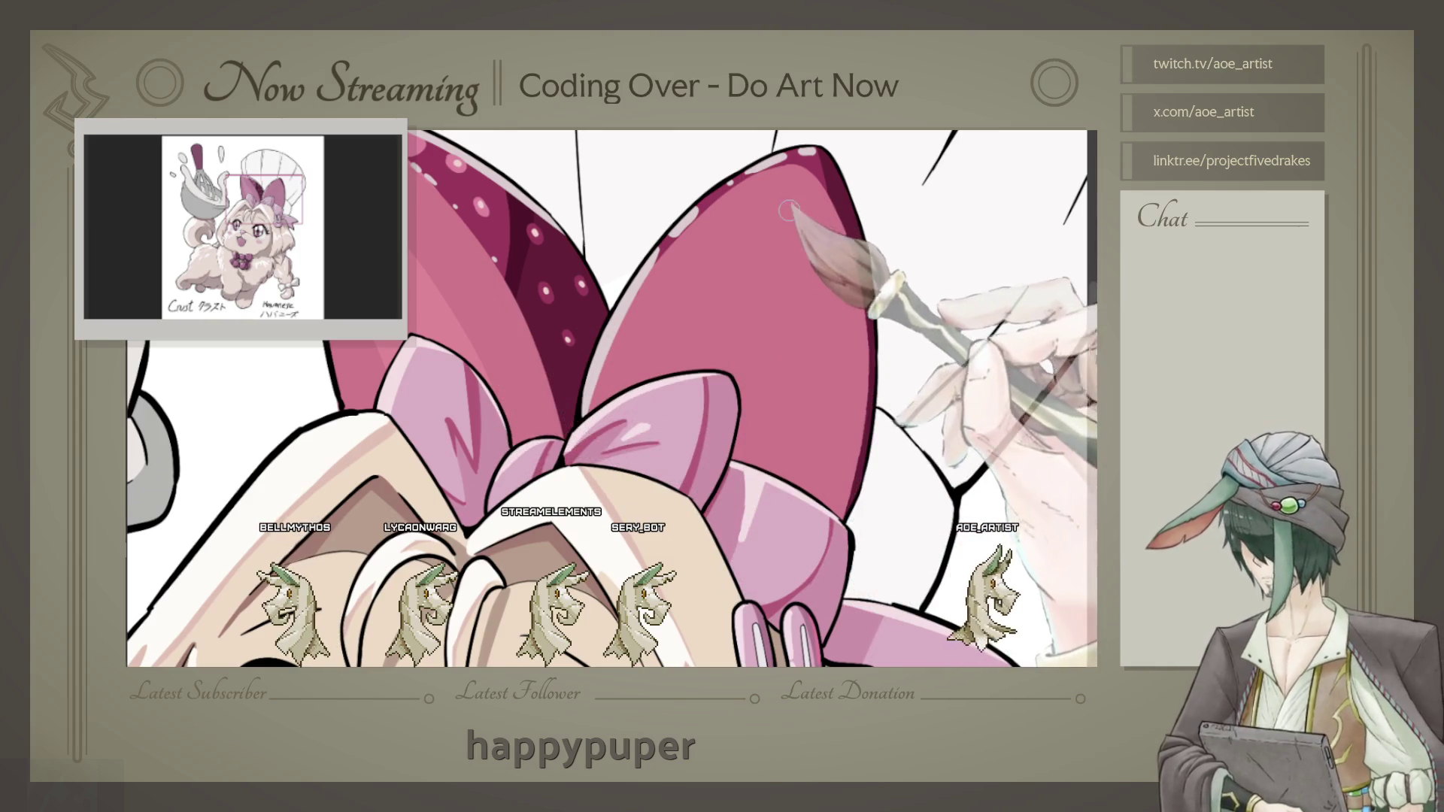
{"action": "scroll", "coordinate": [852, 232], "scroll_direction": "up", "scroll_amount": 1}
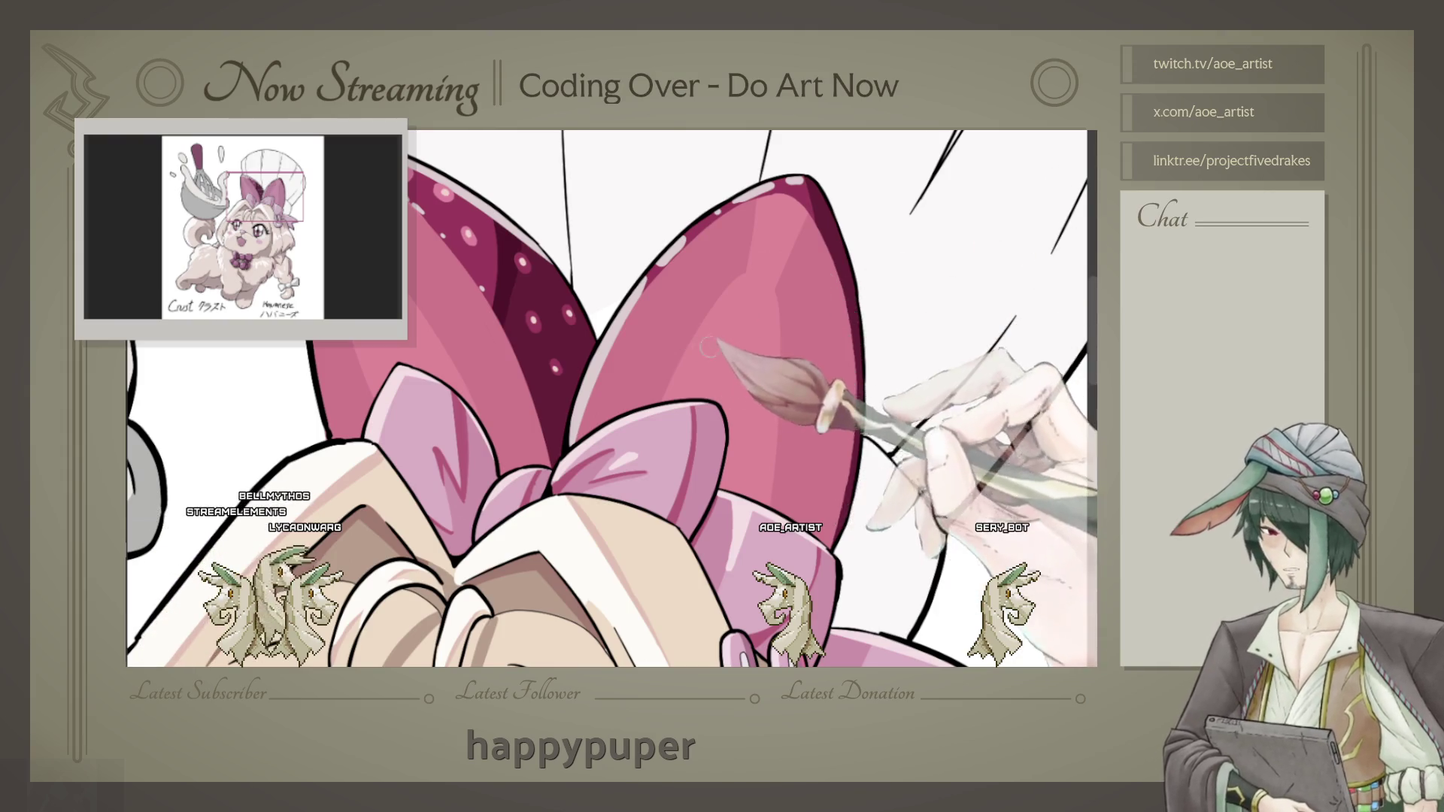
Step: Tilt the canvas and zoom out to view both bow lobes while painting vein highlights
{"action": "key", "text": "-"}
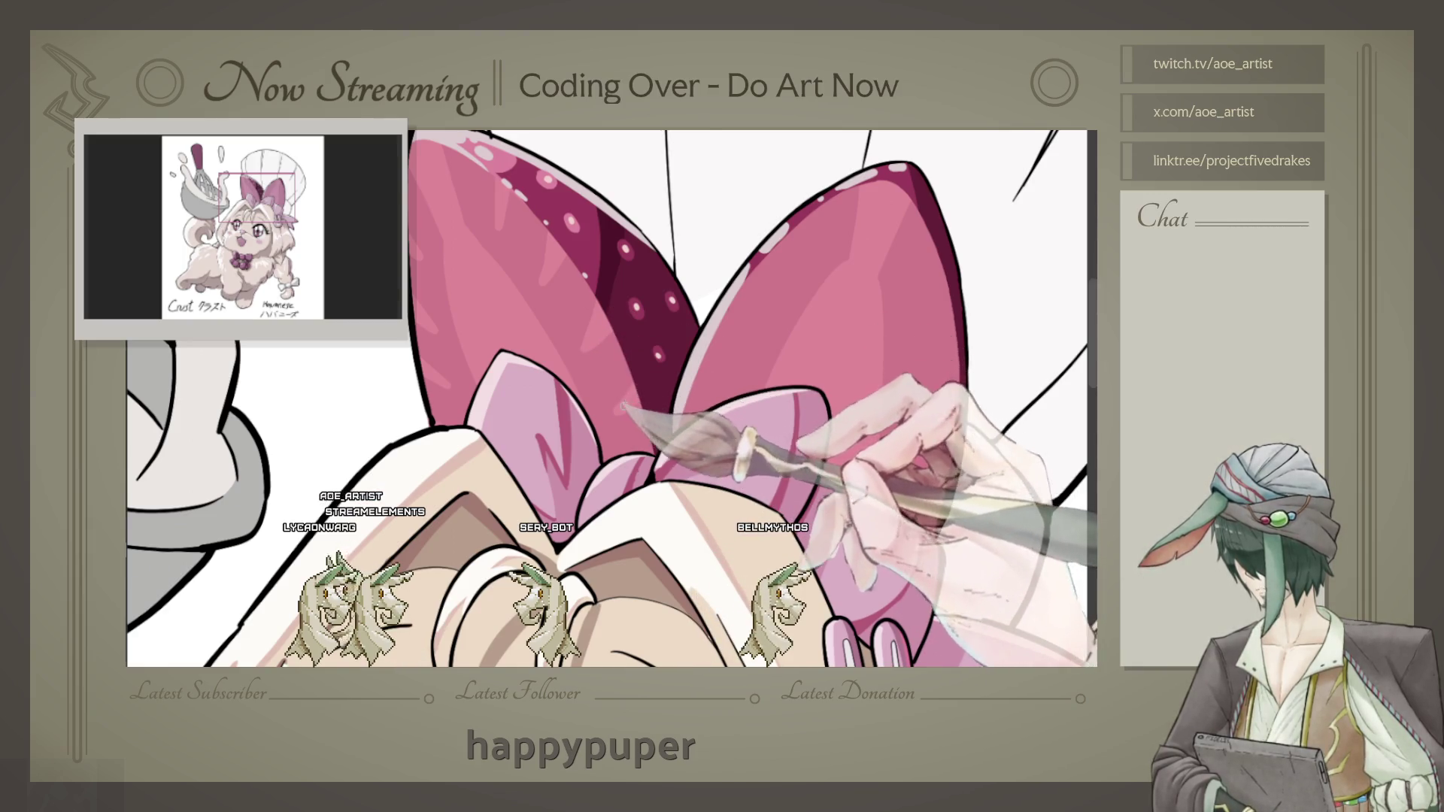
{"action": "key", "text": "ctrl+minus"}
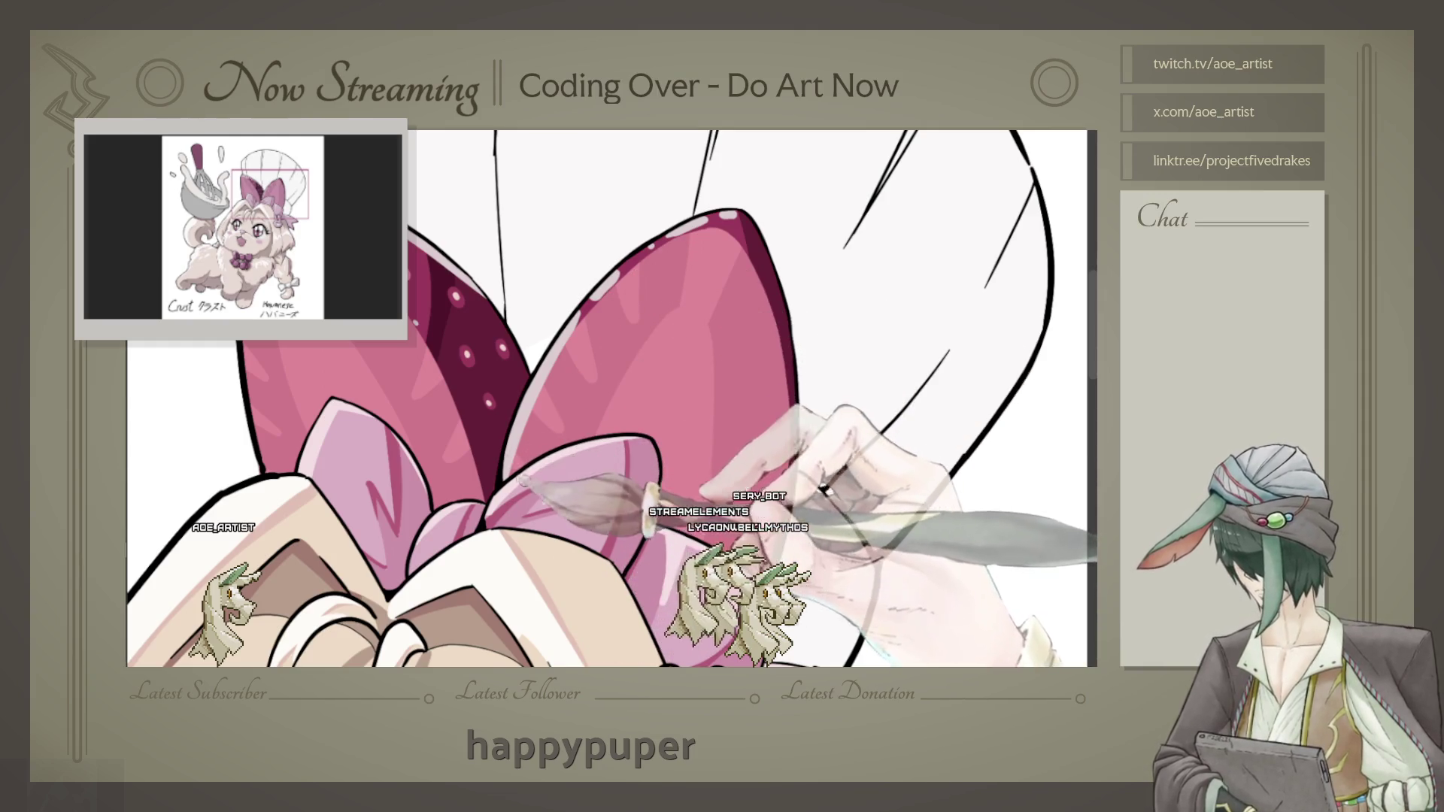
Step: Pan around the bow to centre the right lobe while refining its radiating vein strokes
{"action": "left_click_drag", "start_coordinate": [760, 330], "coordinate": [715, 295]}
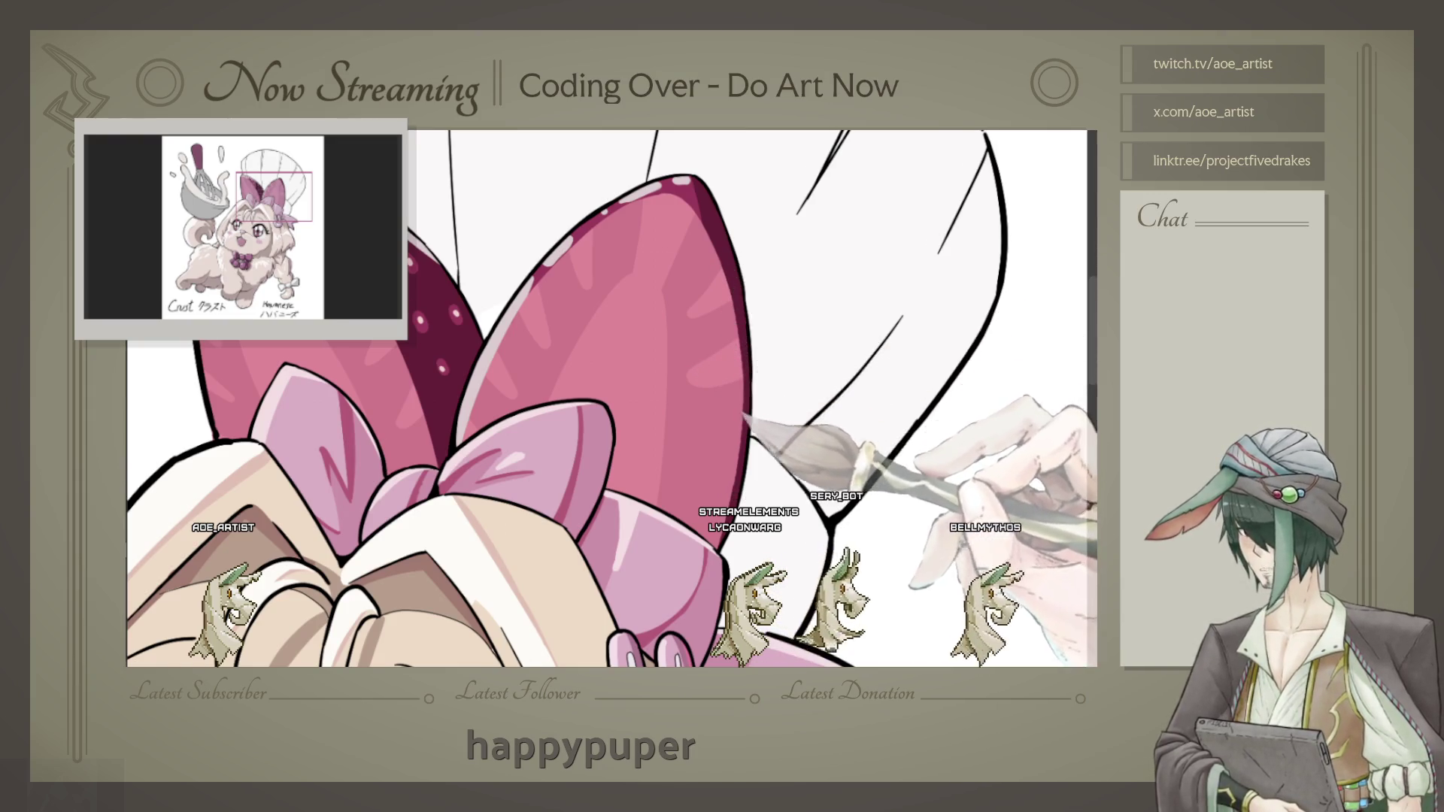
{"action": "left_click_drag", "start_coordinate": [740, 440], "coordinate": [713, 384]}
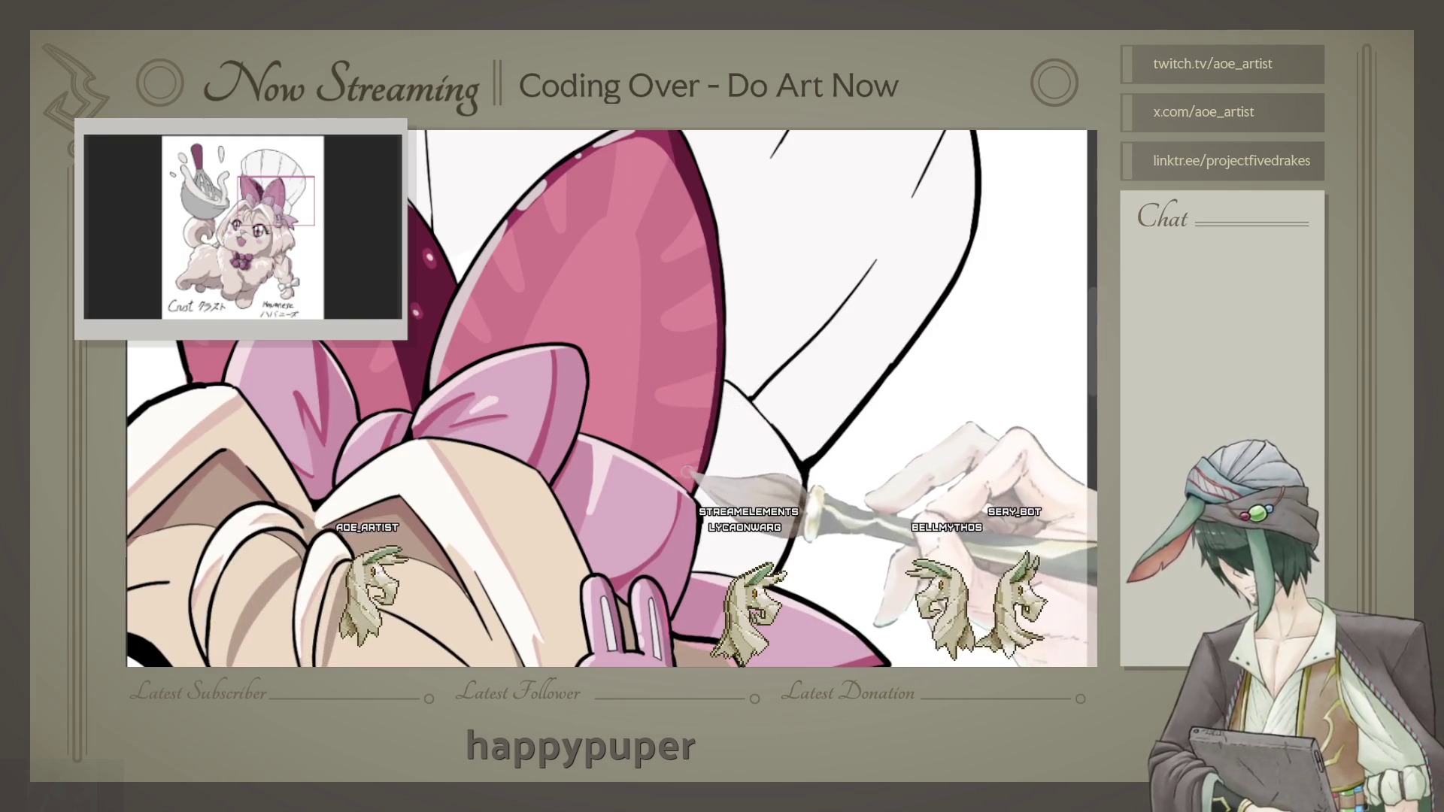
{"action": "left_click_drag", "start_coordinate": [704, 415], "coordinate": [721, 460]}
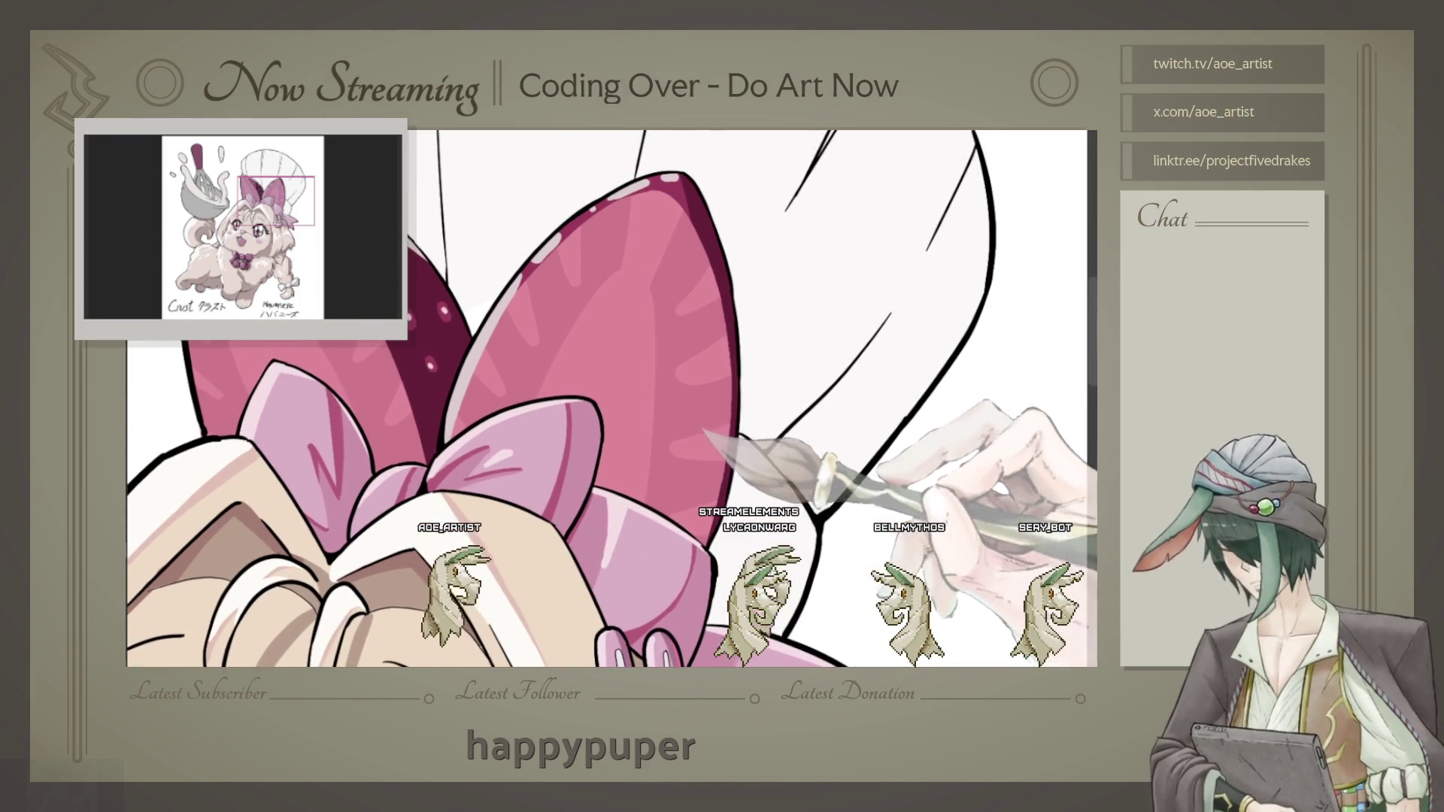
{"action": "left_click_drag", "start_coordinate": [690, 357], "coordinate": [826, 316]}
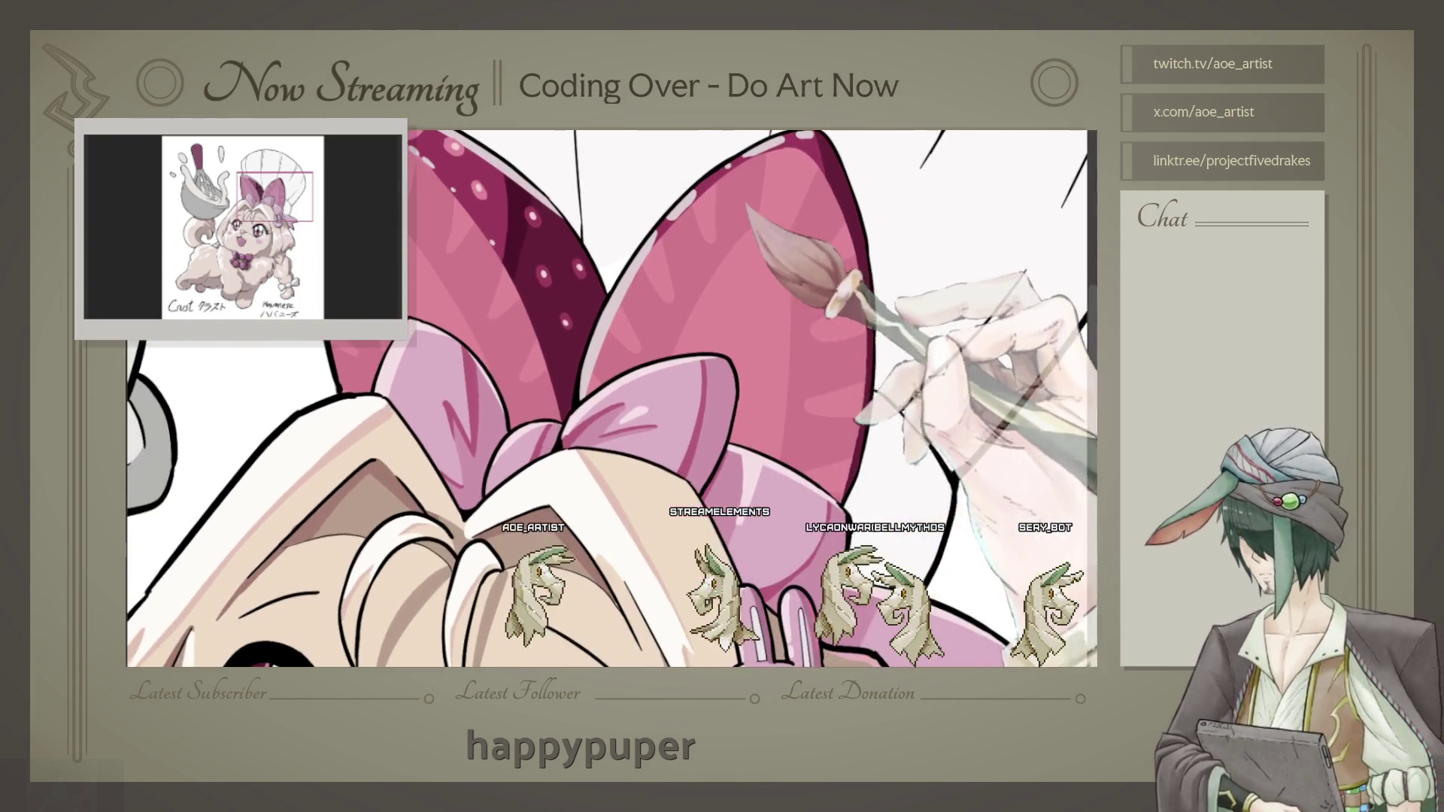
{"action": "left_click_drag", "start_coordinate": [643, 403], "coordinate": [708, 467]}
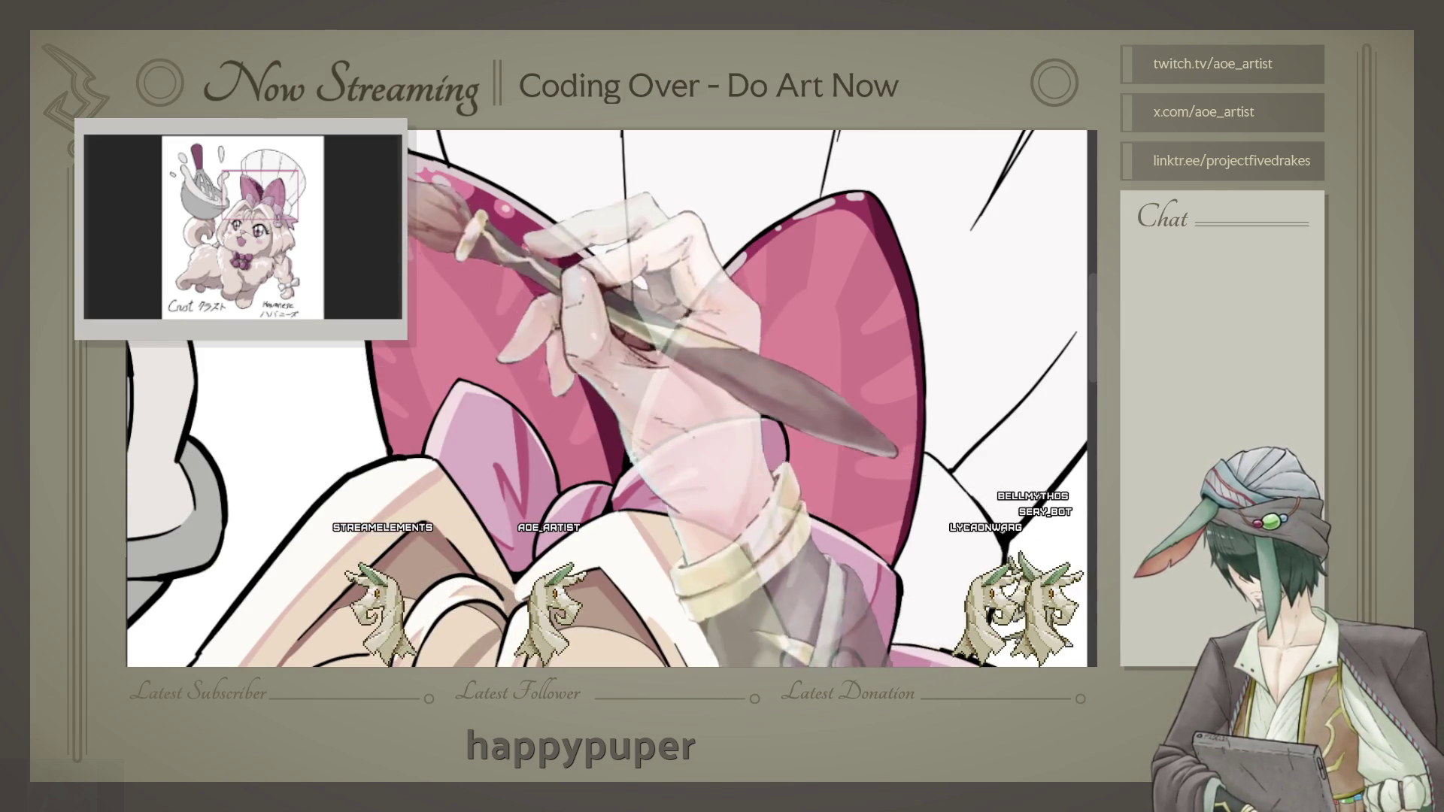
{"action": "left_click_drag", "start_coordinate": [610, 395], "coordinate": [630, 415]}
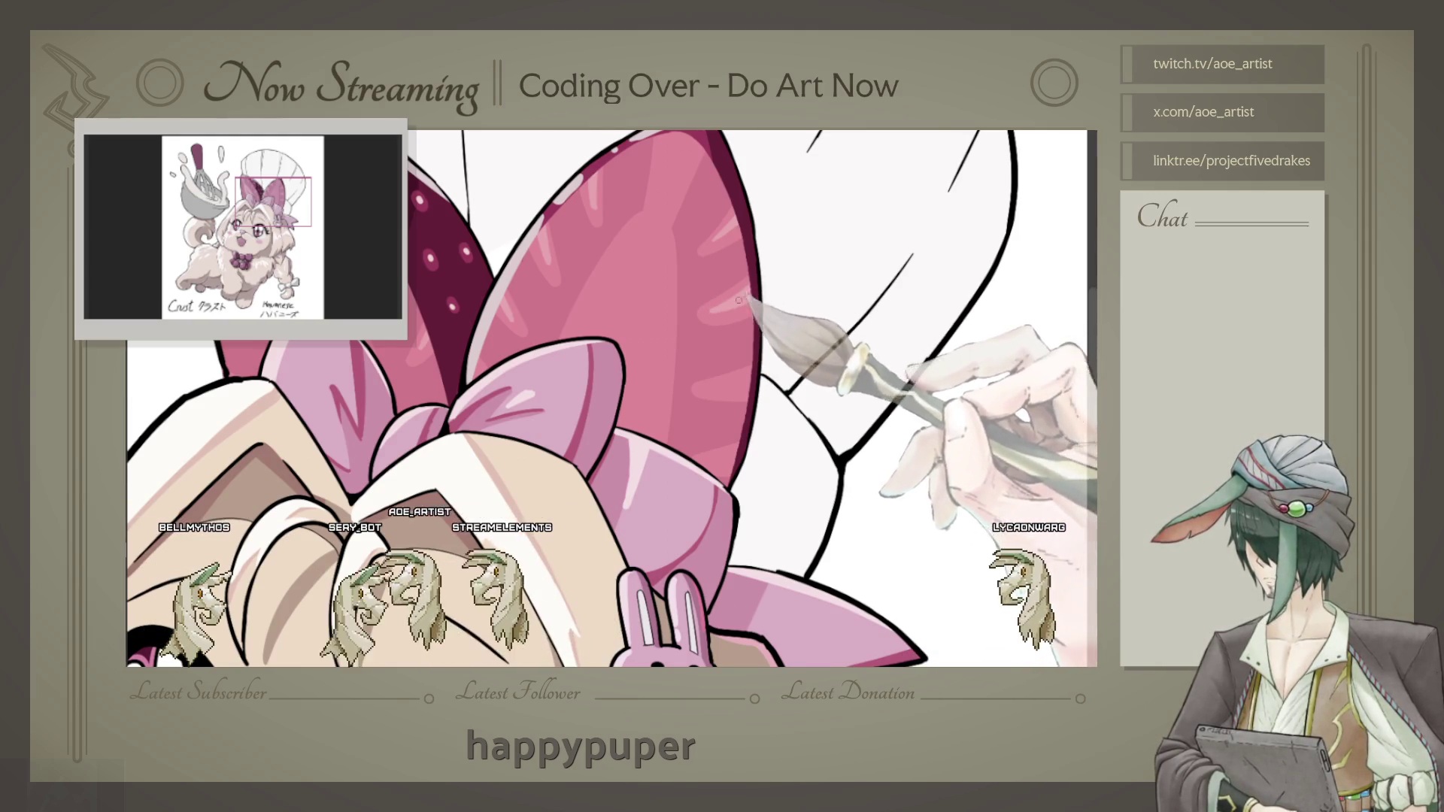
{"action": "scroll", "coordinate": [613, 398], "scroll_direction": "down", "scroll_amount": 1}
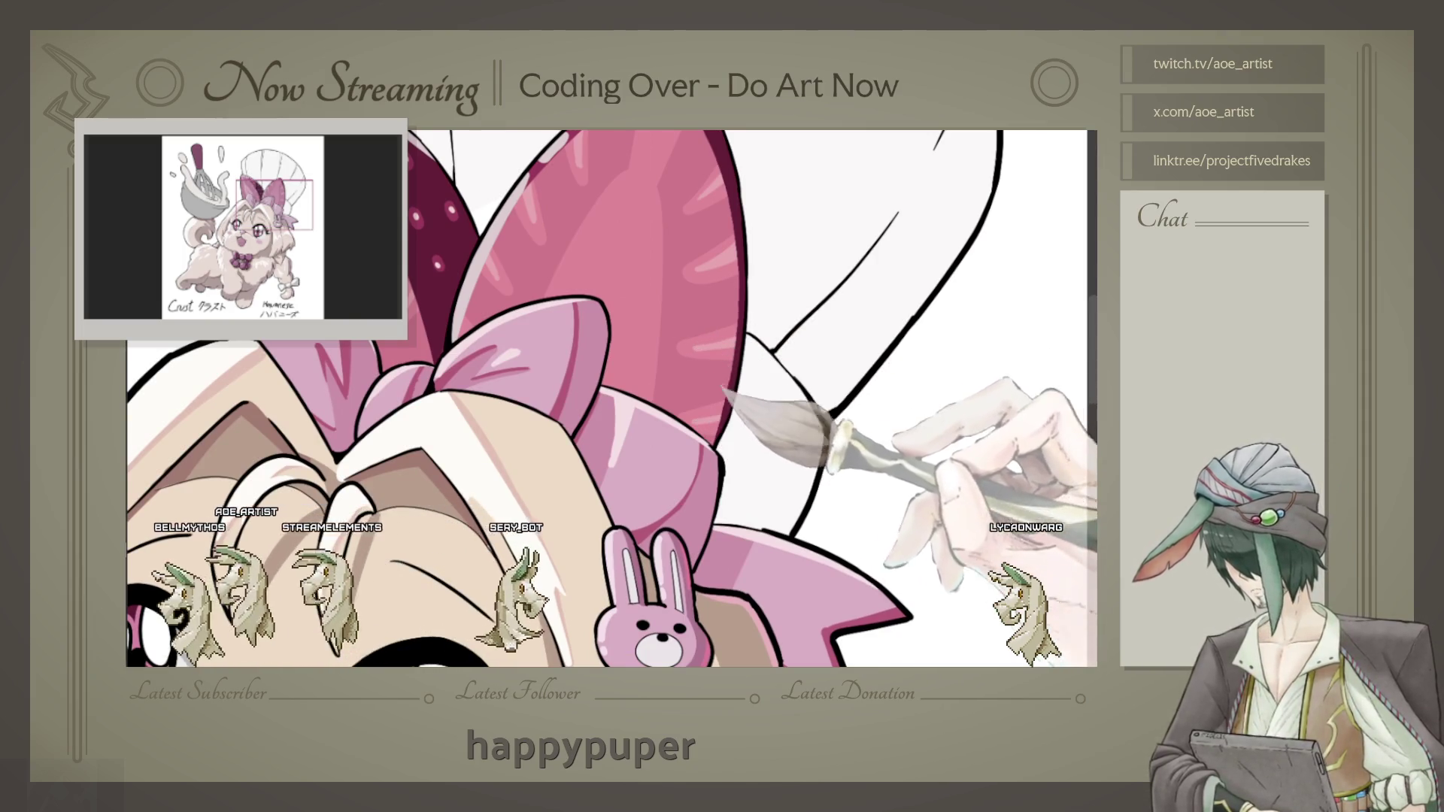
{"action": "scroll", "coordinate": [748, 341], "scroll_direction": "up", "scroll_amount": 1}
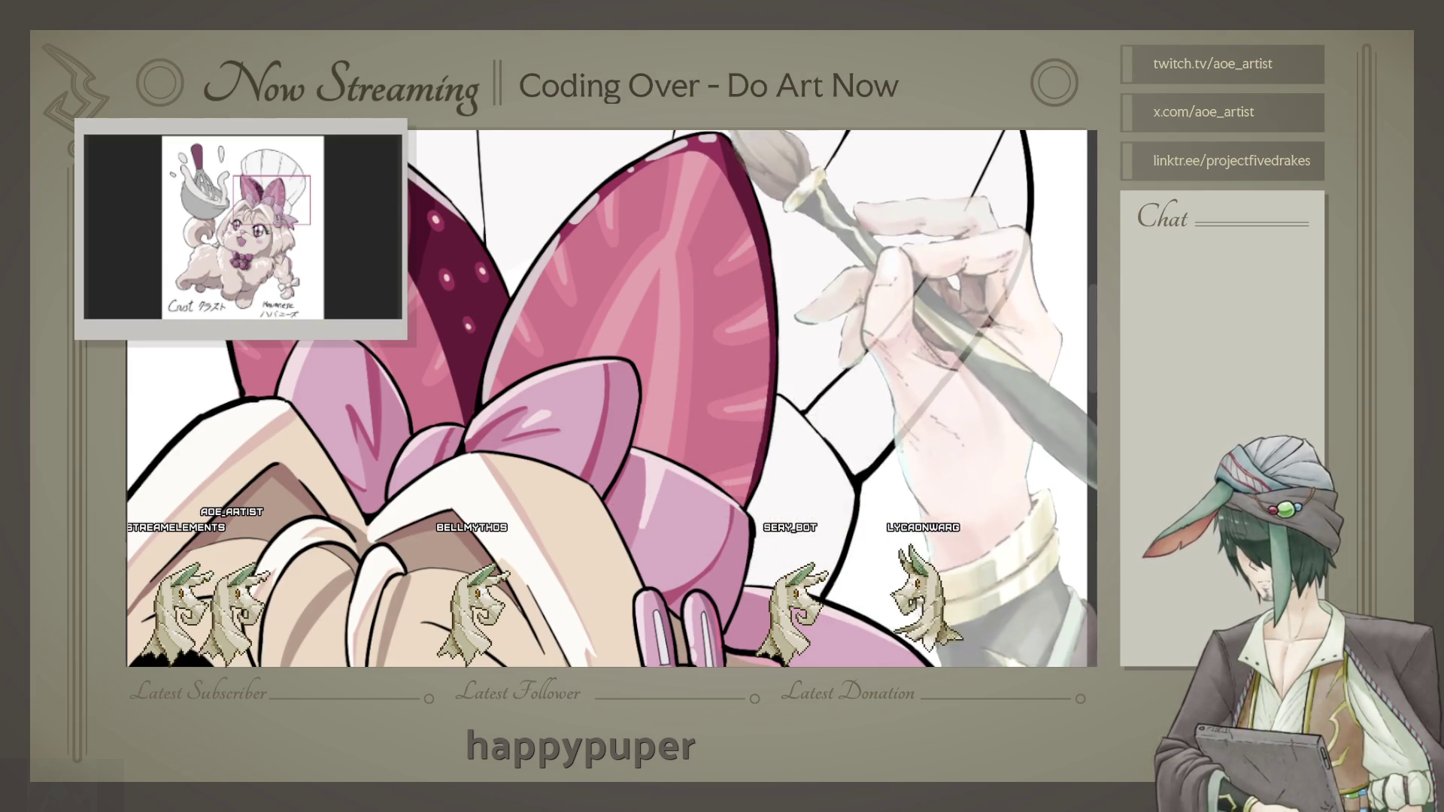
{"action": "scroll", "coordinate": [667, 265], "scroll_direction": "up", "scroll_amount": 1}
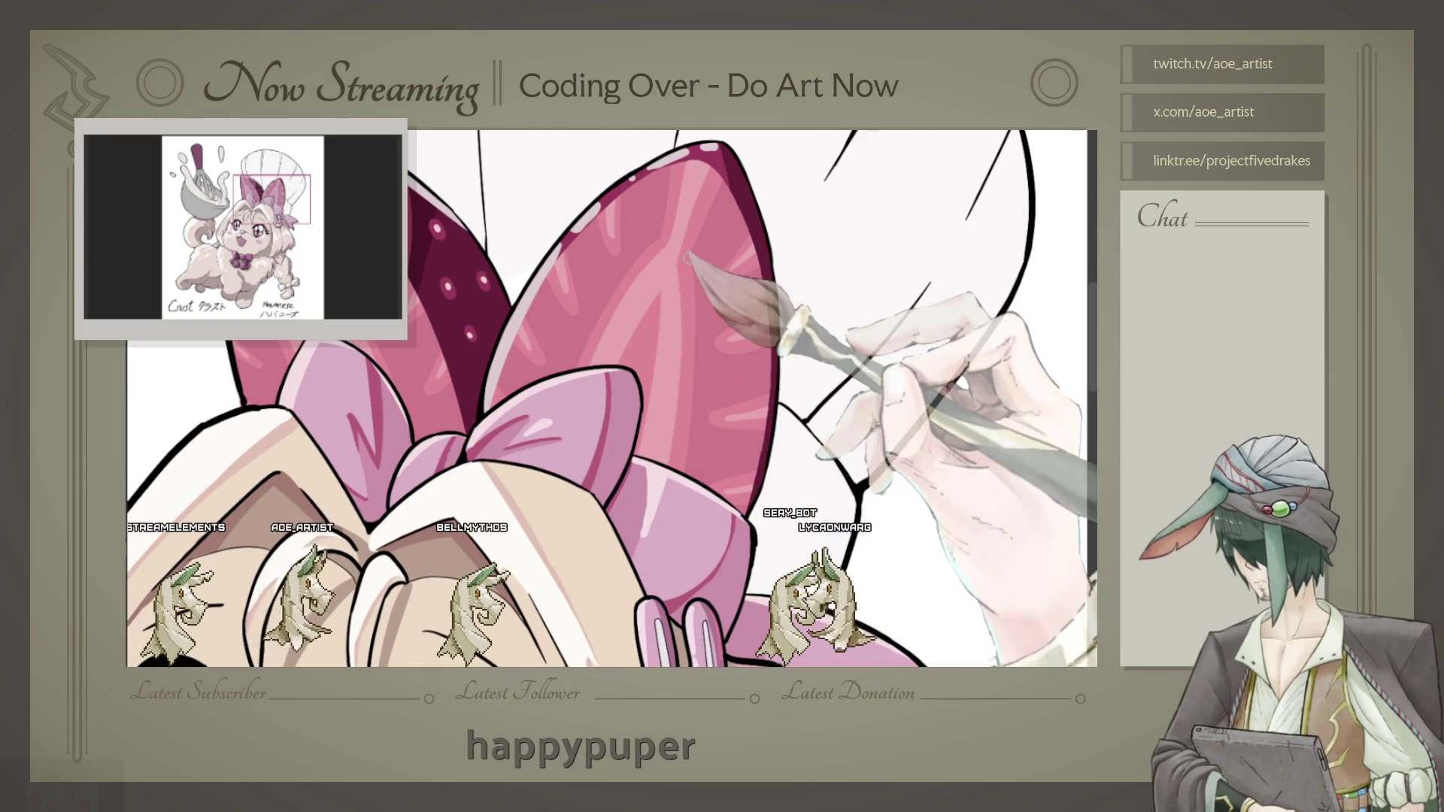
{"action": "scroll", "coordinate": [687, 257], "scroll_direction": "down", "scroll_amount": 2}
{"action": "scroll", "coordinate": [688, 258], "scroll_direction": "down", "scroll_amount": 2}
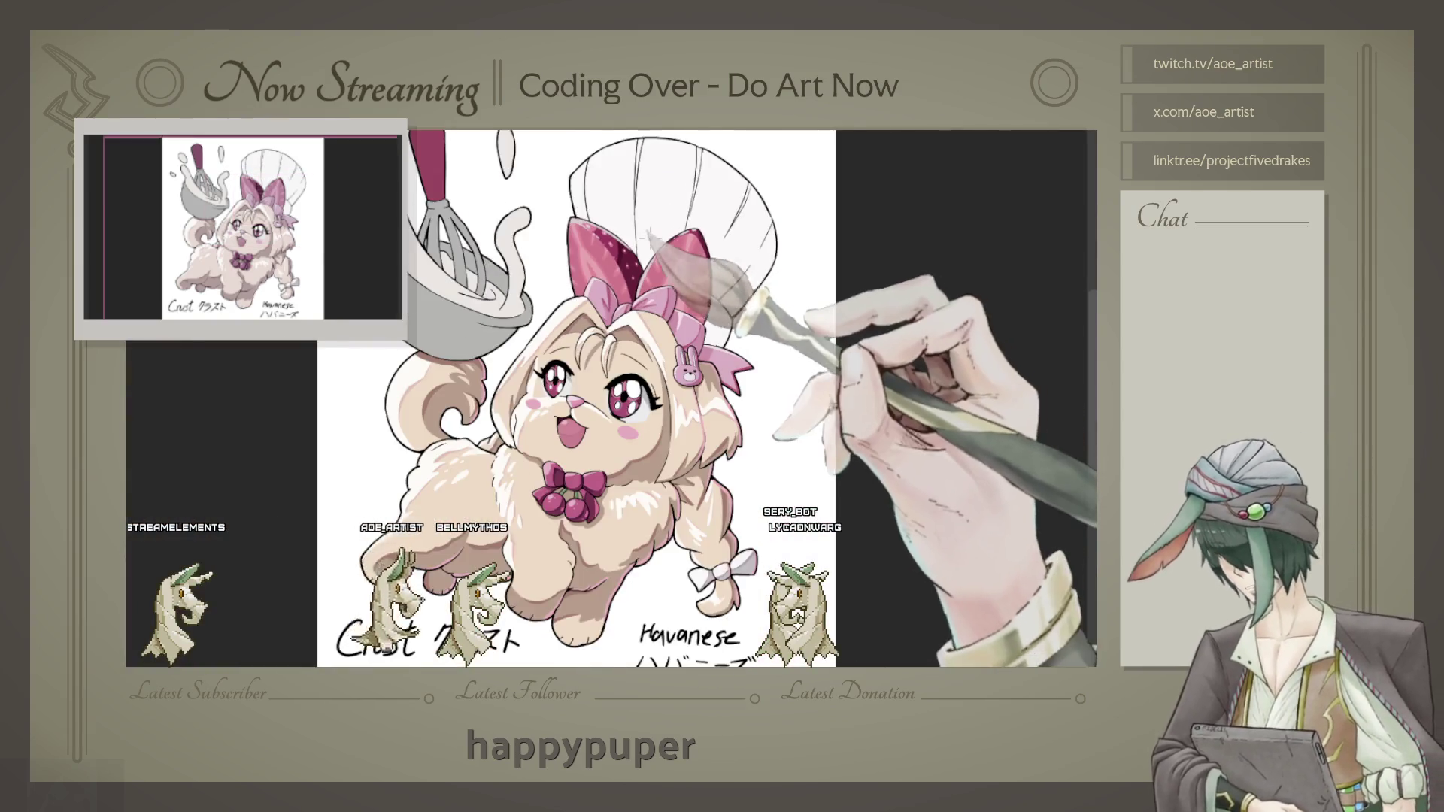
{"action": "scroll", "coordinate": [645, 241], "scroll_direction": "up", "scroll_amount": 3}
{"action": "scroll", "coordinate": [789, 305], "scroll_direction": "up", "scroll_amount": 2}
{"action": "scroll", "coordinate": [789, 305], "scroll_direction": "up", "scroll_amount": 1}
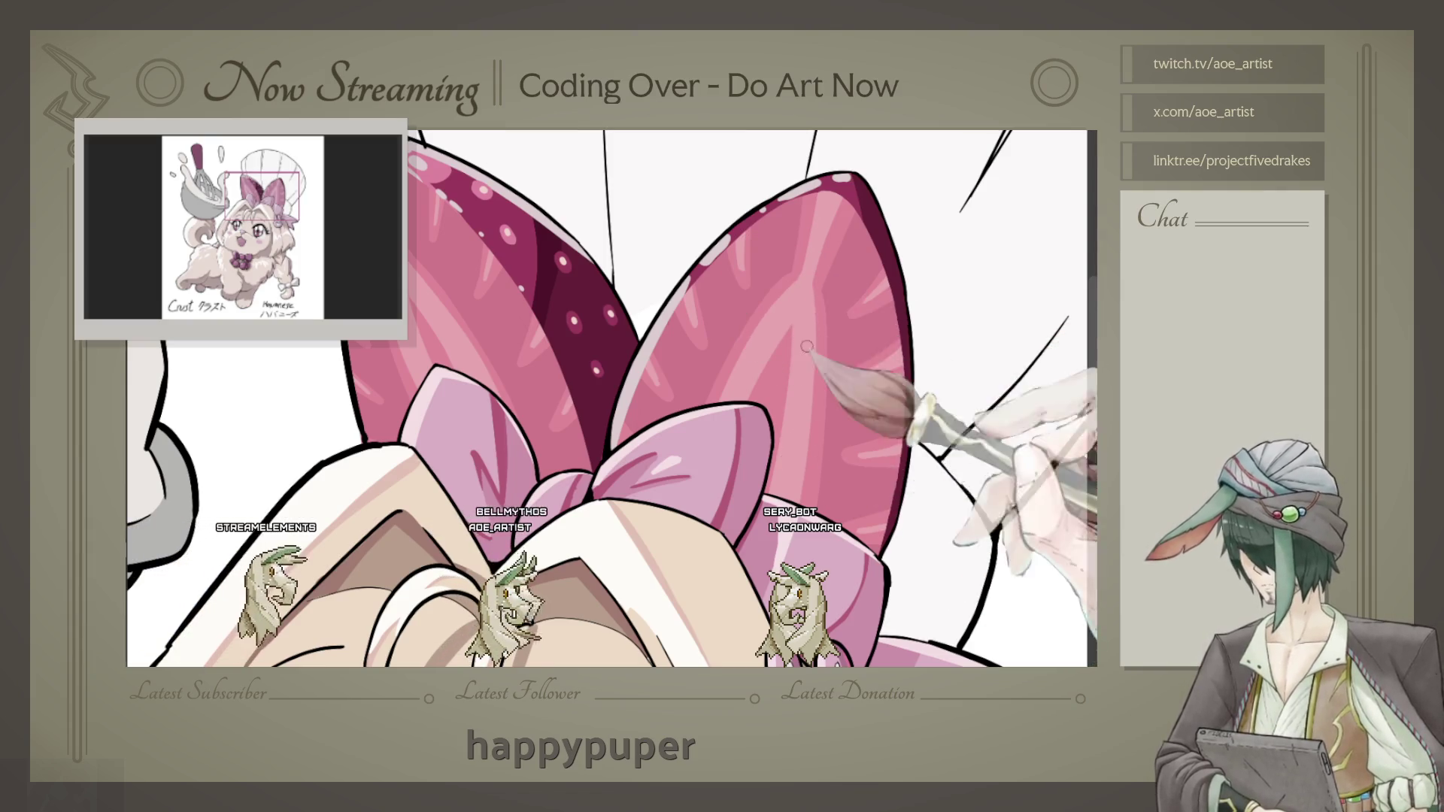
Step: Reposition the view over the right lobe for painting its bright central vein line
{"action": "left_click_drag", "start_coordinate": [609, 395], "coordinate": [640, 406]}
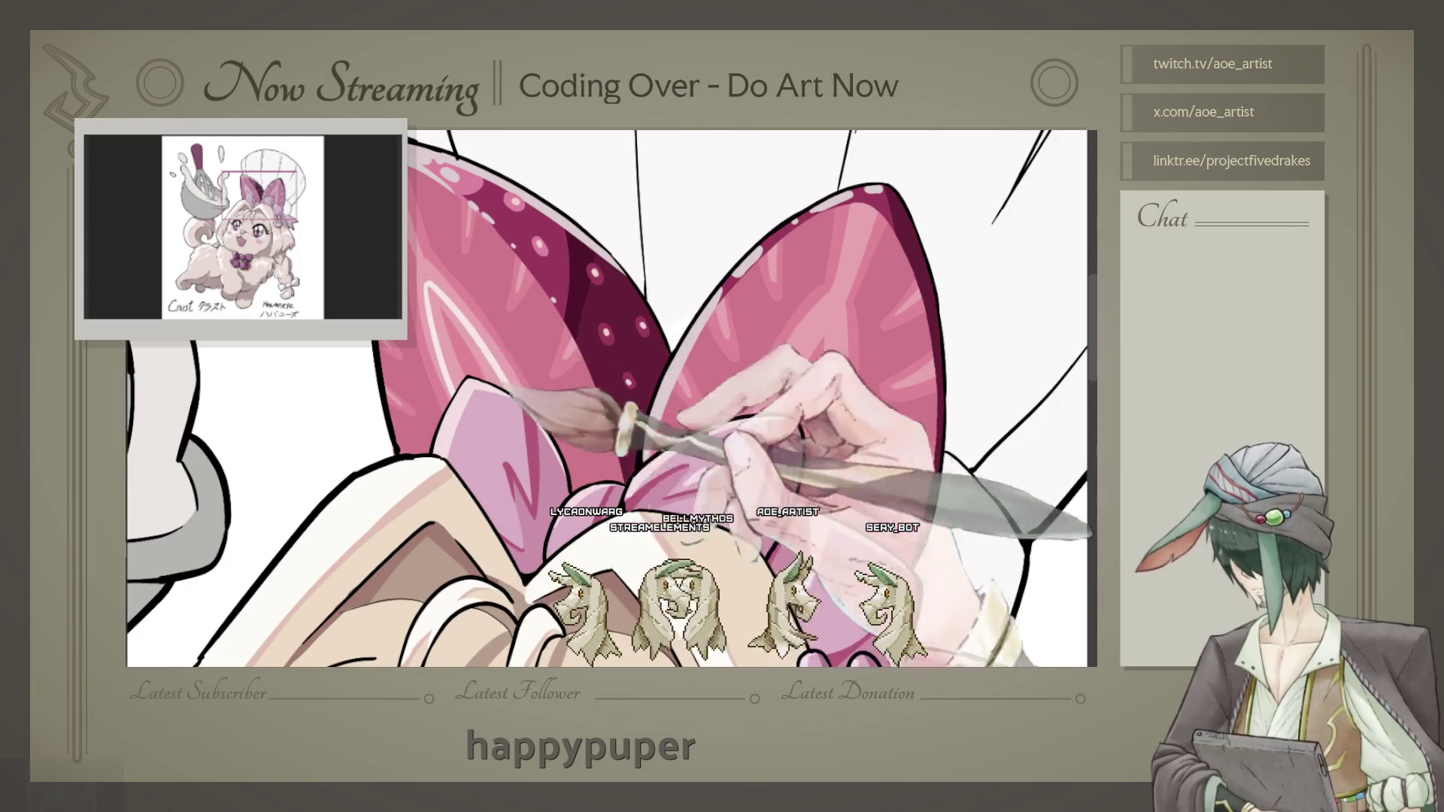
{"action": "left_click_drag", "start_coordinate": [604, 249], "coordinate": [481, 214]}
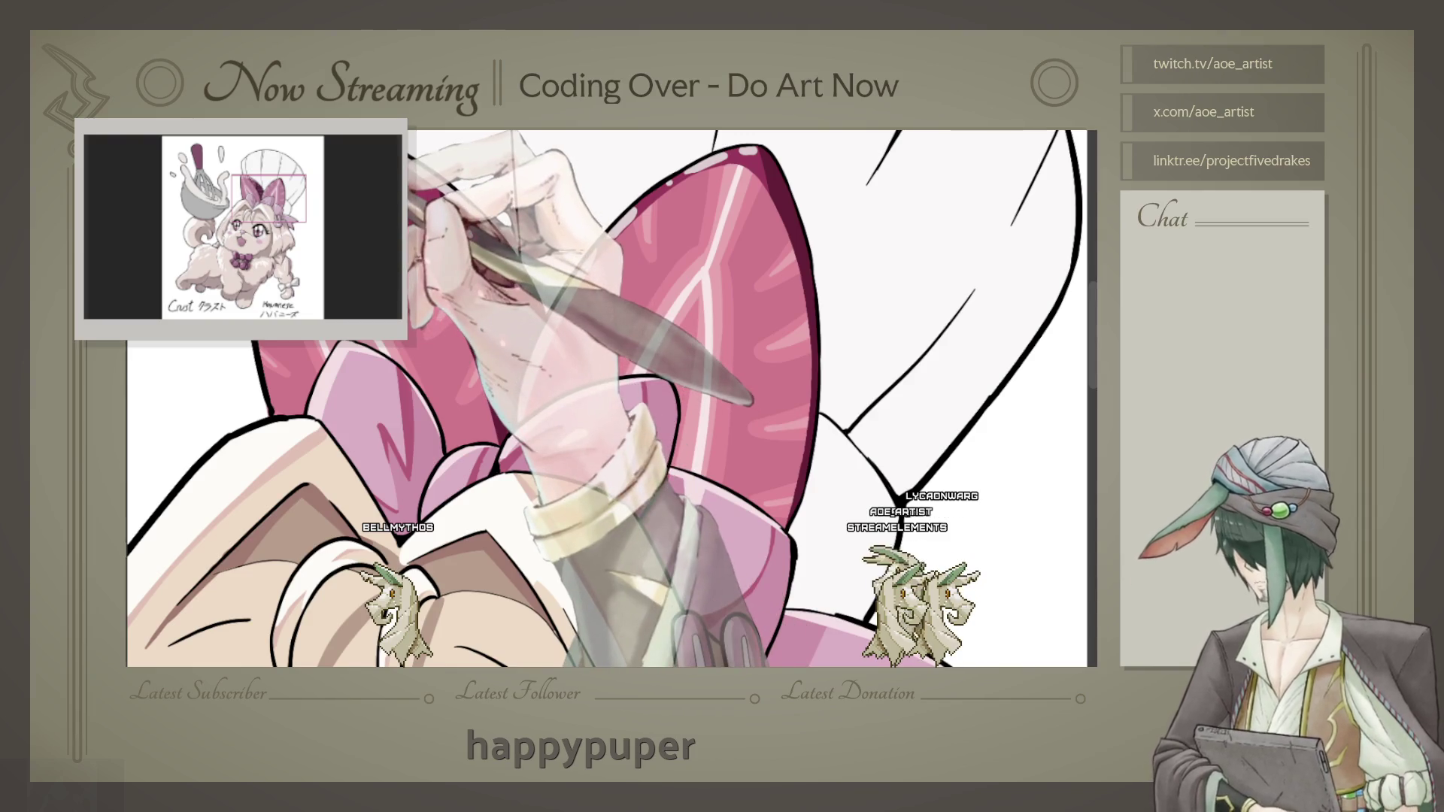
{"action": "scroll", "coordinate": [611, 399], "scroll_direction": "down", "scroll_amount": 5}
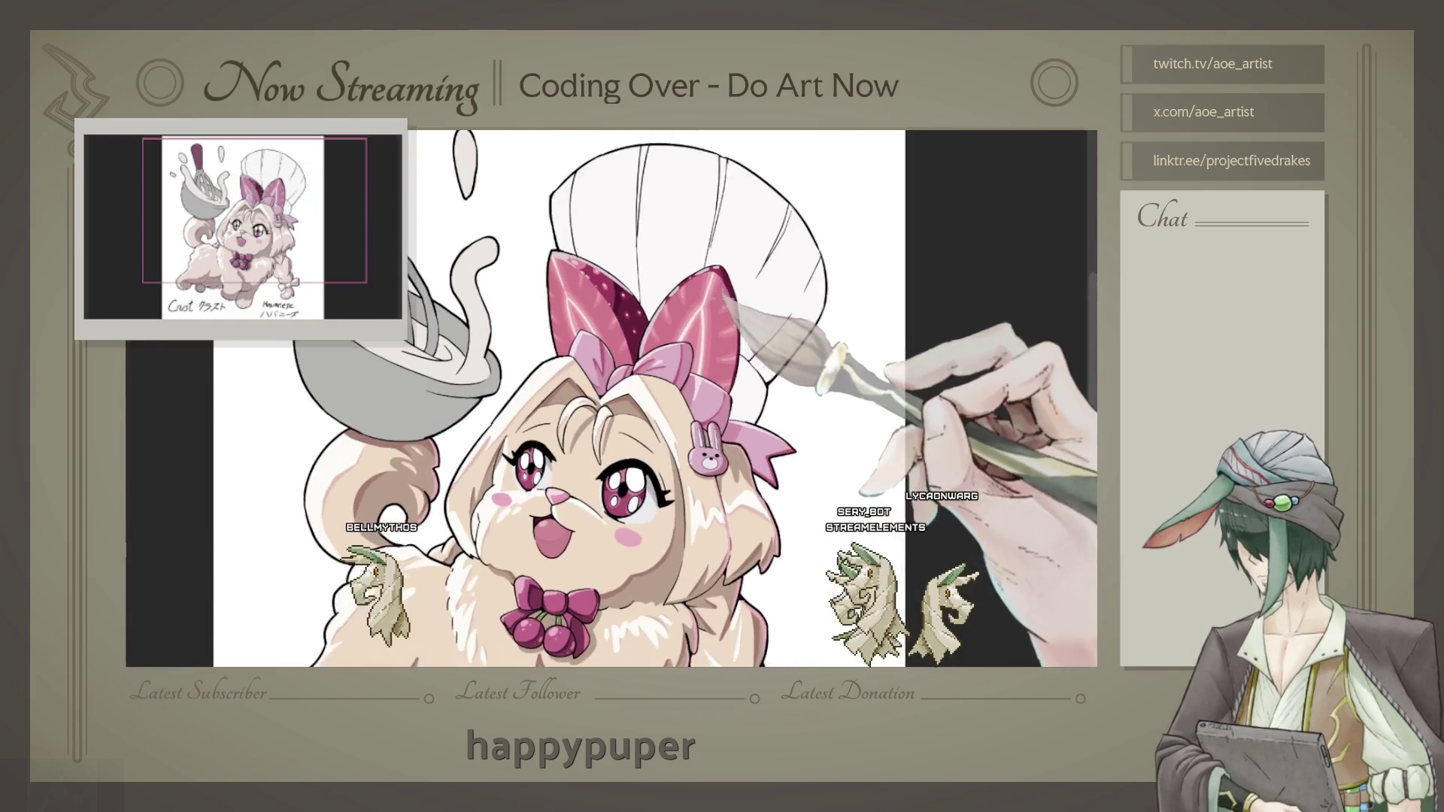
{"action": "scroll", "coordinate": [612, 398], "scroll_direction": "down", "scroll_amount": 3}
{"action": "scroll", "coordinate": [612, 397], "scroll_direction": "up", "scroll_amount": 3}
{"action": "scroll", "coordinate": [612, 397], "scroll_direction": "up", "scroll_amount": 2}
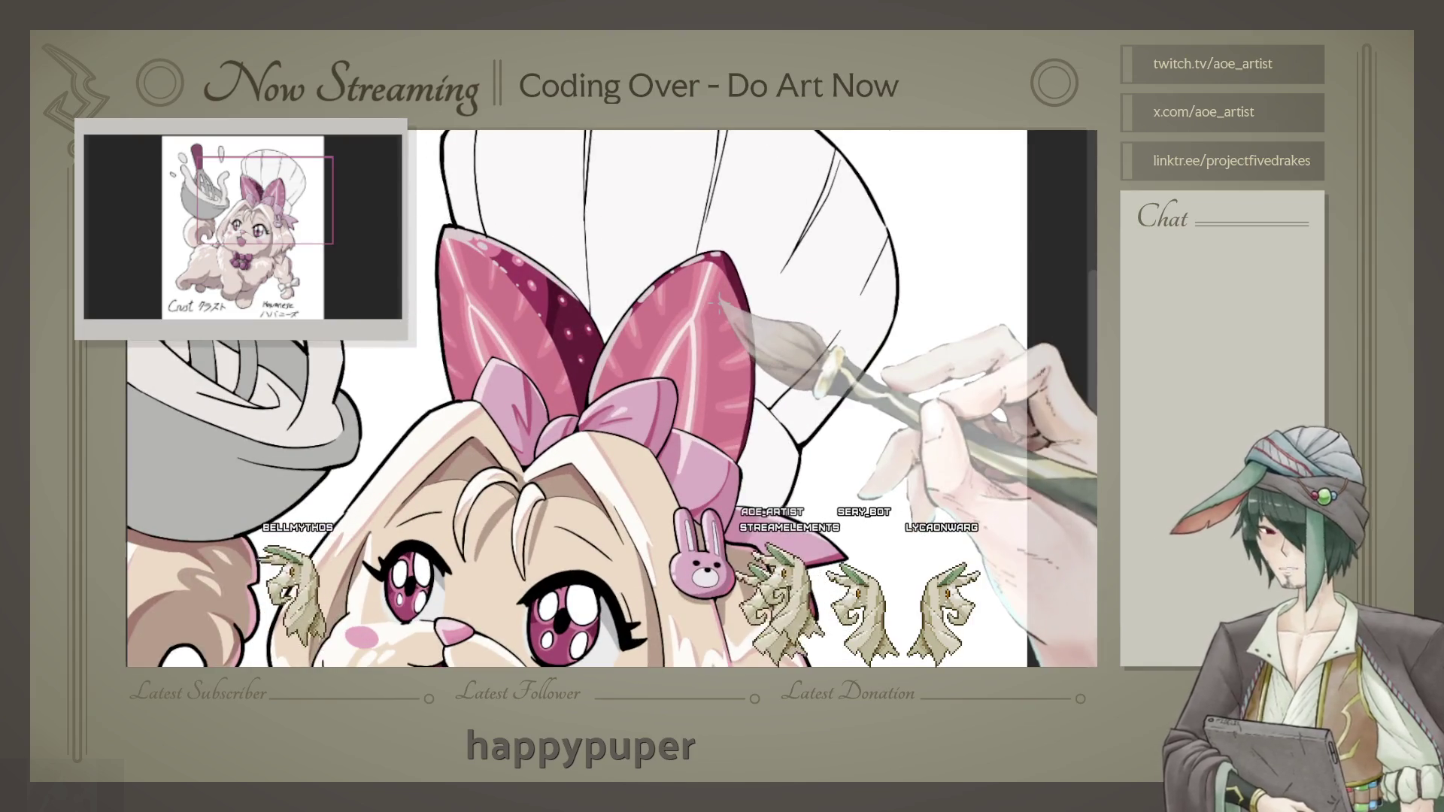
{"action": "scroll", "coordinate": [612, 398], "scroll_direction": "down", "scroll_amount": 2}
{"action": "scroll", "coordinate": [611, 399], "scroll_direction": "down", "scroll_amount": 2}
{"action": "scroll", "coordinate": [611, 399], "scroll_direction": "up", "scroll_amount": 3}
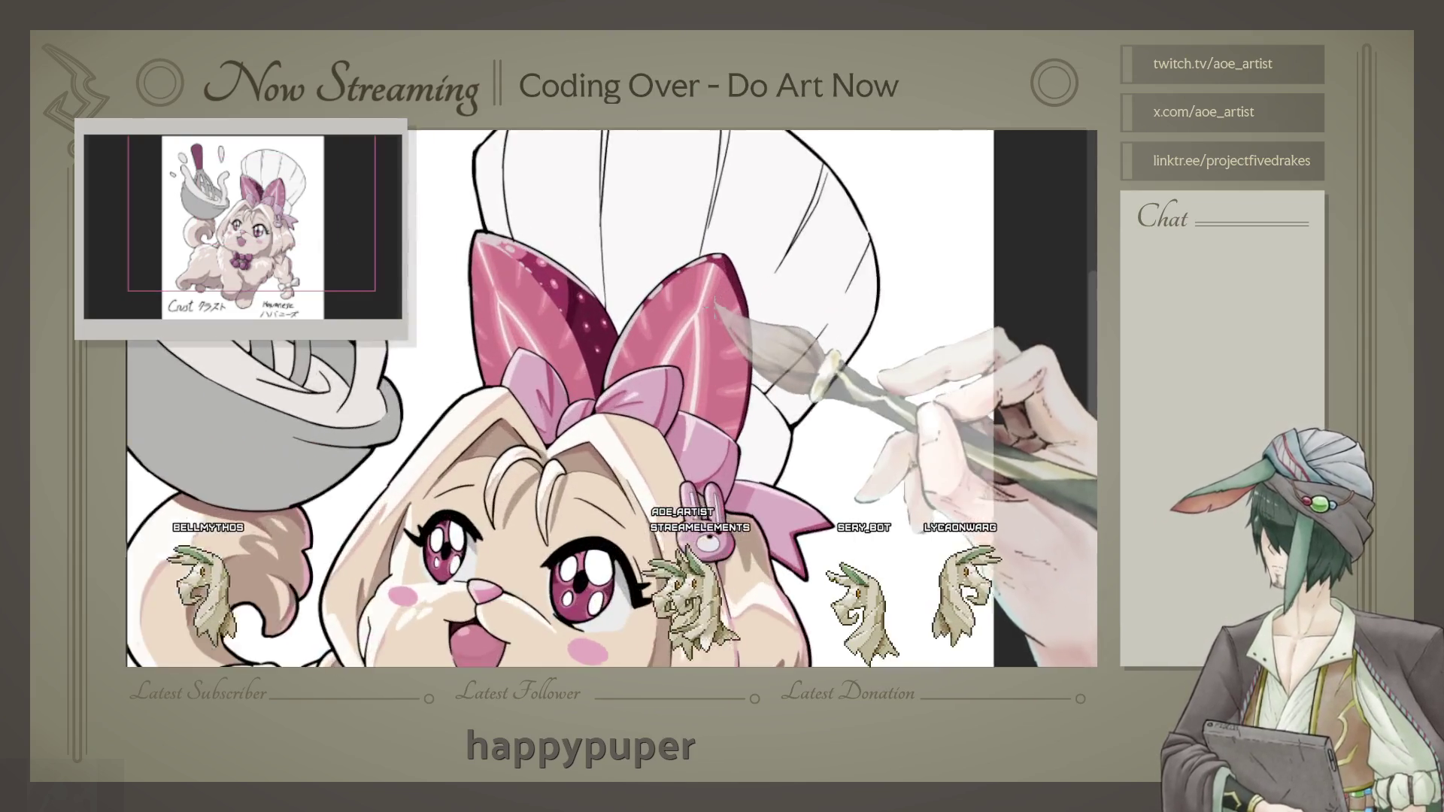
{"action": "scroll", "coordinate": [611, 399], "scroll_direction": "up", "scroll_amount": 2}
{"action": "scroll", "coordinate": [612, 398], "scroll_direction": "up", "scroll_amount": 1}
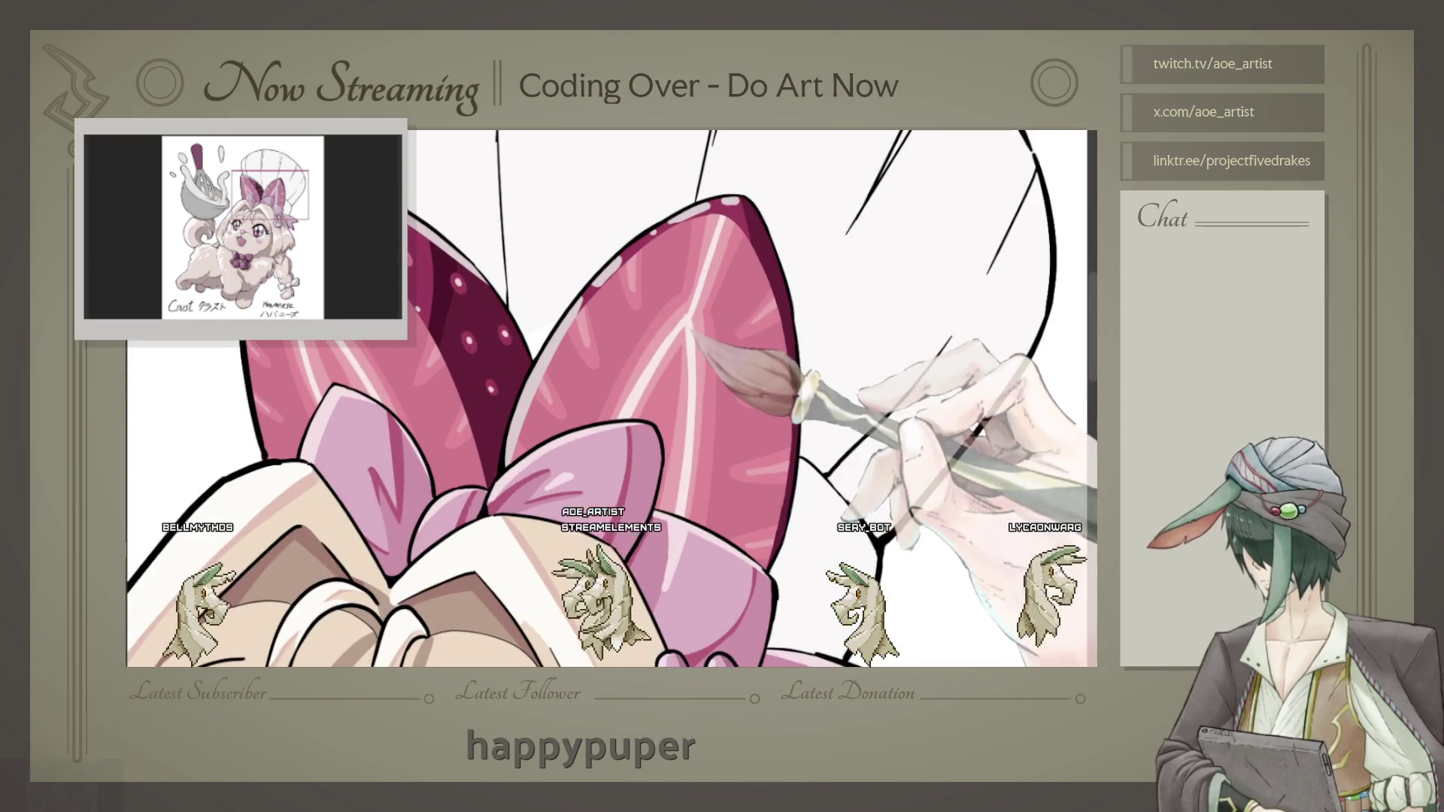
{"action": "scroll", "coordinate": [695, 324], "scroll_direction": "up", "scroll_amount": 1}
{"action": "scroll", "coordinate": [699, 325], "scroll_direction": "up", "scroll_amount": 1}
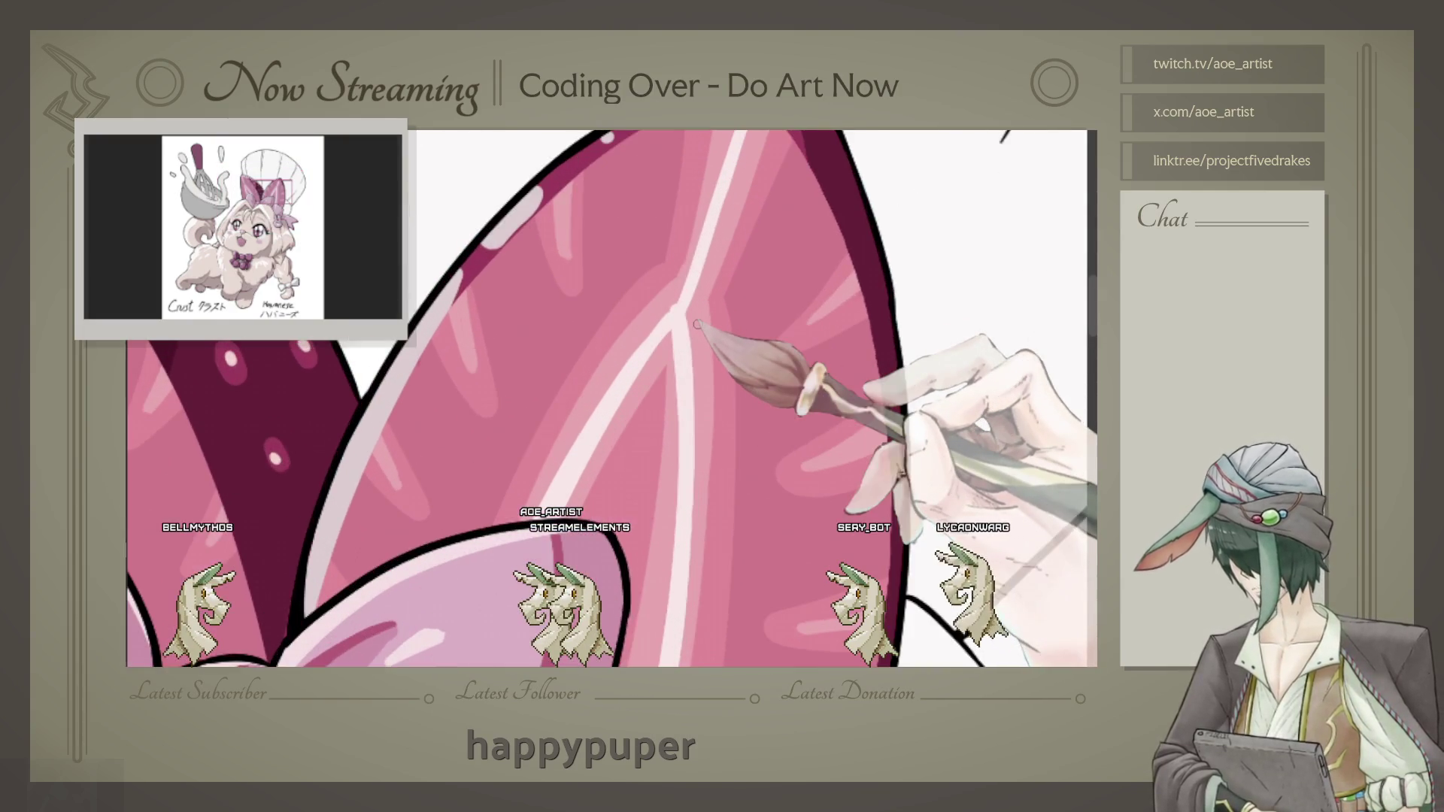
{"action": "scroll", "coordinate": [696, 325], "scroll_direction": "up", "scroll_amount": 1}
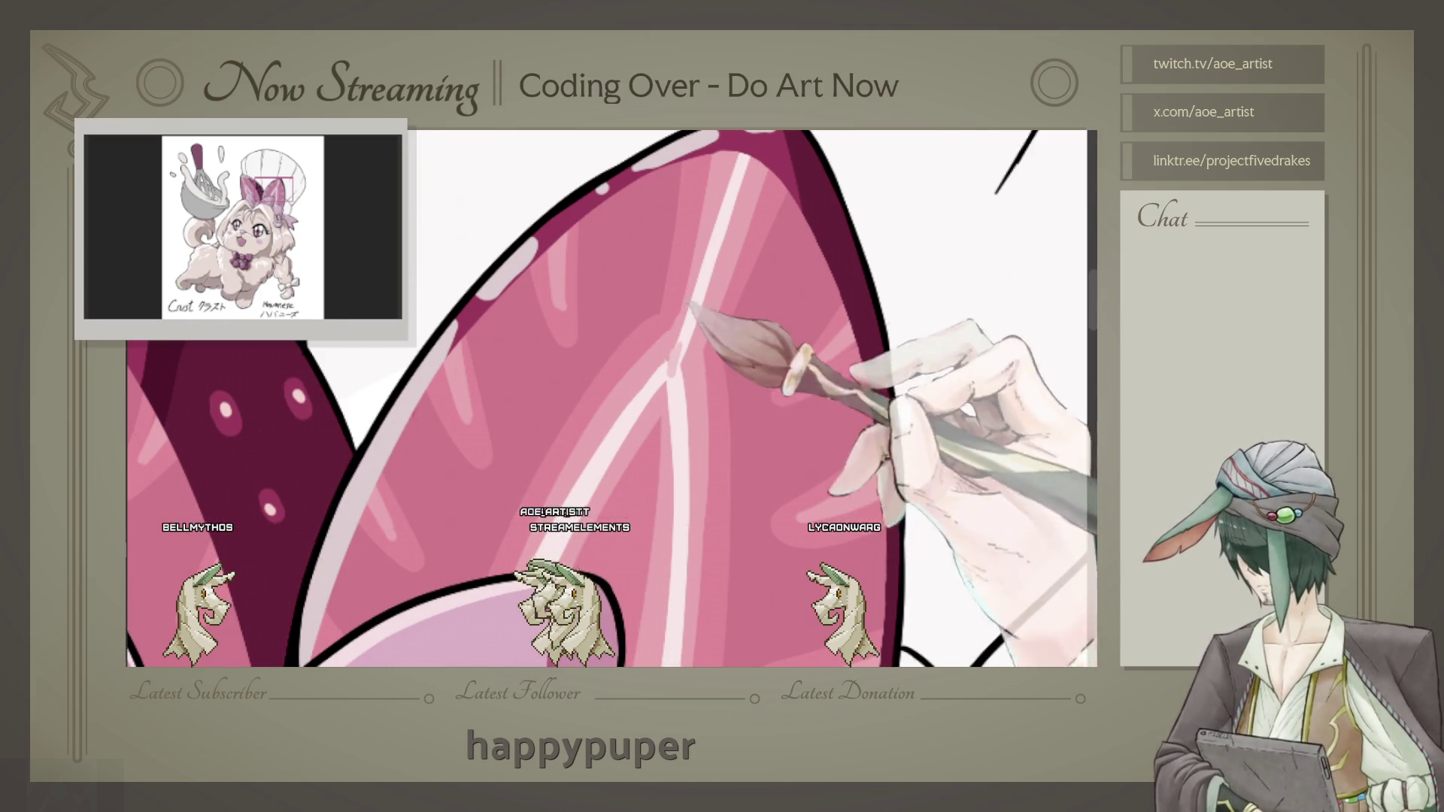
Step: Lasso-select the white central vein stroke and recolour it a softer light pink
{"action": "left_click_drag", "start_coordinate": [742, 151], "coordinate": [674, 364]}
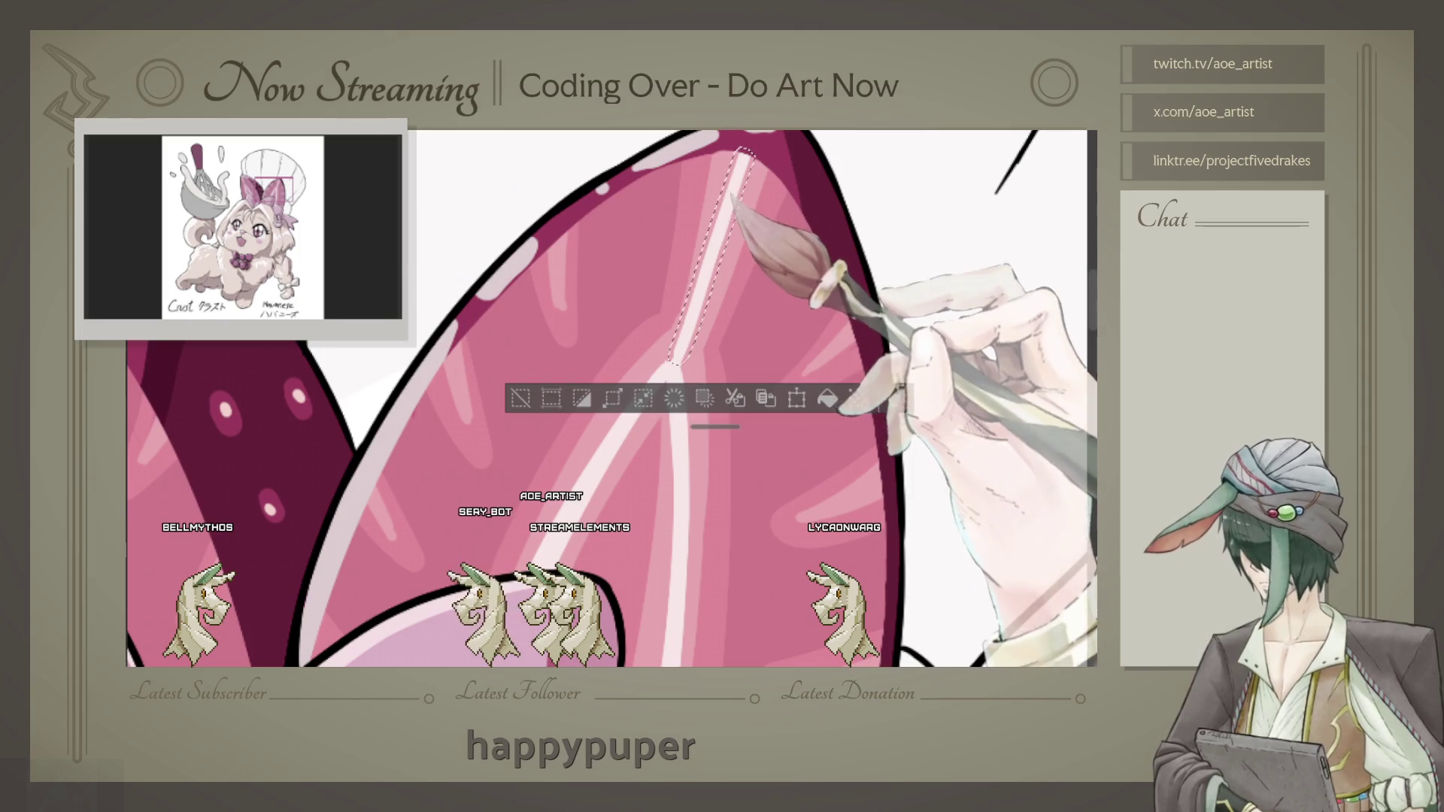
{"action": "left_click_drag", "start_coordinate": [699, 282], "coordinate": [676, 666]}
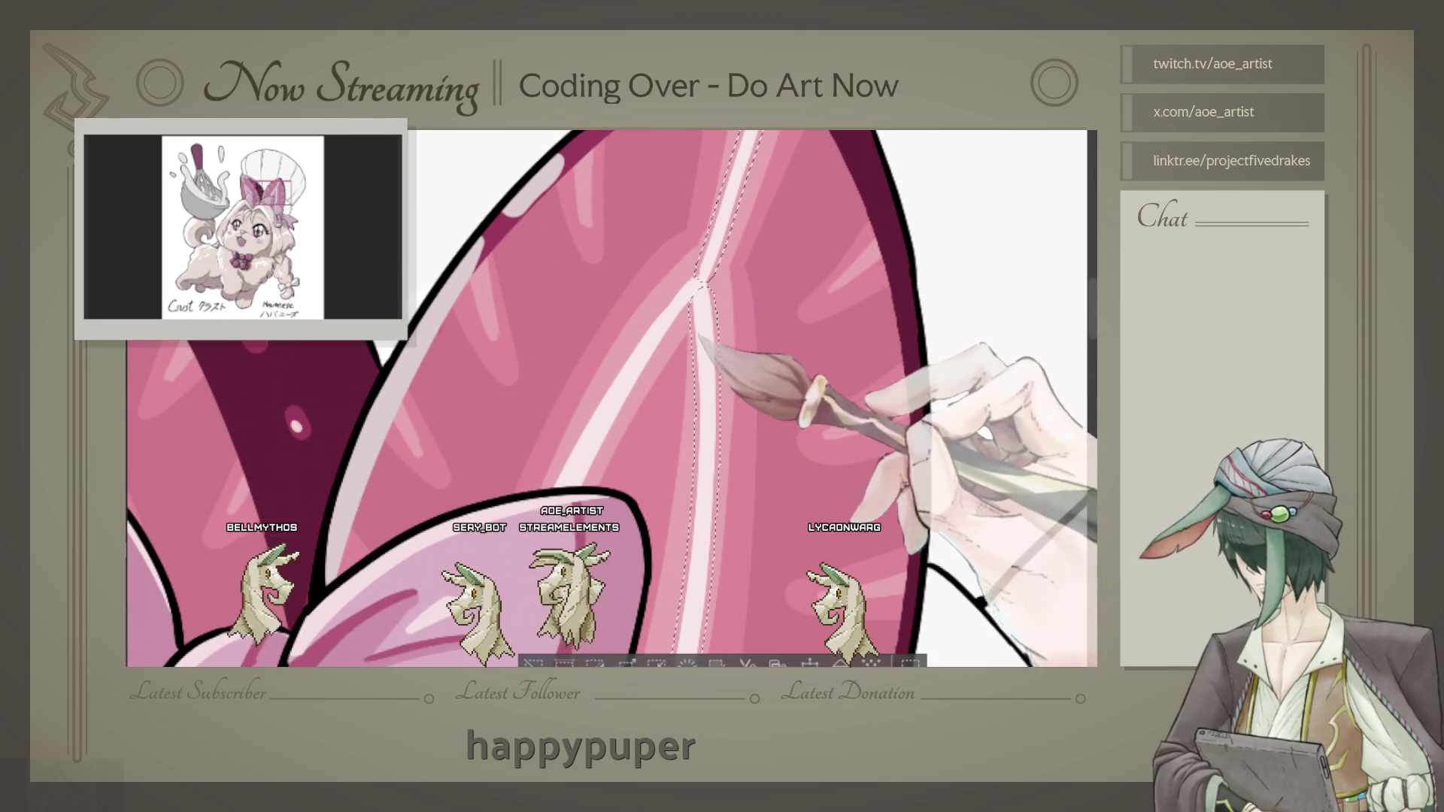
{"action": "left_click_drag", "start_coordinate": [677, 338], "coordinate": [1016, 474]}
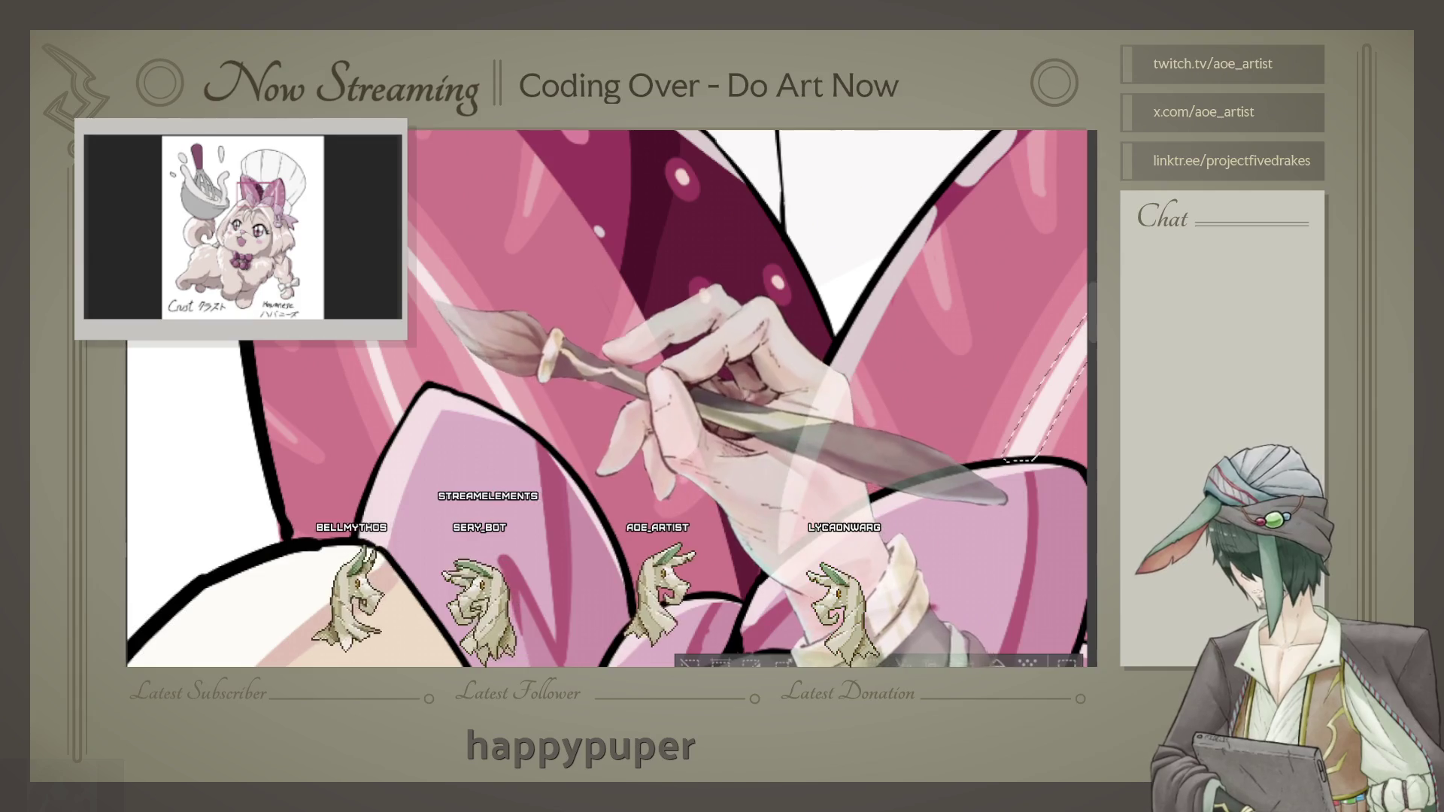
{"action": "left_click_drag", "start_coordinate": [959, 394], "coordinate": [395, 429]}
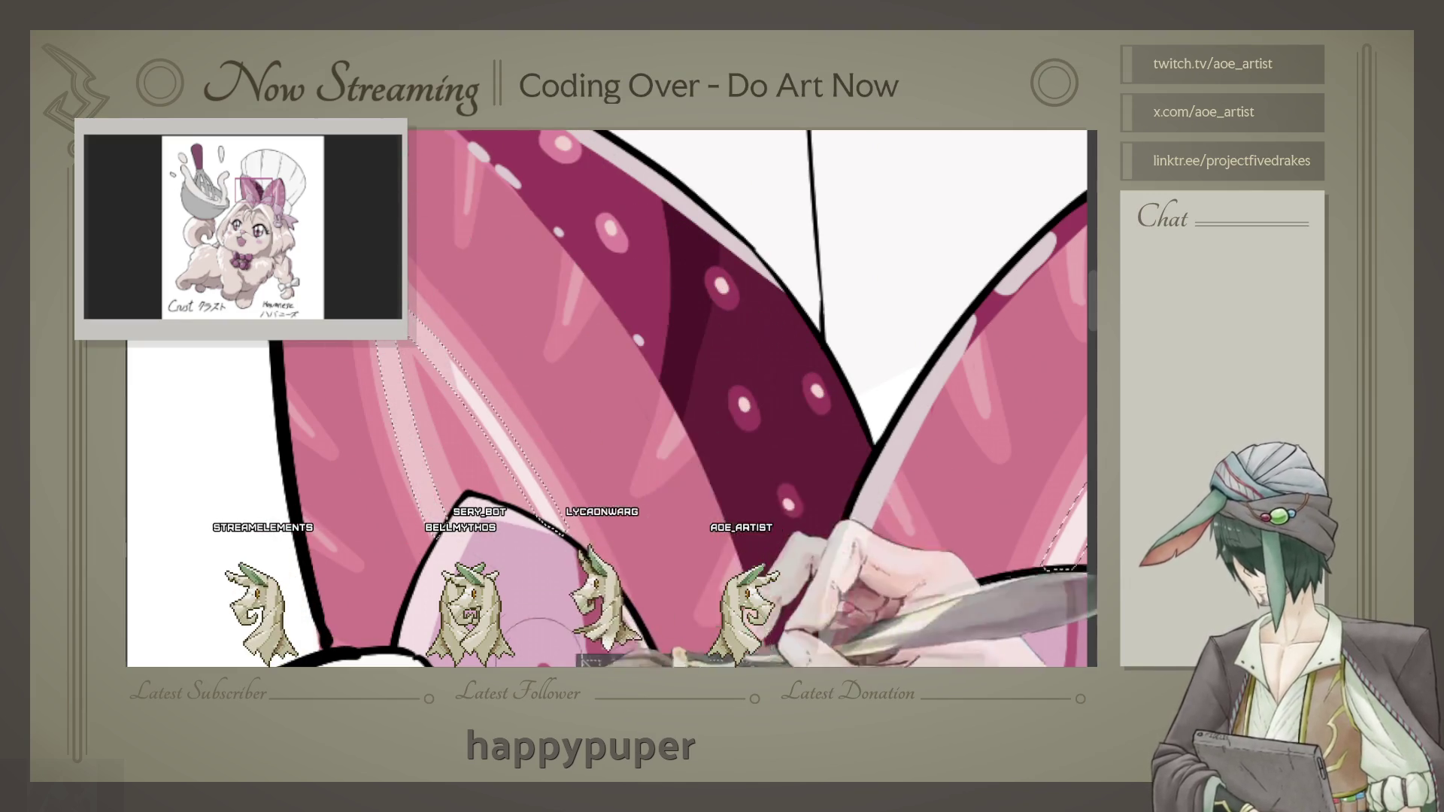
{"action": "left_click_drag", "start_coordinate": [791, 452], "coordinate": [508, 395]}
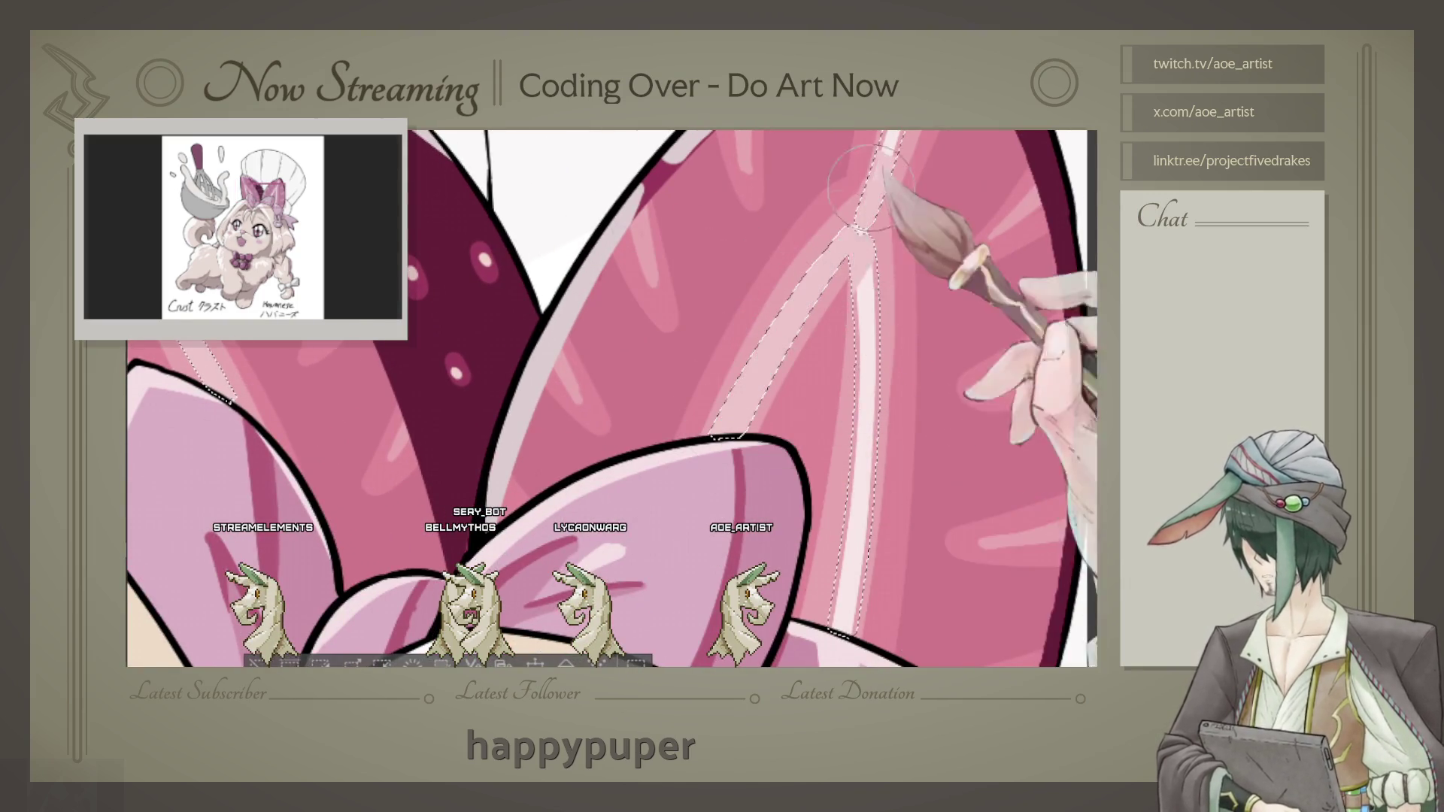
{"action": "left_click_drag", "start_coordinate": [867, 198], "coordinate": [811, 433]}
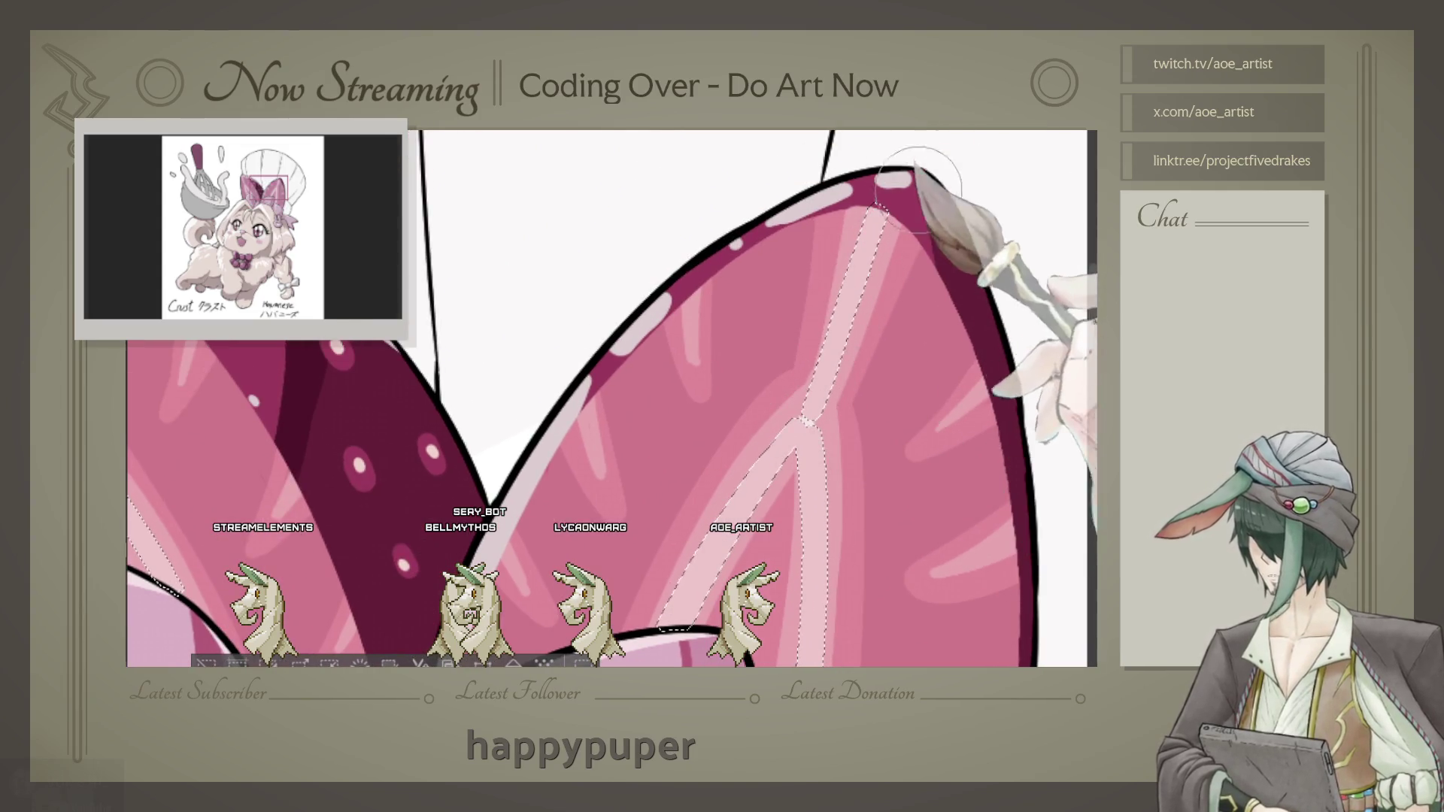
Step: Deselect with Ctrl+D and make the brush much larger
{"action": "key", "text": "ctrl+d"}
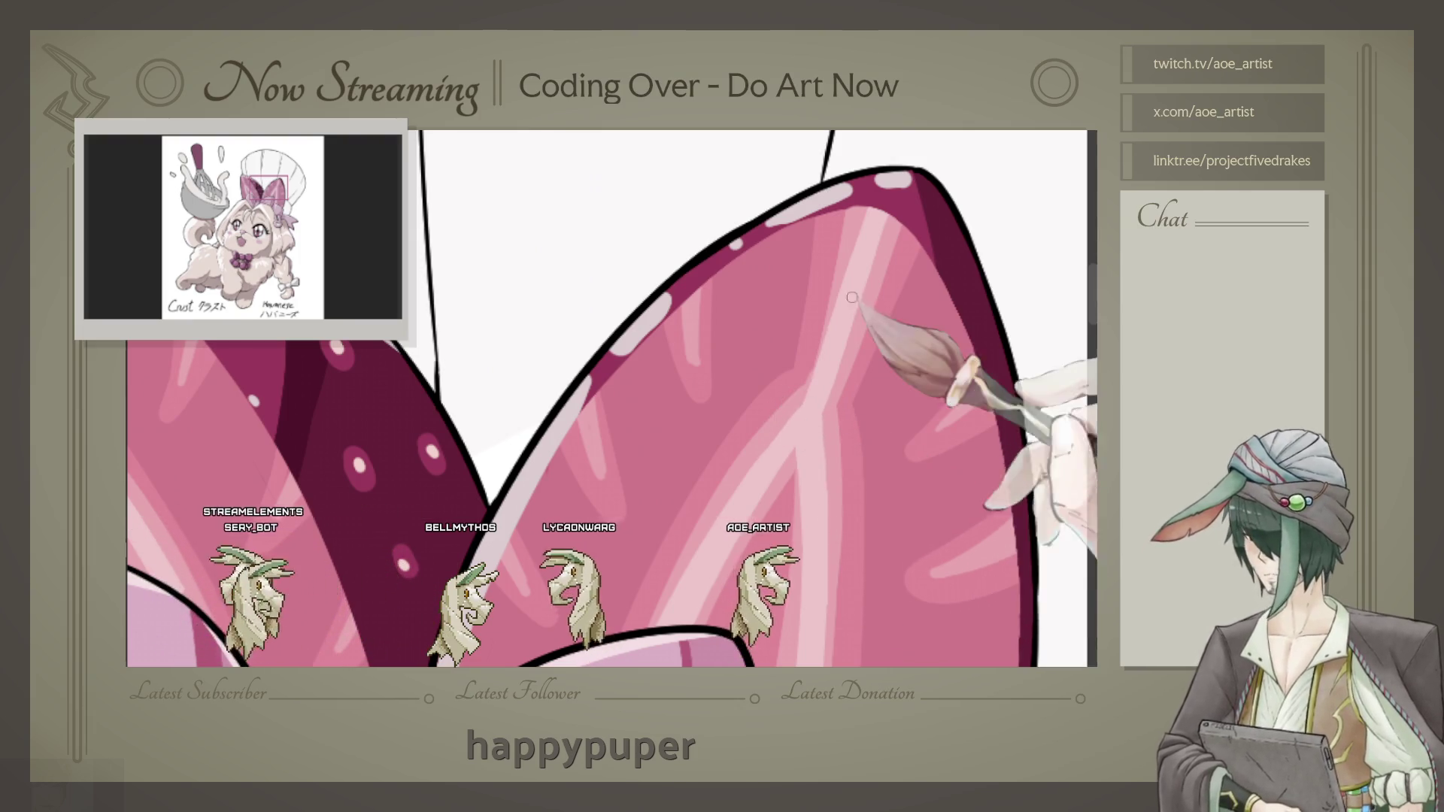
{"action": "left_click_drag", "start_coordinate": [799, 423], "coordinate": [829, 237]}
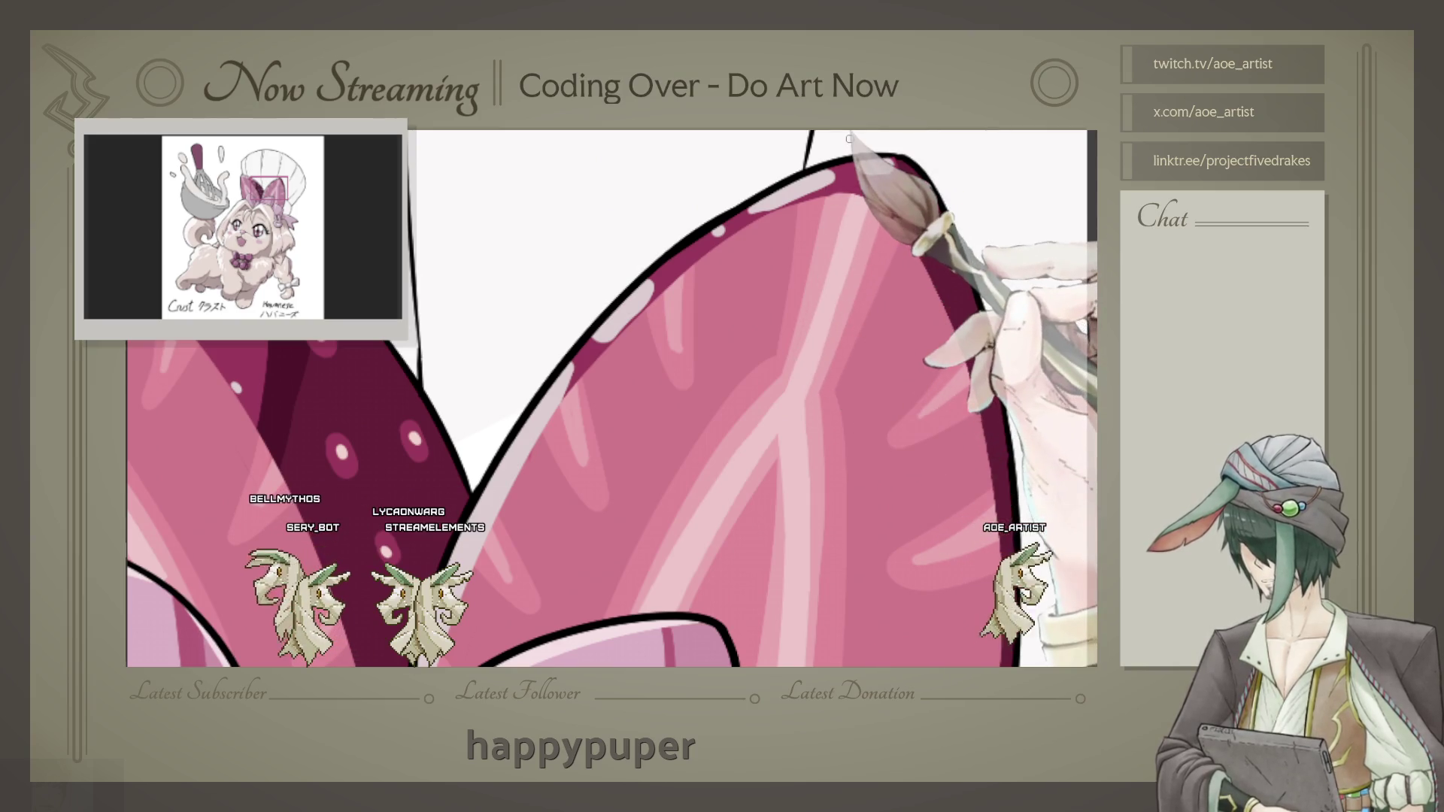
{"action": "scroll", "coordinate": [843, 138], "scroll_direction": "down", "scroll_amount": 5}
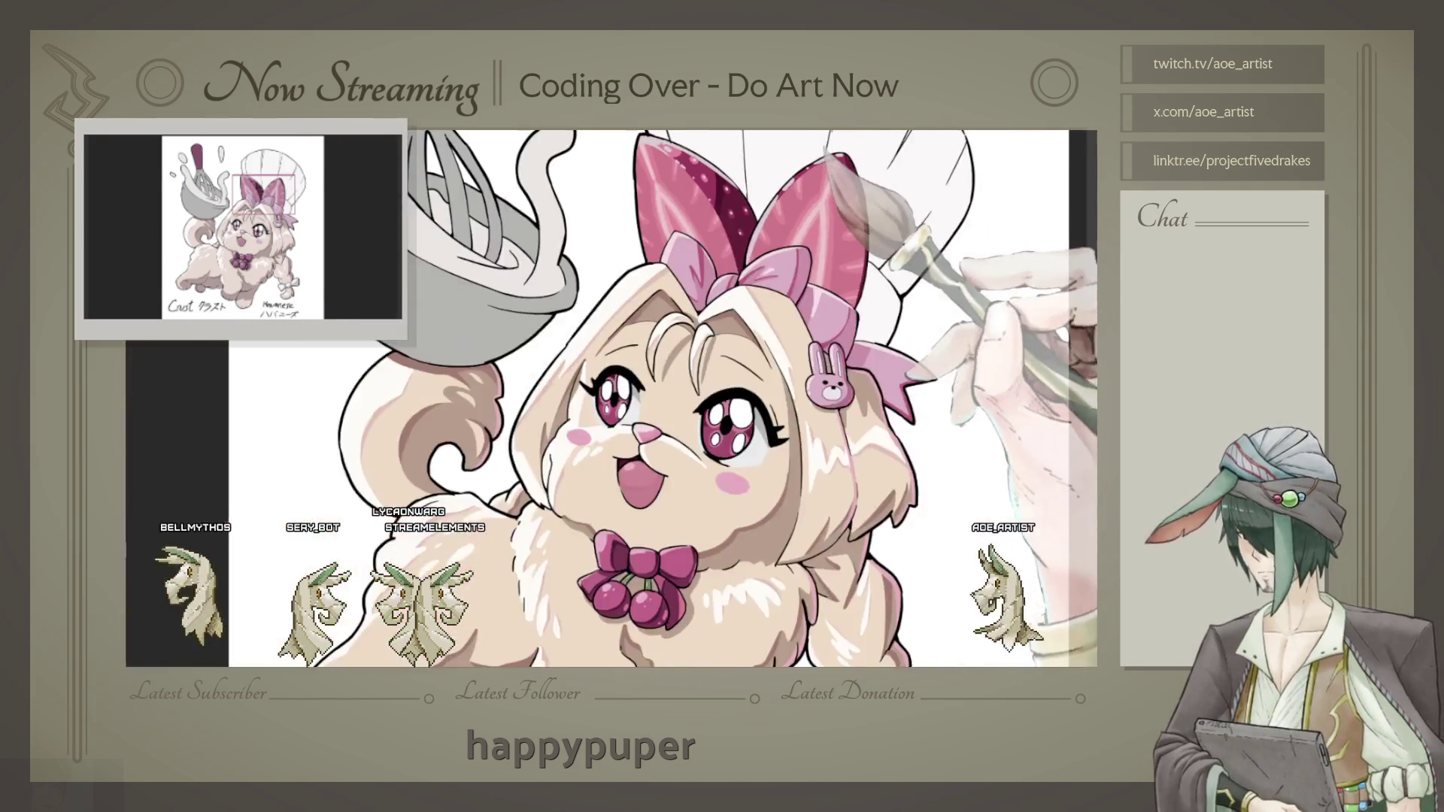
{"action": "scroll", "coordinate": [703, 181], "scroll_direction": "up", "scroll_amount": 3}
{"action": "scroll", "coordinate": [632, 226], "scroll_direction": "up", "scroll_amount": 2}
{"action": "scroll", "coordinate": [632, 226], "scroll_direction": "up", "scroll_amount": 1}
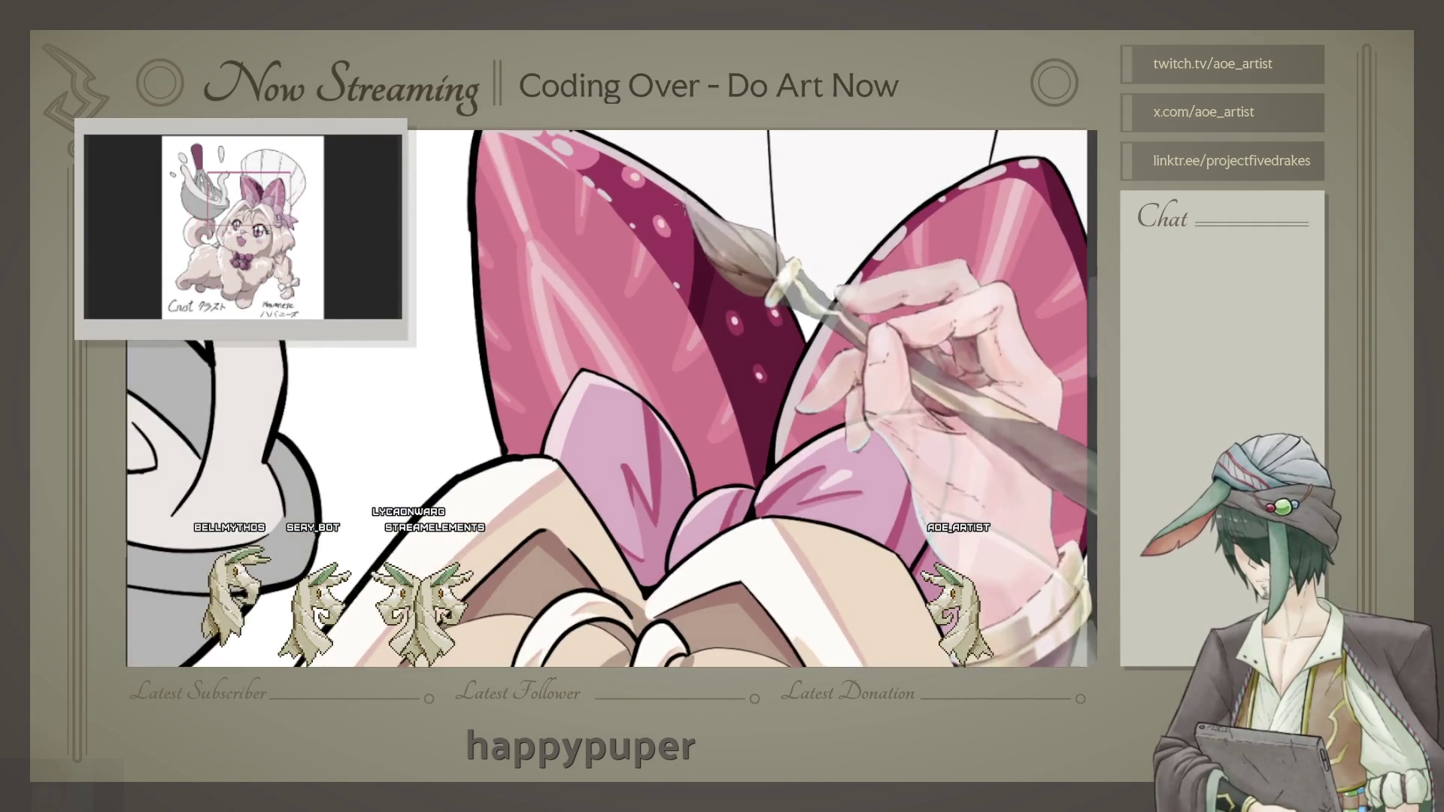
{"action": "scroll", "coordinate": [632, 227], "scroll_direction": "up", "scroll_amount": 2}
{"action": "scroll", "coordinate": [745, 394], "scroll_direction": "down", "scroll_amount": 1}
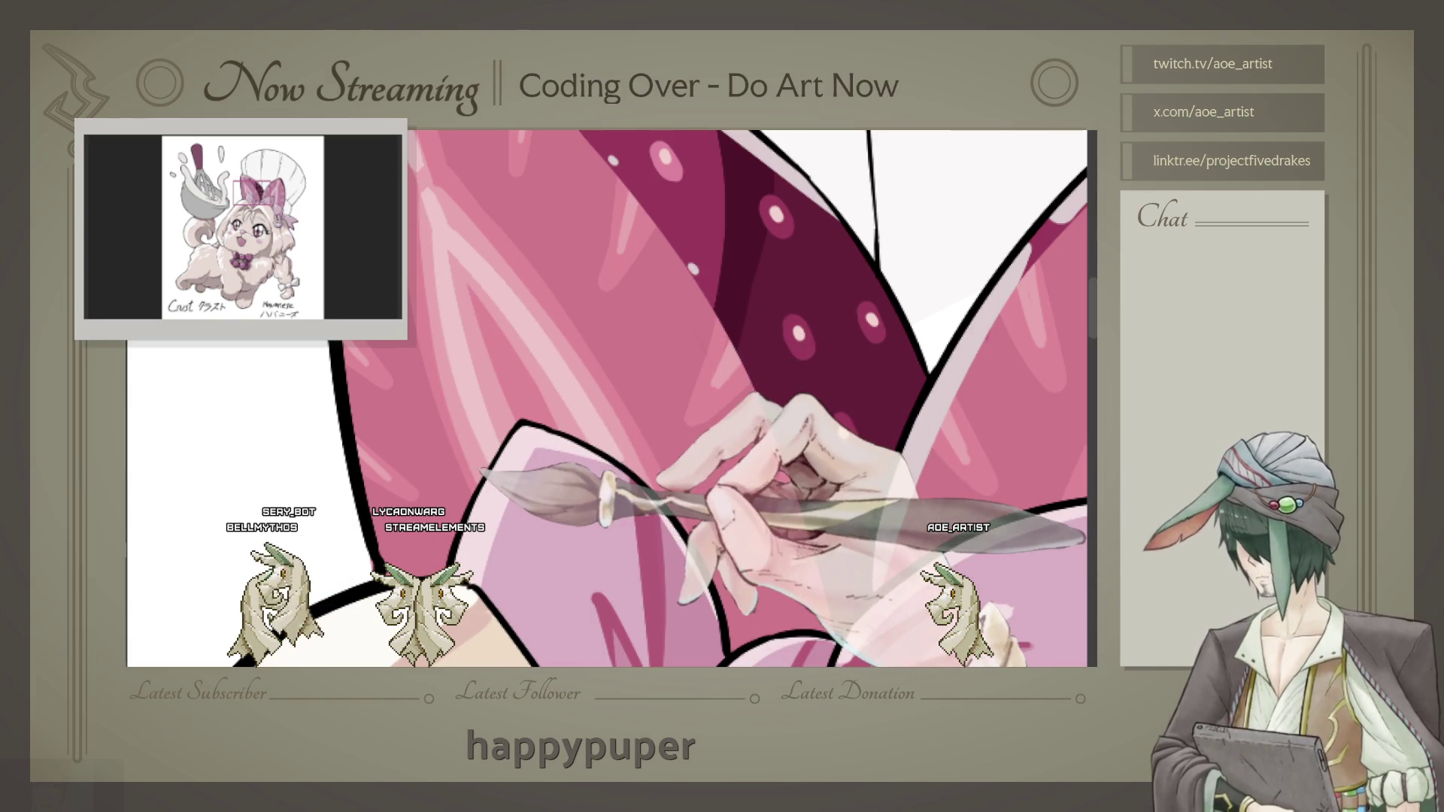
{"action": "scroll", "coordinate": [609, 395], "scroll_direction": "down", "scroll_amount": 2}
{"action": "scroll", "coordinate": [610, 395], "scroll_direction": "down", "scroll_amount": 2}
{"action": "scroll", "coordinate": [609, 395], "scroll_direction": "down", "scroll_amount": 1}
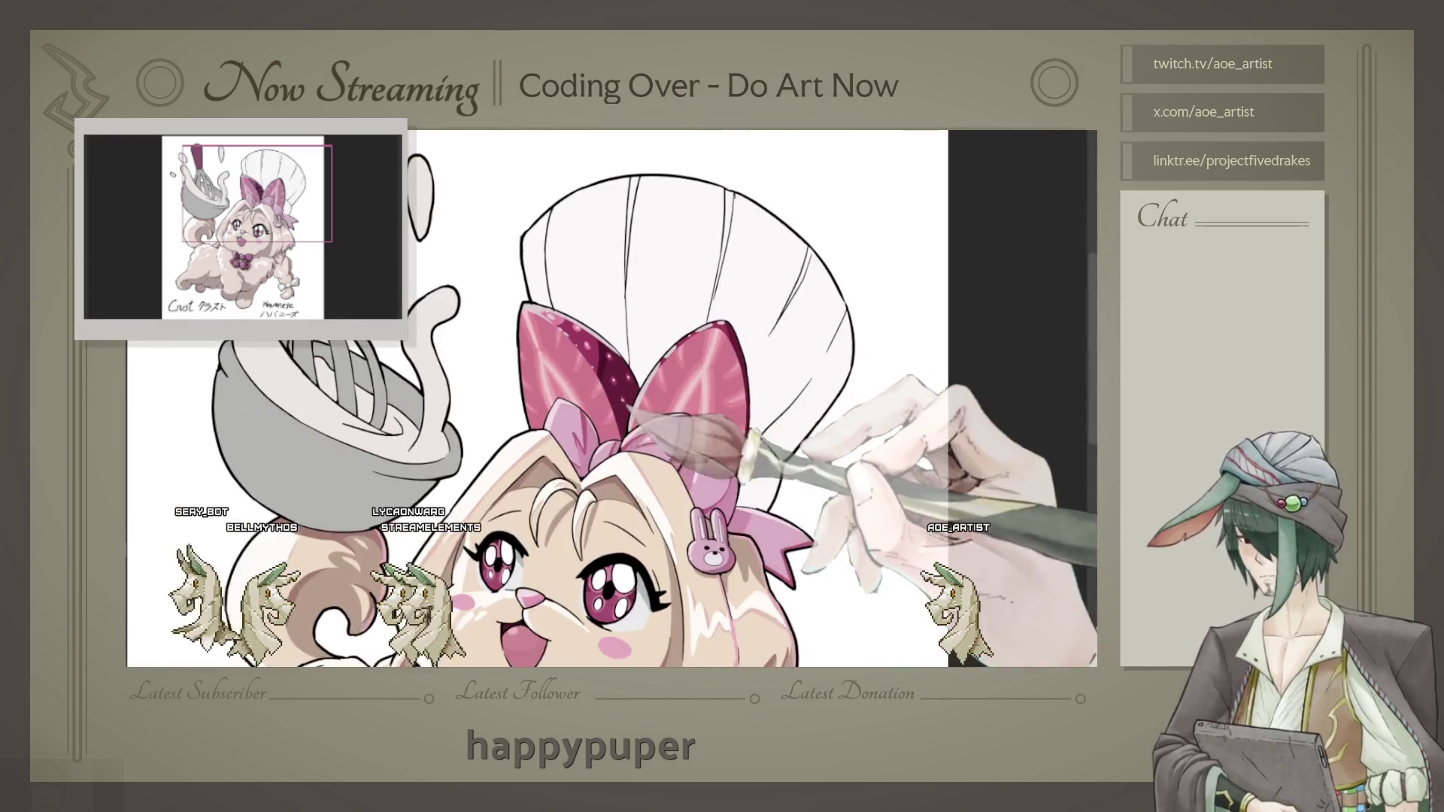
{"action": "scroll", "coordinate": [609, 395], "scroll_direction": "down", "scroll_amount": 2}
{"action": "scroll", "coordinate": [609, 395], "scroll_direction": "up", "scroll_amount": 1}
{"action": "scroll", "coordinate": [610, 395], "scroll_direction": "up", "scroll_amount": 2}
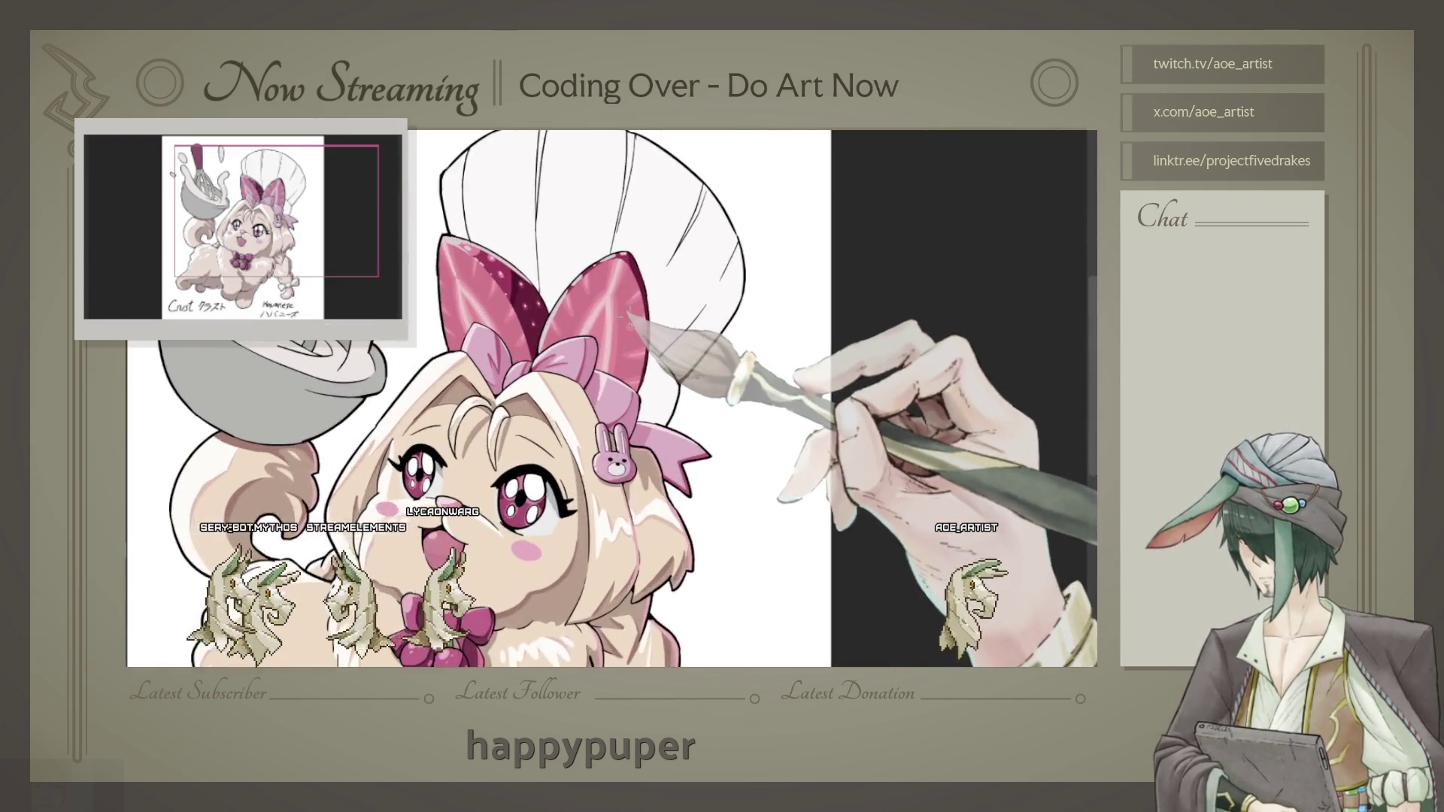
{"action": "scroll", "coordinate": [610, 395], "scroll_direction": "up", "scroll_amount": 2}
{"action": "scroll", "coordinate": [609, 395], "scroll_direction": "up", "scroll_amount": 1}
{"action": "scroll", "coordinate": [609, 395], "scroll_direction": "up", "scroll_amount": 1}
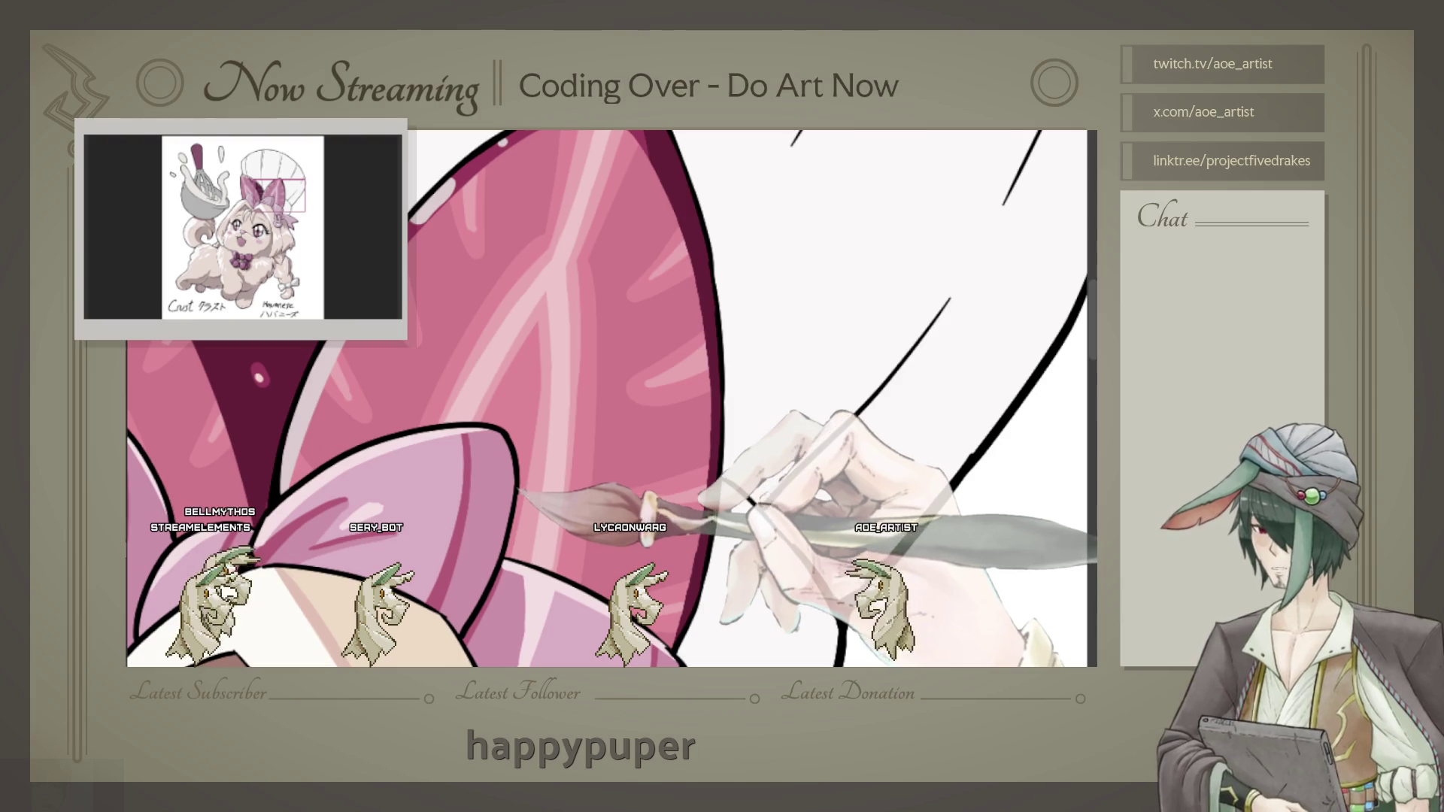
{"action": "scroll", "coordinate": [994, 370], "scroll_direction": "down", "scroll_amount": 1}
{"action": "scroll", "coordinate": [992, 370], "scroll_direction": "down", "scroll_amount": 1}
{"action": "scroll", "coordinate": [993, 370], "scroll_direction": "down", "scroll_amount": 1}
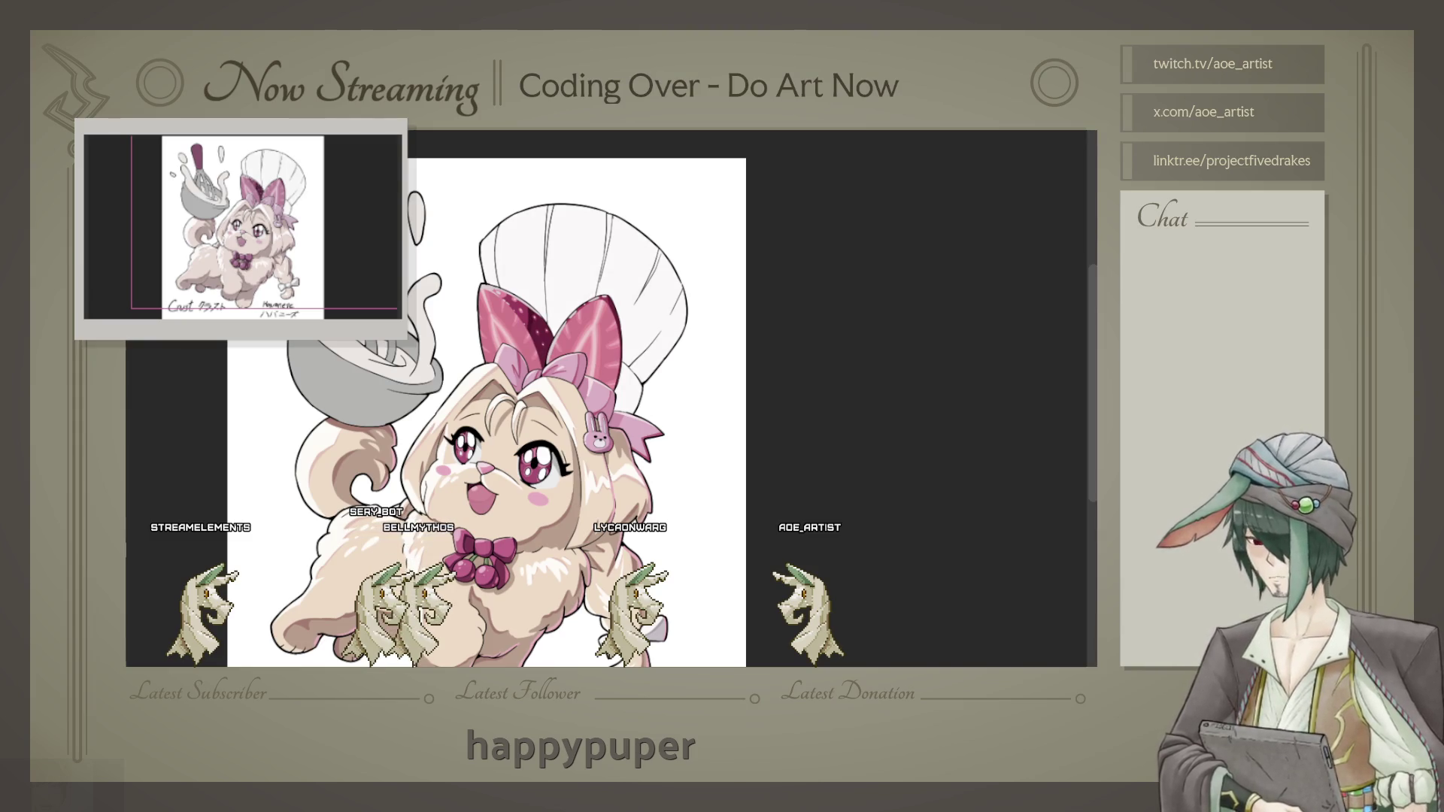
{"action": "left_click", "coordinate": [581, 282]}
{"action": "key", "text": "ctrl+d"}
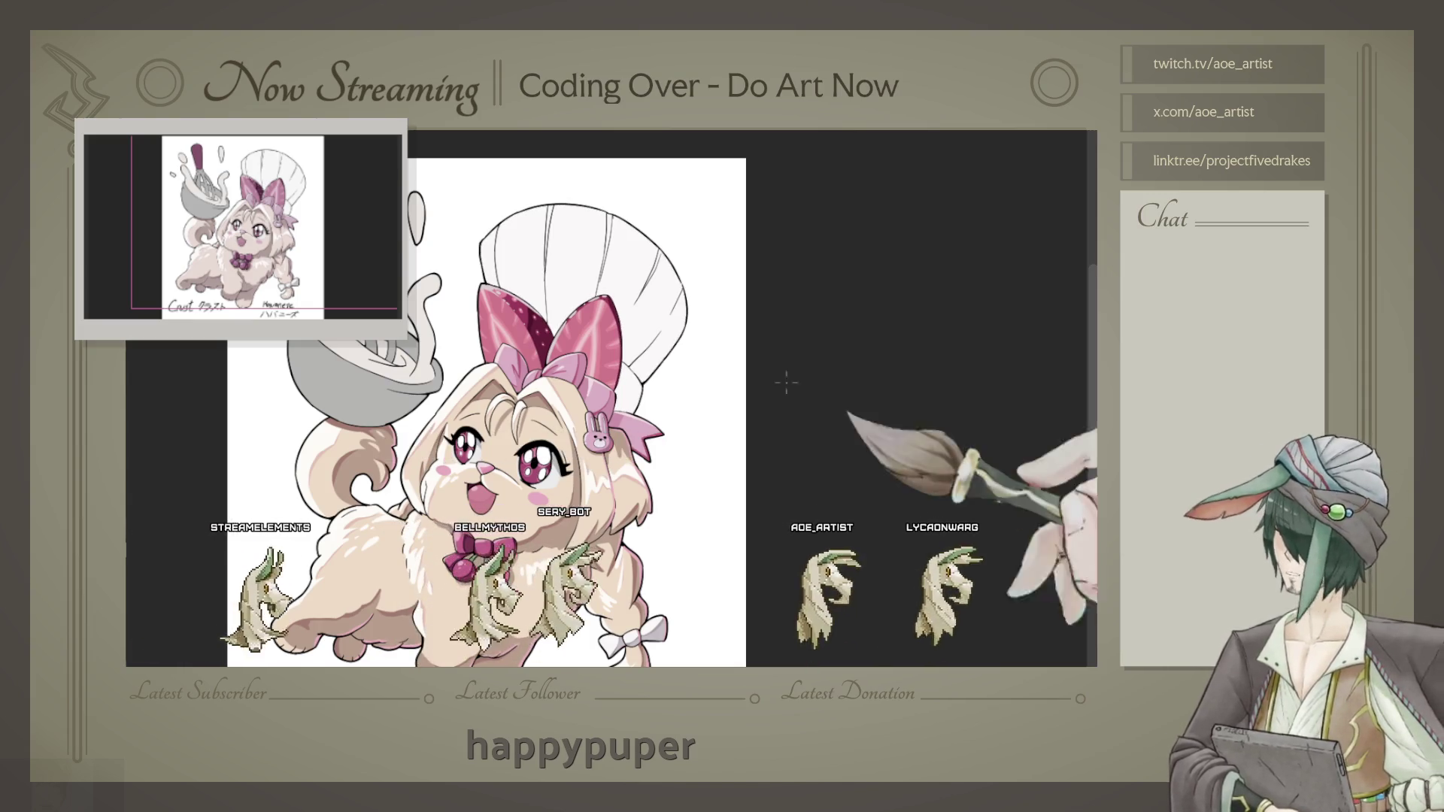
{"action": "scroll", "coordinate": [786, 383], "scroll_direction": "up", "scroll_amount": 5}
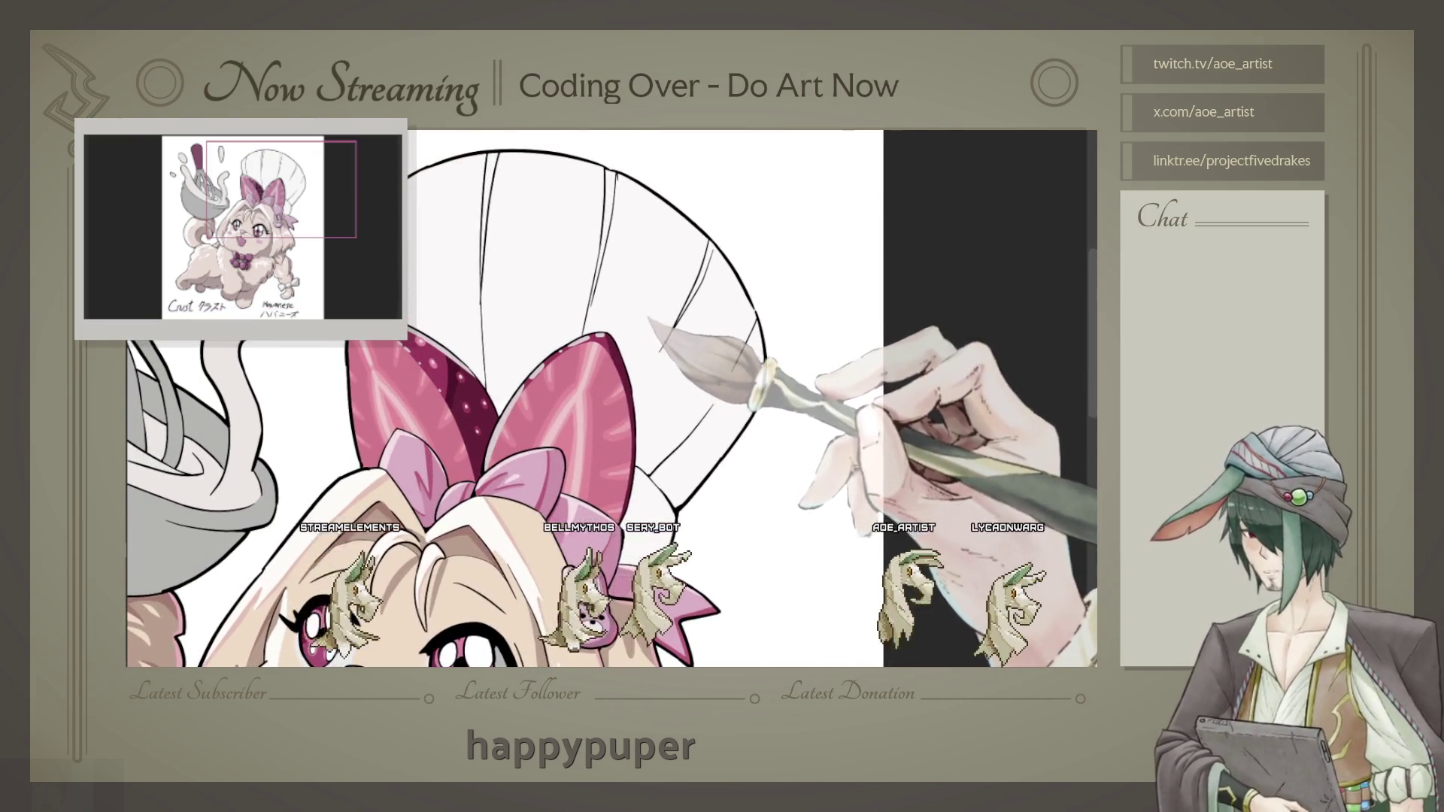
{"action": "scroll", "coordinate": [787, 383], "scroll_direction": "up", "scroll_amount": 1}
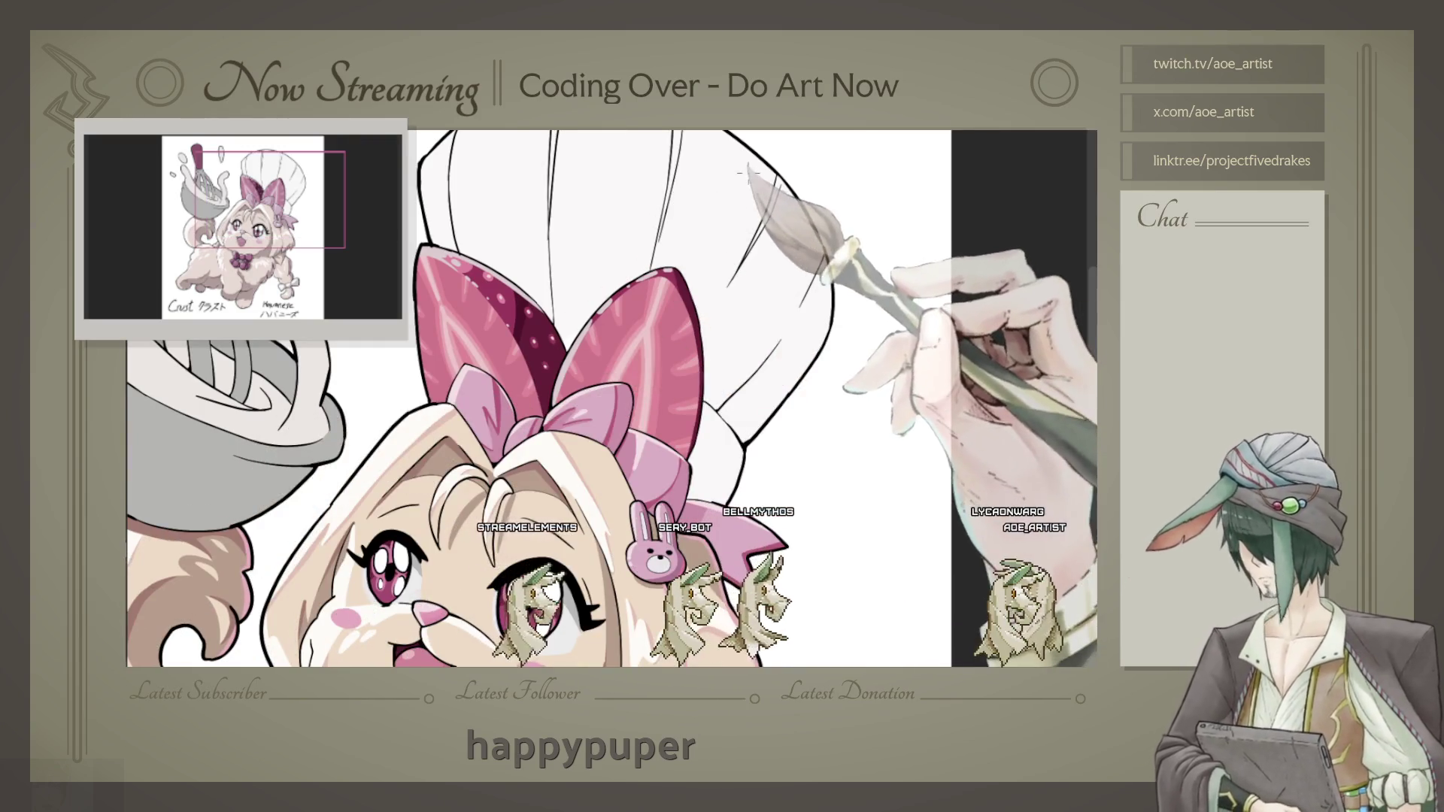
Step: Paint grey shading strokes along the chef hat's inner edge and down its inner left side
{"action": "mouse_move", "coordinate": [728, 140]}
{"action": "left_mouse_down"}
{"action": "mouse_move", "coordinate": [754, 271]}
{"action": "mouse_move", "coordinate": [575, 368]}
{"action": "mouse_move", "coordinate": [710, 564]}
{"action": "left_mouse_up"}
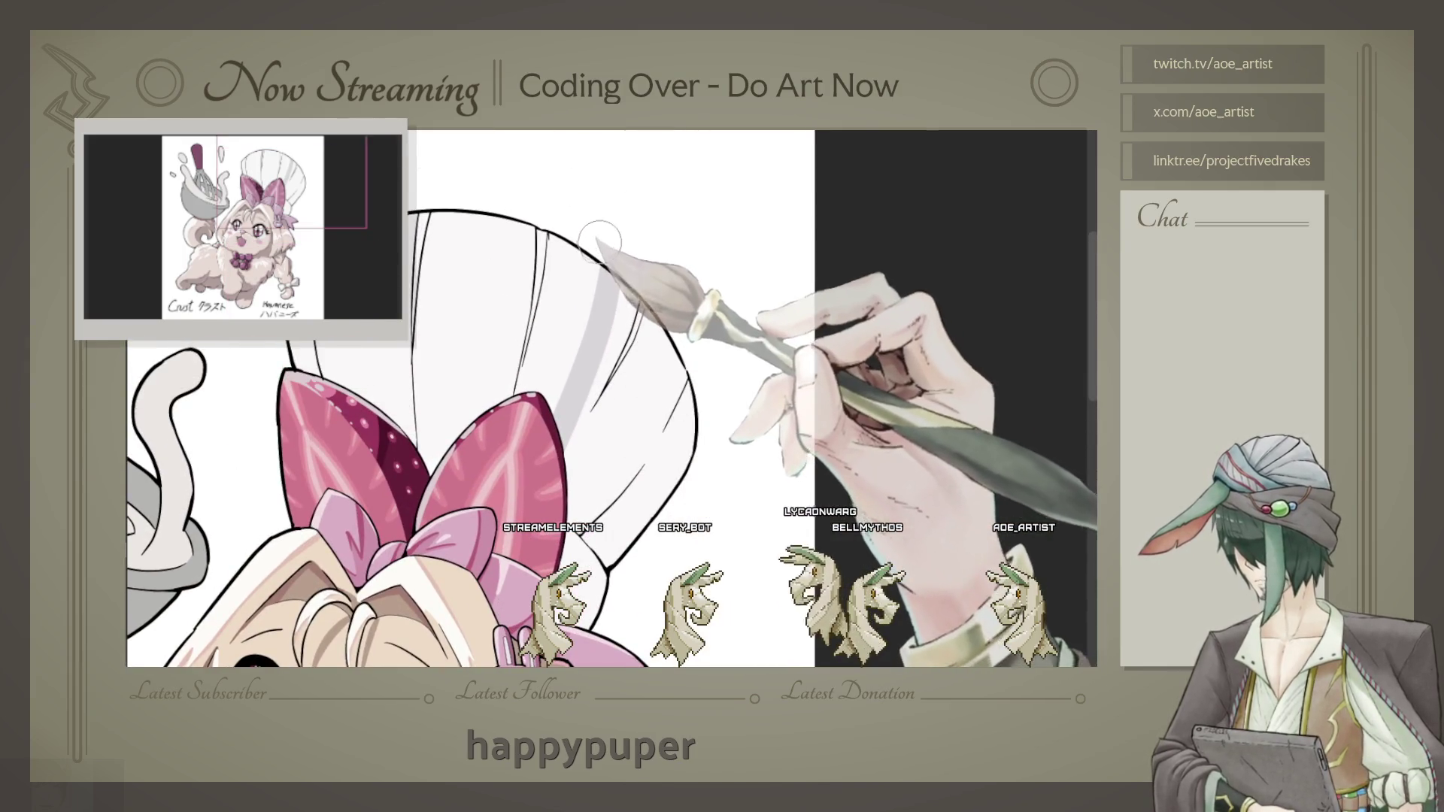
{"action": "left_click_drag", "start_coordinate": [600, 240], "coordinate": [616, 485]}
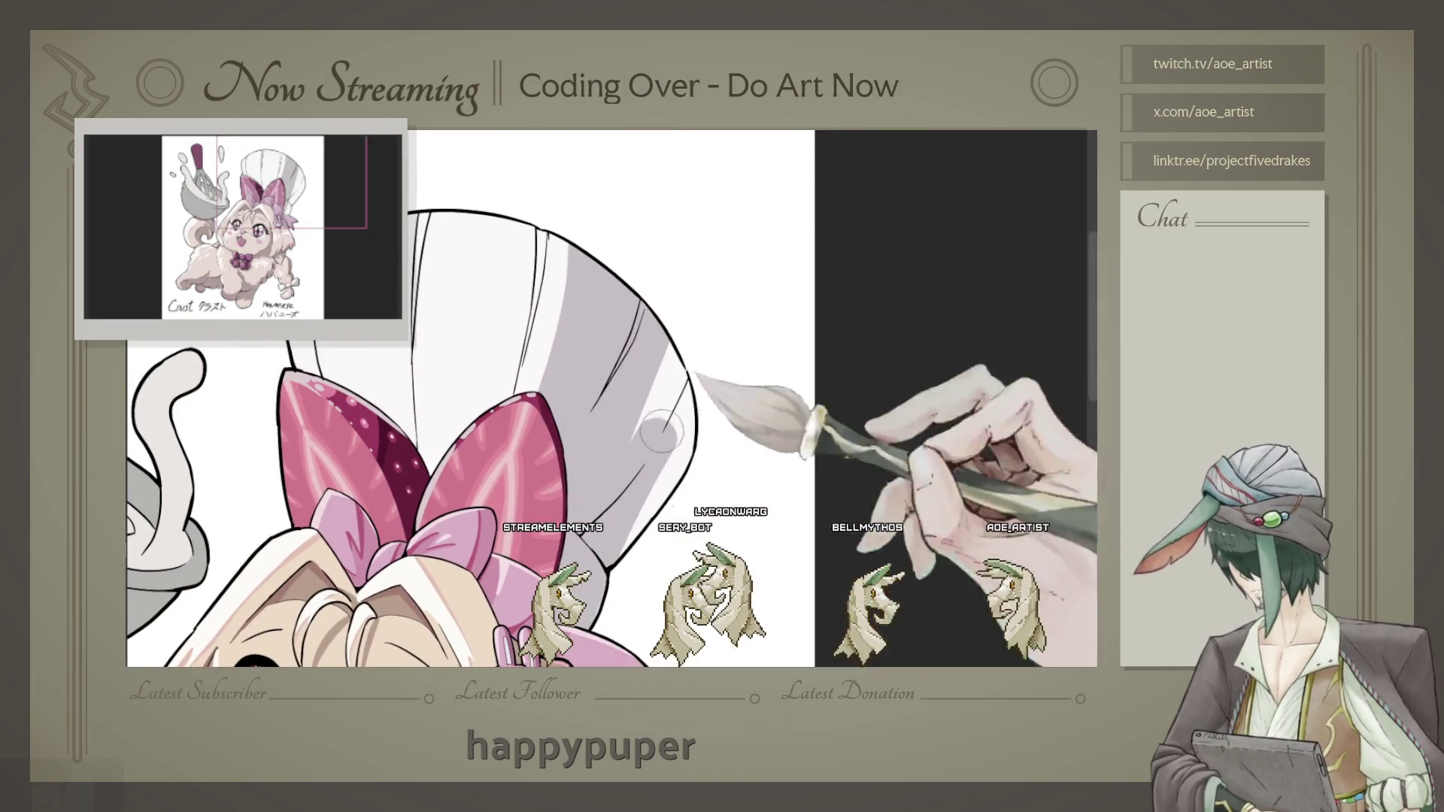
{"action": "scroll", "coordinate": [664, 355], "scroll_direction": "down", "scroll_amount": 3}
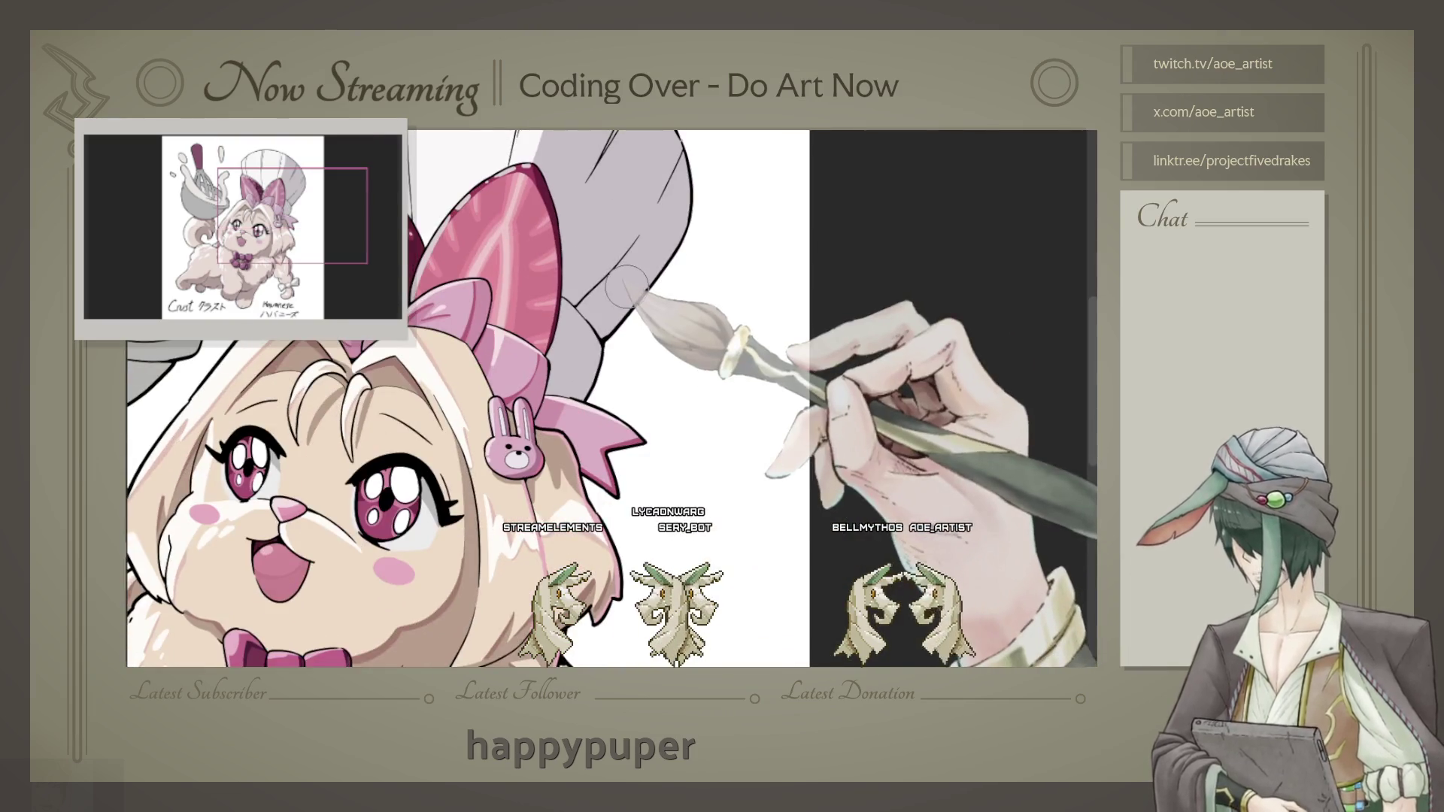
{"action": "scroll", "coordinate": [628, 255], "scroll_direction": "down", "scroll_amount": 5}
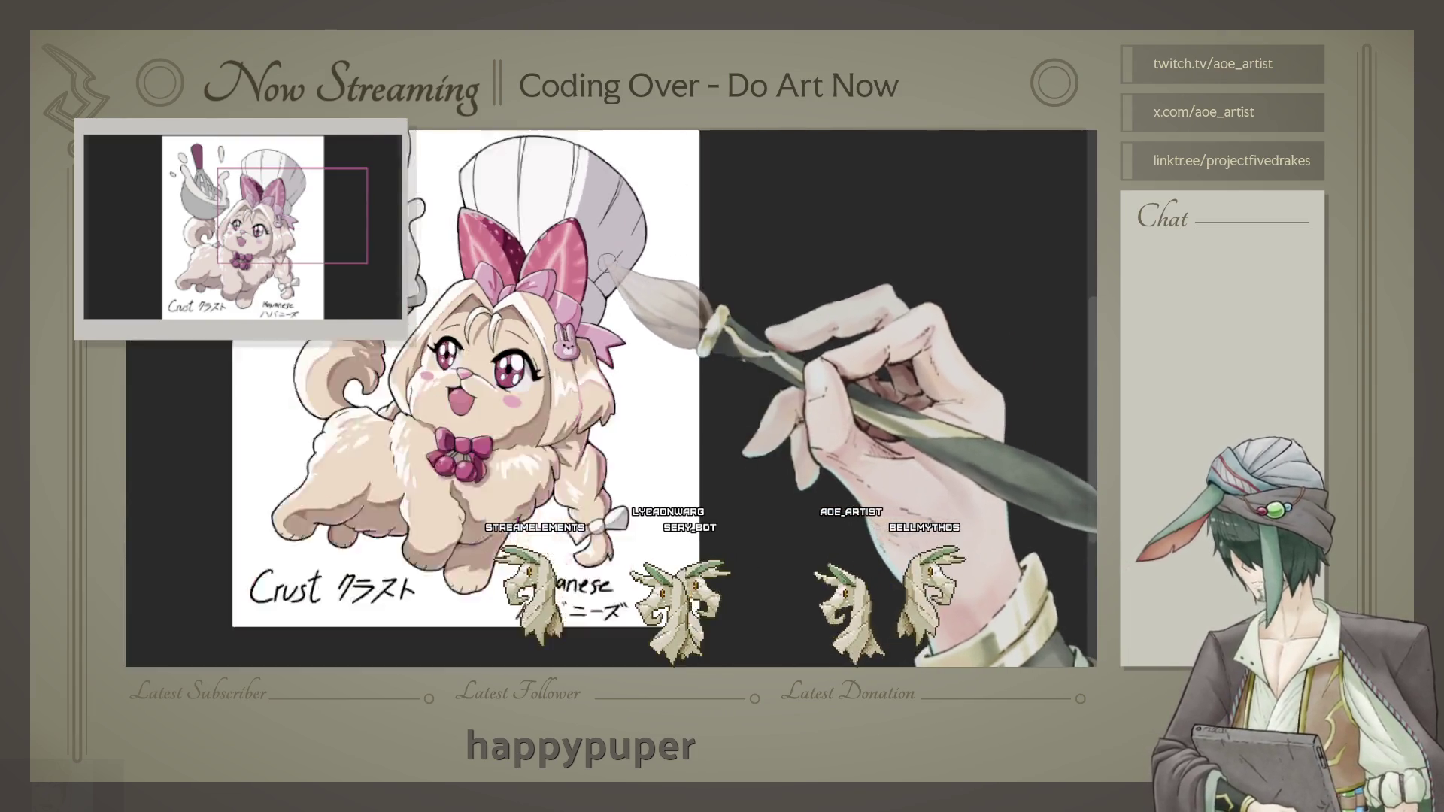
{"action": "scroll", "coordinate": [627, 283], "scroll_direction": "up", "scroll_amount": 2}
{"action": "scroll", "coordinate": [599, 280], "scroll_direction": "up", "scroll_amount": 2}
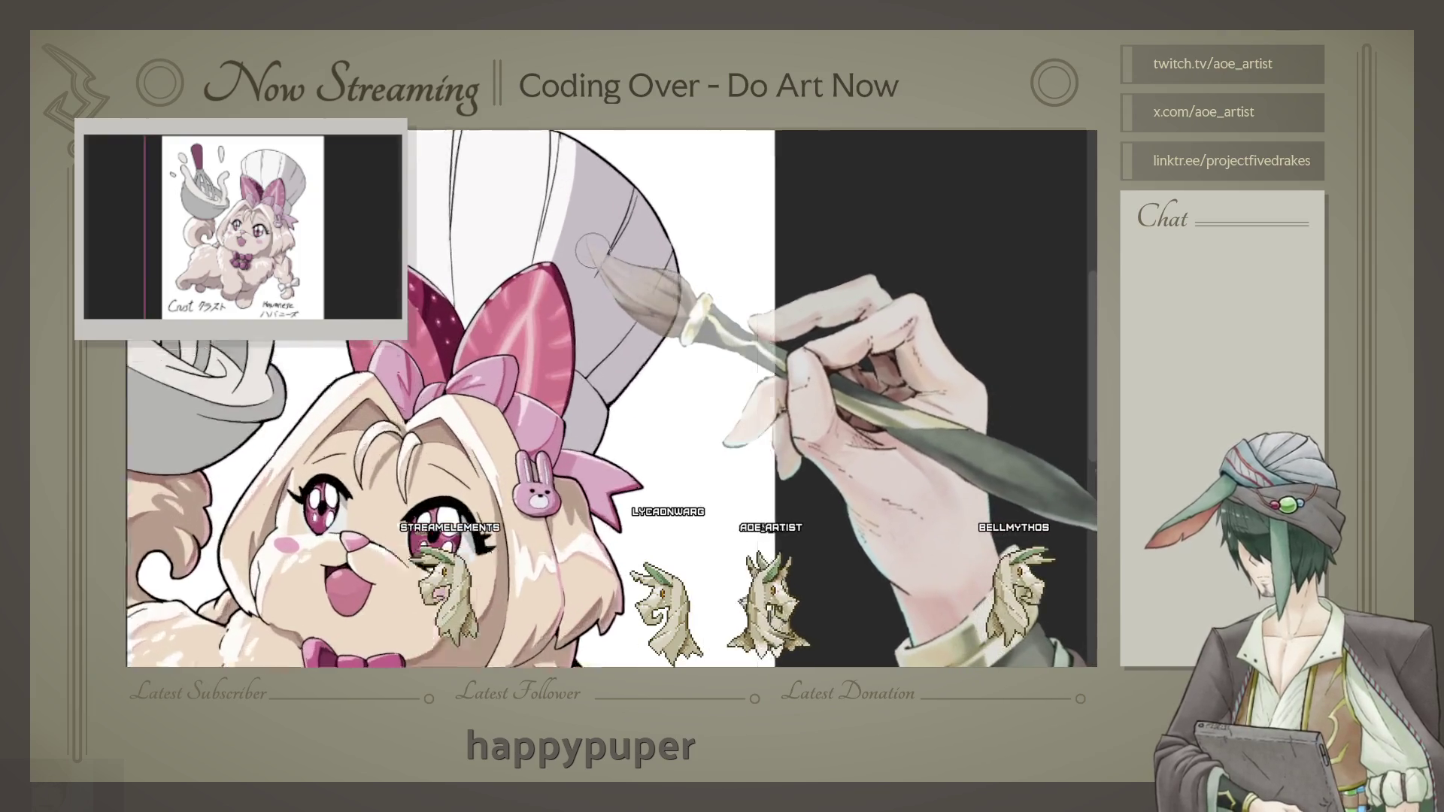
{"action": "scroll", "coordinate": [570, 277], "scroll_direction": "up", "scroll_amount": 2}
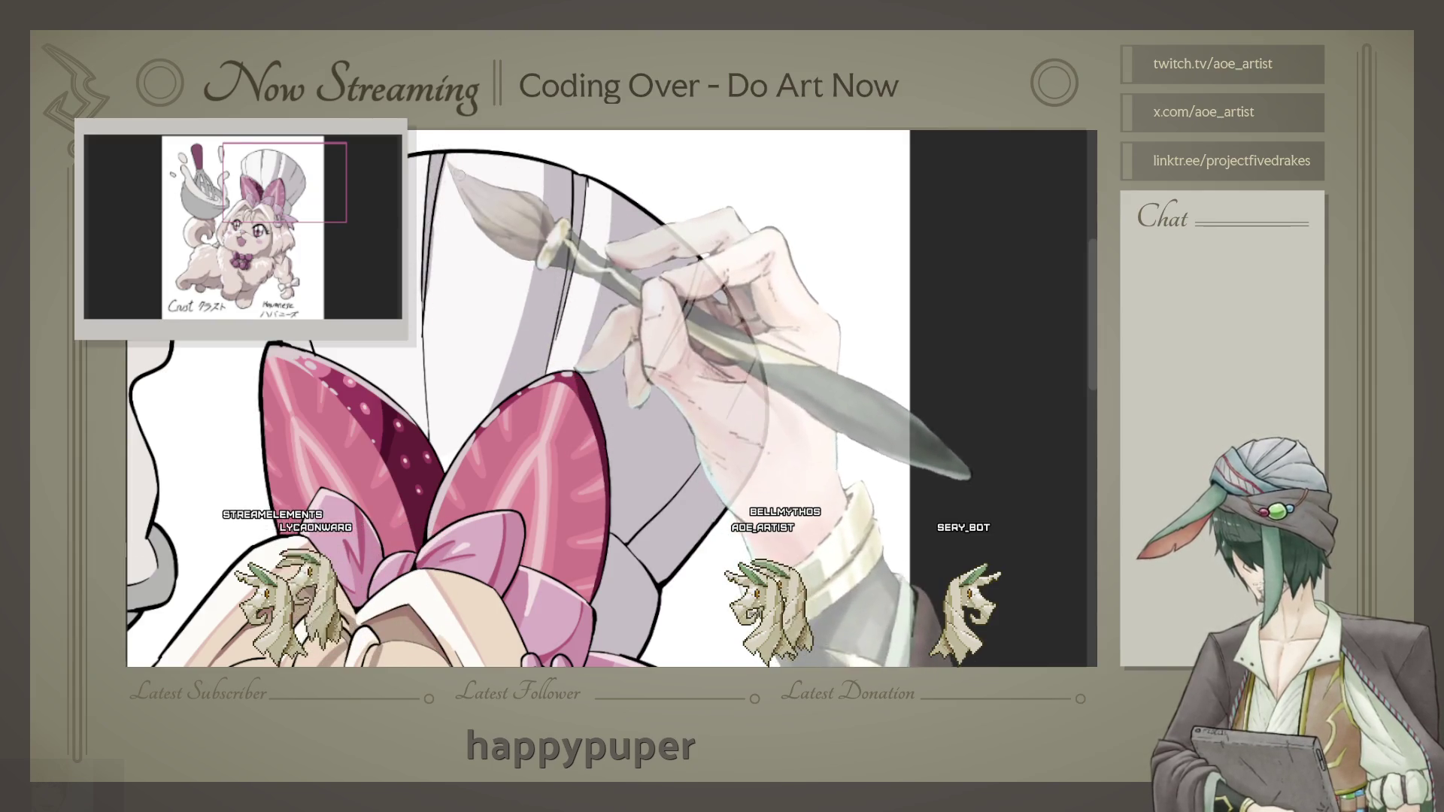
{"action": "scroll", "coordinate": [518, 395], "scroll_direction": "up", "scroll_amount": 1}
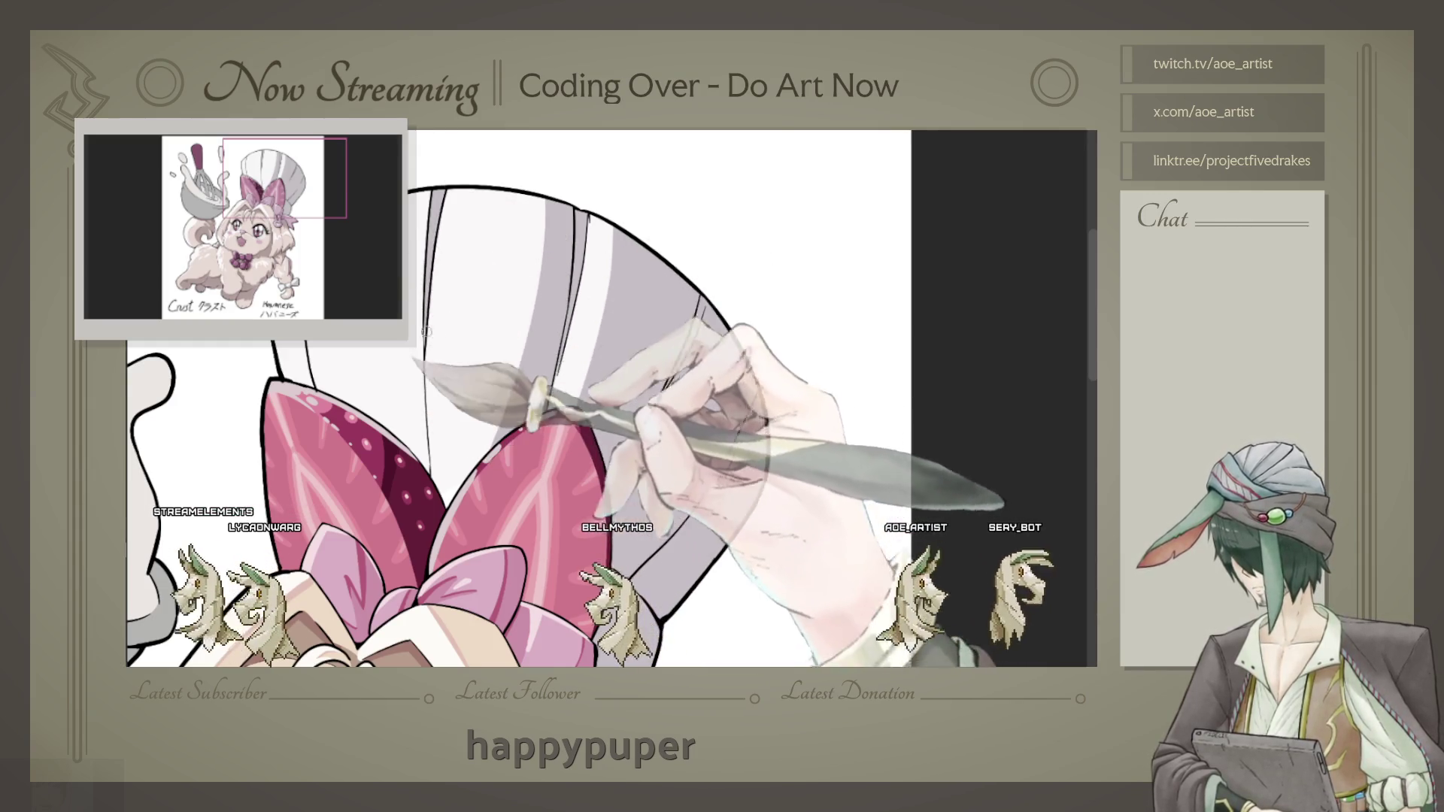
{"action": "scroll", "coordinate": [611, 399], "scroll_direction": "up", "scroll_amount": 1}
{"action": "scroll", "coordinate": [520, 396], "scroll_direction": "up", "scroll_amount": 2}
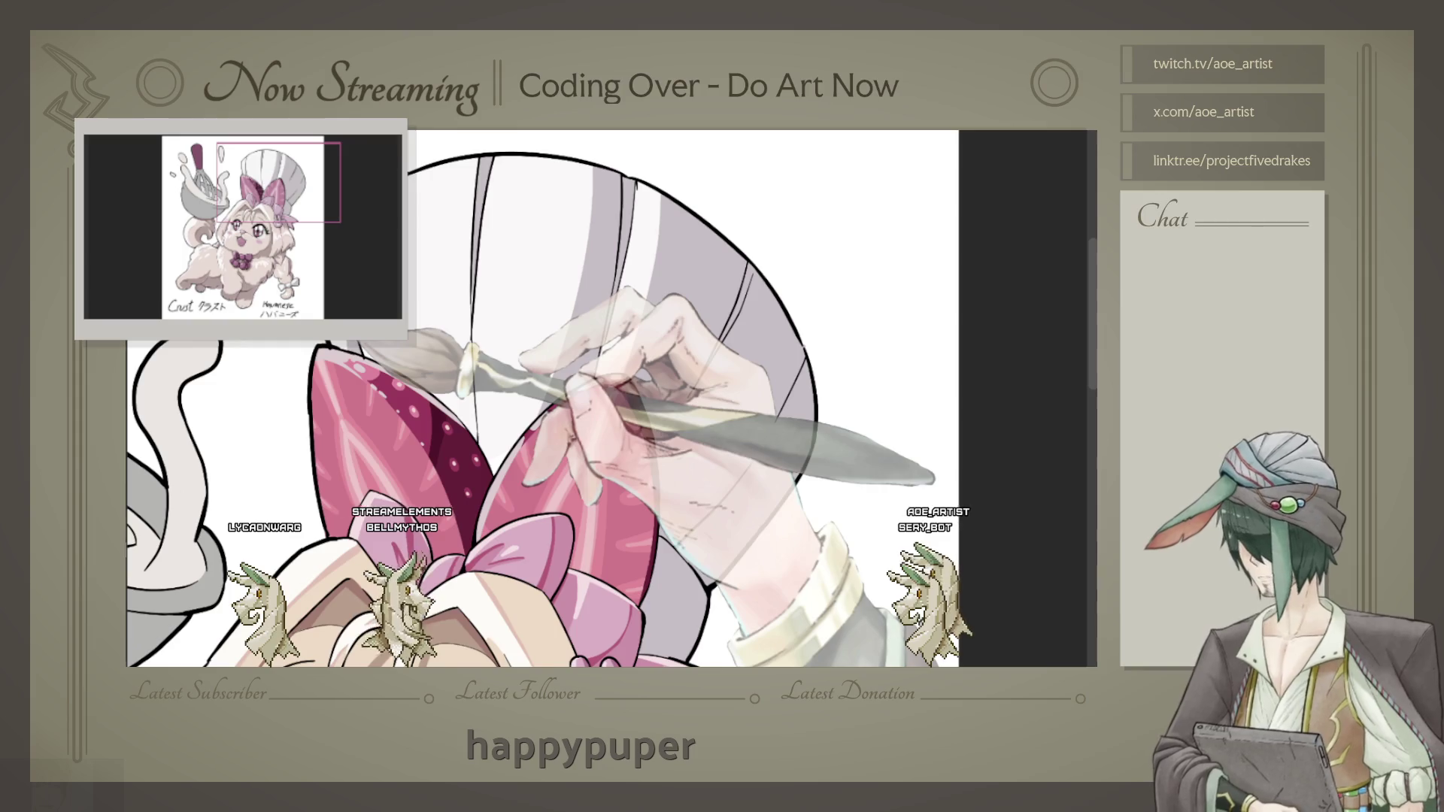
{"action": "scroll", "coordinate": [541, 395], "scroll_direction": "down", "scroll_amount": 1}
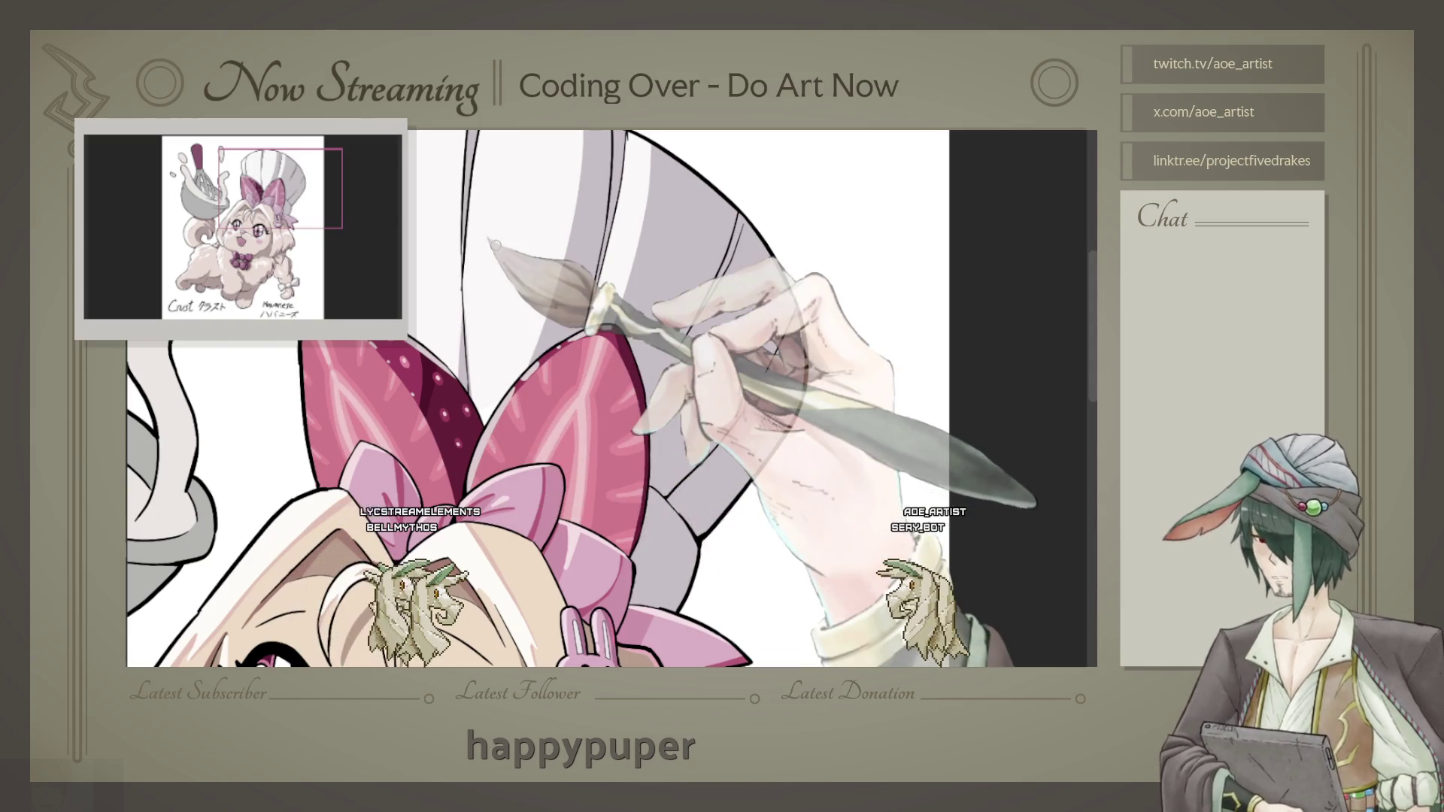
{"action": "scroll", "coordinate": [609, 396], "scroll_direction": "down", "scroll_amount": 1}
{"action": "scroll", "coordinate": [586, 362], "scroll_direction": "down", "scroll_amount": 1}
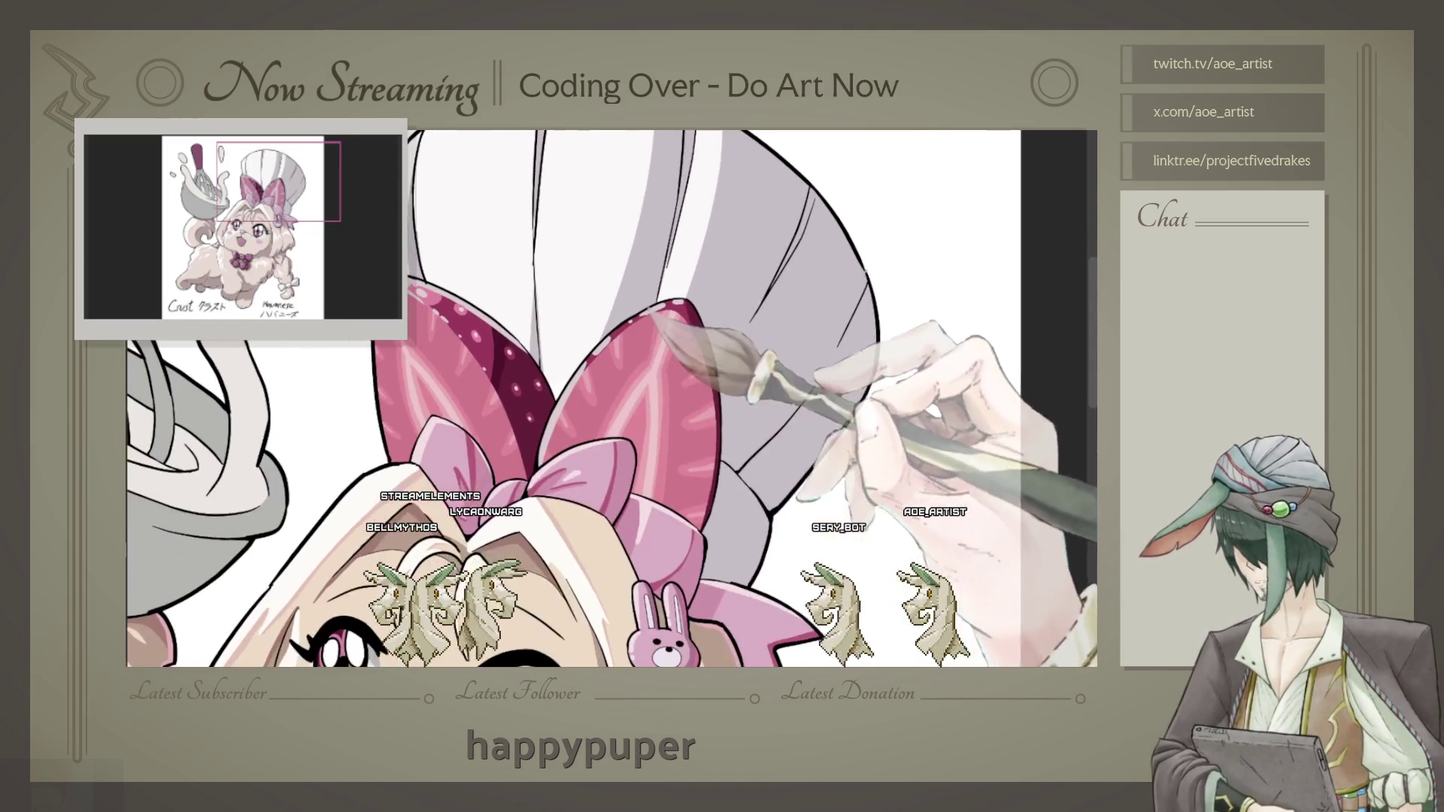
{"action": "scroll", "coordinate": [593, 327], "scroll_direction": "down", "scroll_amount": 1}
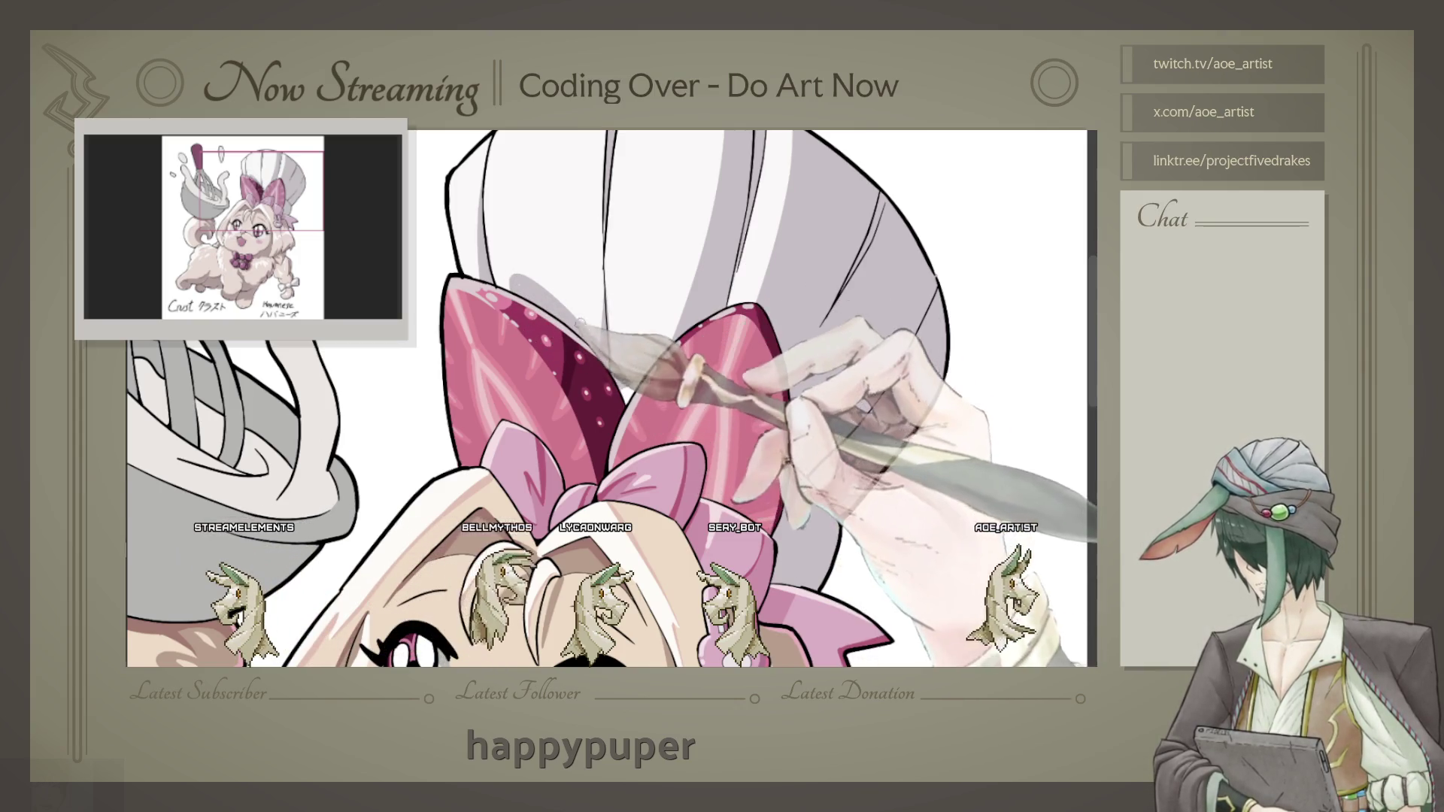
{"action": "scroll", "coordinate": [612, 399], "scroll_direction": "right", "scroll_amount": 3}
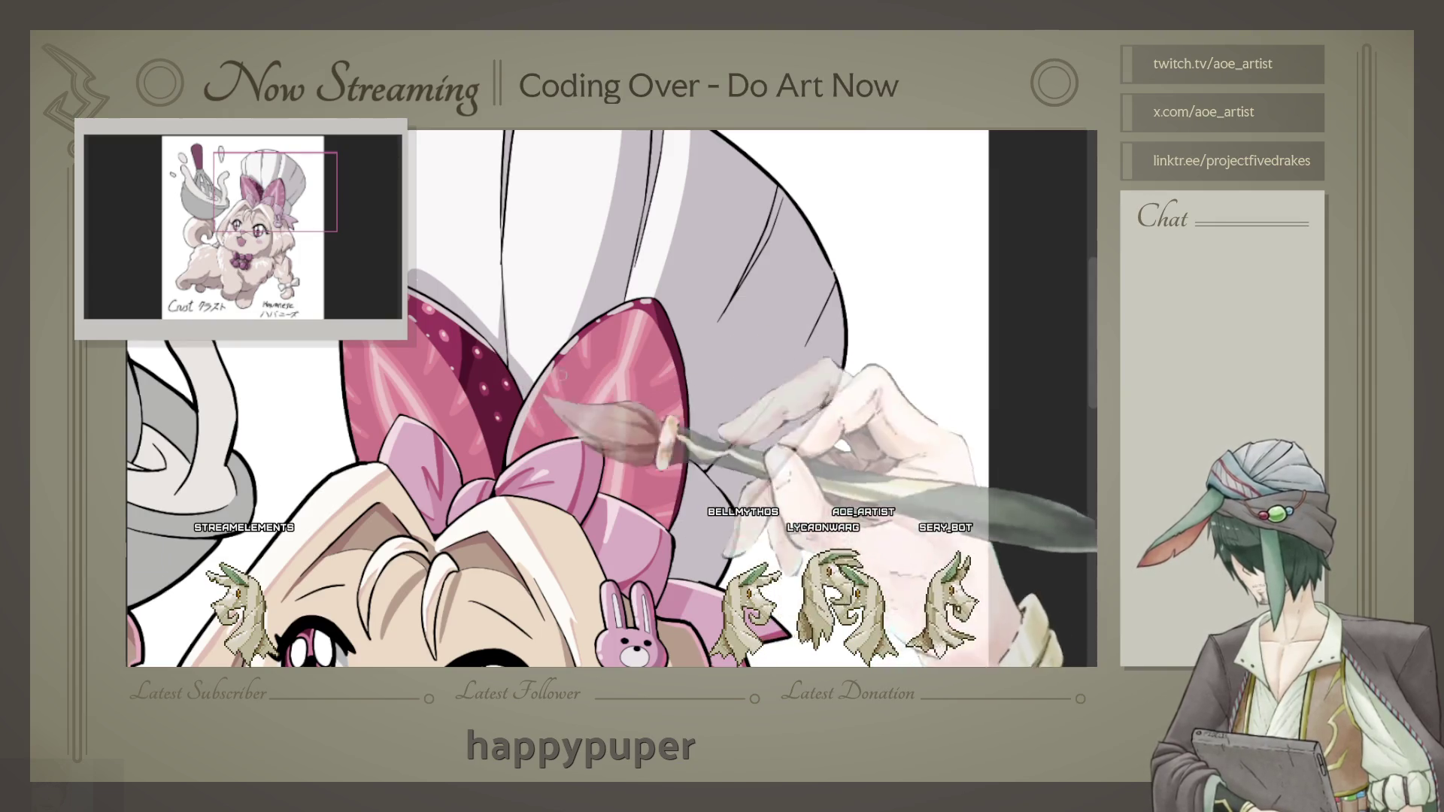
{"action": "scroll", "coordinate": [563, 376], "scroll_direction": "down", "scroll_amount": 1}
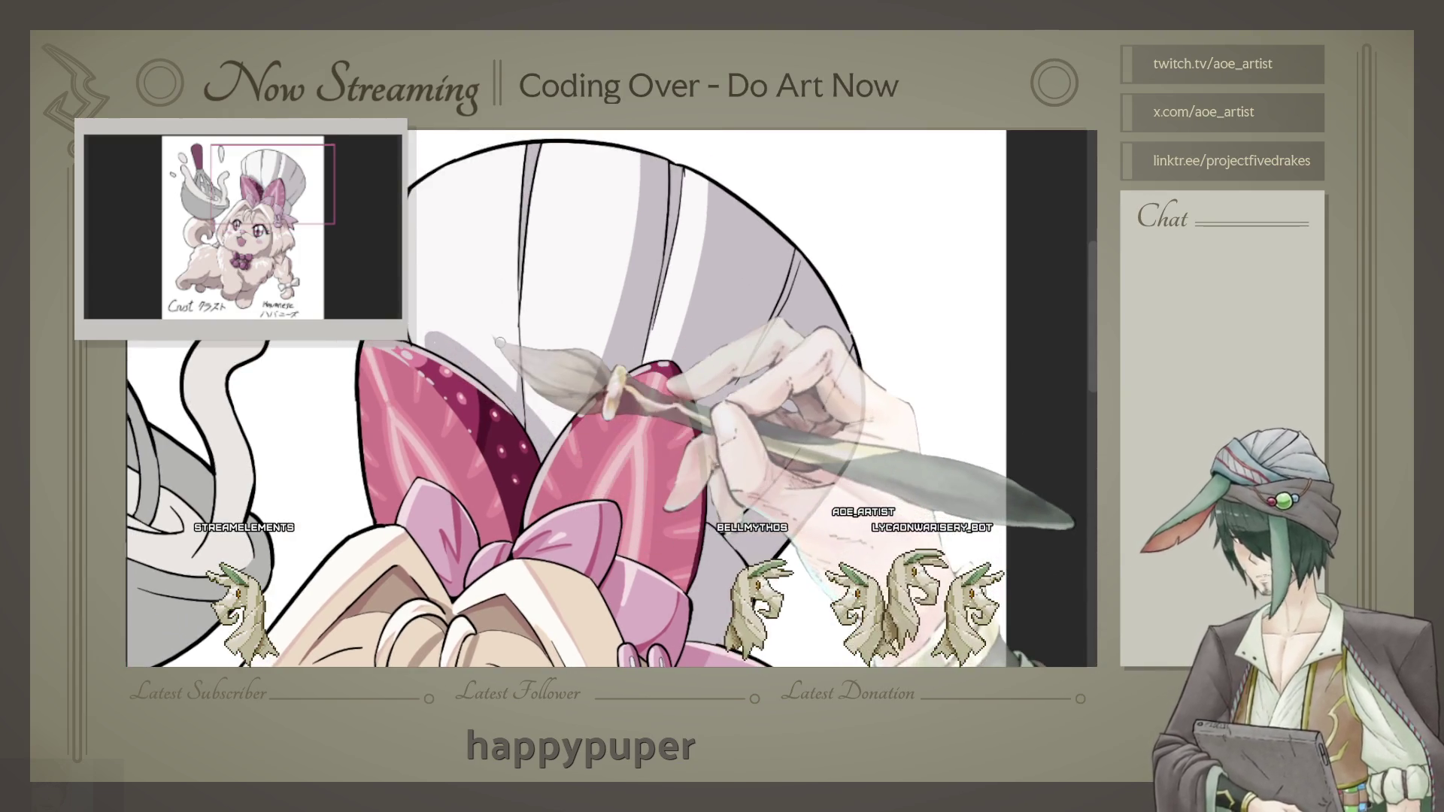
{"action": "scroll", "coordinate": [500, 341], "scroll_direction": "down", "scroll_amount": 3}
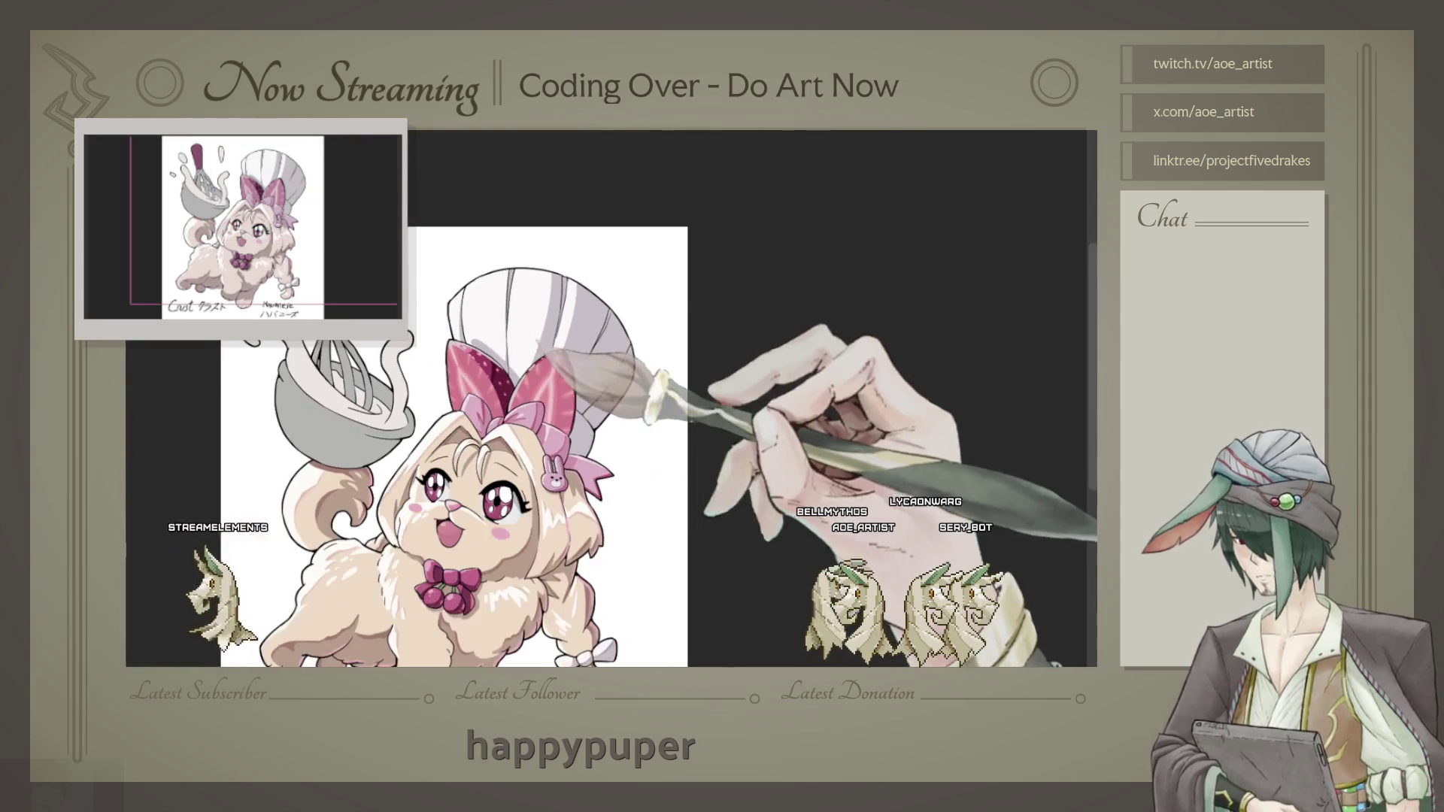
{"action": "scroll", "coordinate": [564, 317], "scroll_direction": "up", "scroll_amount": 2}
{"action": "scroll", "coordinate": [620, 273], "scroll_direction": "up", "scroll_amount": 2}
{"action": "scroll", "coordinate": [619, 275], "scroll_direction": "up", "scroll_amount": 2}
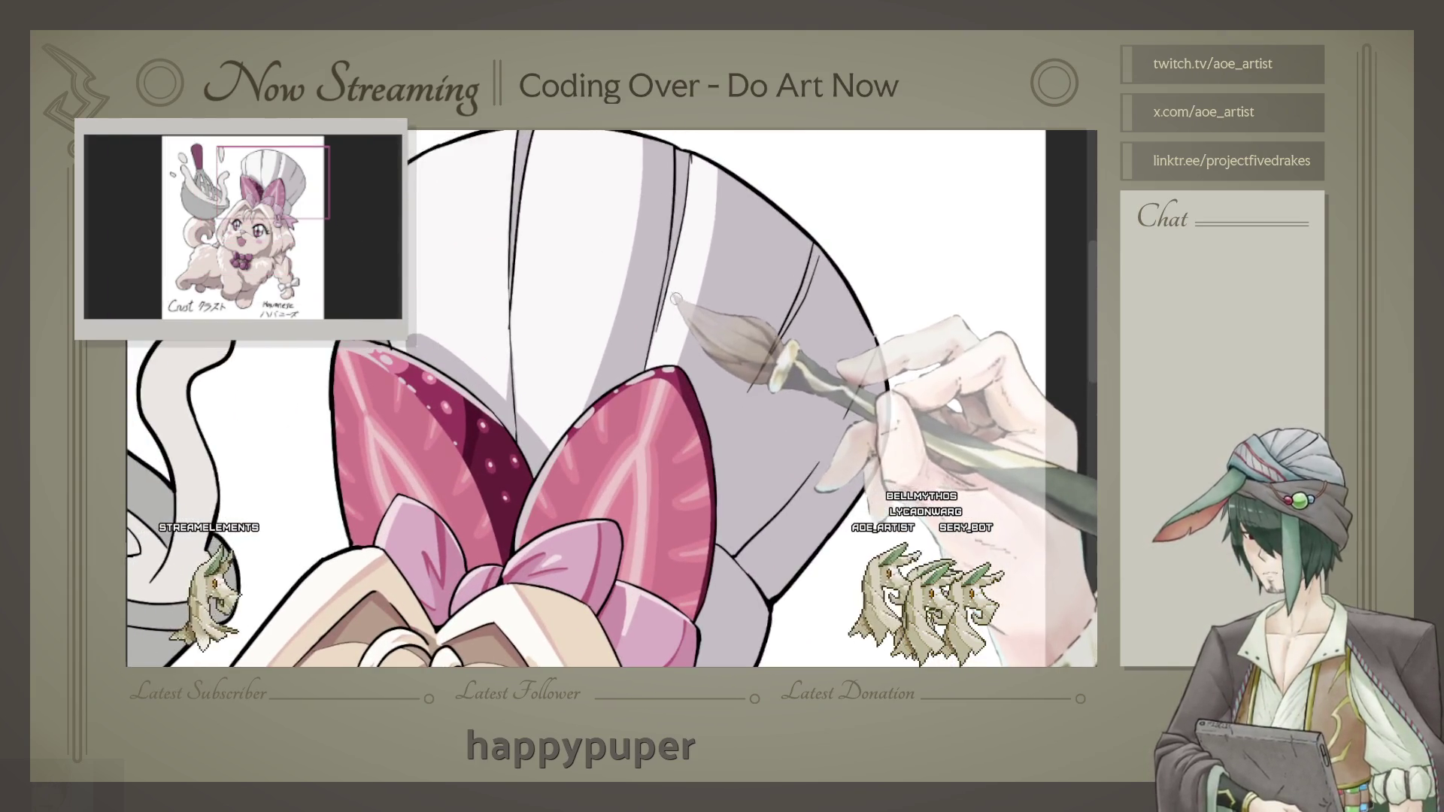
{"action": "scroll", "coordinate": [674, 299], "scroll_direction": "down", "scroll_amount": 1}
{"action": "scroll", "coordinate": [675, 299], "scroll_direction": "down", "scroll_amount": 3}
{"action": "scroll", "coordinate": [675, 299], "scroll_direction": "down", "scroll_amount": 2}
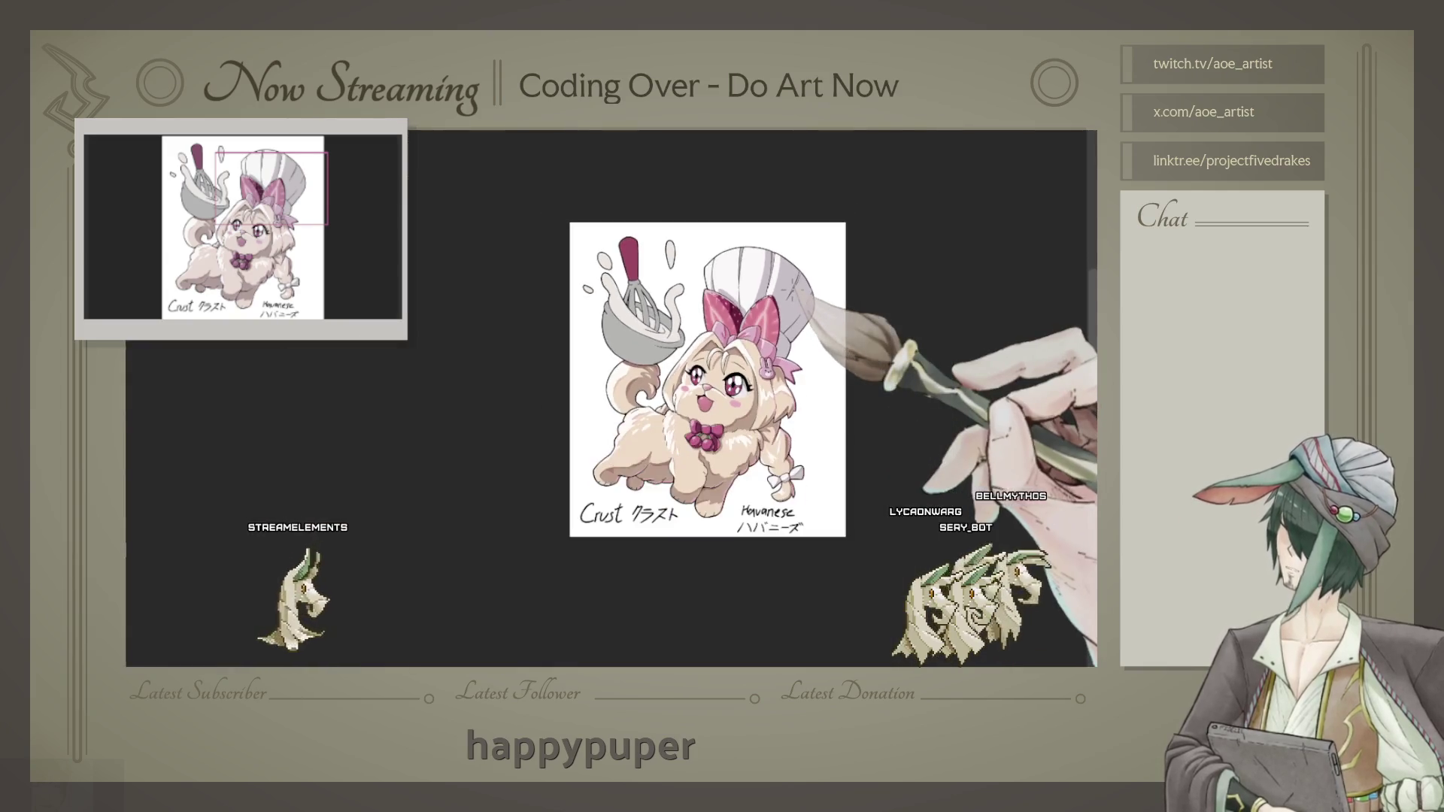
{"action": "scroll", "coordinate": [828, 442], "scroll_direction": "up", "scroll_amount": 2}
{"action": "scroll", "coordinate": [829, 442], "scroll_direction": "up", "scroll_amount": 2}
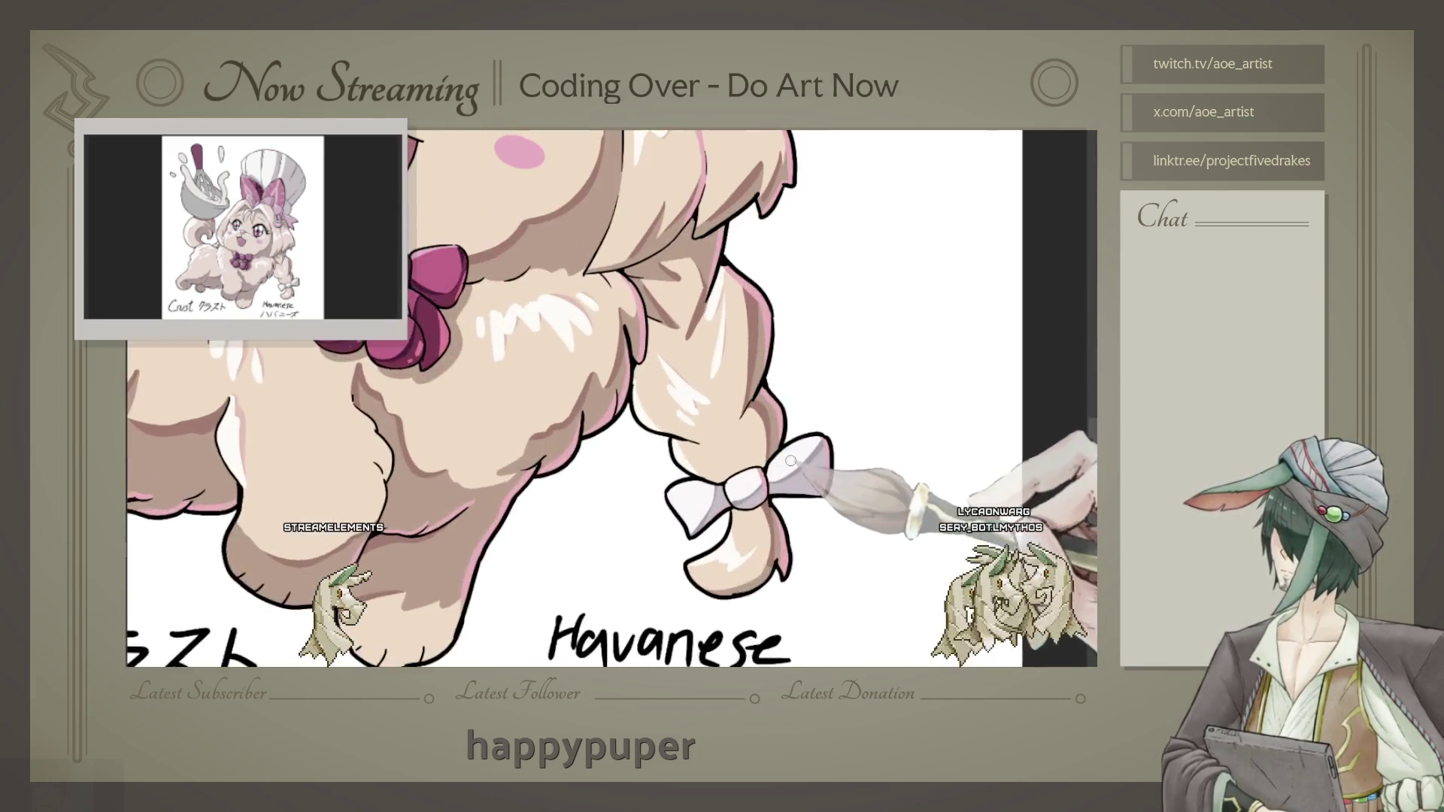
{"action": "scroll", "coordinate": [829, 442], "scroll_direction": "up", "scroll_amount": 2}
{"action": "scroll", "coordinate": [817, 448], "scroll_direction": "down", "scroll_amount": 3}
{"action": "scroll", "coordinate": [817, 447], "scroll_direction": "up", "scroll_amount": 1}
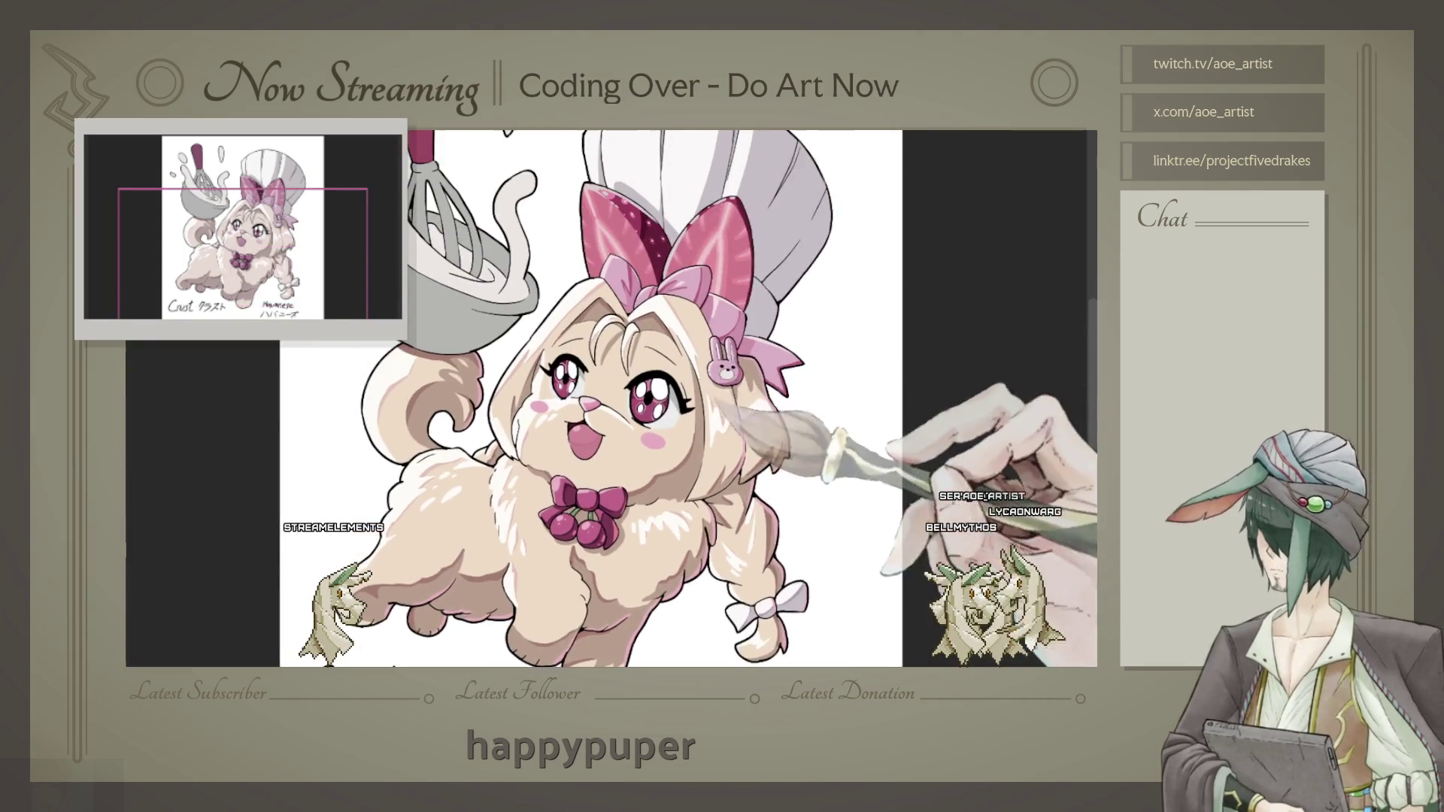
{"action": "scroll", "coordinate": [817, 448], "scroll_direction": "up", "scroll_amount": 1}
{"action": "scroll", "coordinate": [817, 447], "scroll_direction": "up", "scroll_amount": 2}
{"action": "left_click_drag", "start_coordinate": [634, 177], "coordinate": [611, 379]}
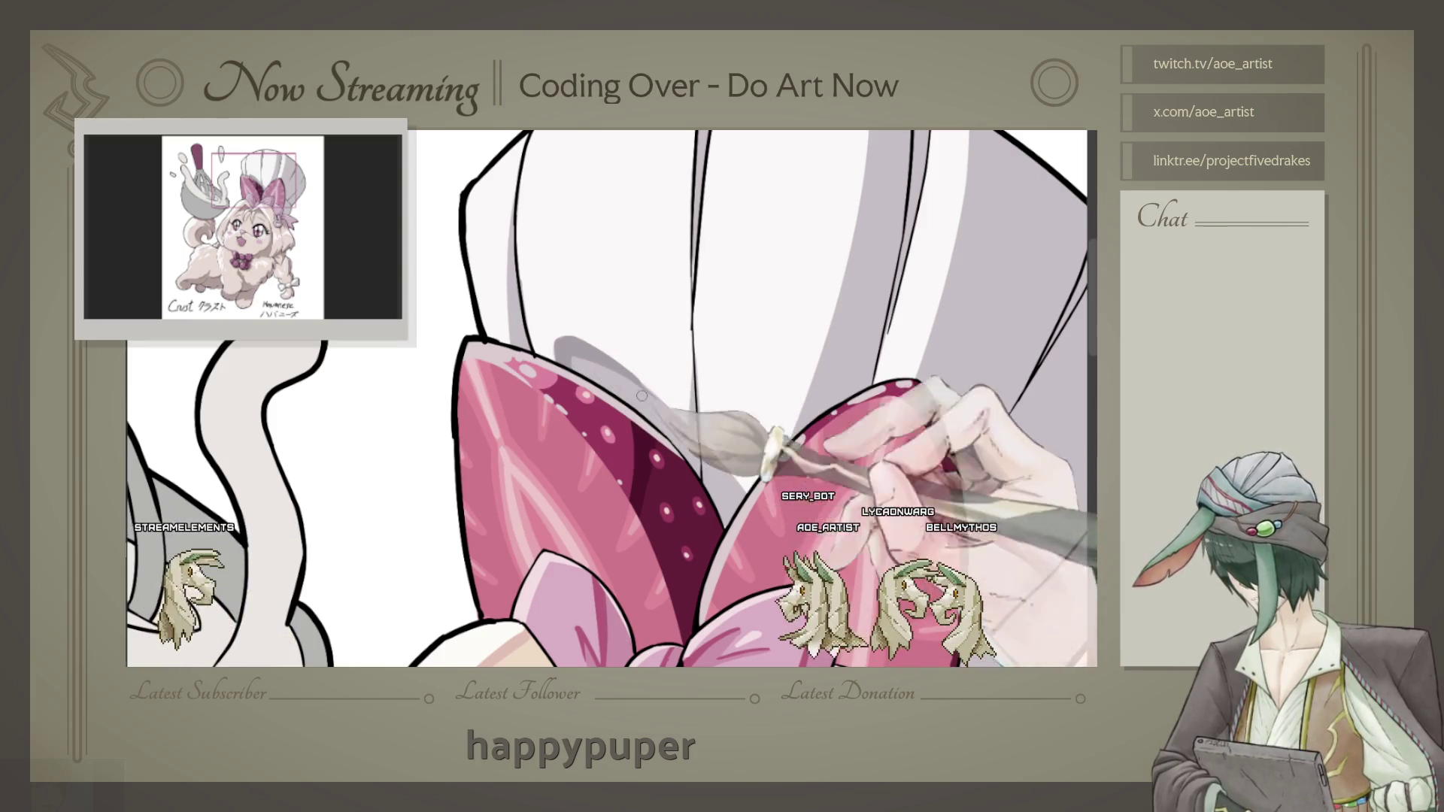
{"action": "left_click_drag", "start_coordinate": [641, 396], "coordinate": [399, 473]}
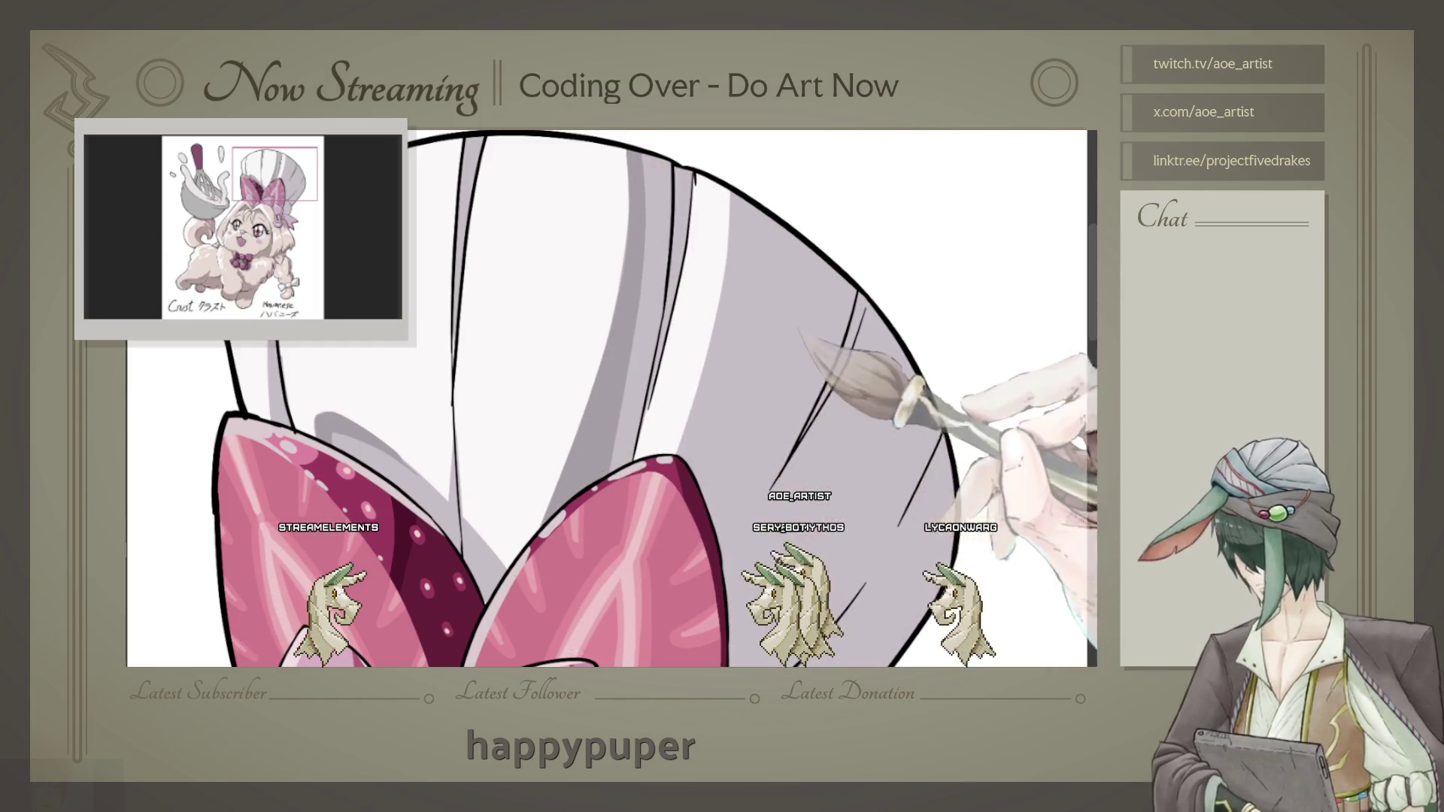
{"action": "left_click_drag", "start_coordinate": [682, 540], "coordinate": [613, 496]}
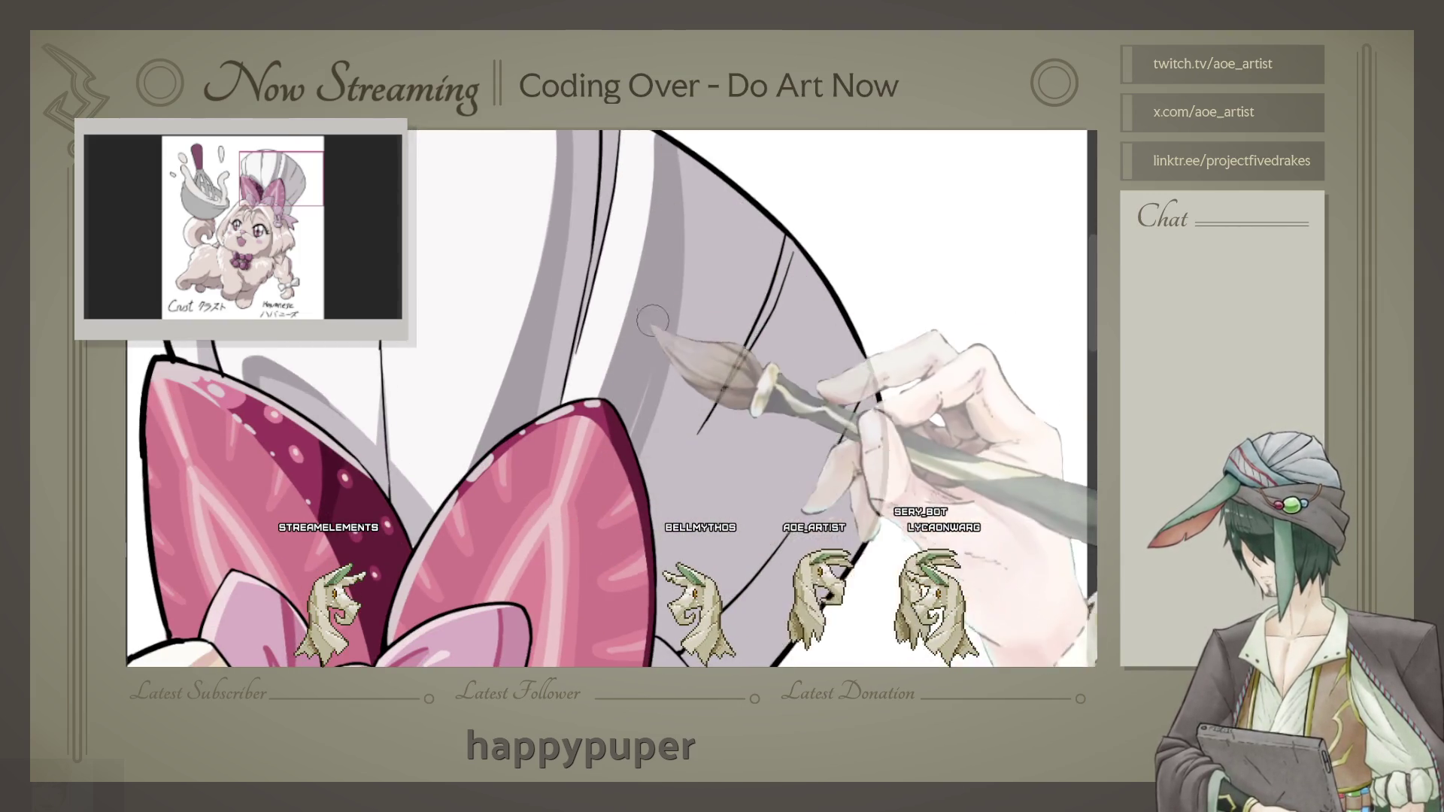
{"action": "left_click_drag", "start_coordinate": [596, 203], "coordinate": [596, 227]}
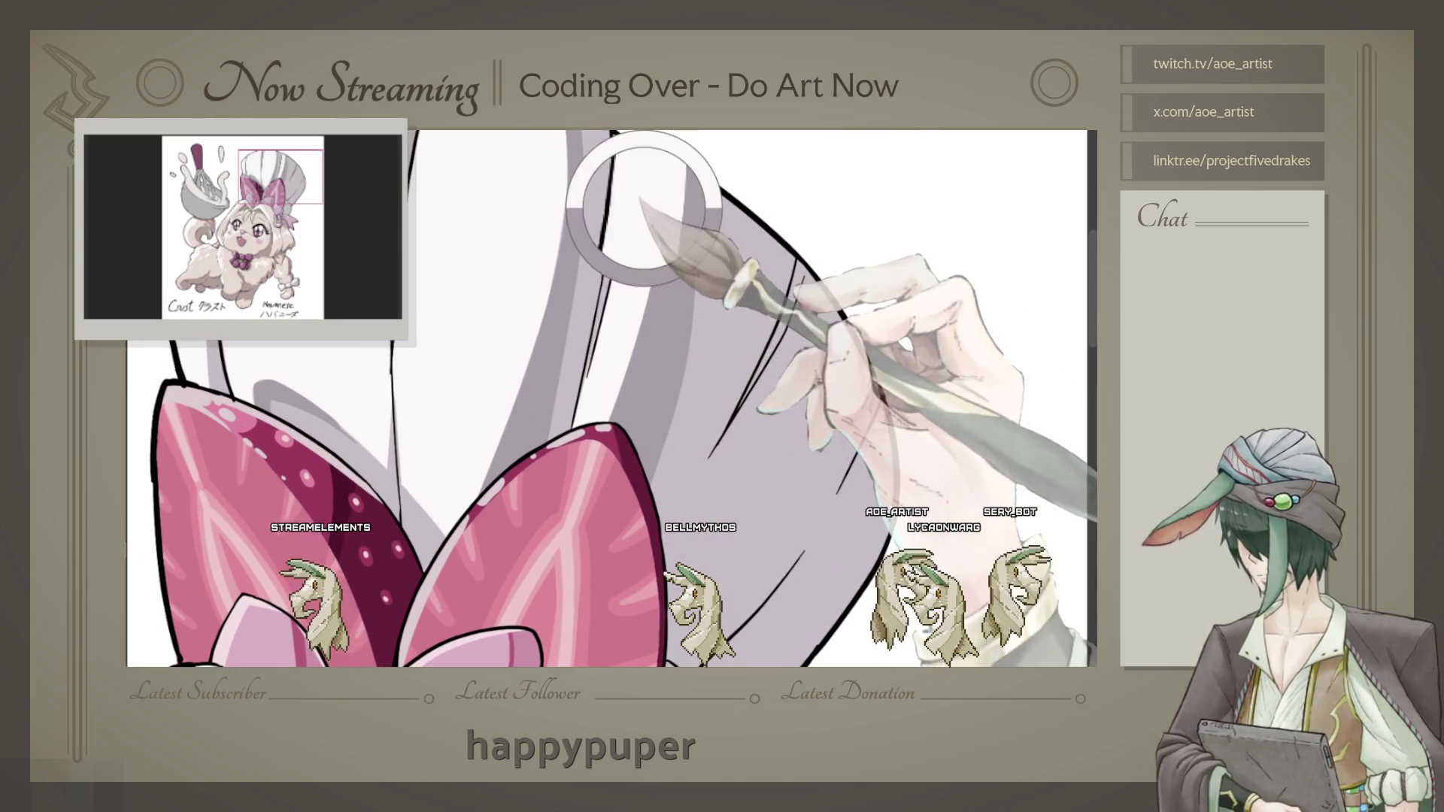
{"action": "left_click_drag", "start_coordinate": [679, 180], "coordinate": [675, 206]}
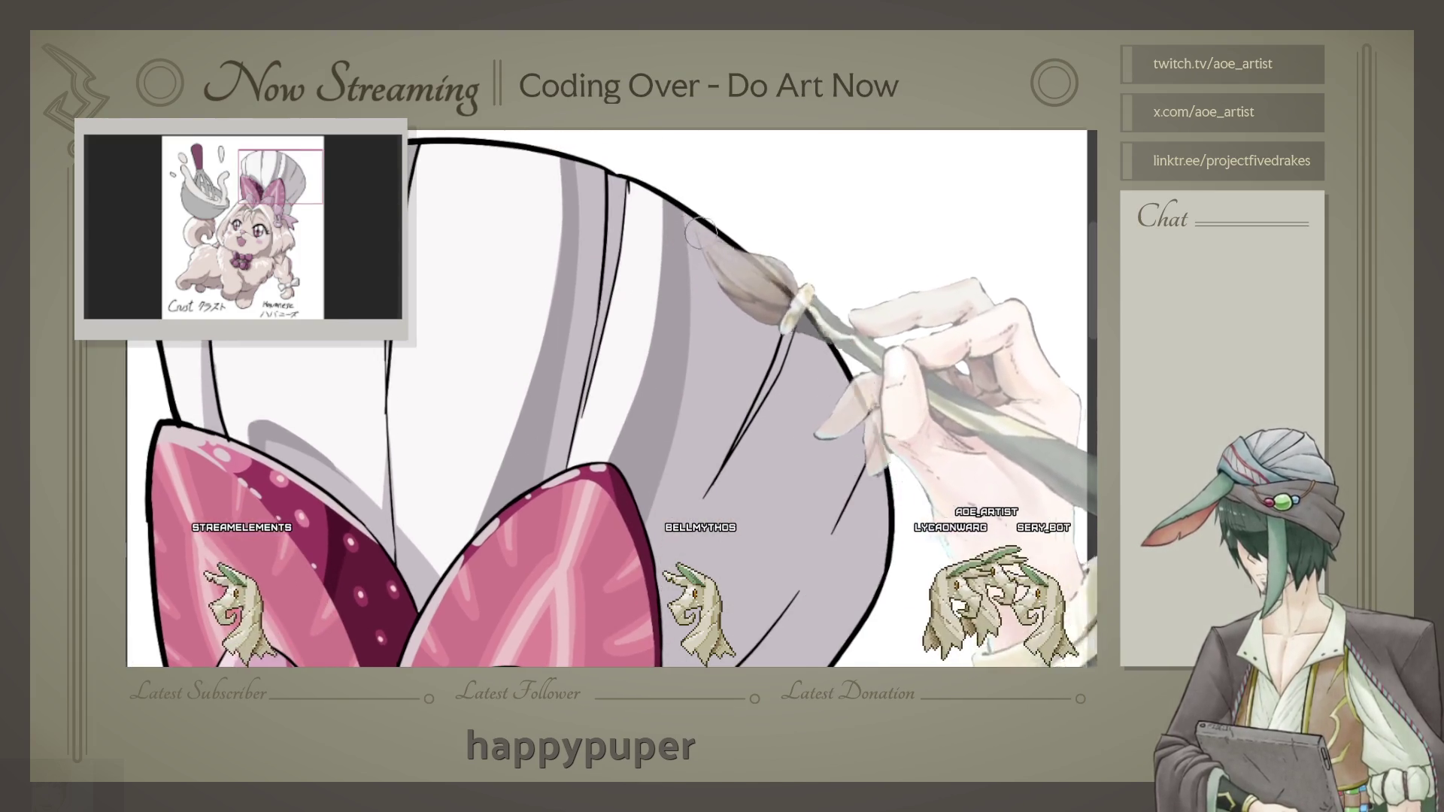
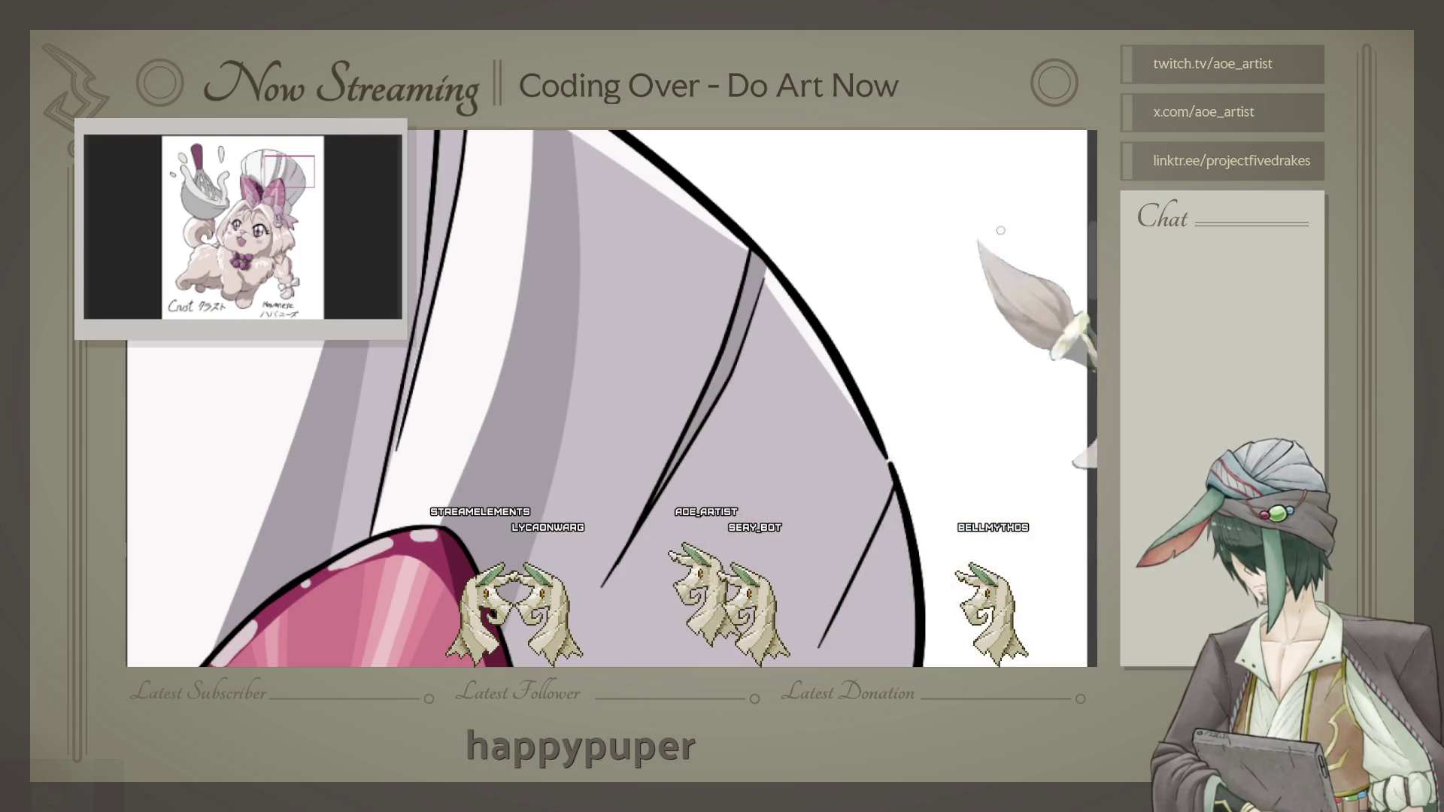
{"action": "scroll", "coordinate": [609, 395], "scroll_direction": "up", "scroll_amount": 2}
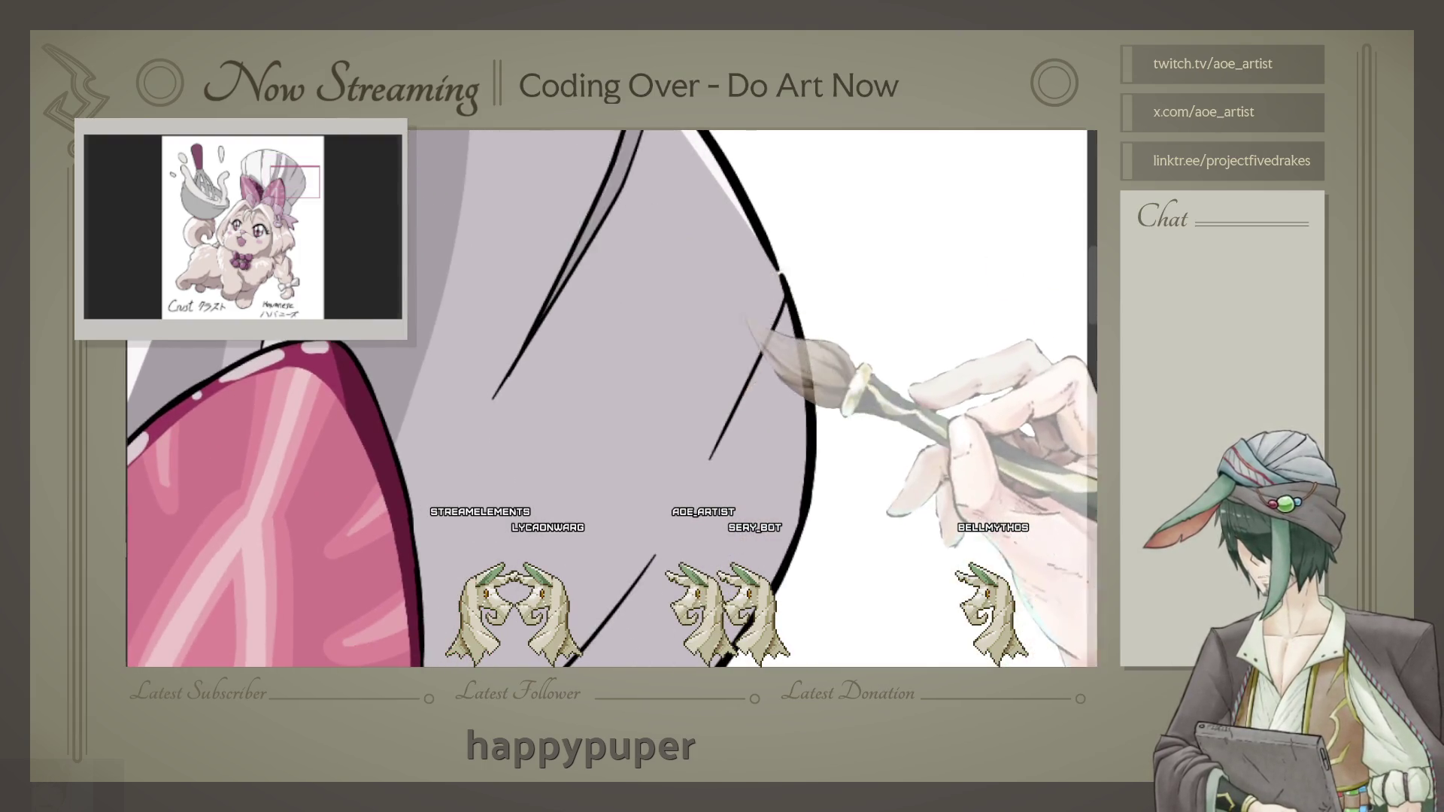
{"action": "scroll", "coordinate": [610, 394], "scroll_direction": "up", "scroll_amount": 1}
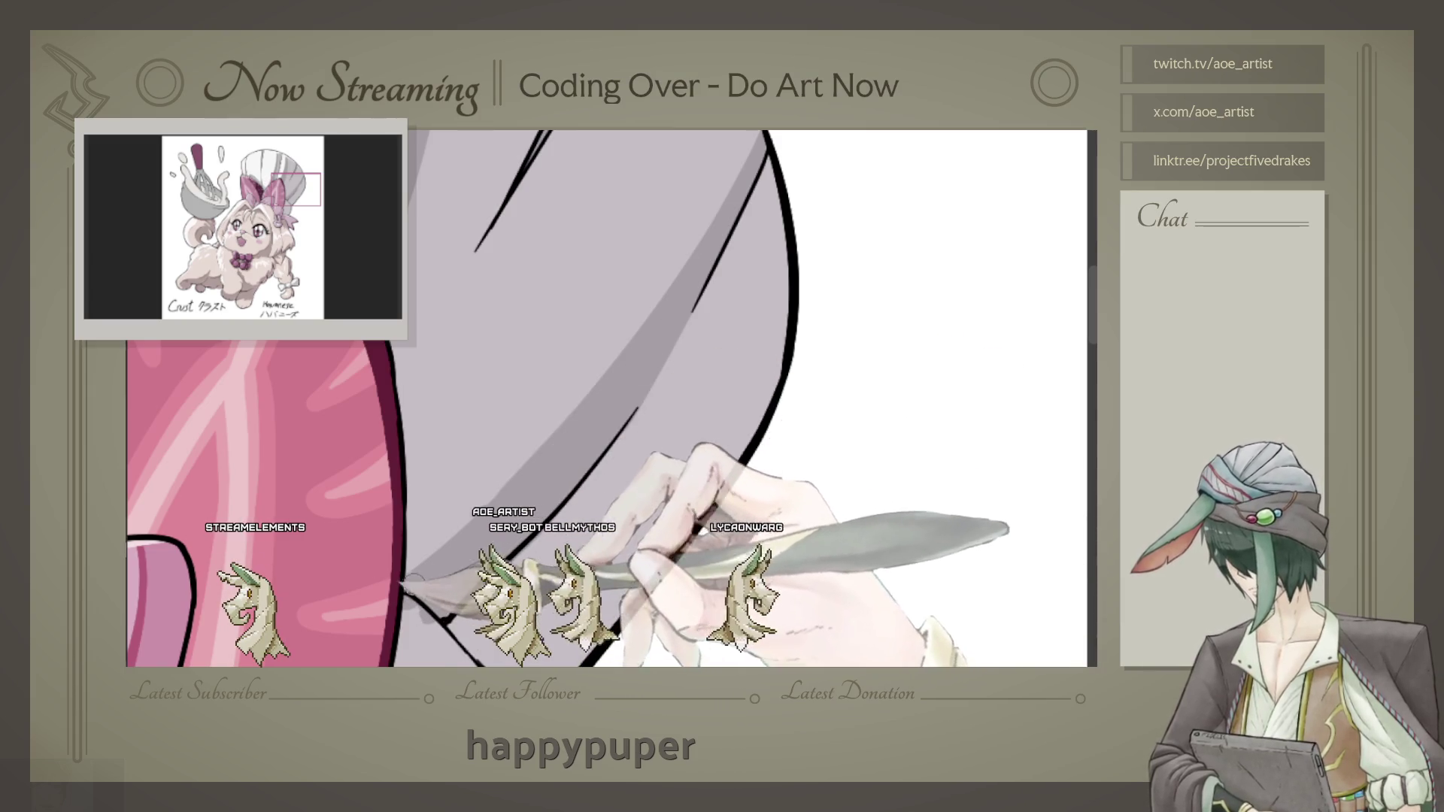
{"action": "scroll", "coordinate": [479, 288], "scroll_direction": "down", "scroll_amount": 3}
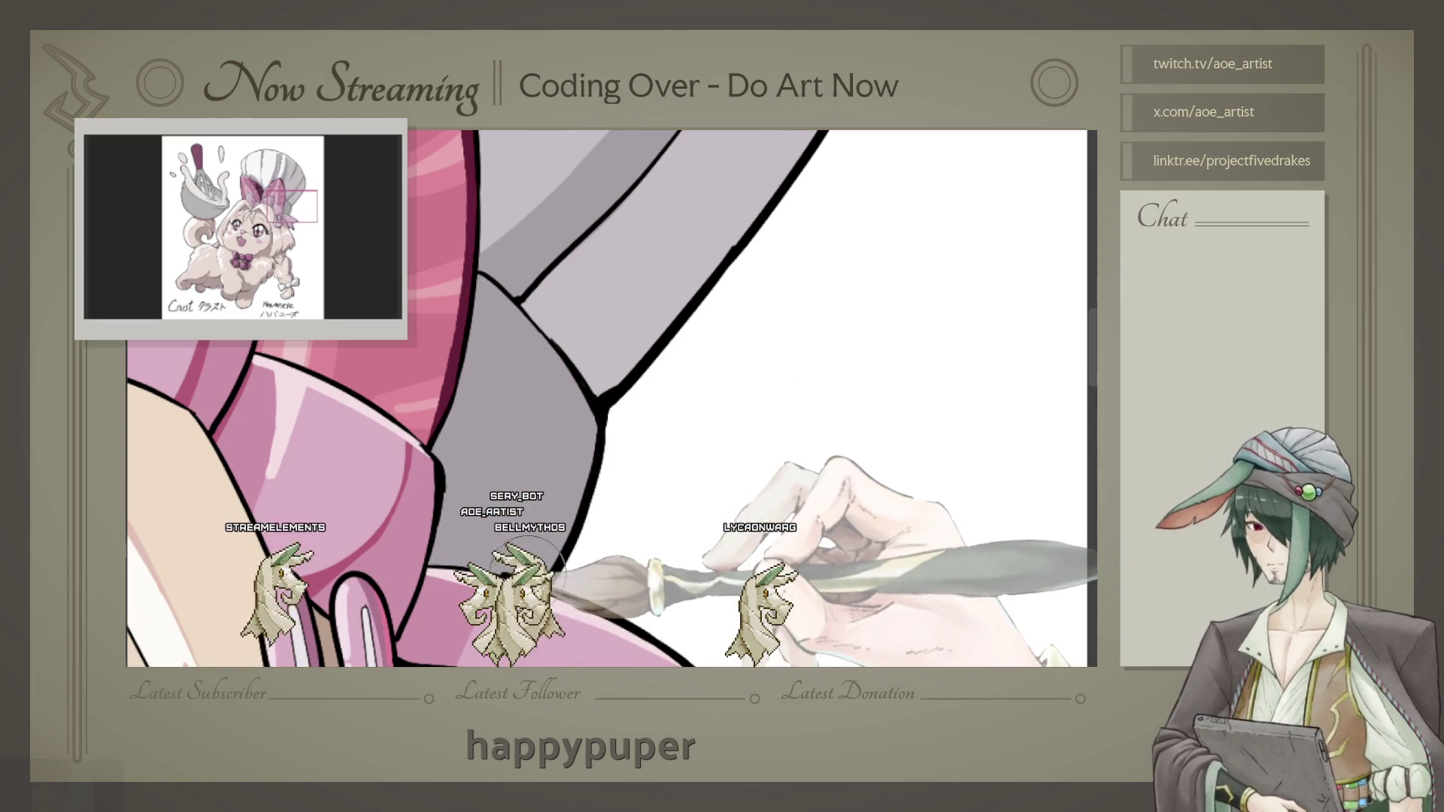
{"action": "scroll", "coordinate": [532, 569], "scroll_direction": "down", "scroll_amount": 3}
{"action": "scroll", "coordinate": [532, 570], "scroll_direction": "down", "scroll_amount": 2}
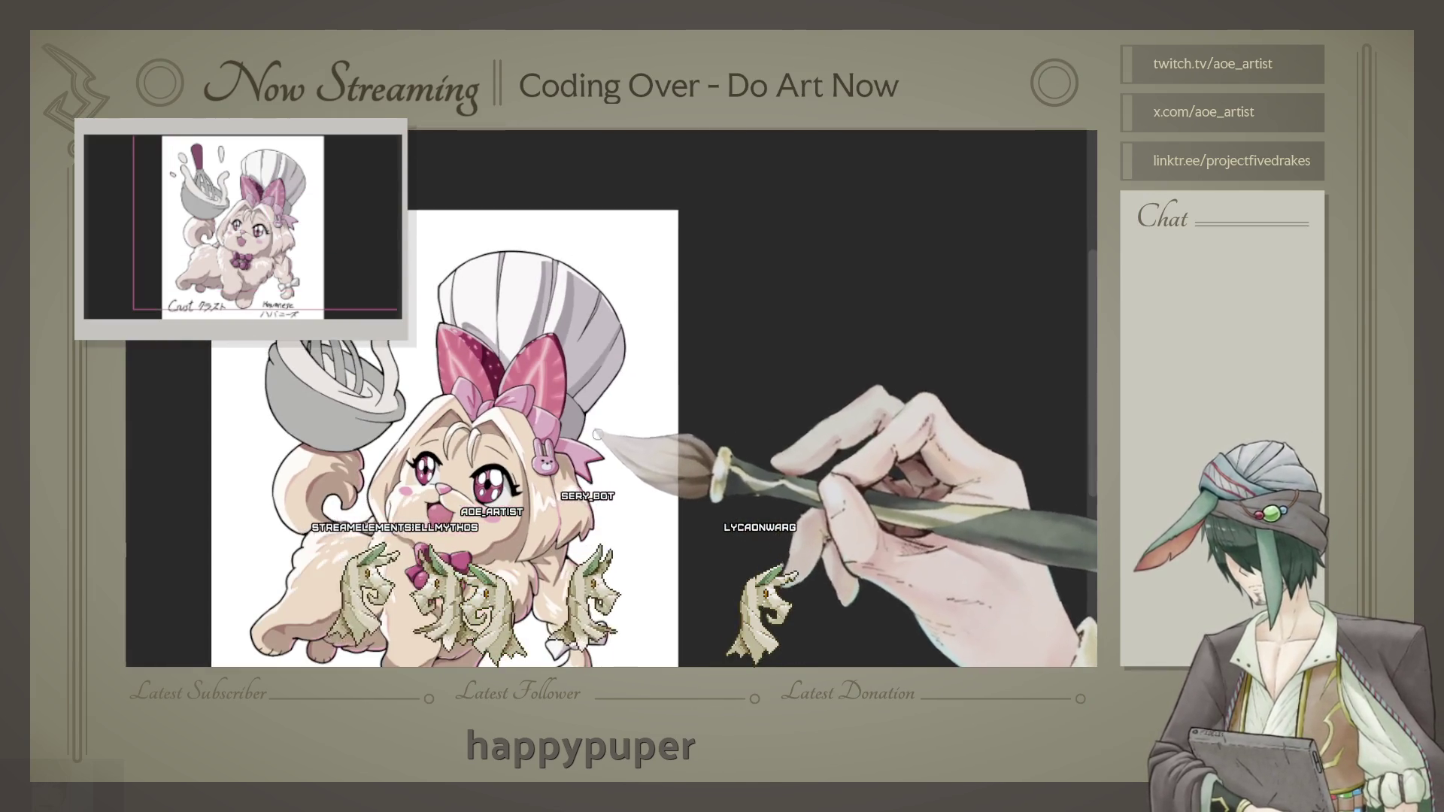
{"action": "scroll", "coordinate": [596, 435], "scroll_direction": "up", "scroll_amount": 1}
{"action": "scroll", "coordinate": [596, 435], "scroll_direction": "up", "scroll_amount": 3}
{"action": "scroll", "coordinate": [597, 436], "scroll_direction": "up", "scroll_amount": 3}
{"action": "scroll", "coordinate": [597, 436], "scroll_direction": "up", "scroll_amount": 1}
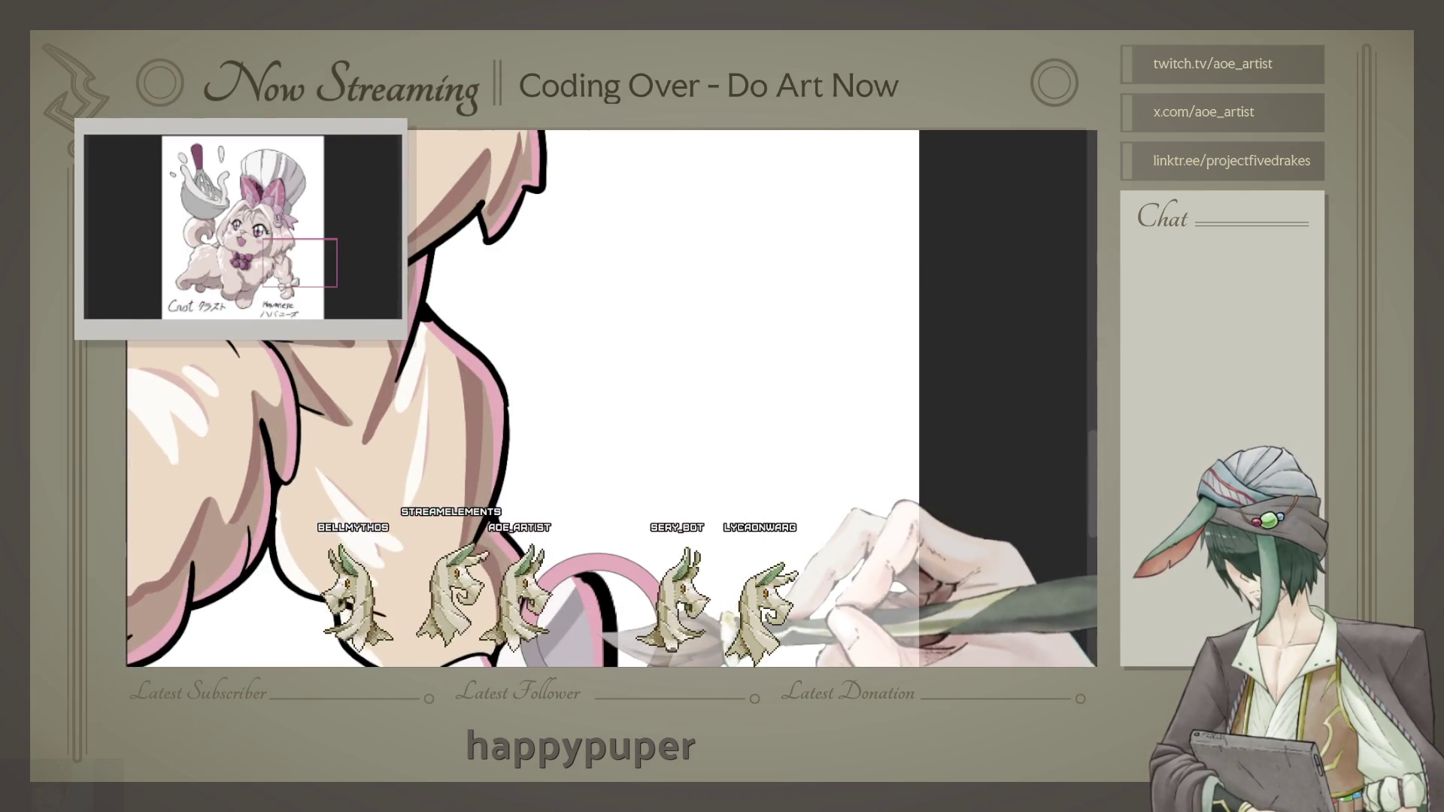
{"action": "scroll", "coordinate": [553, 412], "scroll_direction": "up", "scroll_amount": 2}
{"action": "scroll", "coordinate": [554, 412], "scroll_direction": "up", "scroll_amount": 2}
{"action": "scroll", "coordinate": [552, 411], "scroll_direction": "up", "scroll_amount": 2}
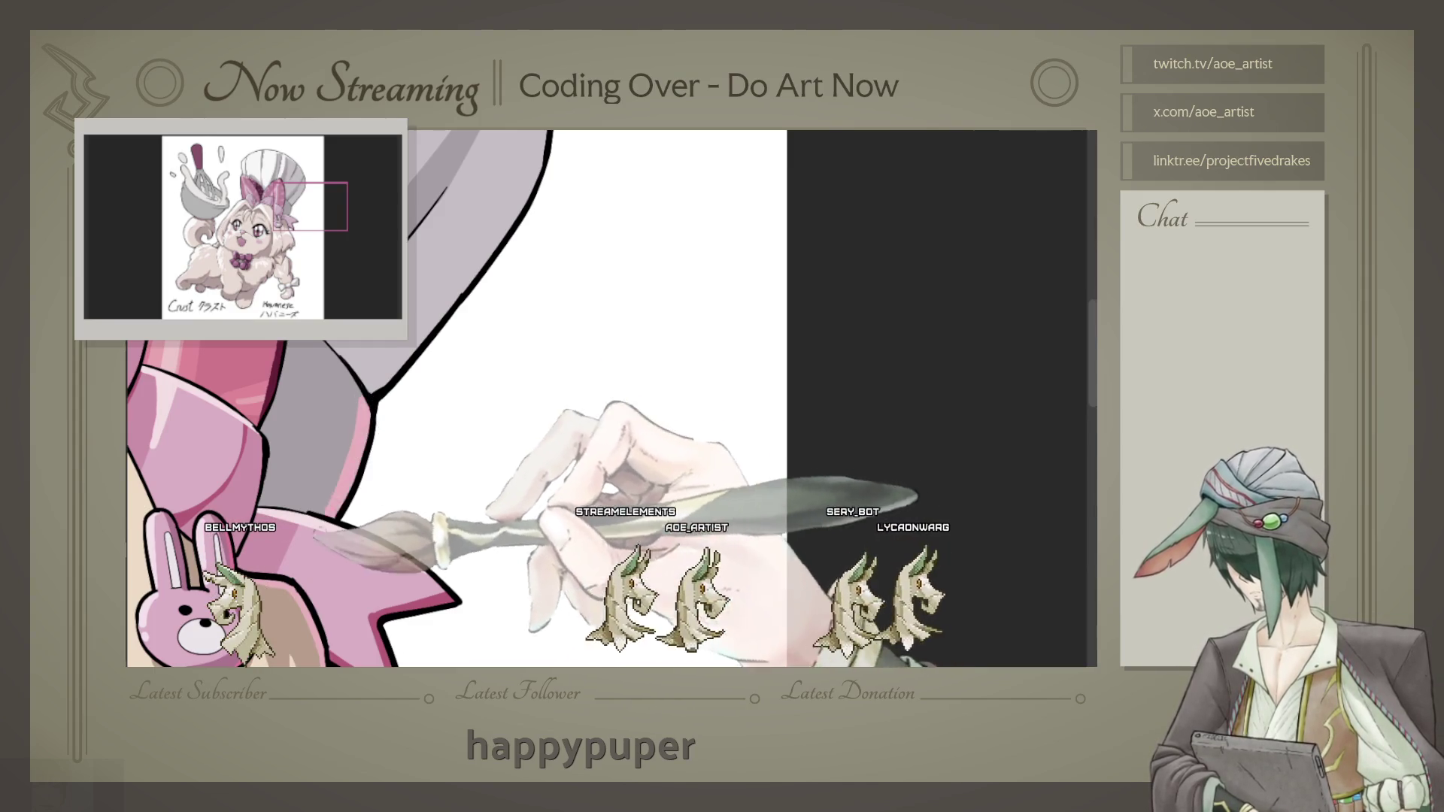
{"action": "scroll", "coordinate": [489, 327], "scroll_direction": "up", "scroll_amount": 2}
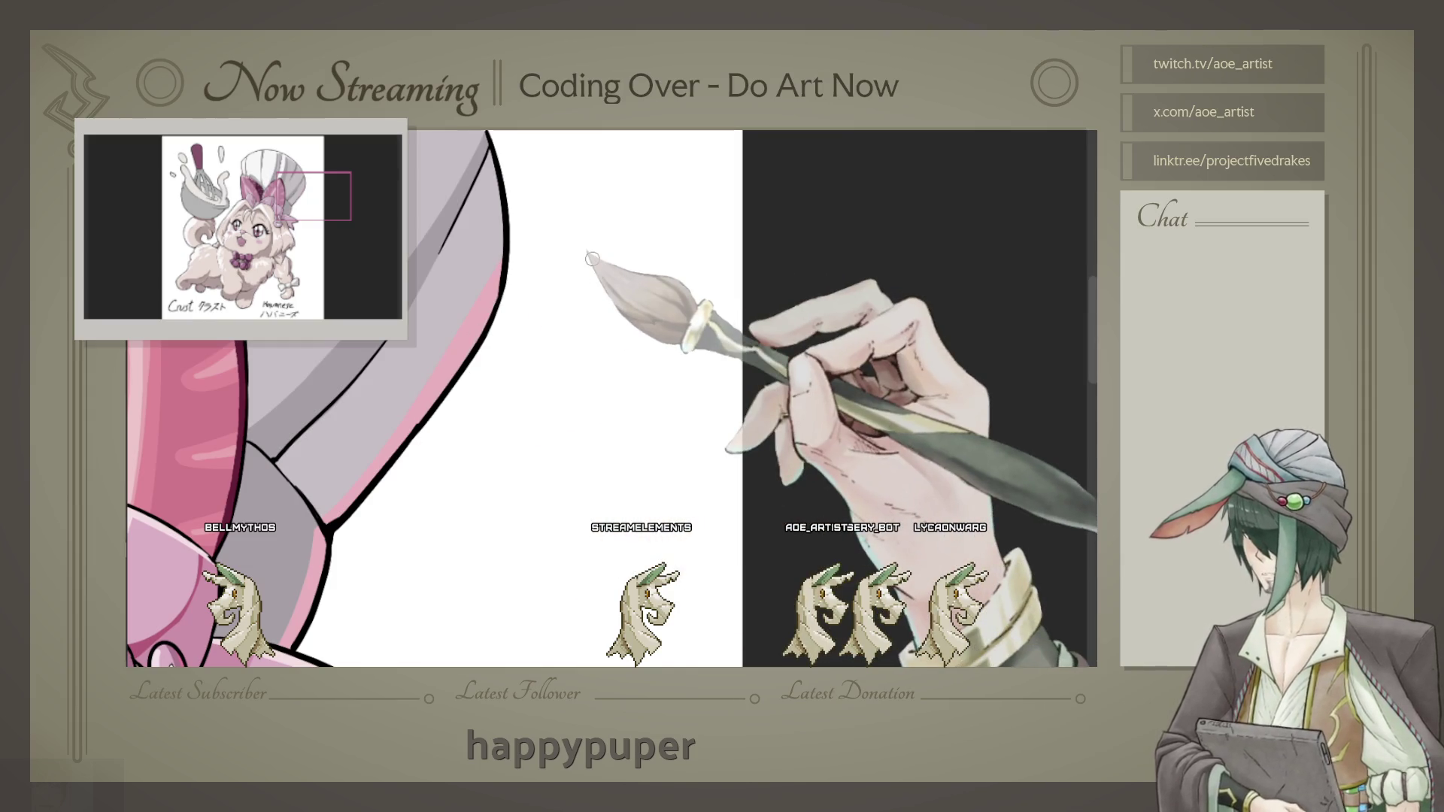
{"action": "scroll", "coordinate": [592, 258], "scroll_direction": "down", "scroll_amount": 2}
{"action": "scroll", "coordinate": [615, 287], "scroll_direction": "down", "scroll_amount": 2}
{"action": "scroll", "coordinate": [652, 332], "scroll_direction": "down", "scroll_amount": 1}
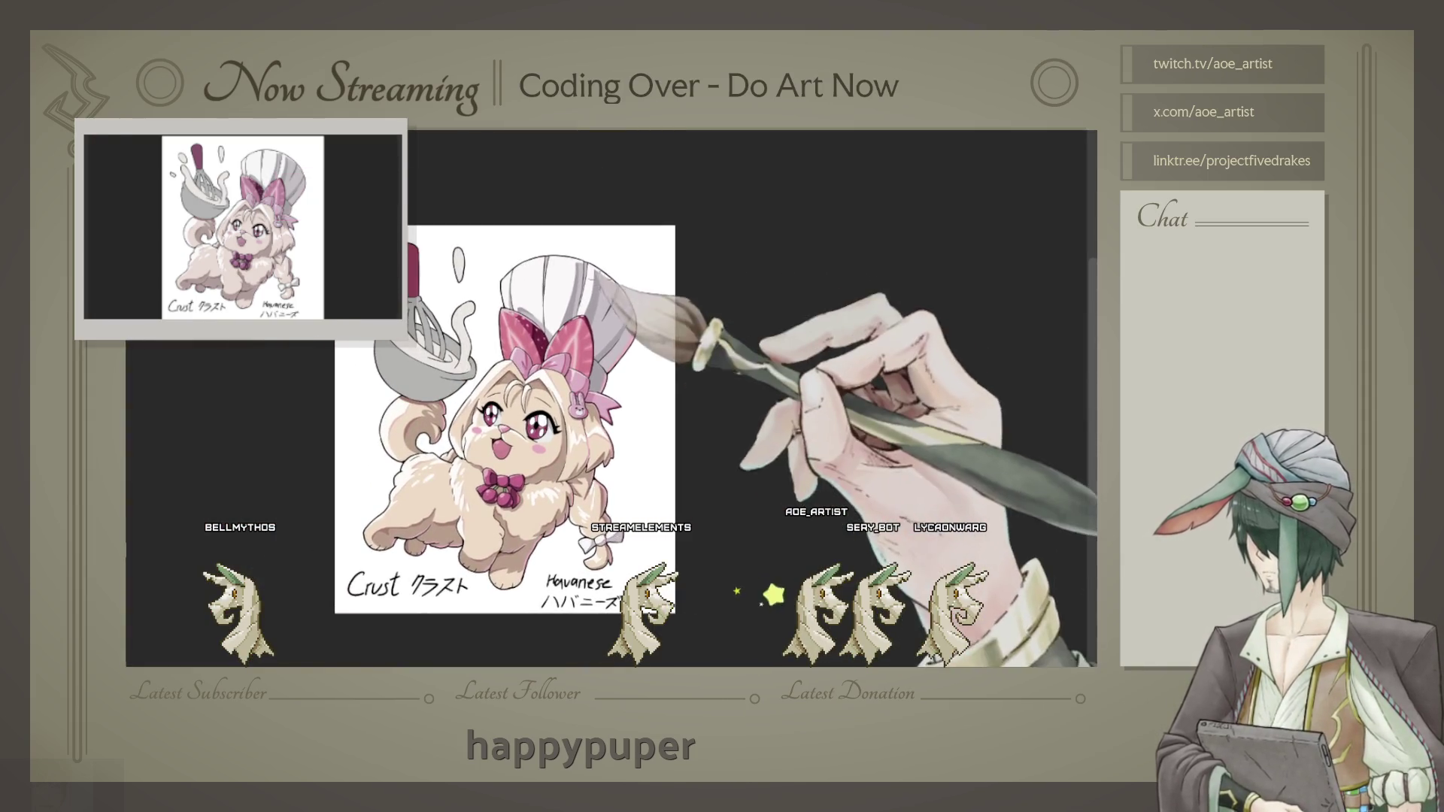
{"action": "scroll", "coordinate": [615, 291], "scroll_direction": "up", "scroll_amount": 2}
{"action": "scroll", "coordinate": [599, 282], "scroll_direction": "up", "scroll_amount": 2}
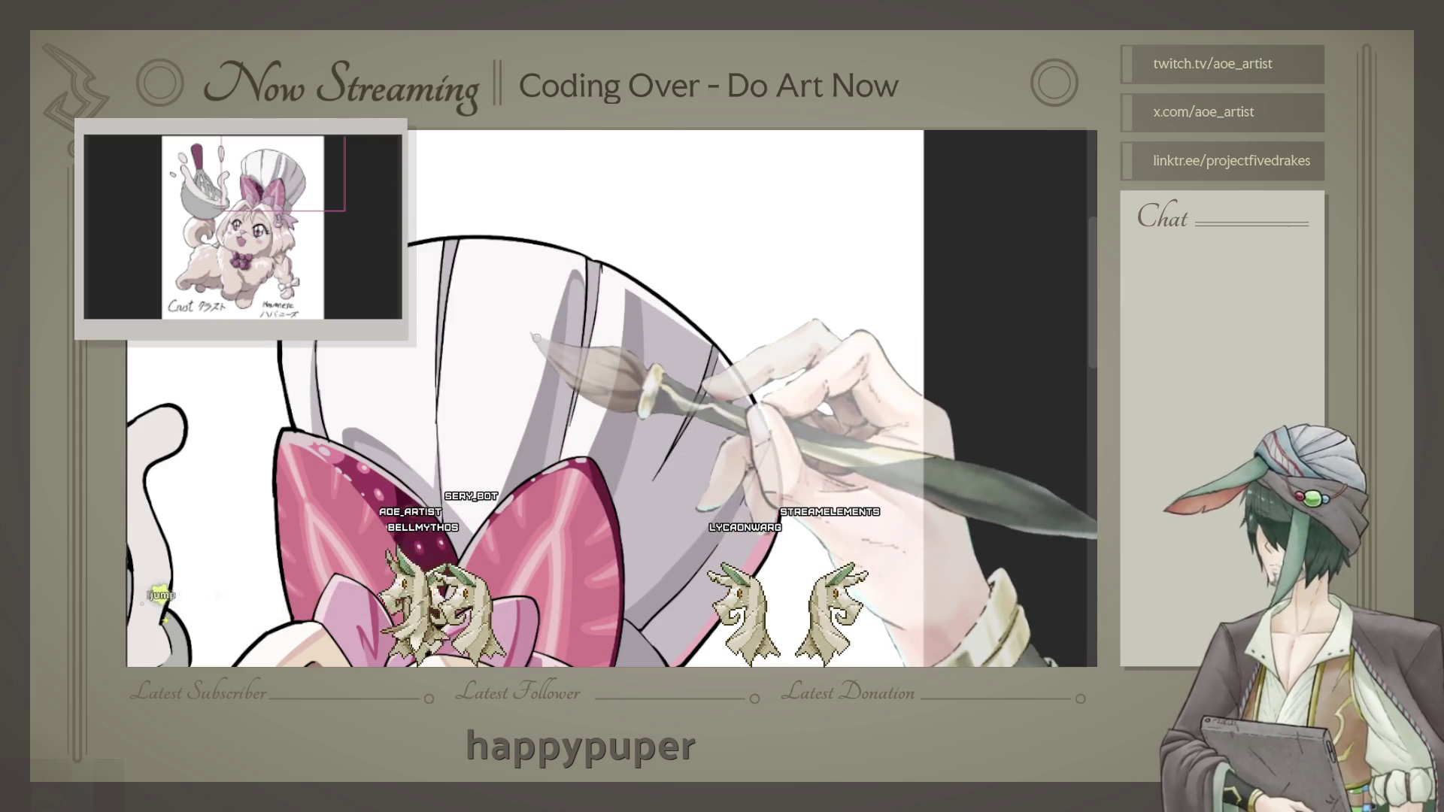
{"action": "scroll", "coordinate": [609, 399], "scroll_direction": "down", "scroll_amount": 5}
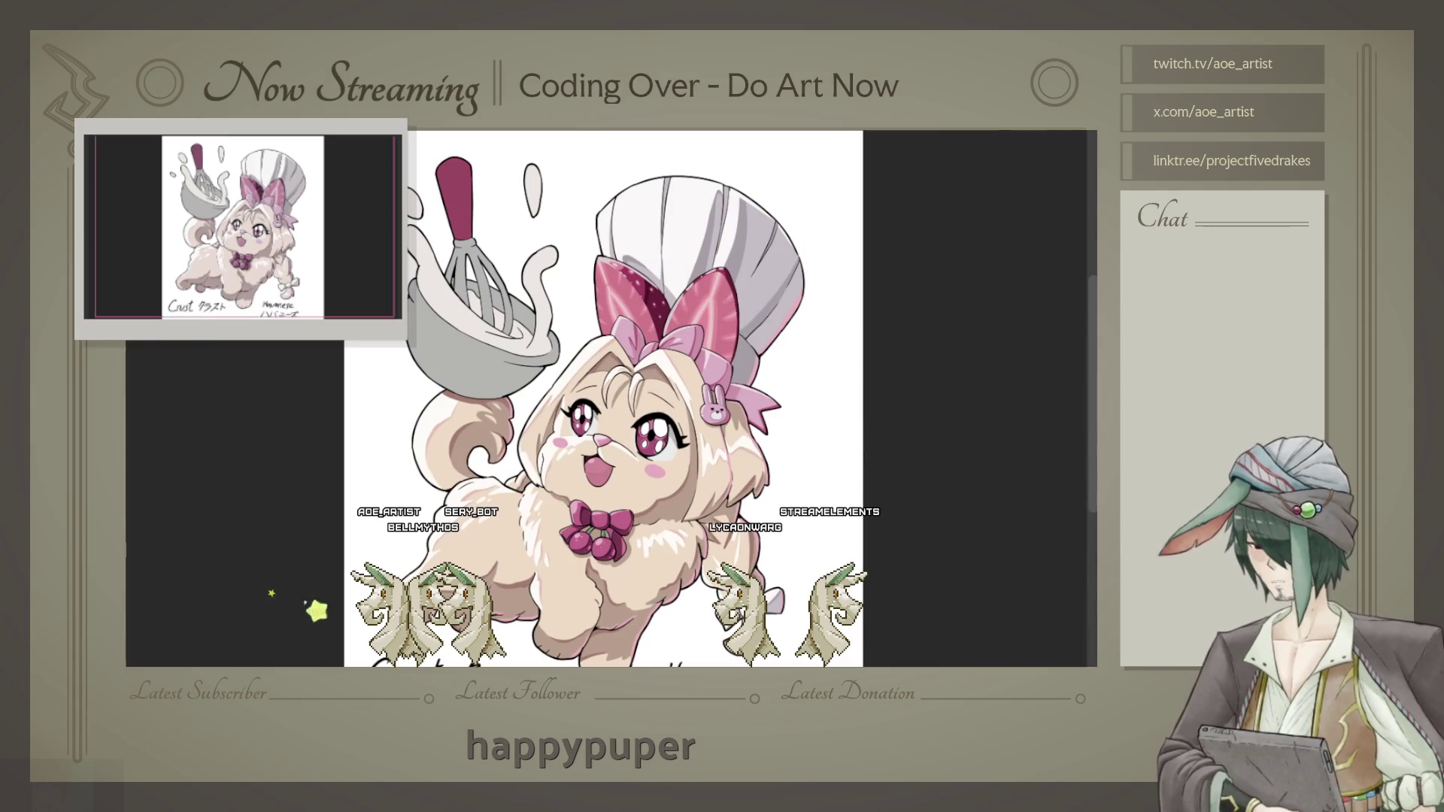
{"action": "scroll", "coordinate": [611, 398], "scroll_direction": "up", "scroll_amount": 2}
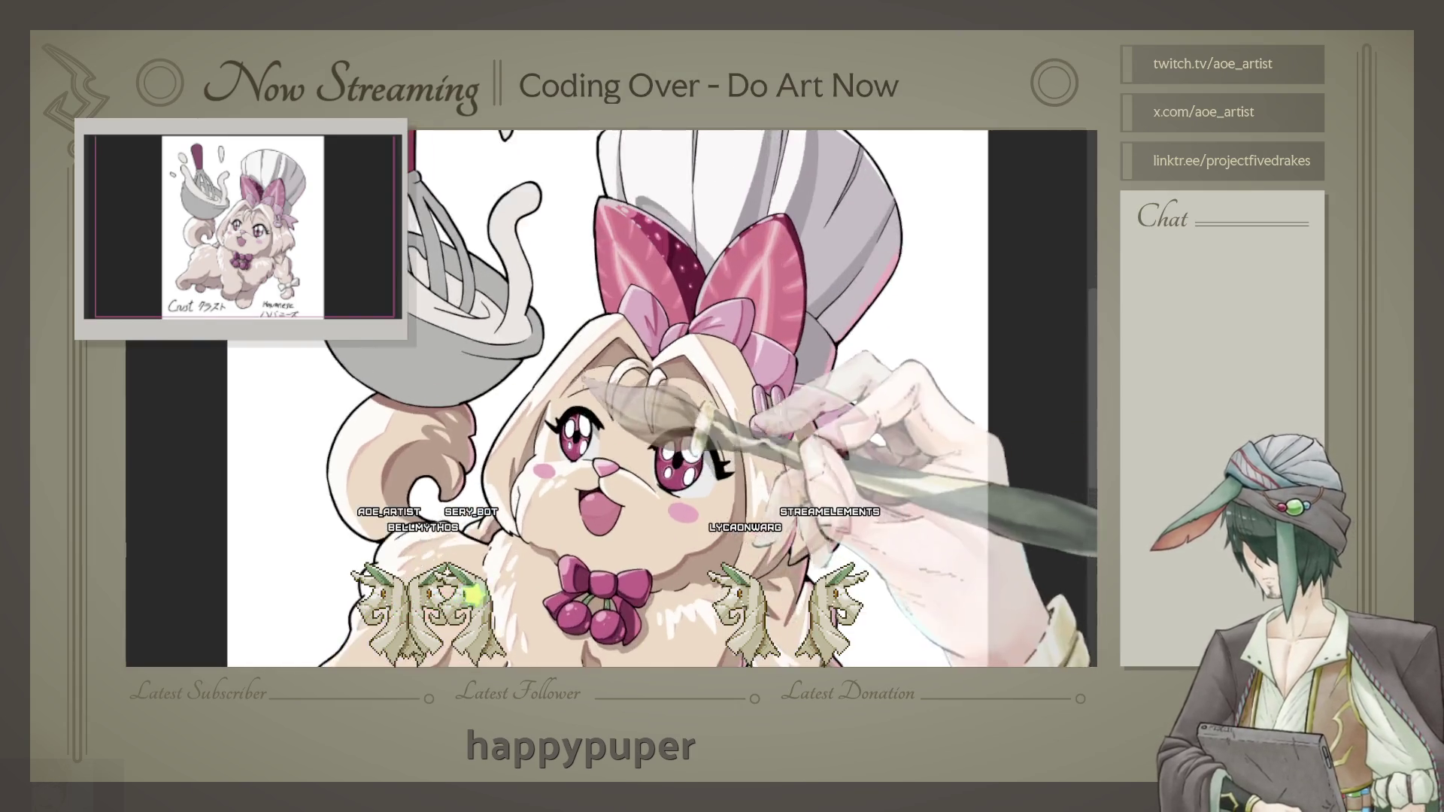
{"action": "scroll", "coordinate": [611, 398], "scroll_direction": "up", "scroll_amount": 2}
{"action": "scroll", "coordinate": [451, 423], "scroll_direction": "up", "scroll_amount": 1}
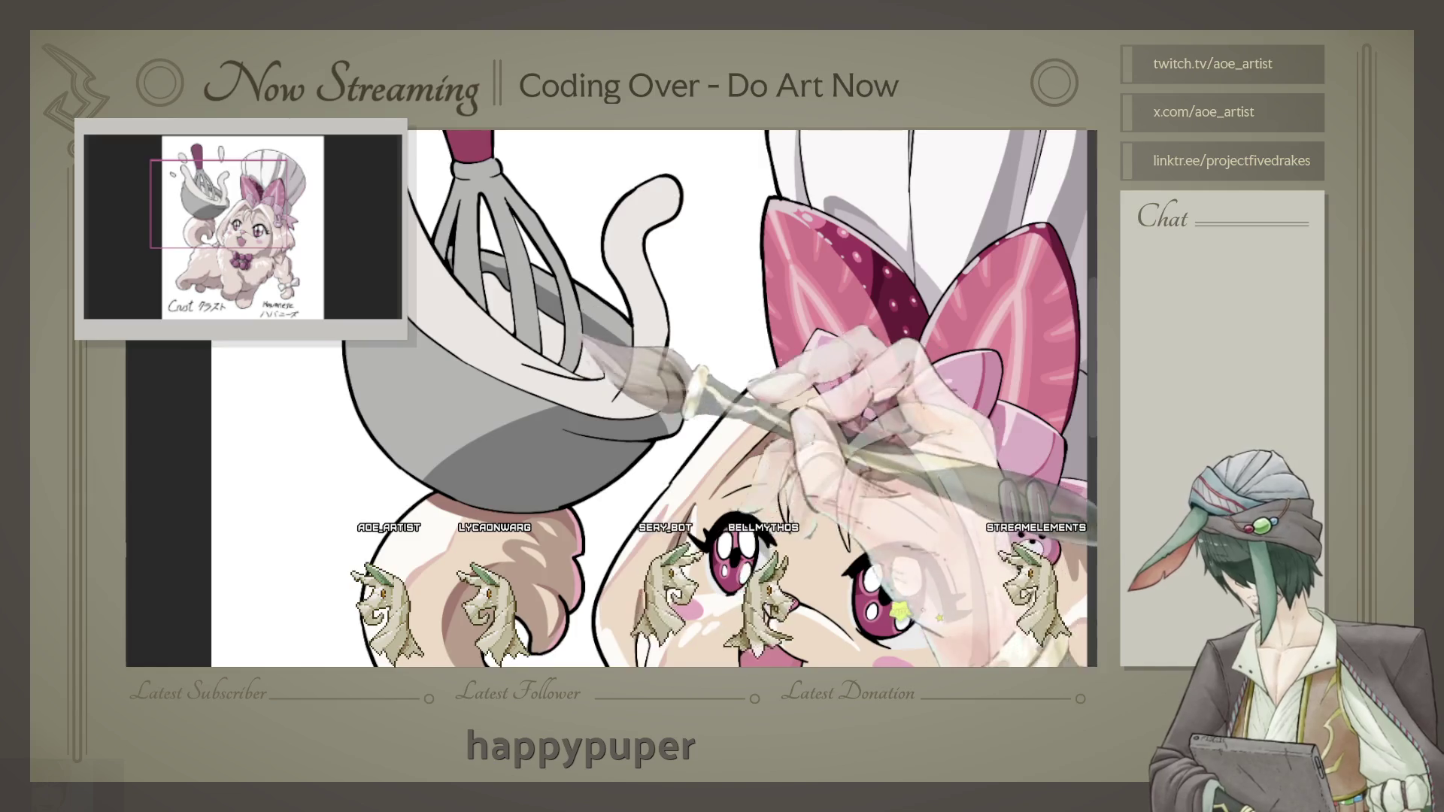
Step: Paint grey shading into the mixing bowl's interior beneath the whisk wires
{"action": "left_click_drag", "start_coordinate": [462, 288], "coordinate": [510, 318]}
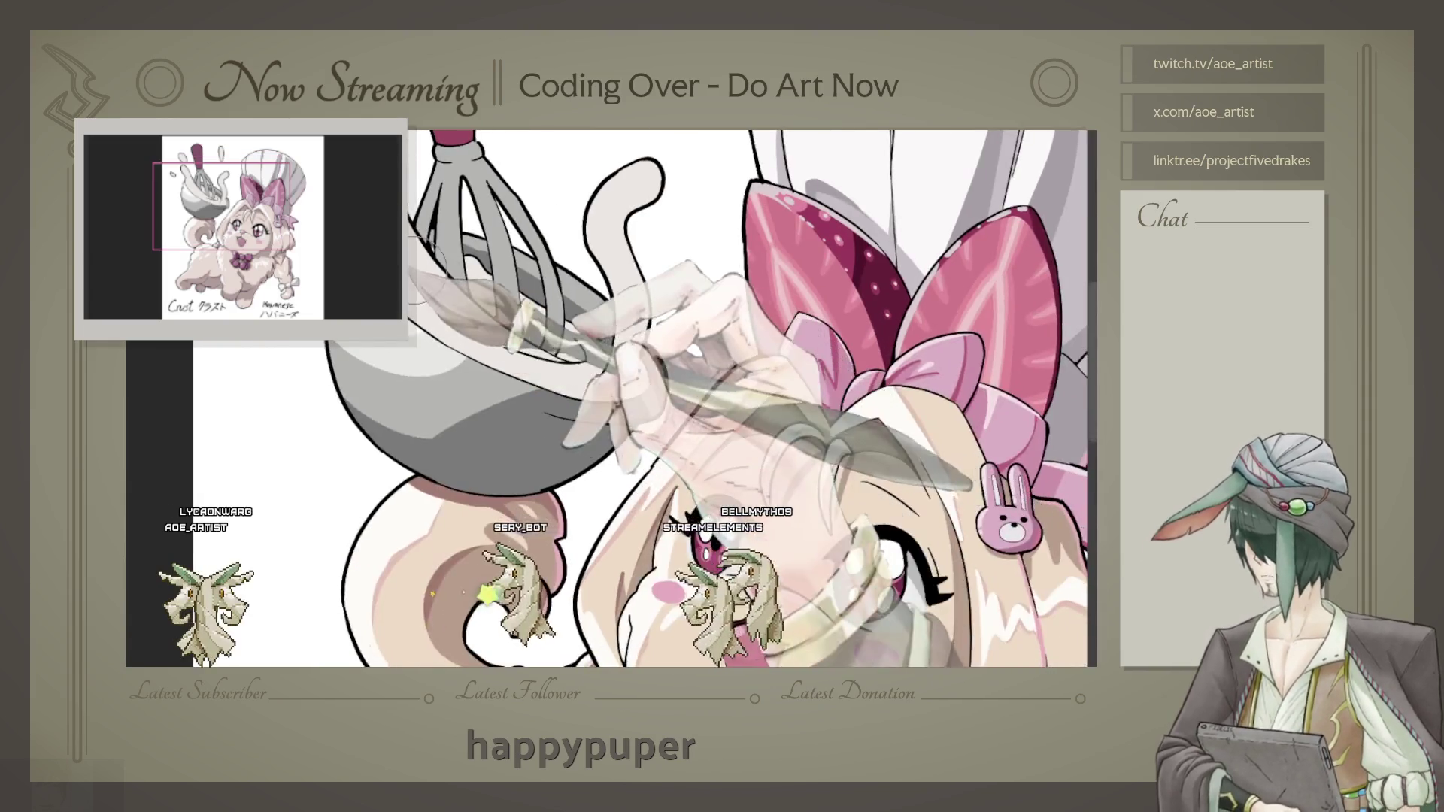
{"action": "left_click_drag", "start_coordinate": [443, 339], "coordinate": [417, 359]}
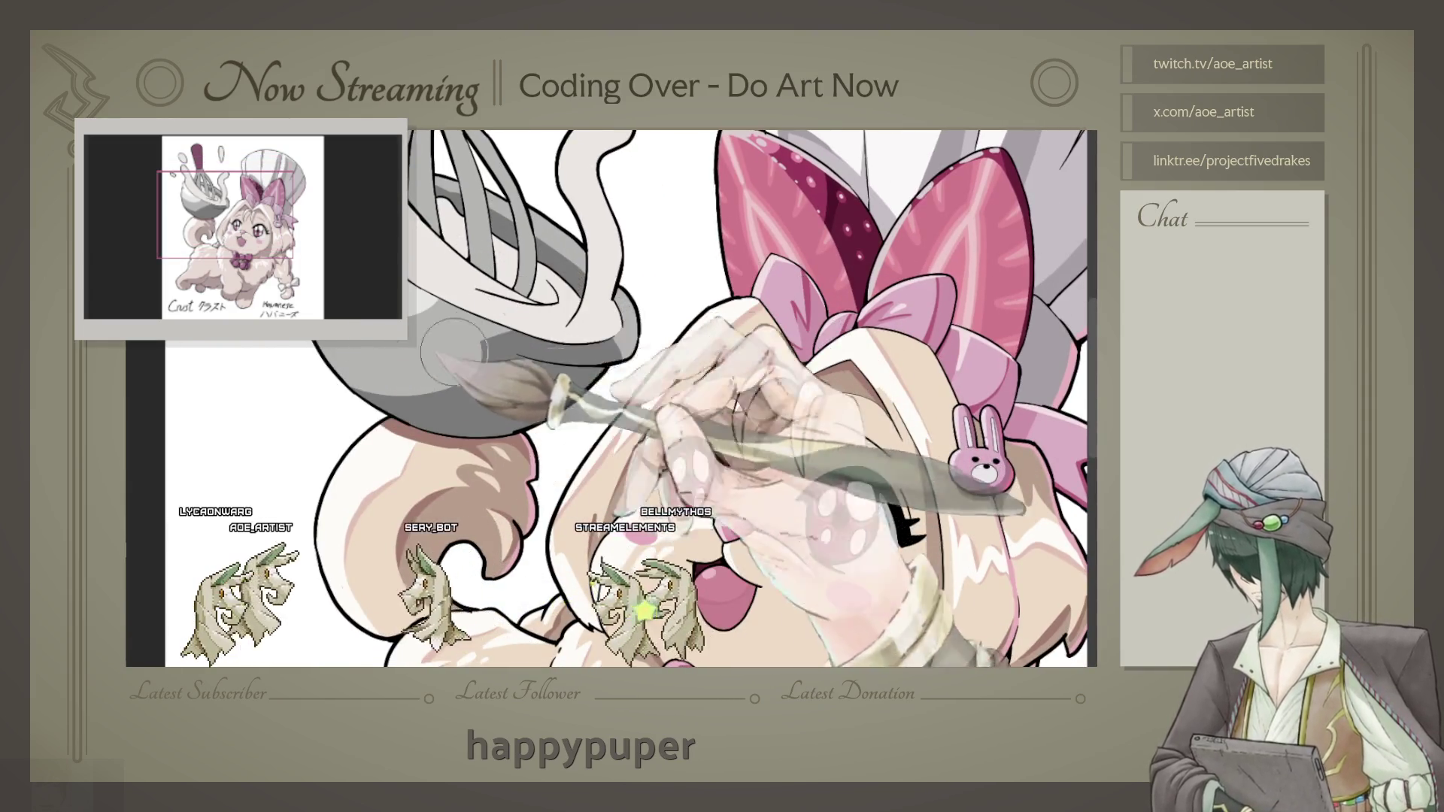
{"action": "scroll", "coordinate": [548, 319], "scroll_direction": "up", "scroll_amount": 1}
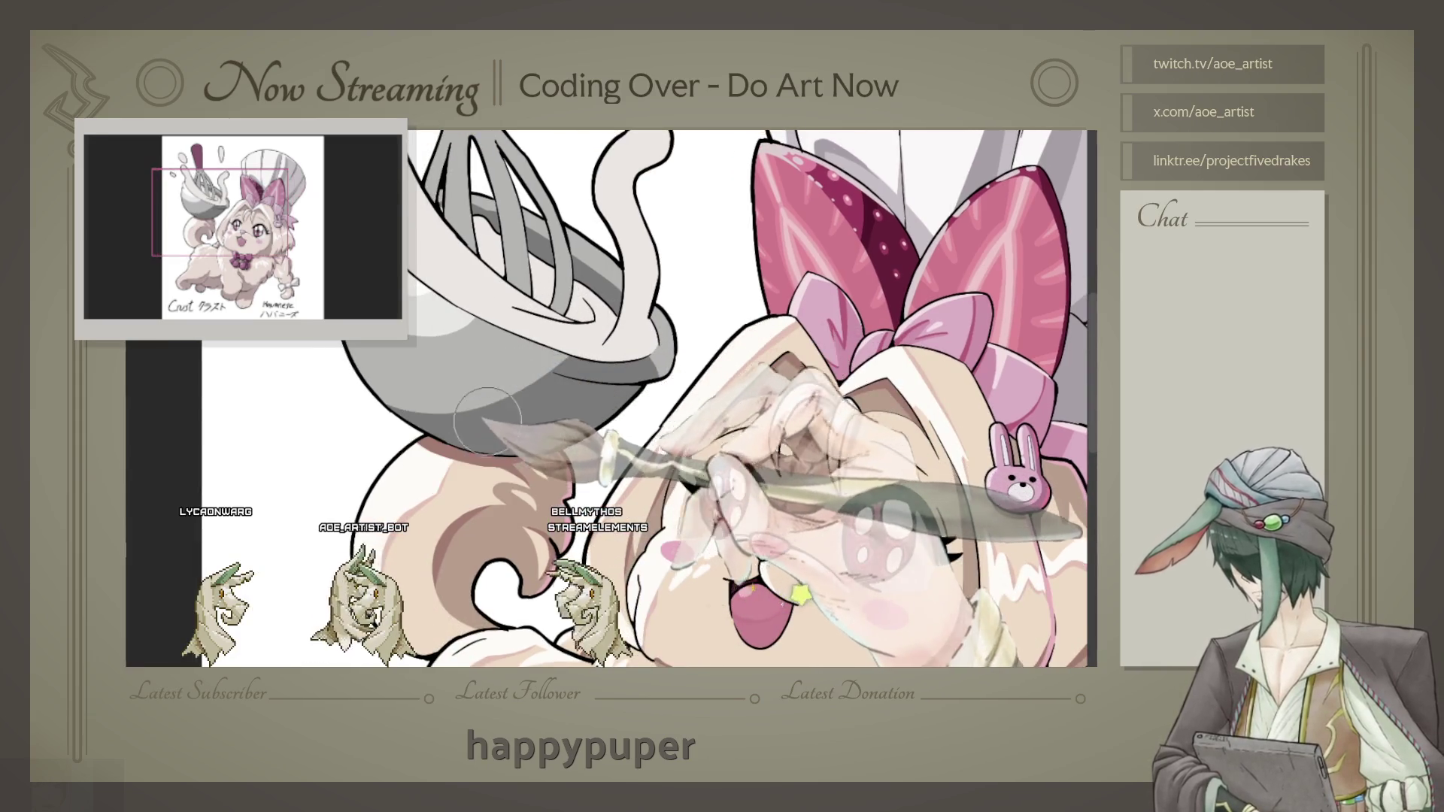
{"action": "scroll", "coordinate": [580, 370], "scroll_direction": "up", "scroll_amount": 1}
{"action": "scroll", "coordinate": [558, 347], "scroll_direction": "up", "scroll_amount": 1}
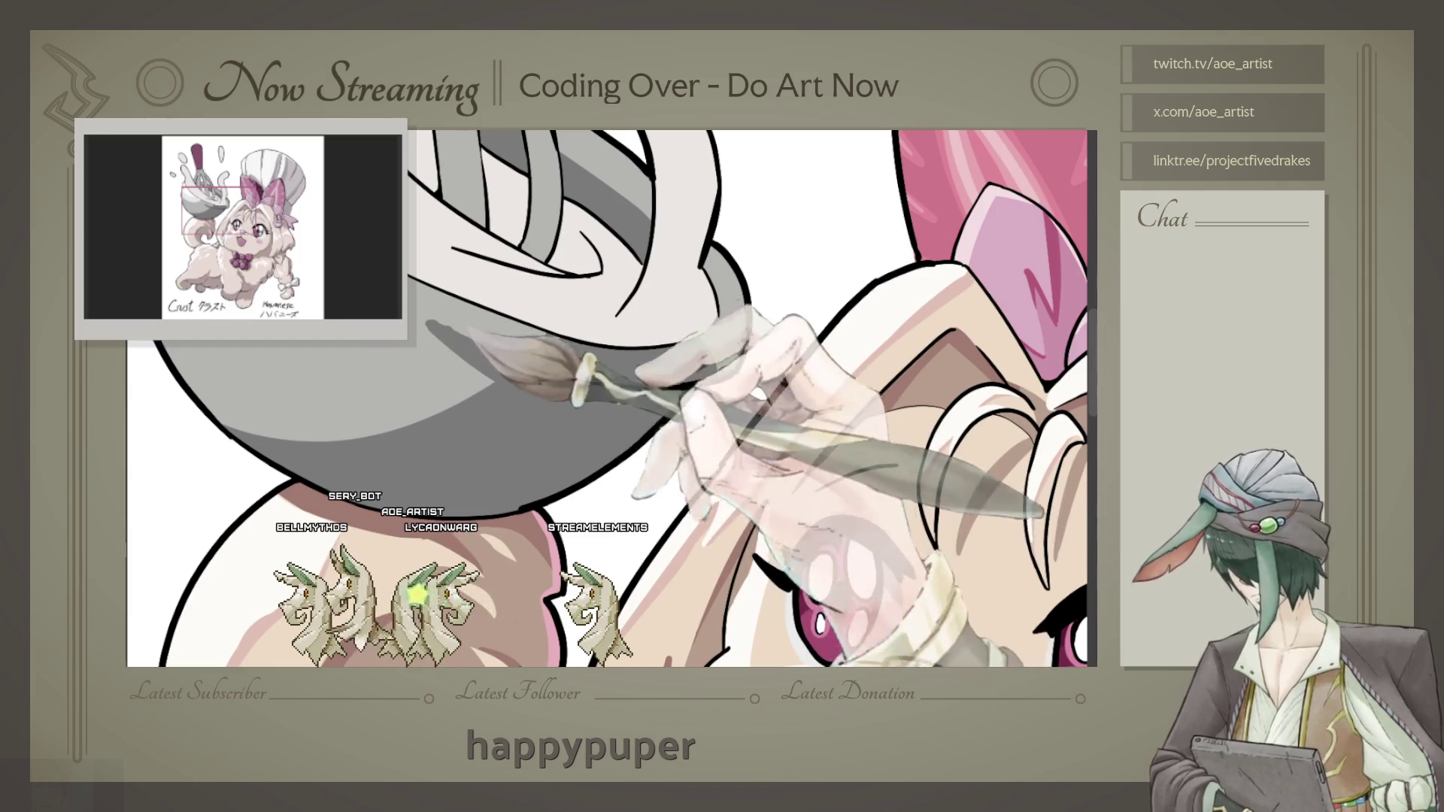
{"action": "scroll", "coordinate": [452, 273], "scroll_direction": "up", "scroll_amount": 3}
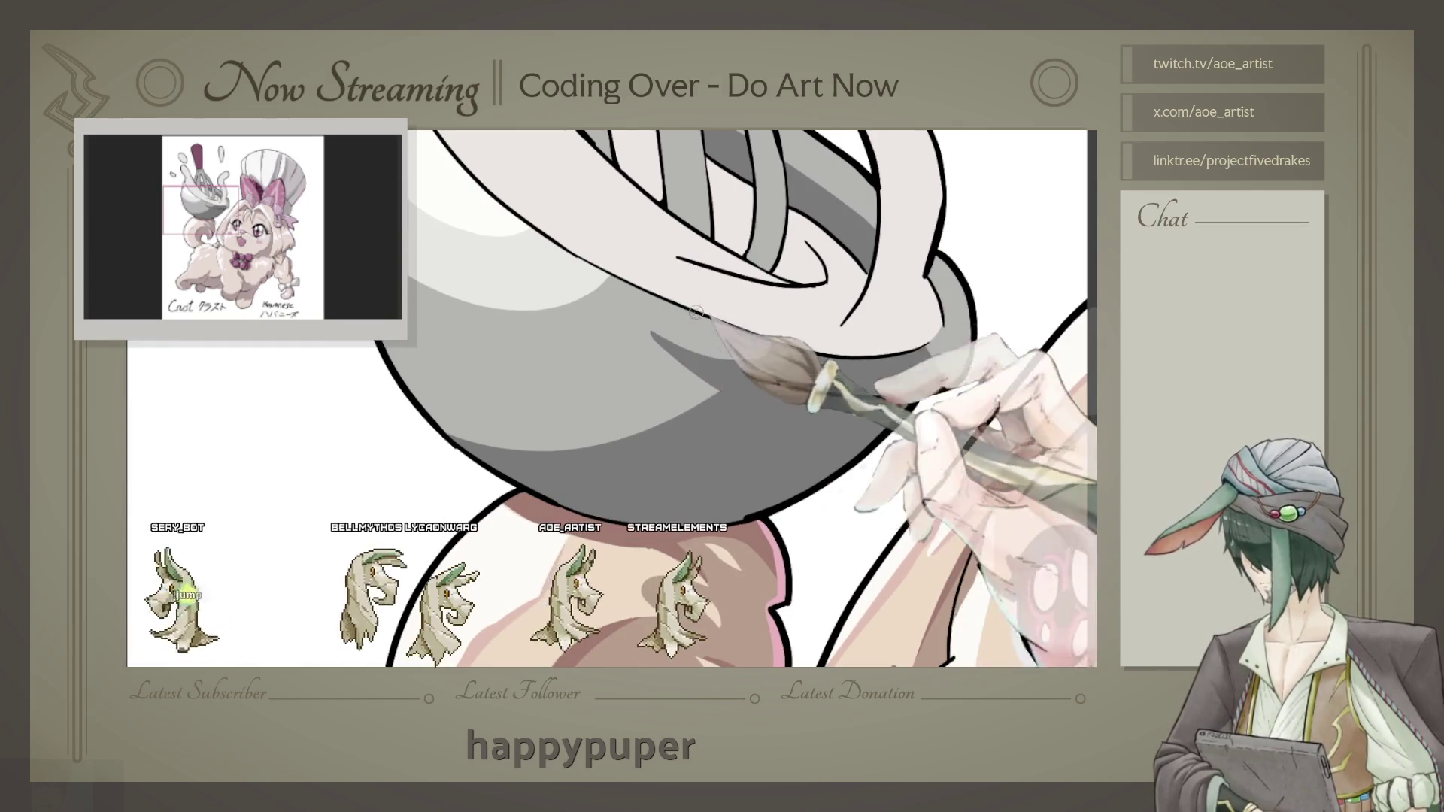
{"action": "scroll", "coordinate": [650, 317], "scroll_direction": "down", "scroll_amount": 2}
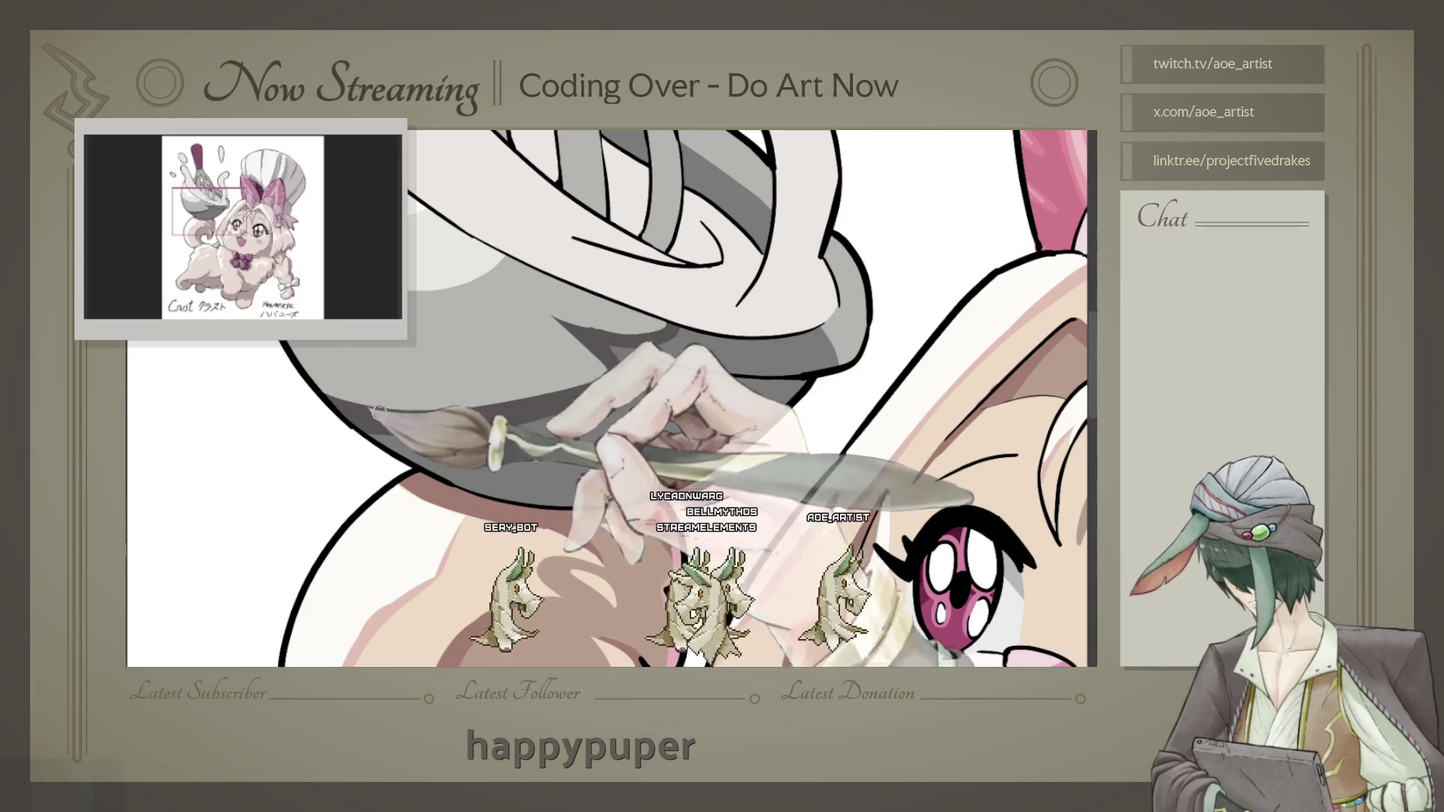
{"action": "left_click_drag", "start_coordinate": [403, 418], "coordinate": [519, 401]}
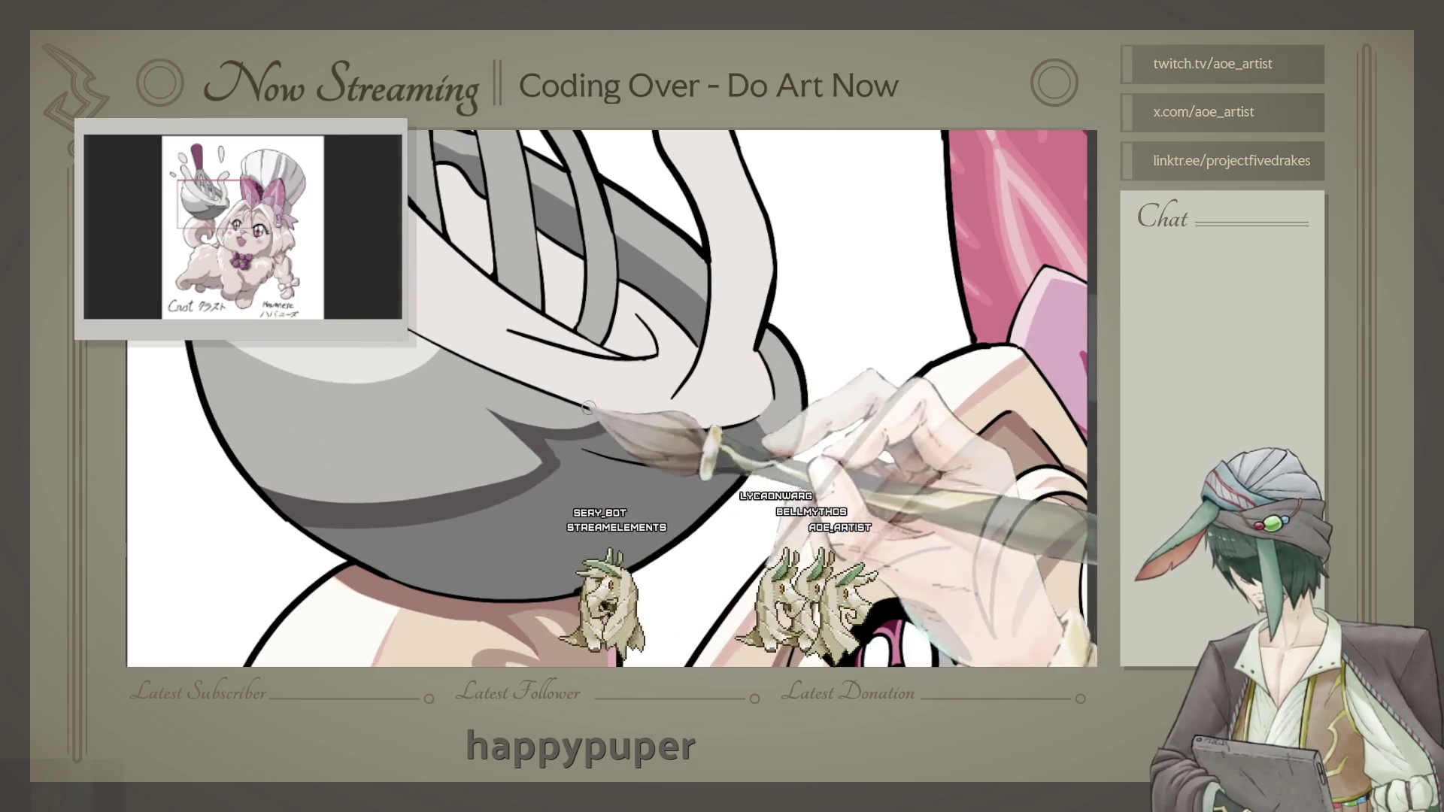
{"action": "scroll", "coordinate": [609, 395], "scroll_direction": "down", "scroll_amount": 2}
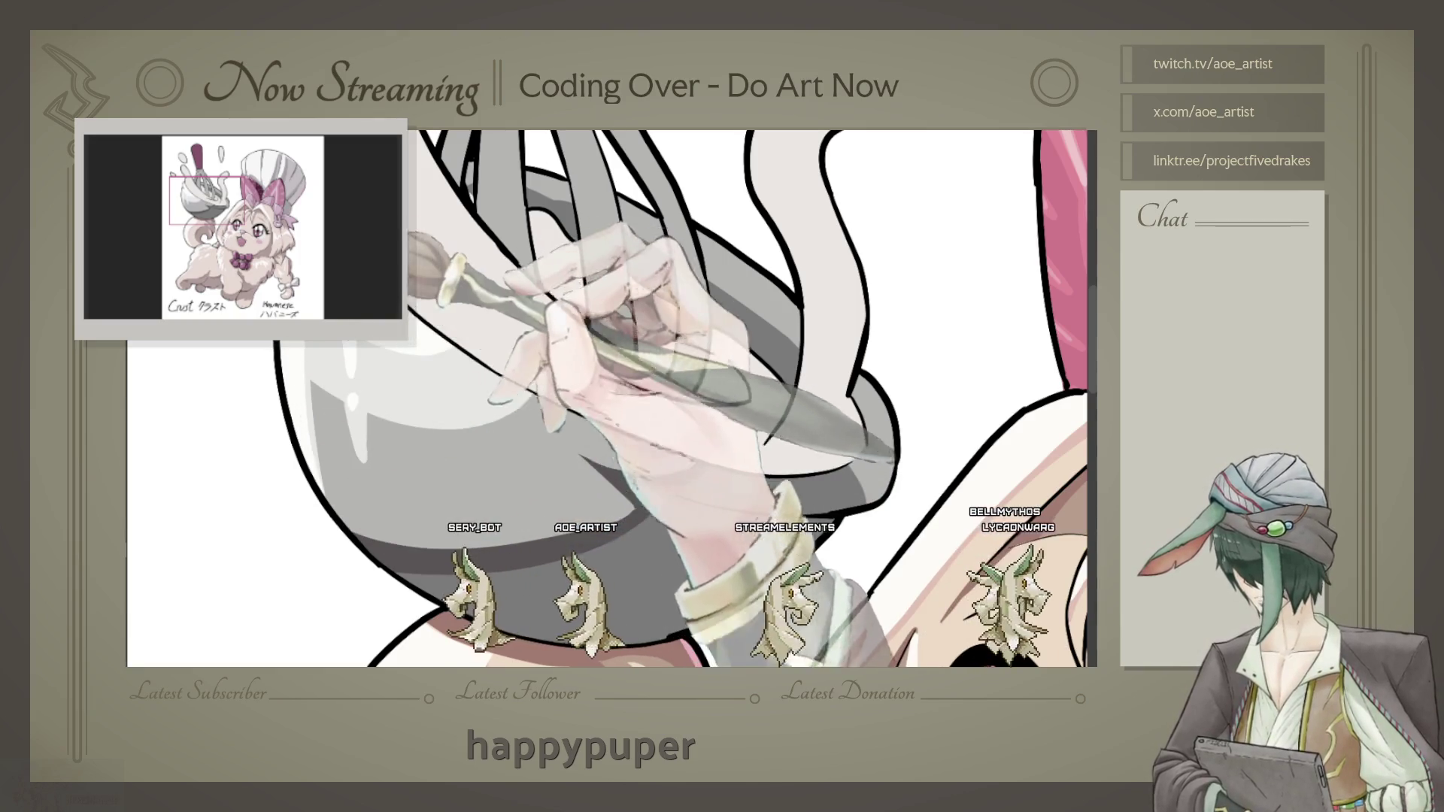
{"action": "scroll", "coordinate": [609, 394], "scroll_direction": "down", "scroll_amount": 3}
{"action": "scroll", "coordinate": [610, 395], "scroll_direction": "up", "scroll_amount": 2}
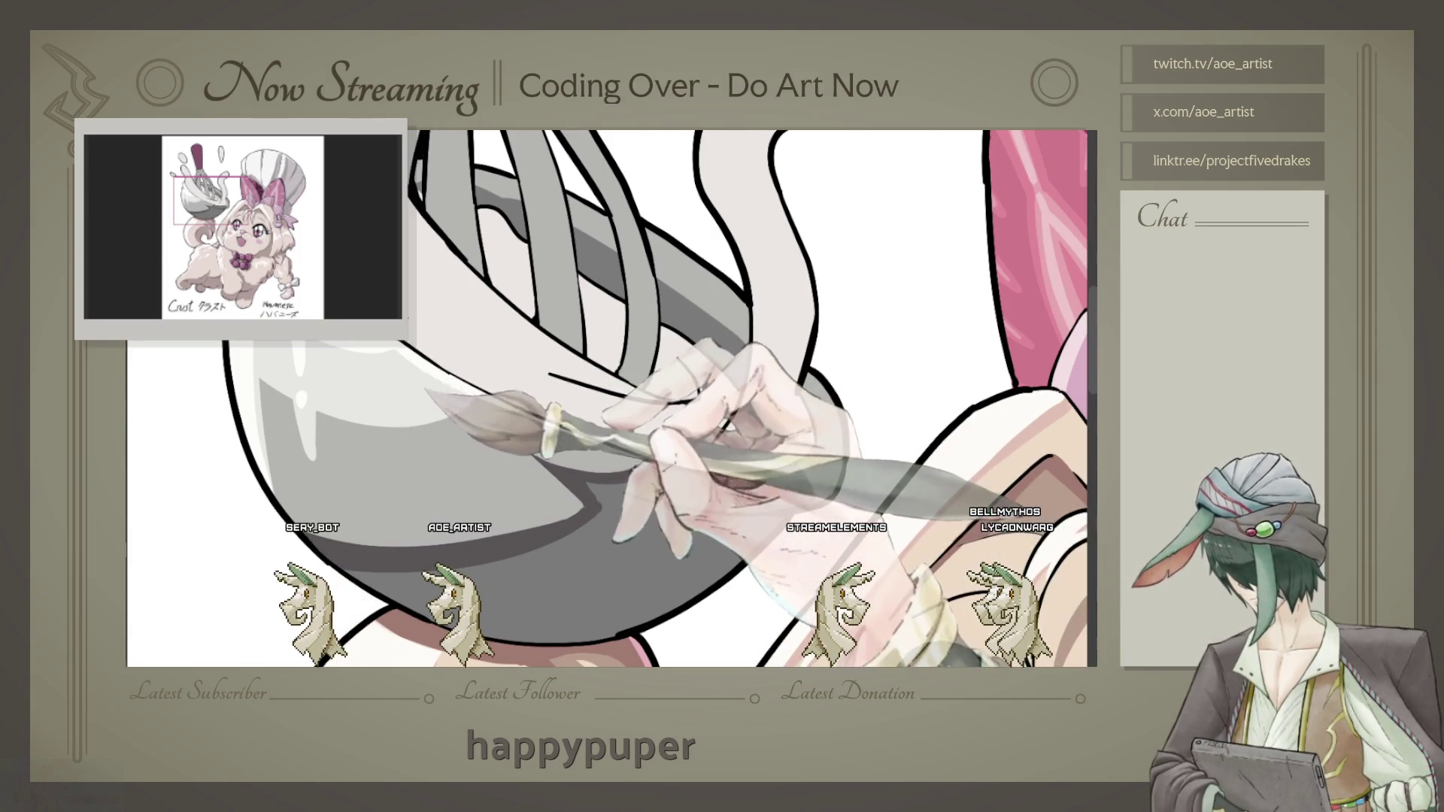
{"action": "scroll", "coordinate": [610, 395], "scroll_direction": "down", "scroll_amount": 2}
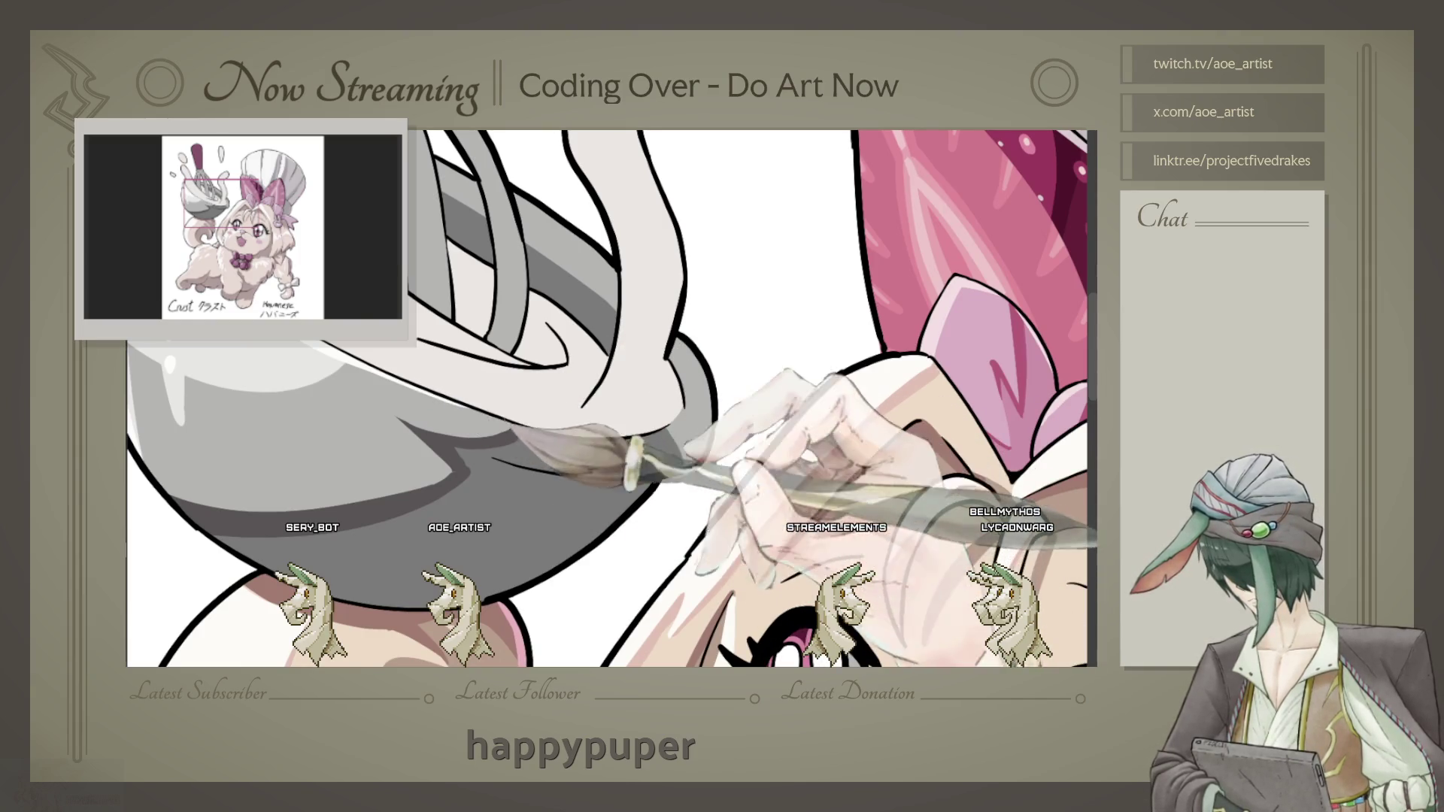
{"action": "scroll", "coordinate": [613, 397], "scroll_direction": "up", "scroll_amount": 2}
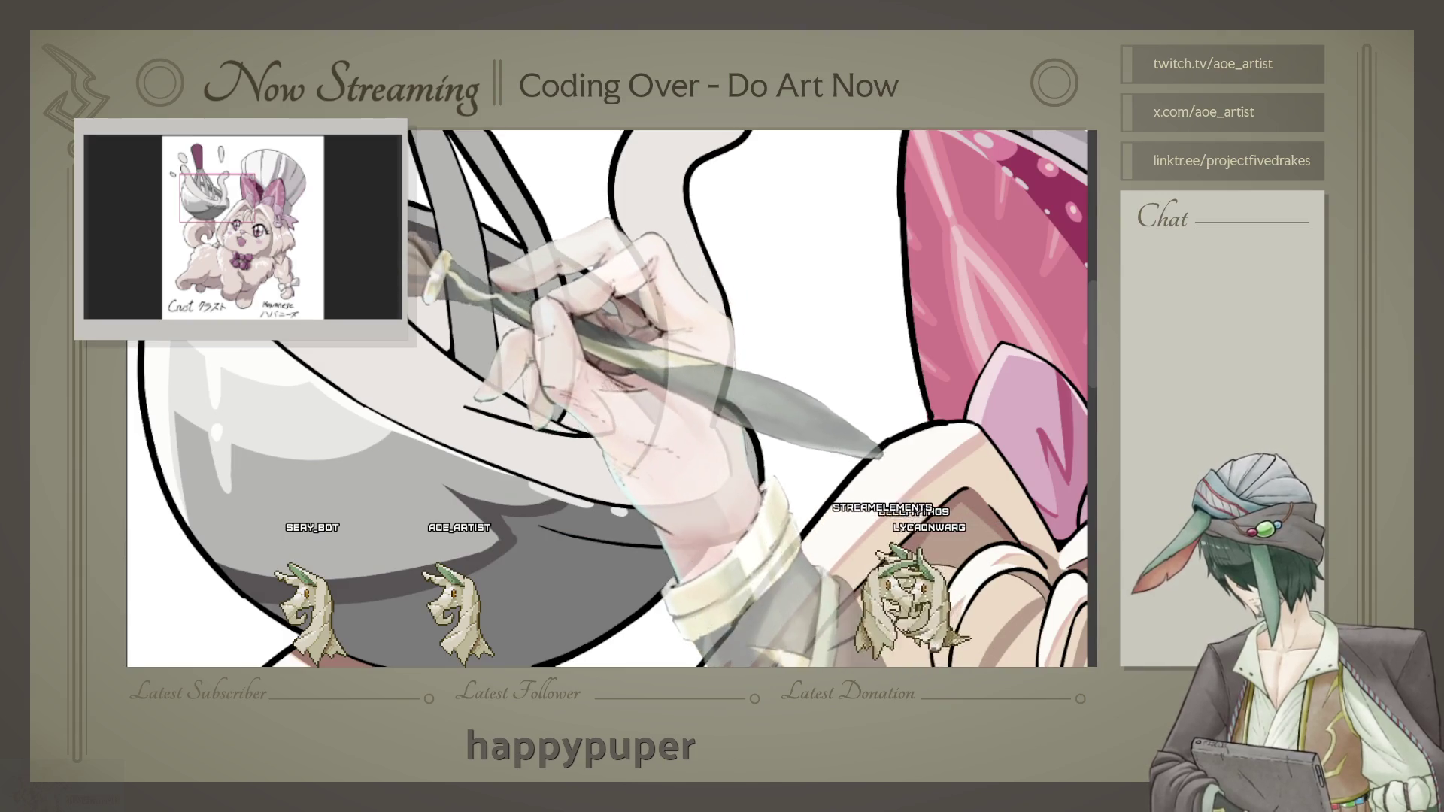
{"action": "scroll", "coordinate": [613, 398], "scroll_direction": "up", "scroll_amount": 1}
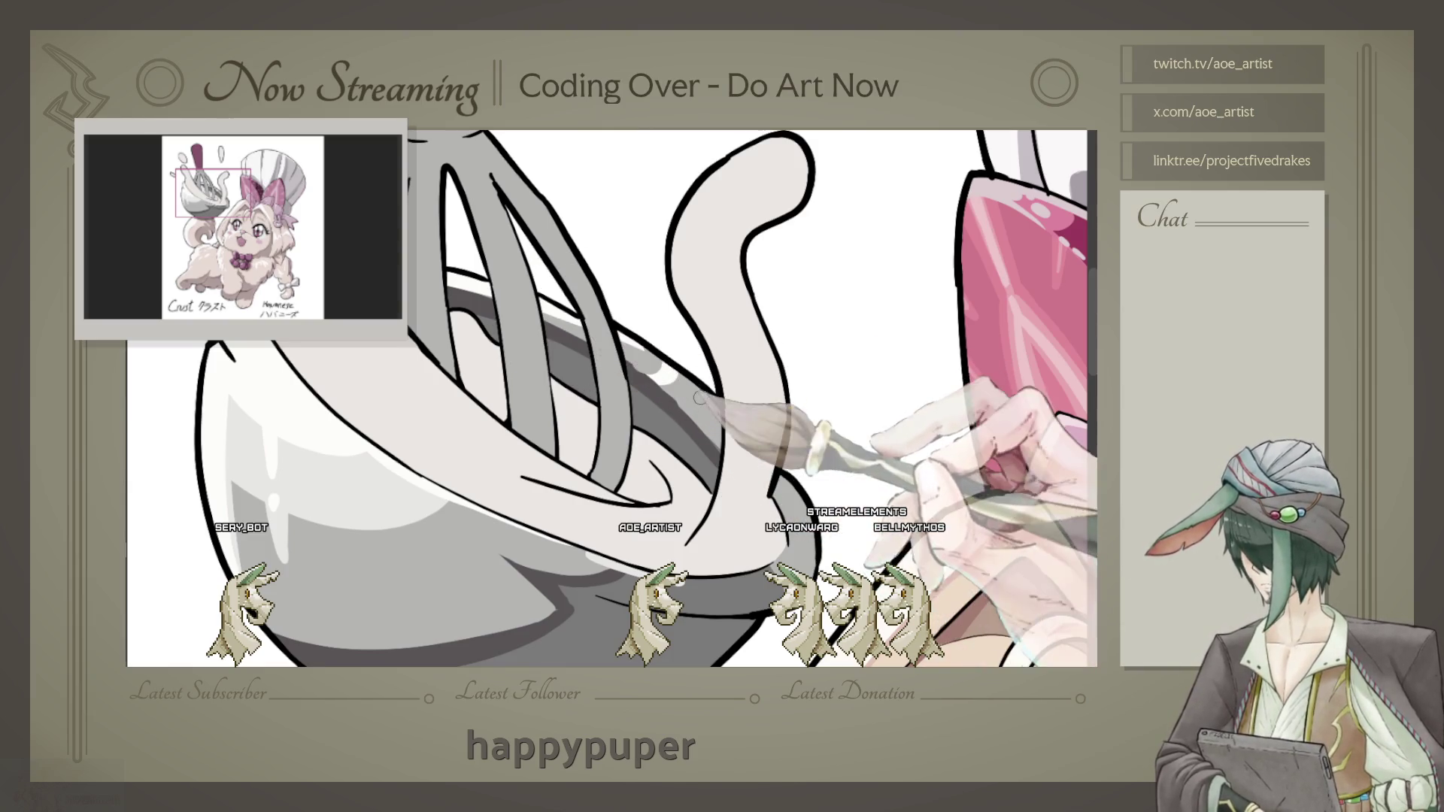
{"action": "left_click_drag", "start_coordinate": [657, 358], "coordinate": [694, 359]}
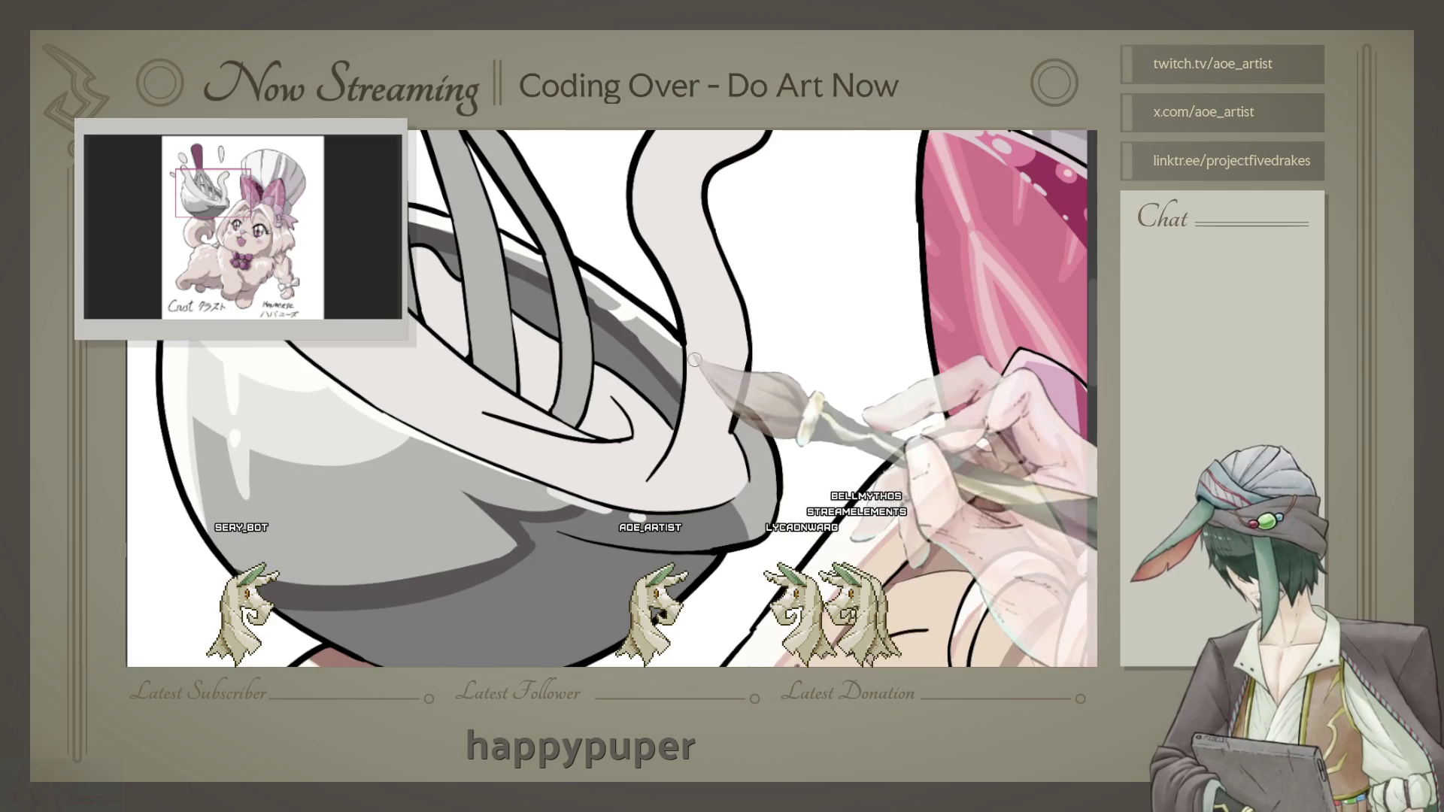
{"action": "scroll", "coordinate": [698, 359], "scroll_direction": "down", "scroll_amount": 3}
{"action": "scroll", "coordinate": [699, 358], "scroll_direction": "down", "scroll_amount": 1}
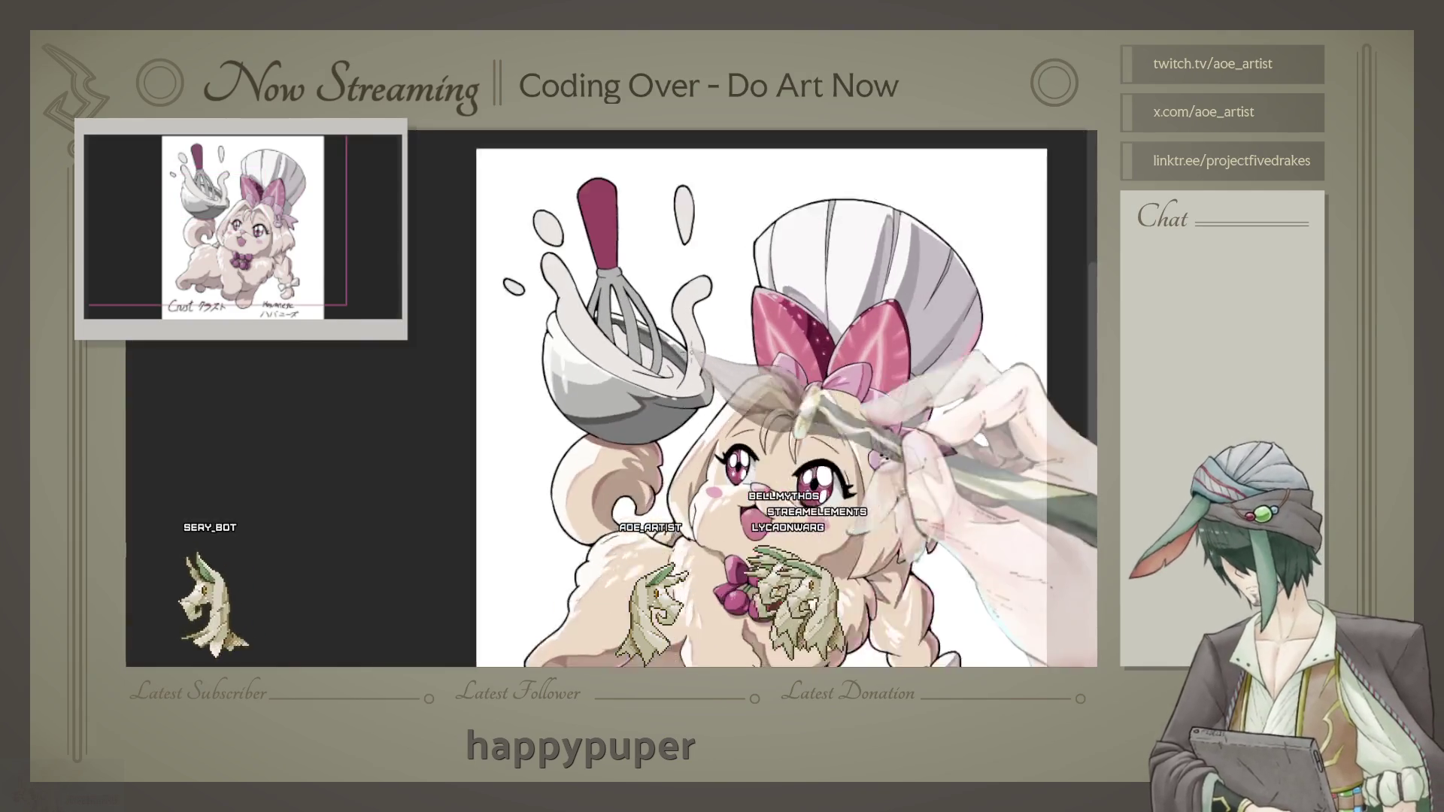
{"action": "scroll", "coordinate": [688, 372], "scroll_direction": "up", "scroll_amount": 2}
{"action": "scroll", "coordinate": [682, 382], "scroll_direction": "up", "scroll_amount": 2}
Step: Add soft grey highlights along the bowl's rim, reframing around the face and bowl
{"action": "left_click_drag", "start_coordinate": [681, 383], "coordinate": [565, 282]}
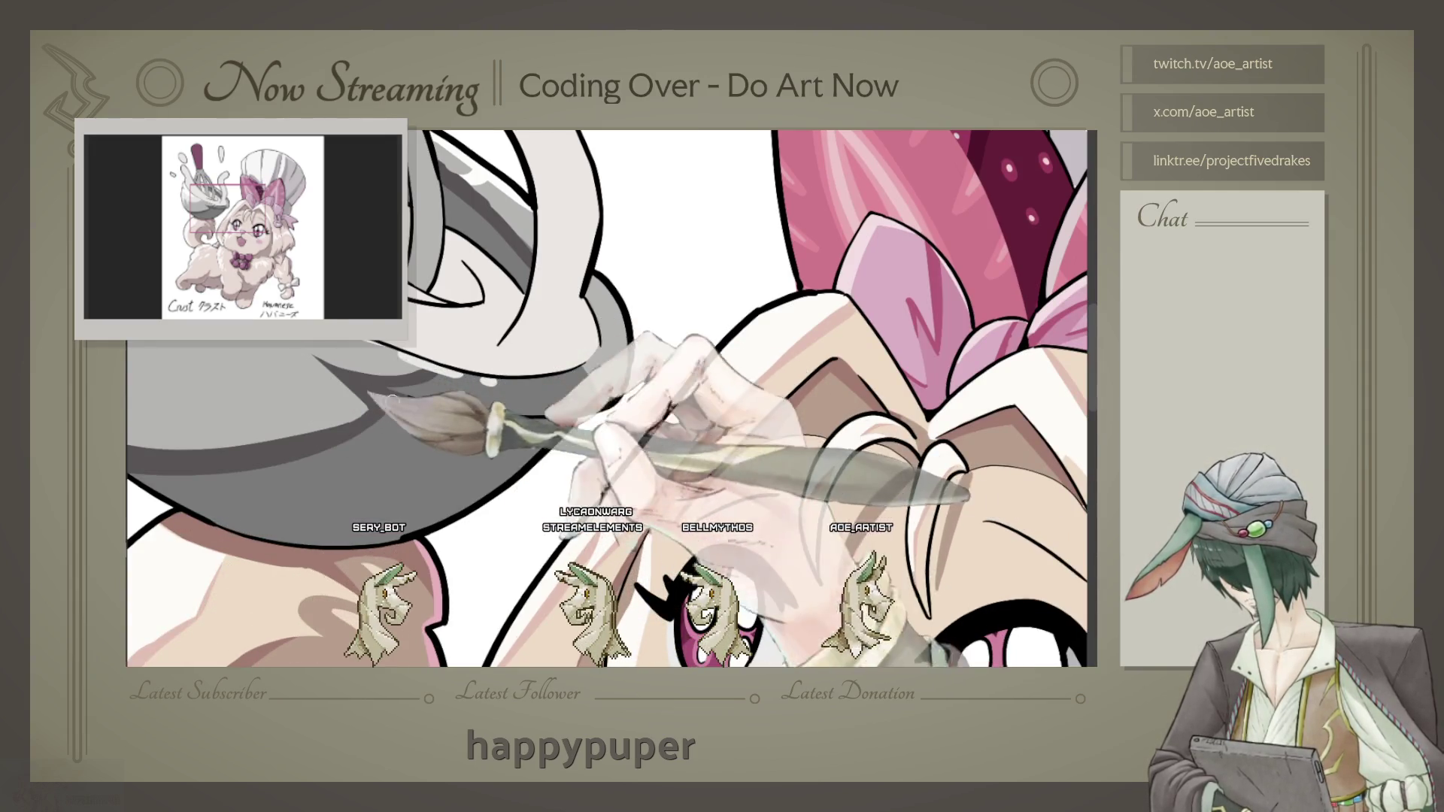
{"action": "left_click_drag", "start_coordinate": [493, 421], "coordinate": [657, 488]}
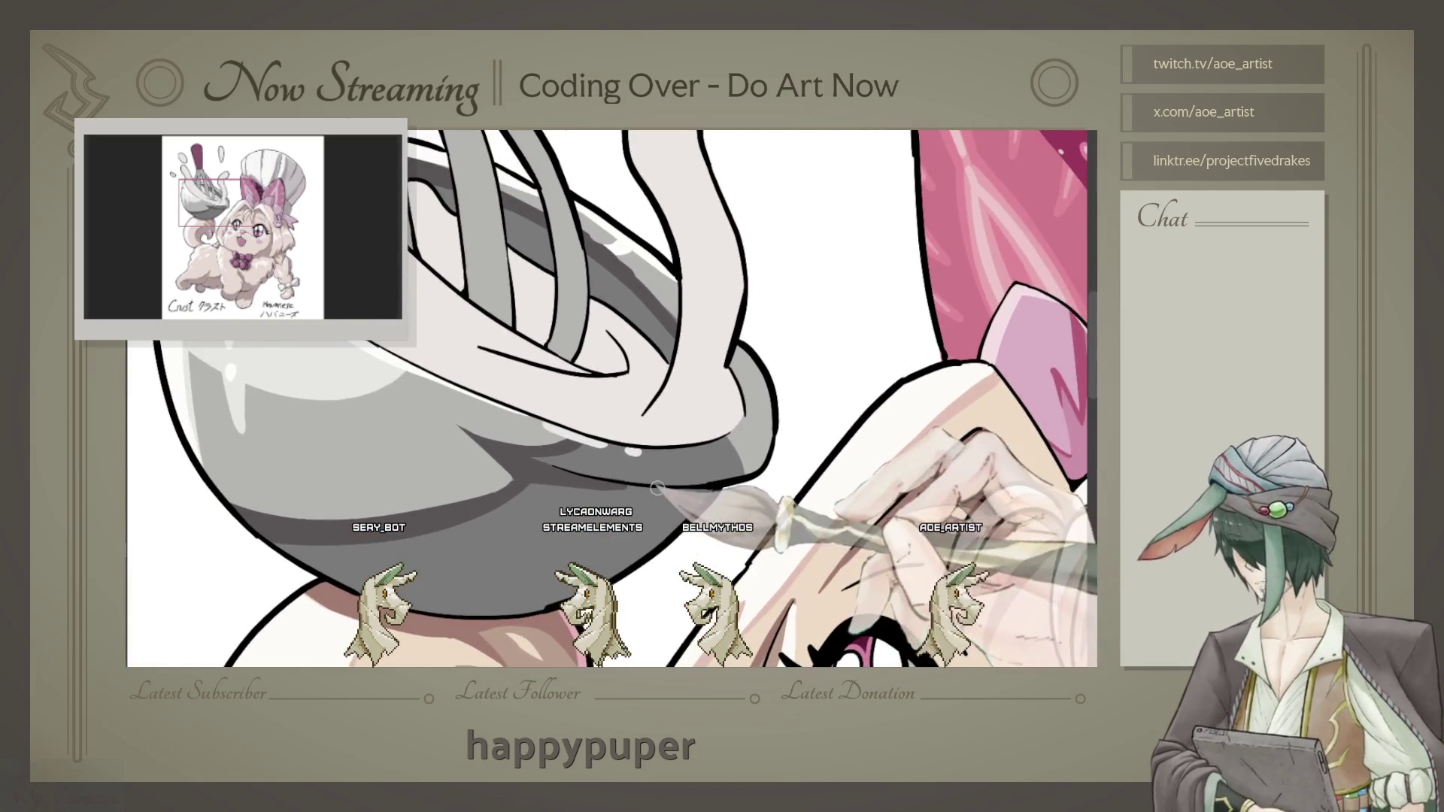
{"action": "scroll", "coordinate": [657, 487], "scroll_direction": "down", "scroll_amount": 3}
{"action": "scroll", "coordinate": [677, 452], "scroll_direction": "down", "scroll_amount": 2}
{"action": "scroll", "coordinate": [700, 417], "scroll_direction": "down", "scroll_amount": 1}
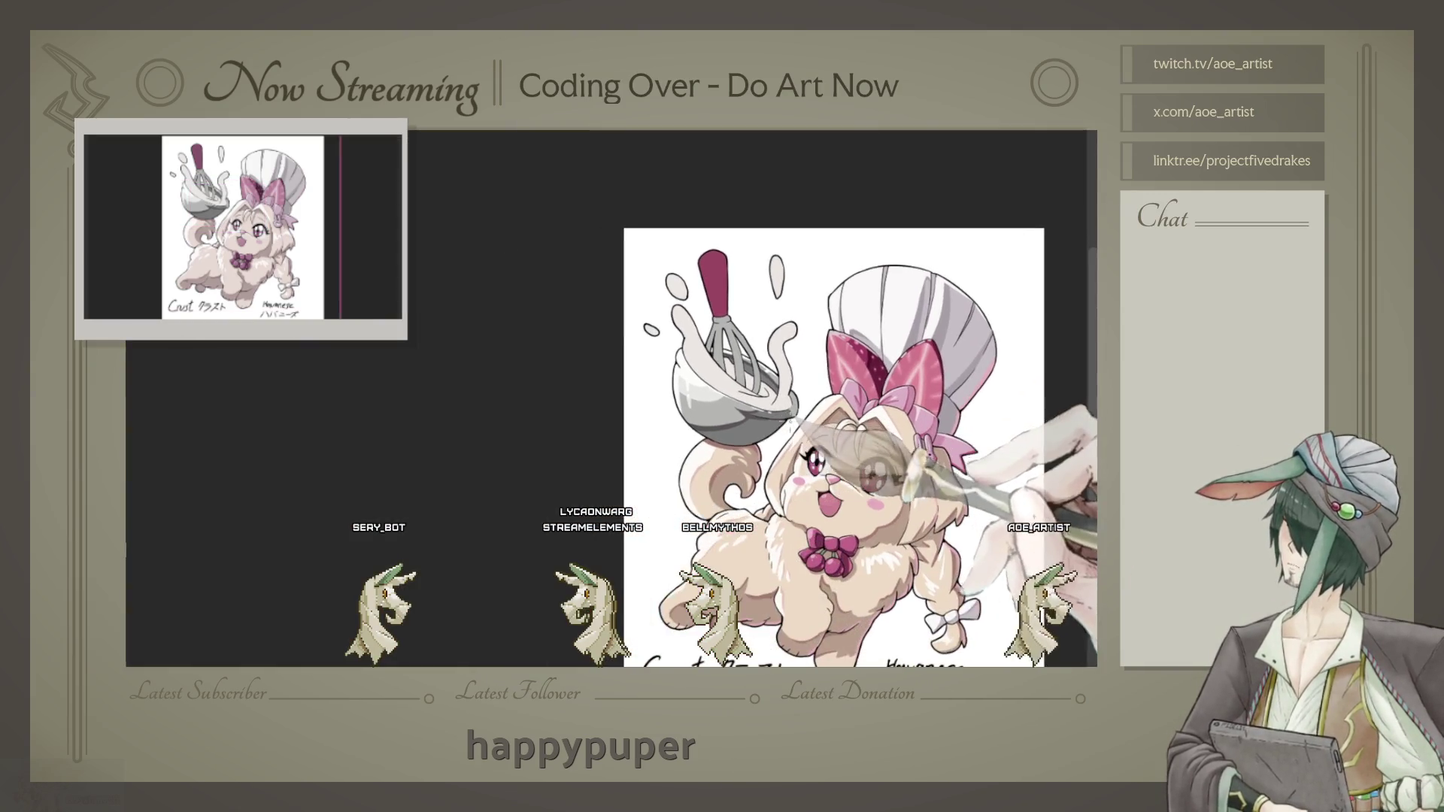
{"action": "scroll", "coordinate": [717, 403], "scroll_direction": "up", "scroll_amount": 3}
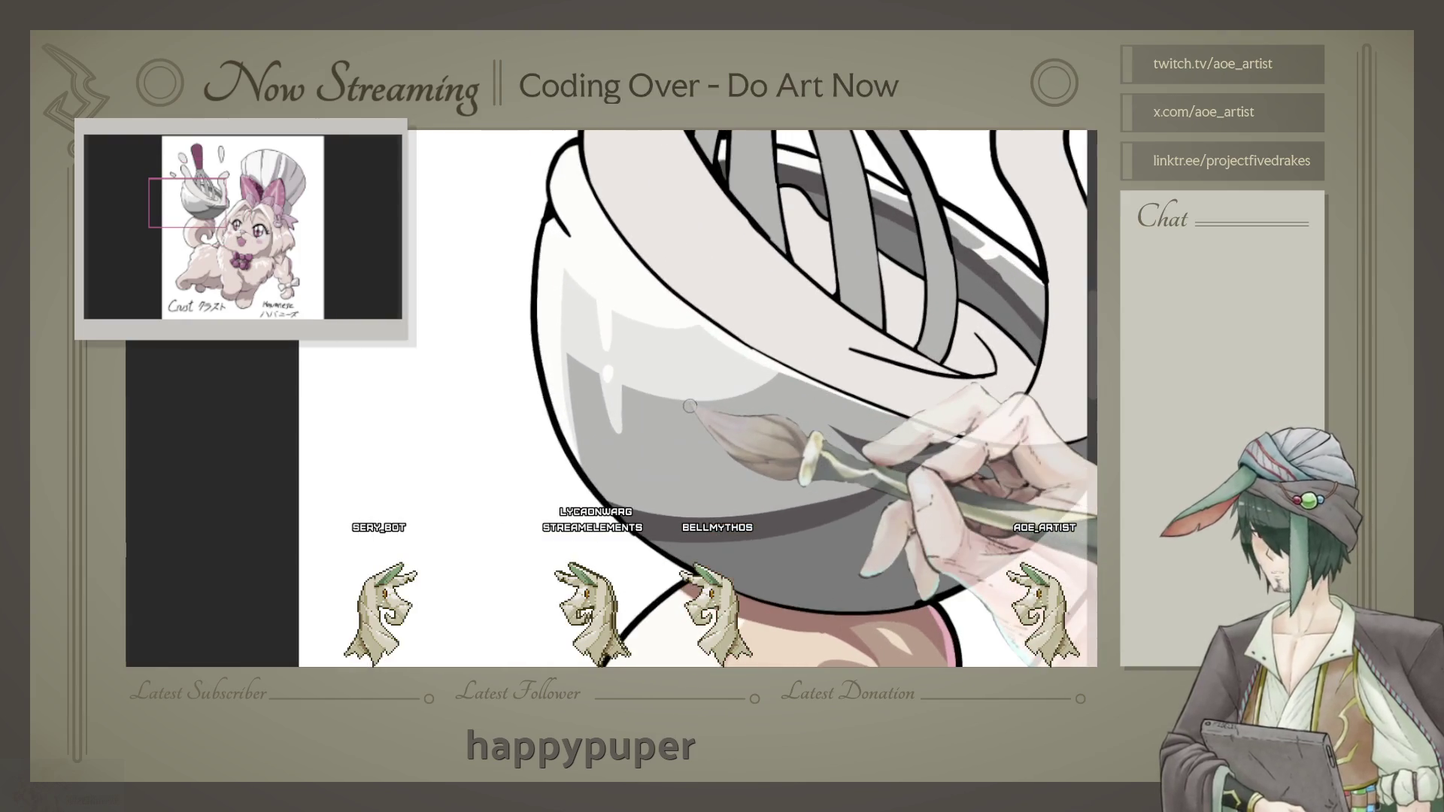
{"action": "scroll", "coordinate": [688, 406], "scroll_direction": "up", "scroll_amount": 2}
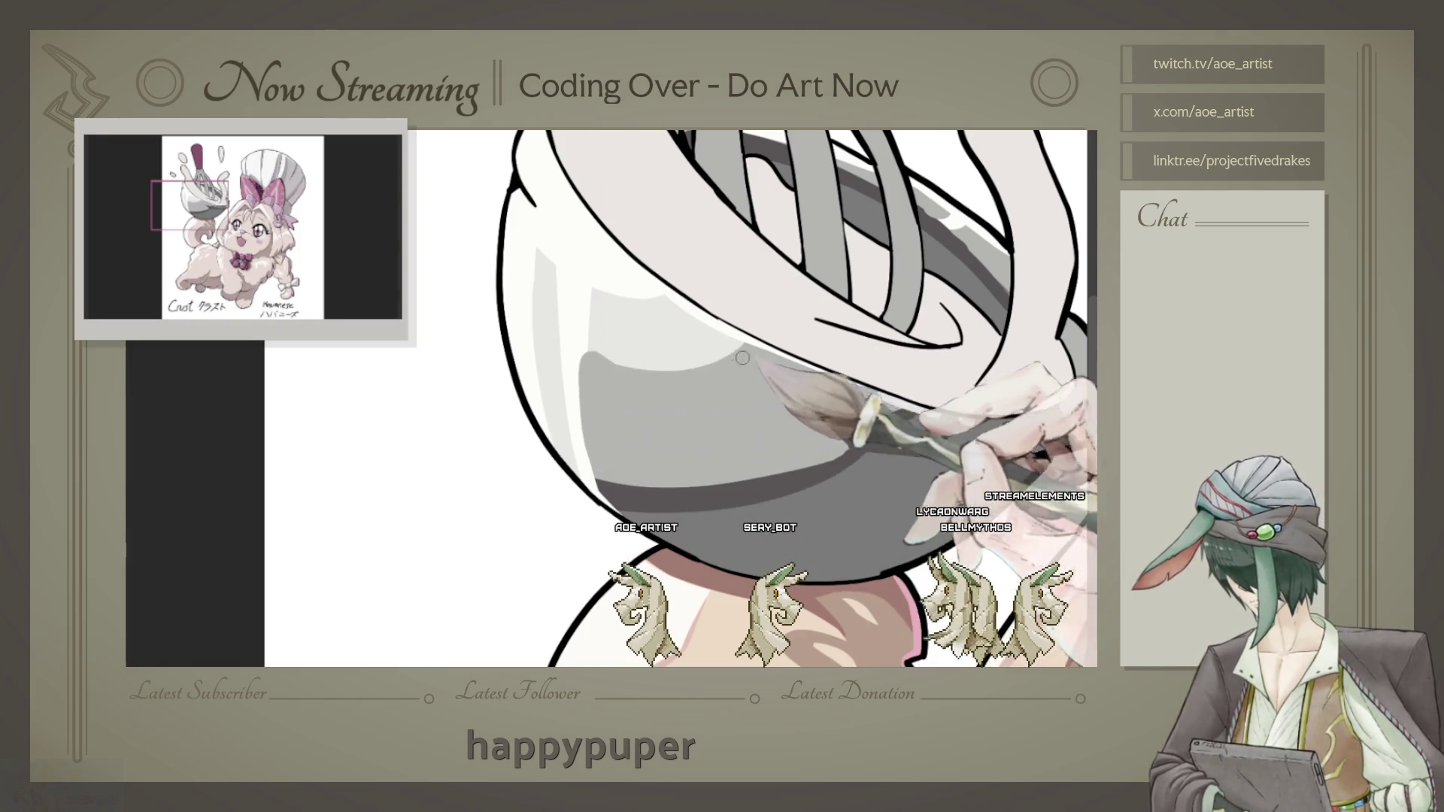
{"action": "left_click_drag", "start_coordinate": [742, 358], "coordinate": [623, 337]}
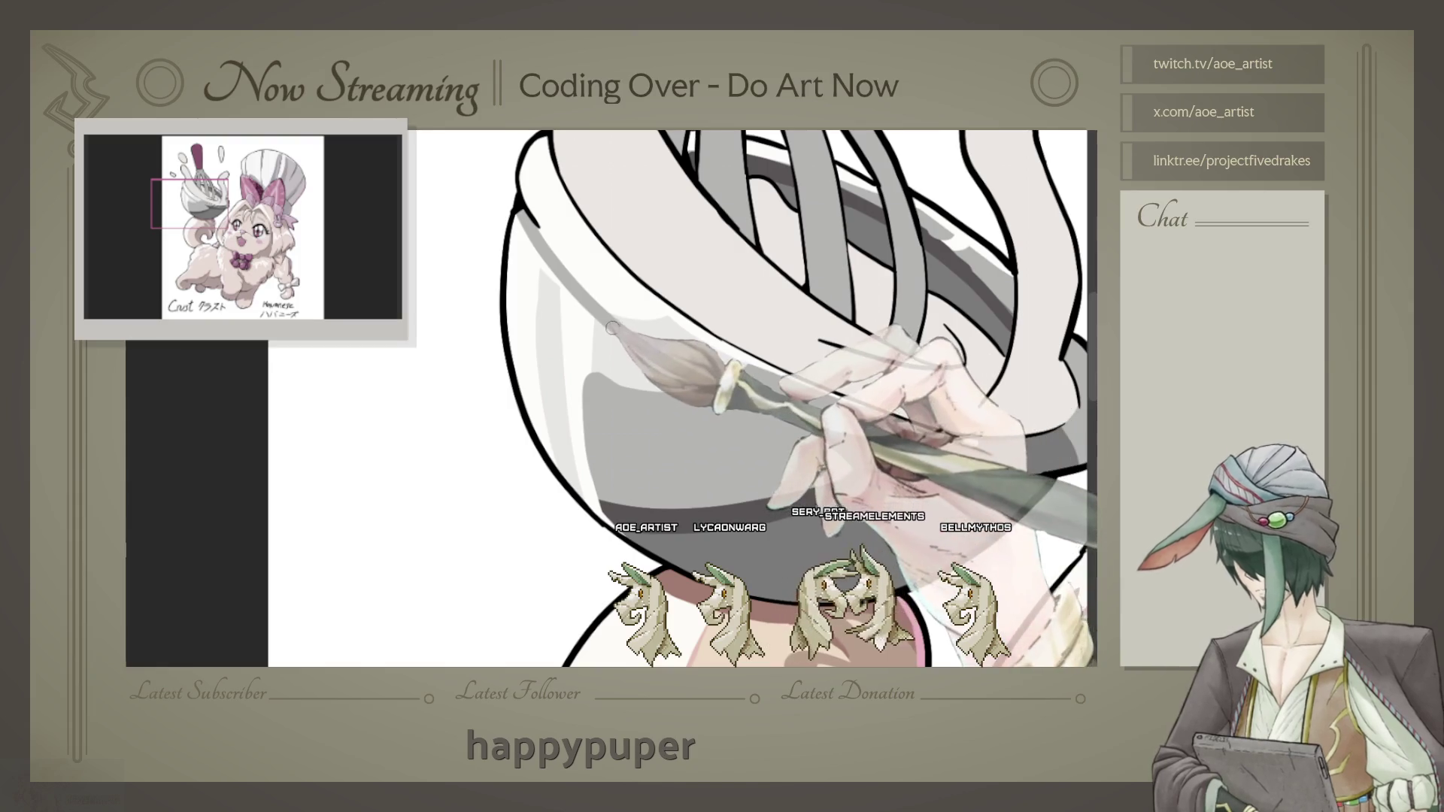
{"action": "left_click_drag", "start_coordinate": [610, 328], "coordinate": [688, 385]}
{"action": "scroll", "coordinate": [686, 353], "scroll_direction": "down", "scroll_amount": 3}
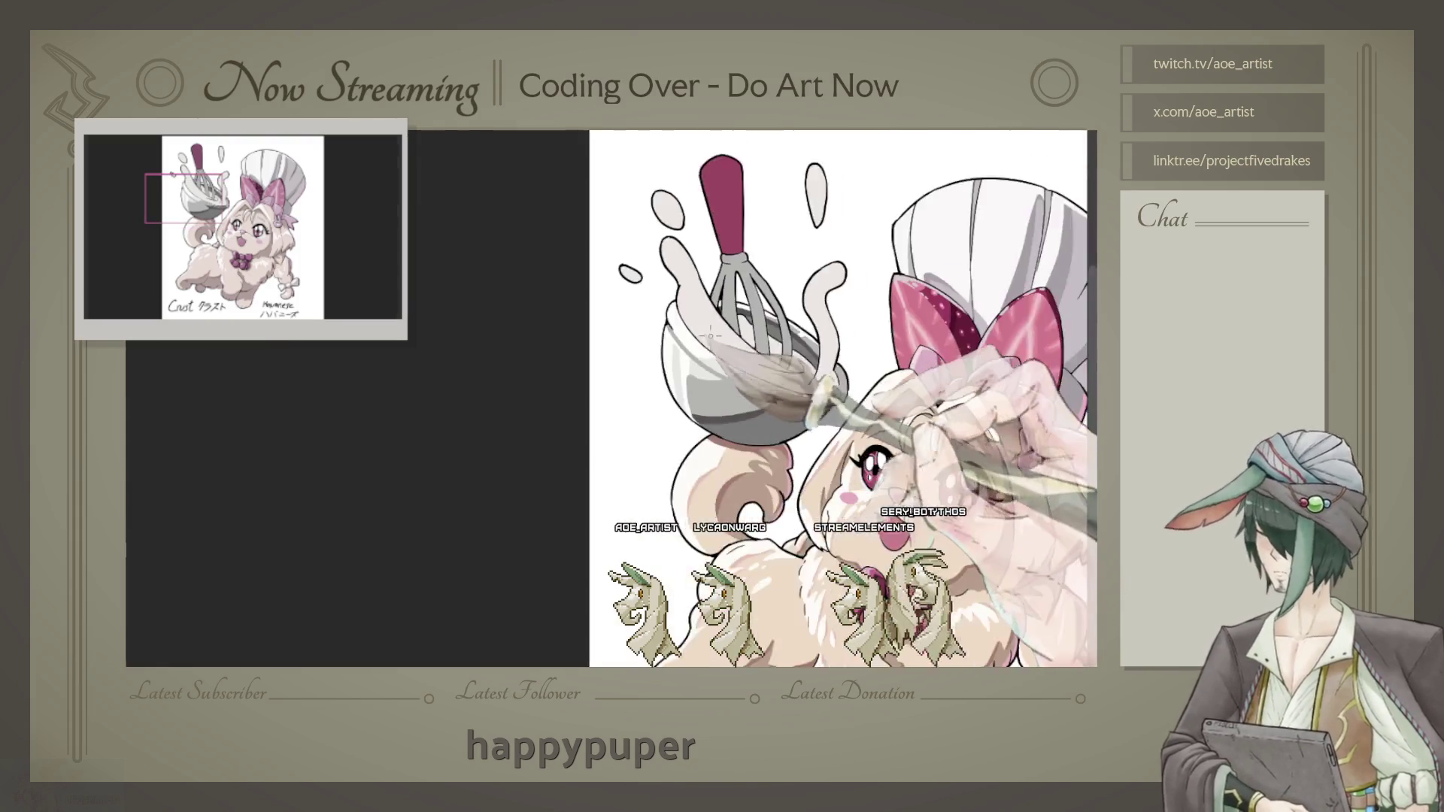
{"action": "scroll", "coordinate": [686, 353], "scroll_direction": "down", "scroll_amount": 2}
{"action": "scroll", "coordinate": [717, 359], "scroll_direction": "up", "scroll_amount": 3}
{"action": "scroll", "coordinate": [717, 359], "scroll_direction": "up", "scroll_amount": 2}
{"action": "scroll", "coordinate": [715, 359], "scroll_direction": "up", "scroll_amount": 2}
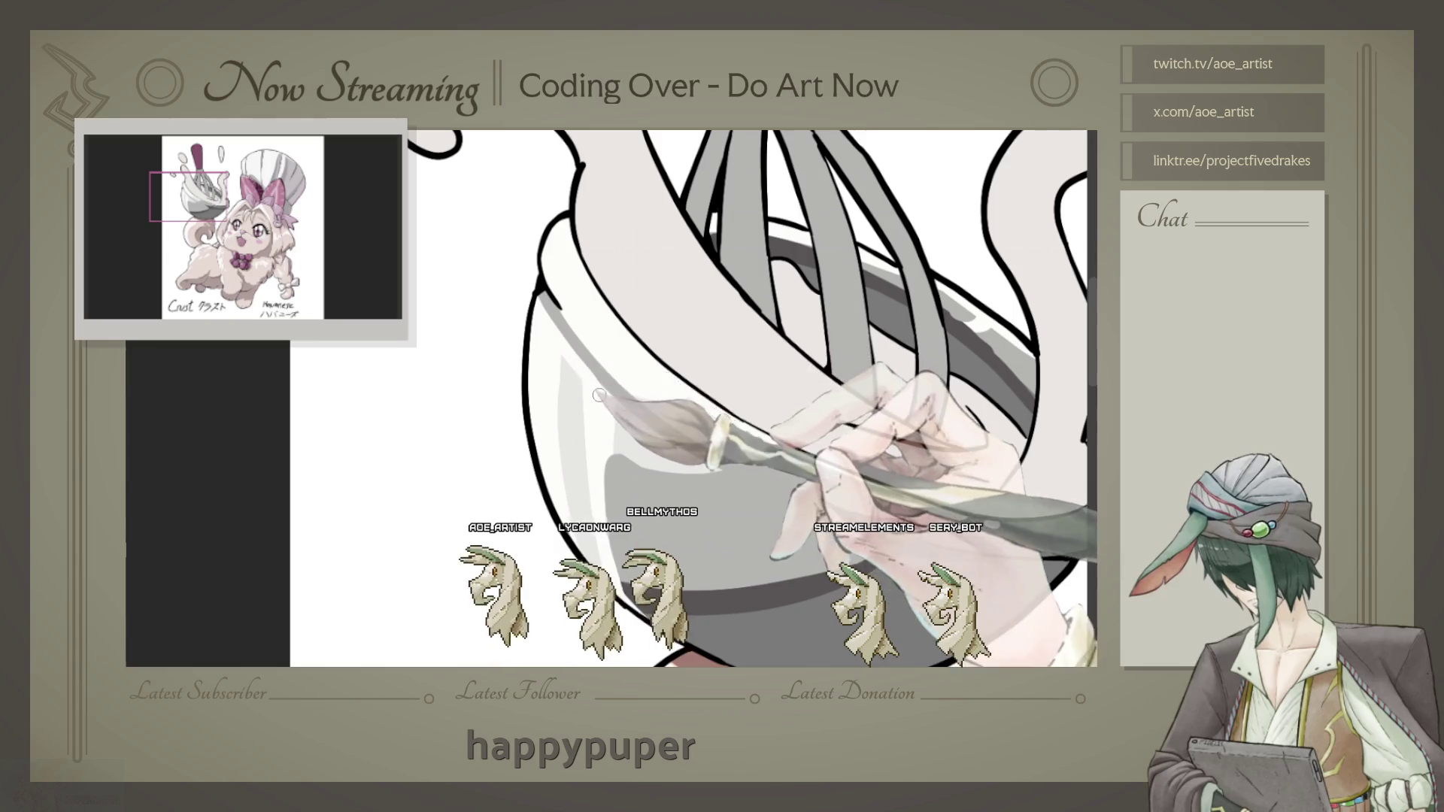
Step: Deepen the grey band beneath the whisk wires on the bowl rim beside the pink ear
{"action": "left_click_drag", "start_coordinate": [599, 394], "coordinate": [500, 298]}
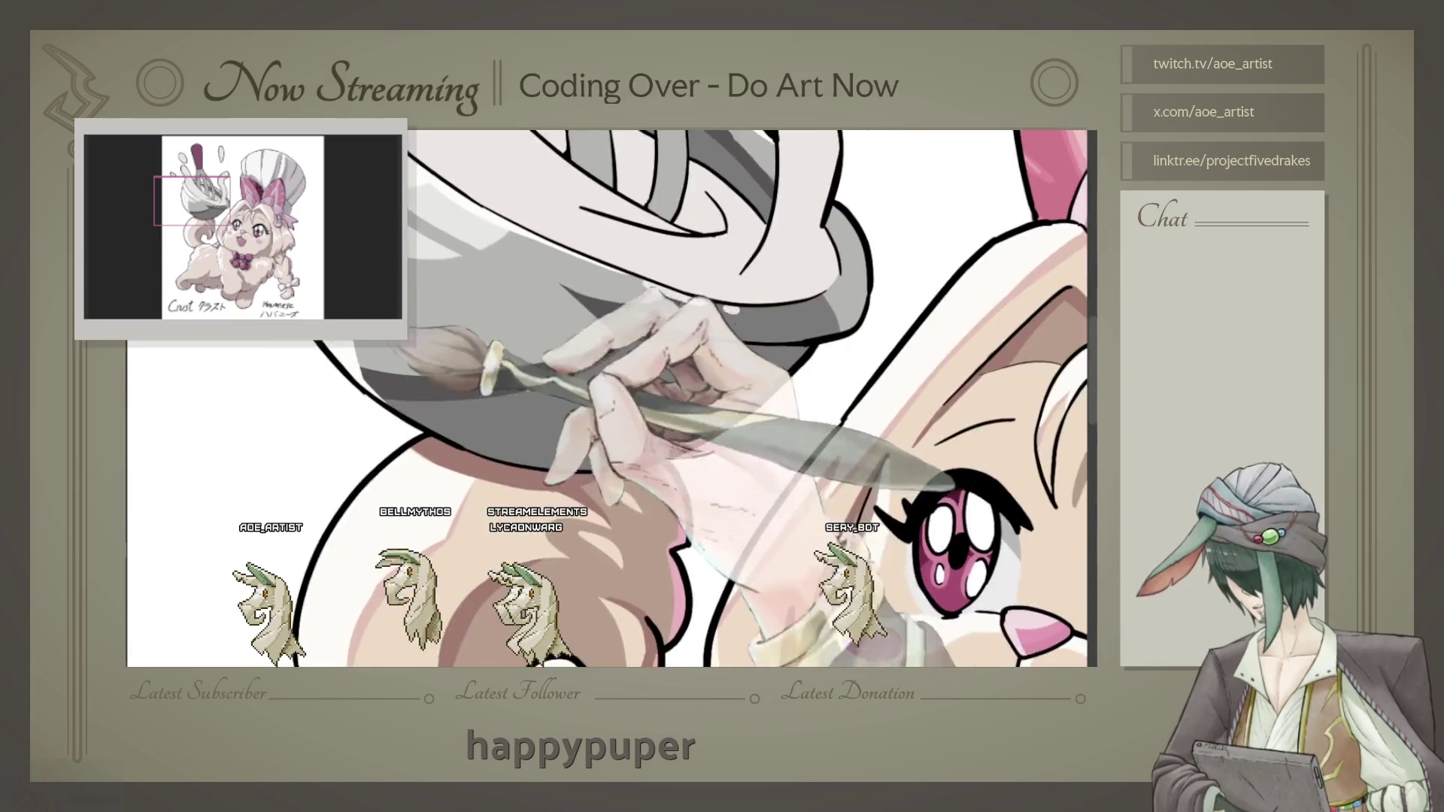
{"action": "left_click_drag", "start_coordinate": [721, 507], "coordinate": [418, 242]}
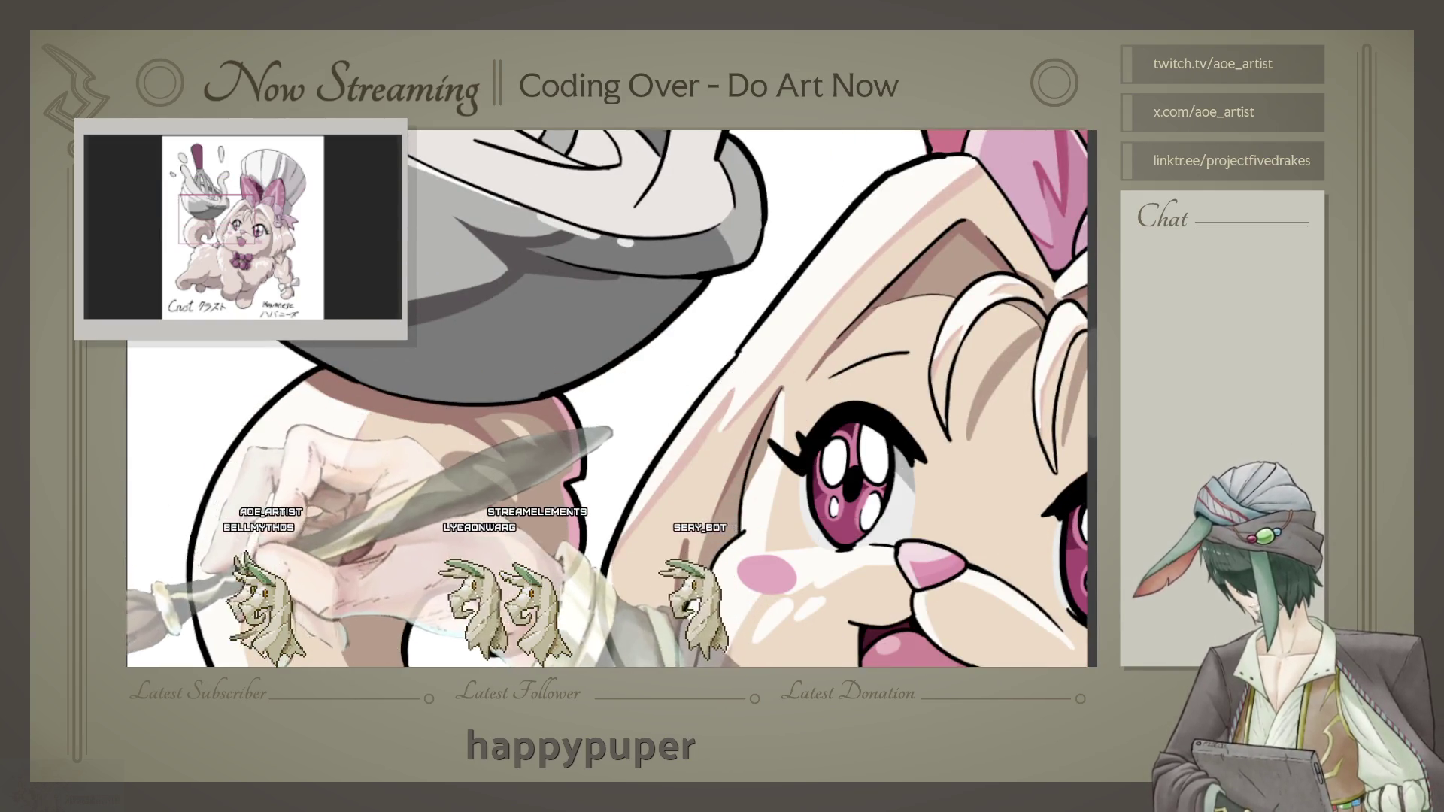
{"action": "left_click_drag", "start_coordinate": [639, 338], "coordinate": [629, 360]}
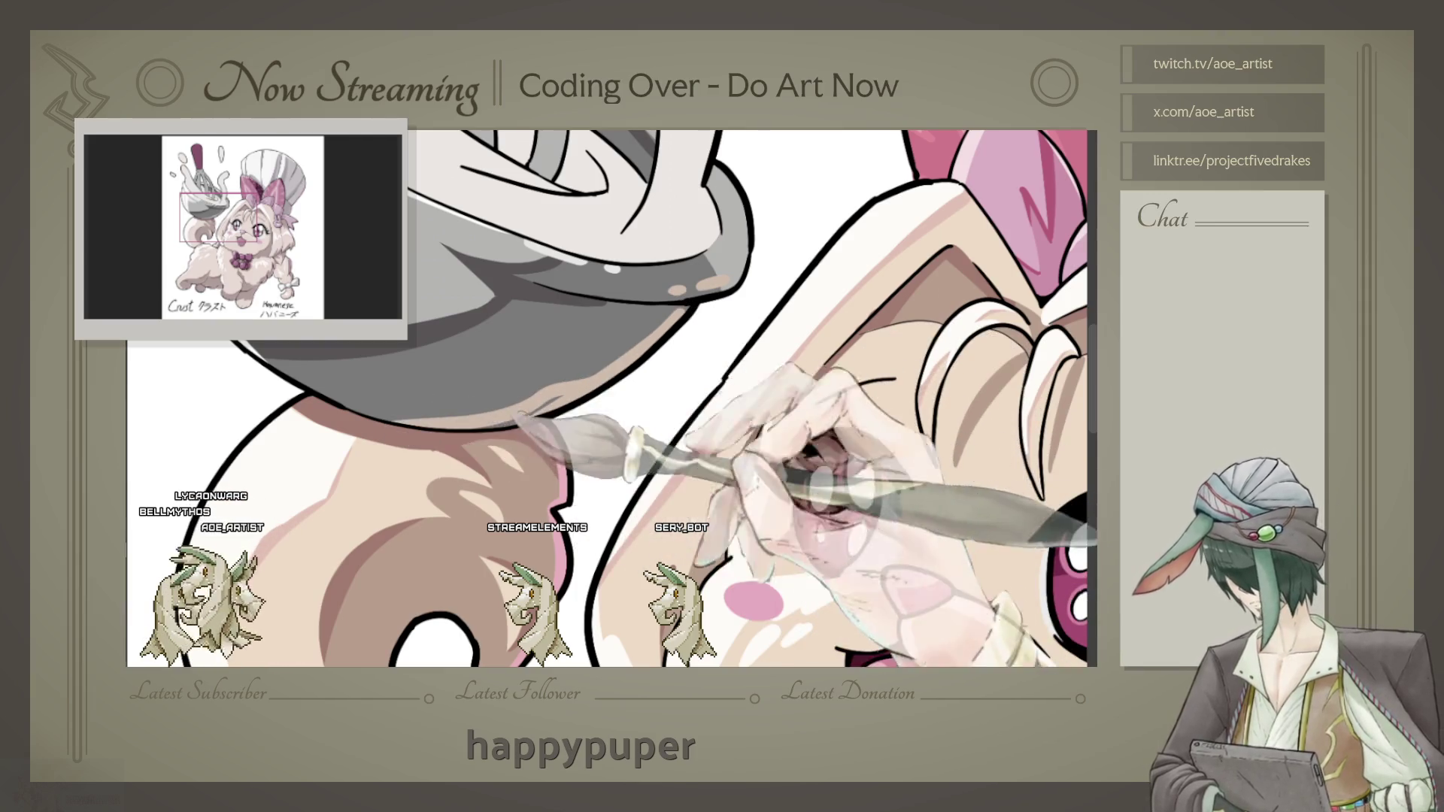
{"action": "left_click_drag", "start_coordinate": [499, 427], "coordinate": [455, 596]}
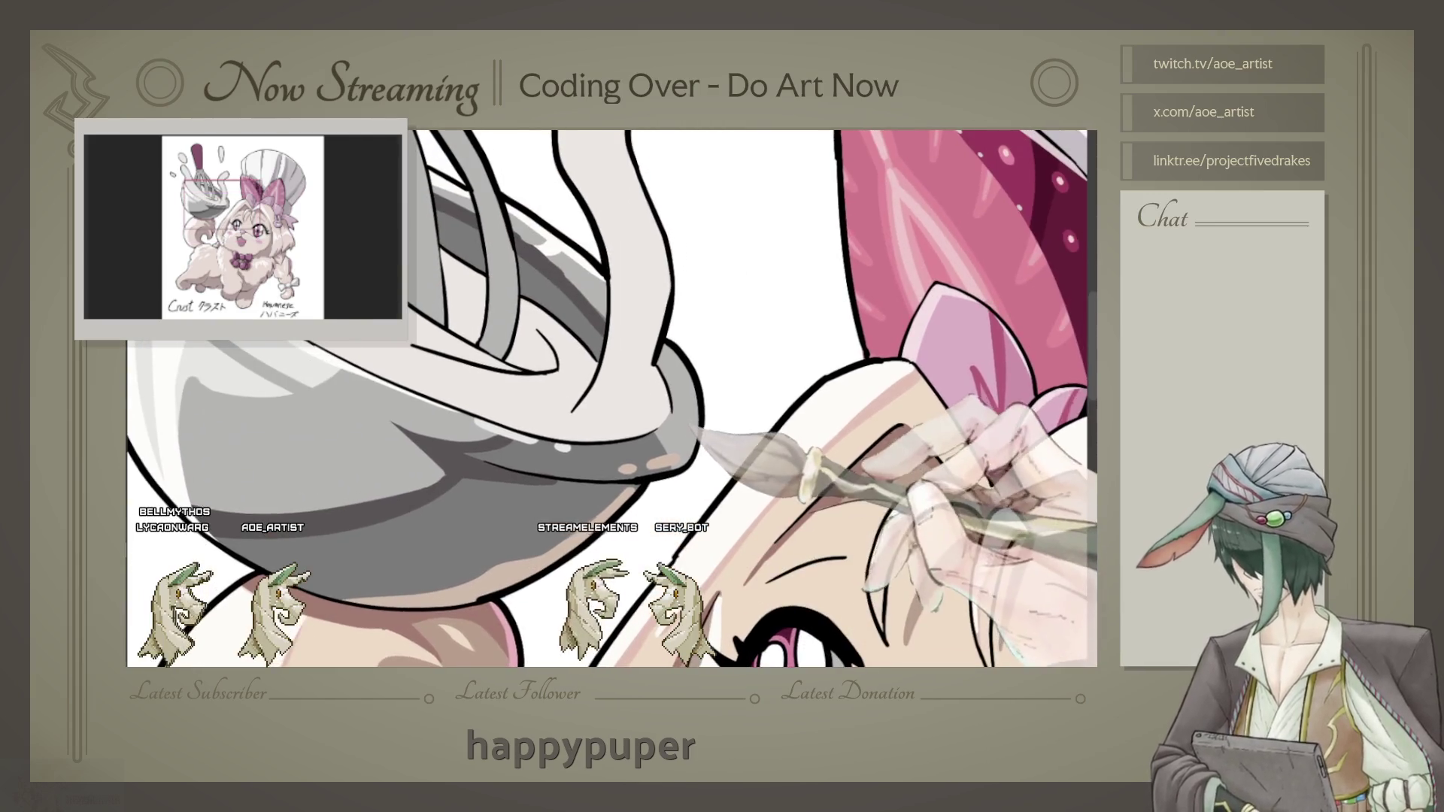
{"action": "scroll", "coordinate": [665, 396], "scroll_direction": "up", "scroll_amount": 2}
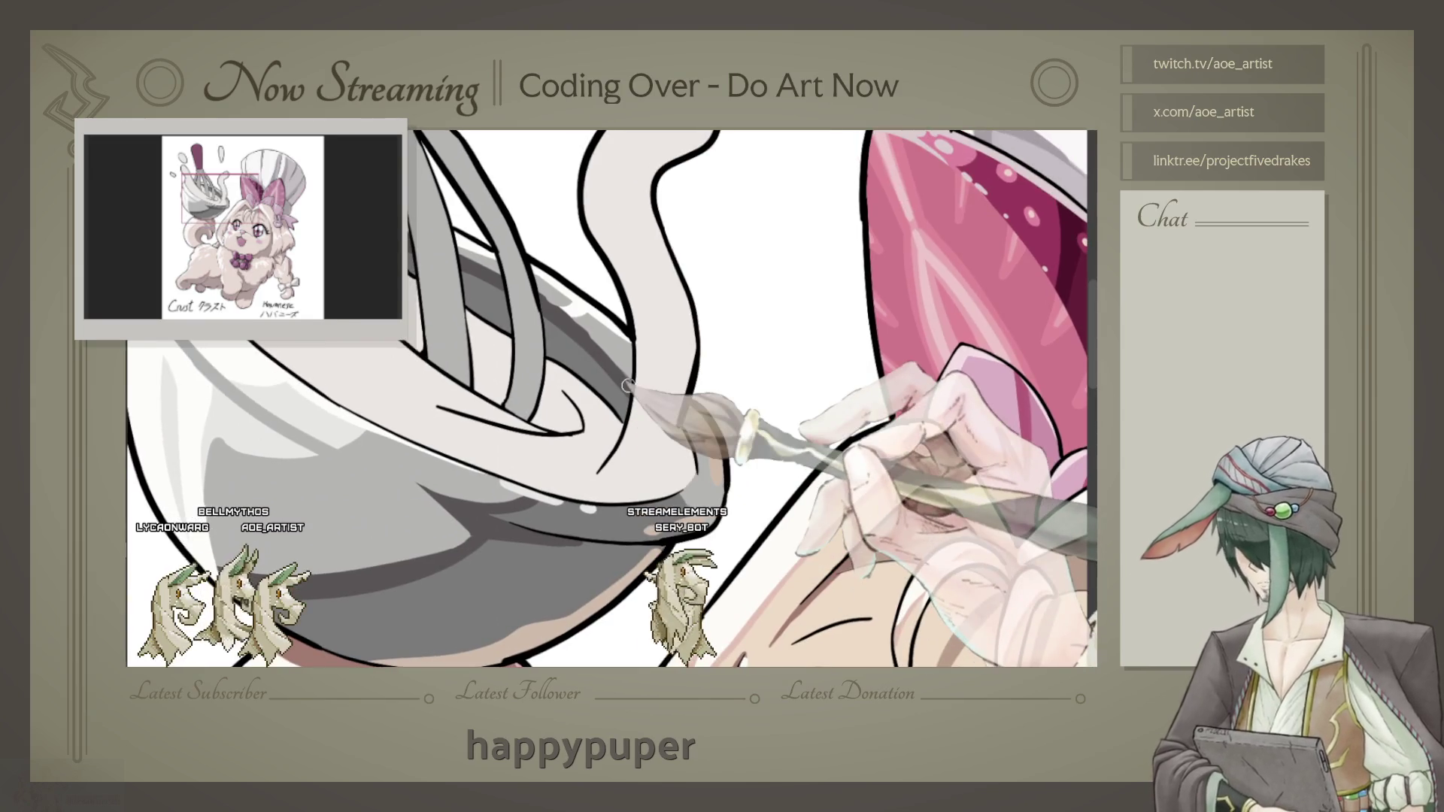
{"action": "scroll", "coordinate": [665, 387], "scroll_direction": "down", "scroll_amount": 3}
{"action": "scroll", "coordinate": [666, 387], "scroll_direction": "down", "scroll_amount": 3}
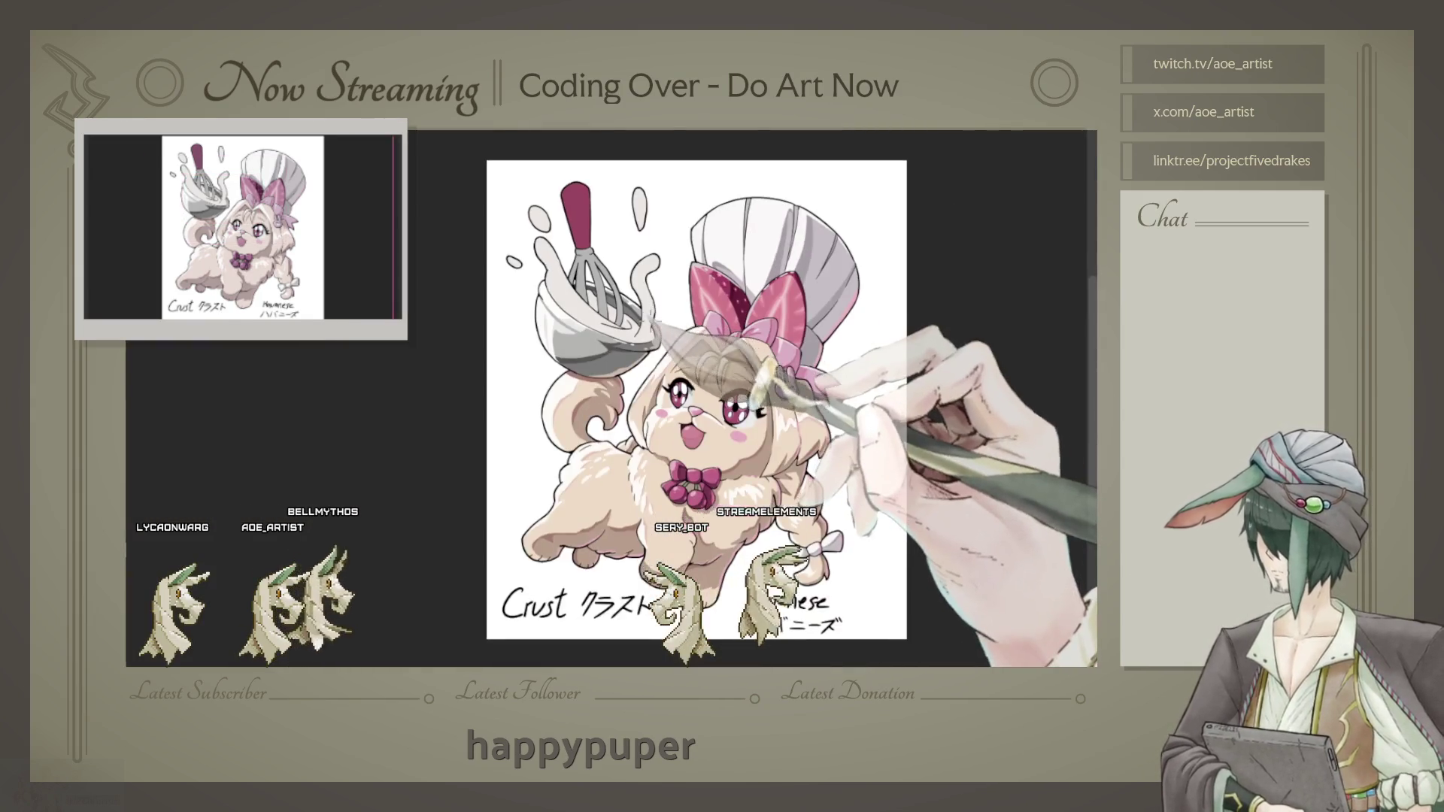
{"action": "scroll", "coordinate": [665, 387], "scroll_direction": "down", "scroll_amount": 2}
{"action": "scroll", "coordinate": [666, 387], "scroll_direction": "up", "scroll_amount": 2}
{"action": "scroll", "coordinate": [666, 387], "scroll_direction": "up", "scroll_amount": 2}
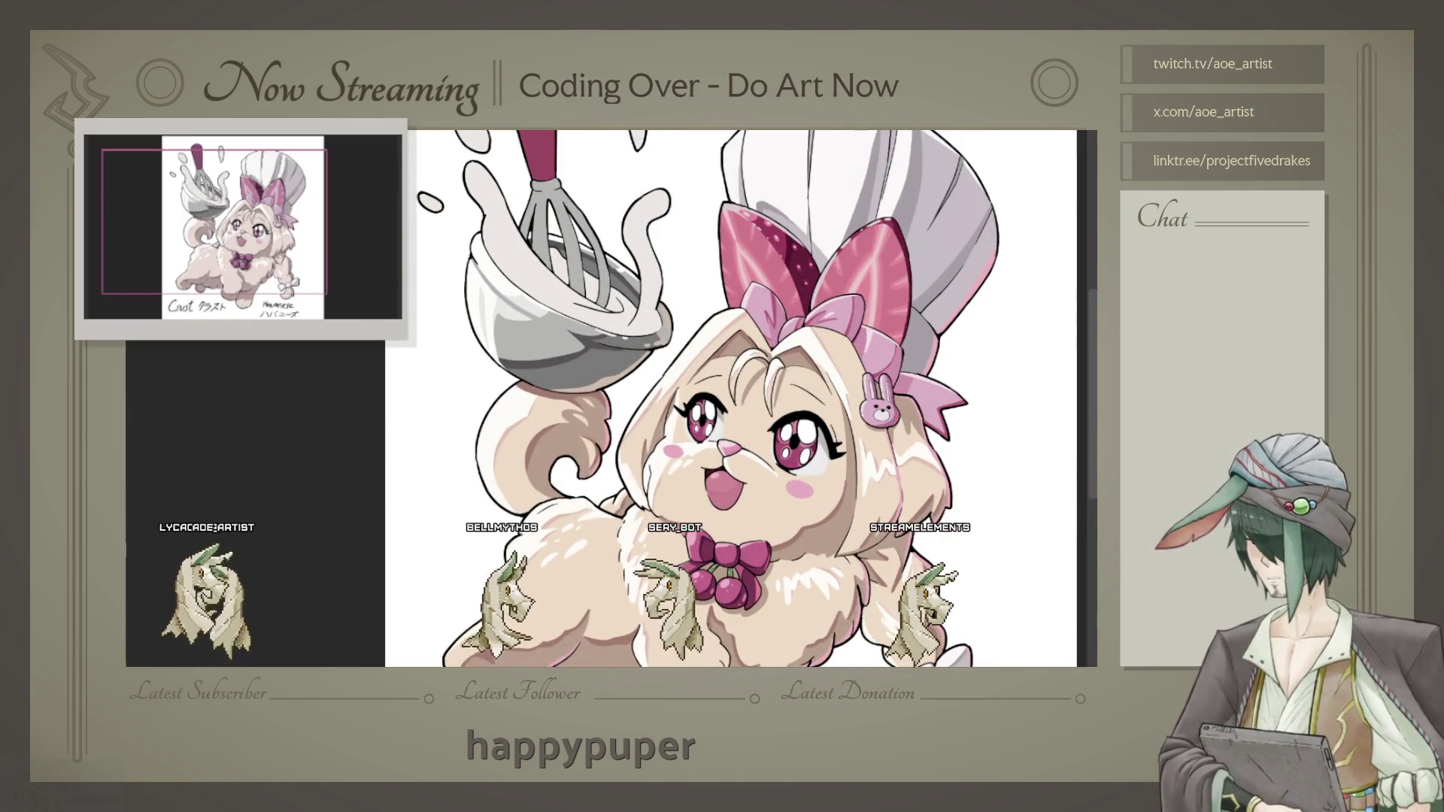
{"action": "scroll", "coordinate": [745, 395], "scroll_direction": "up", "scroll_amount": 3}
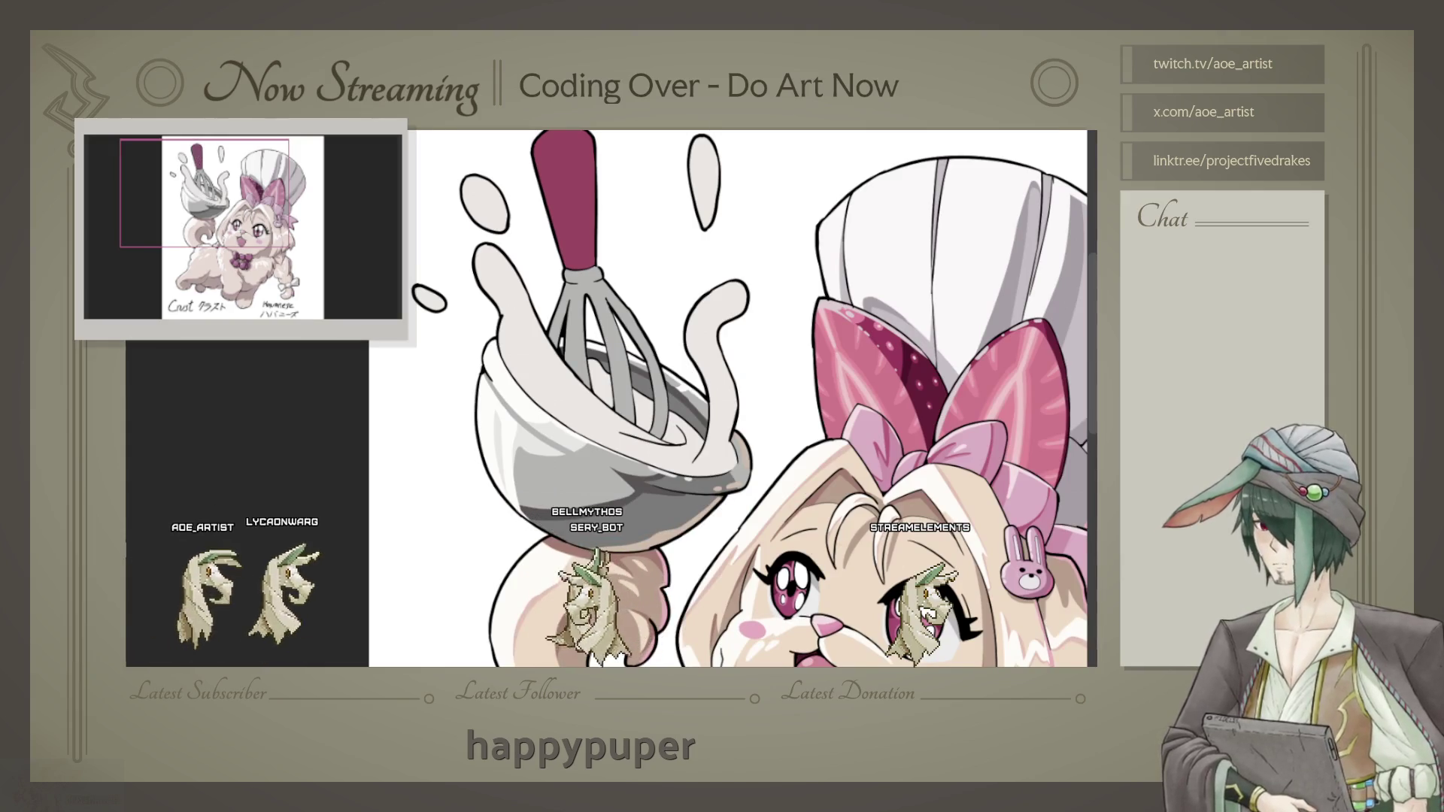
{"action": "scroll", "coordinate": [389, 400], "scroll_direction": "up", "scroll_amount": 2}
{"action": "key", "text": "Tab"}
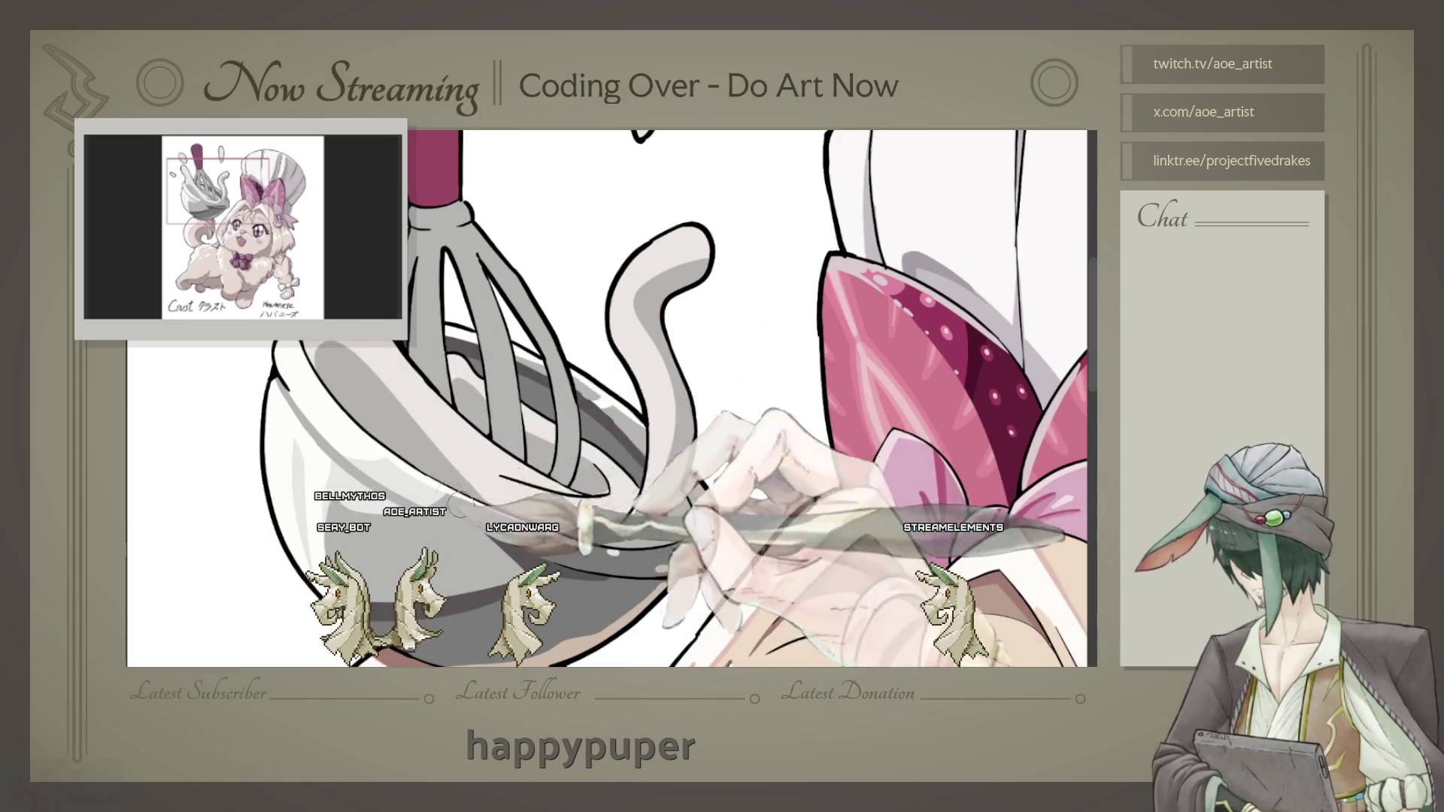
{"action": "scroll", "coordinate": [373, 398], "scroll_direction": "up", "scroll_amount": 2}
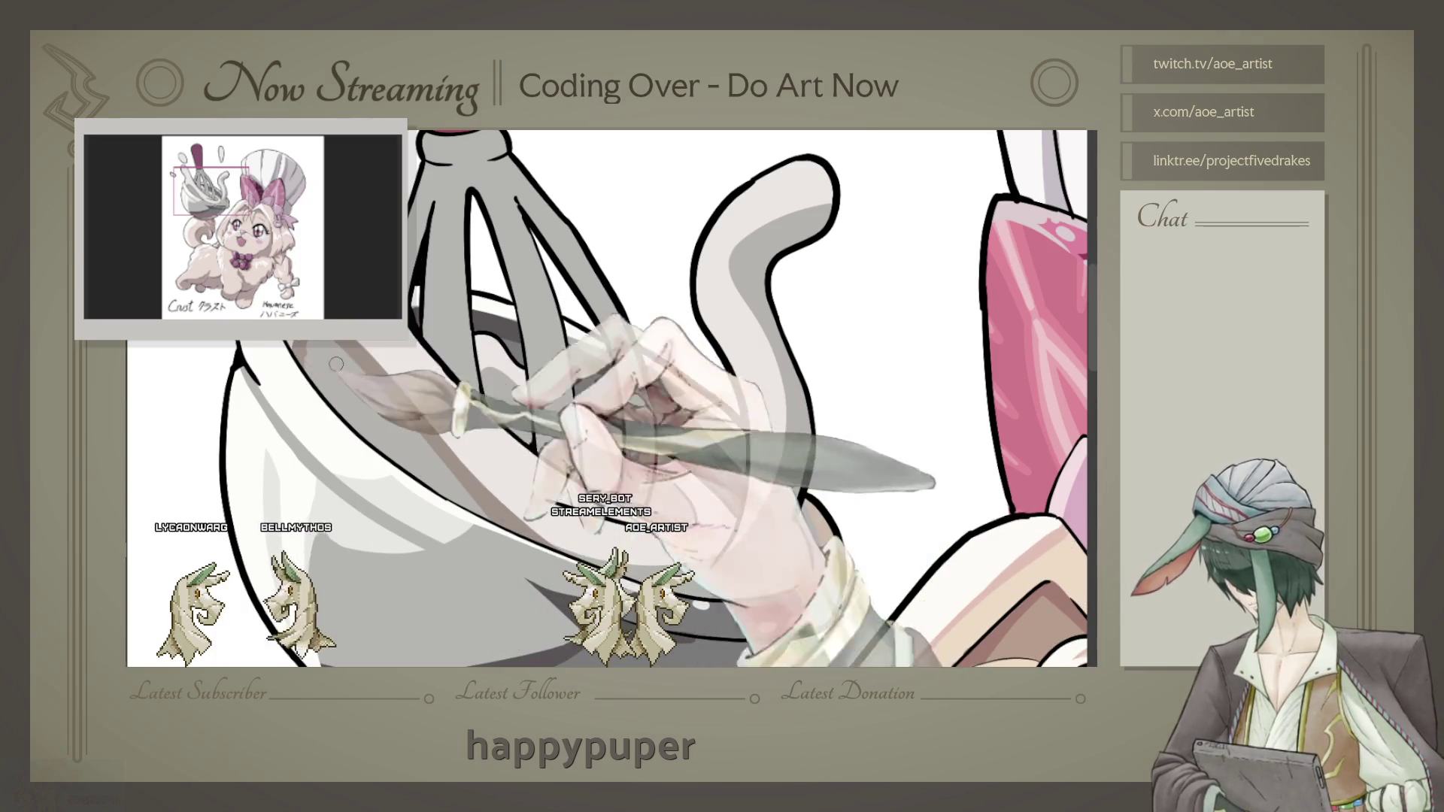
Step: Shade the cream loops and splash drops around the whisk with layered soft grey
{"action": "left_click_drag", "start_coordinate": [610, 339], "coordinate": [610, 237]}
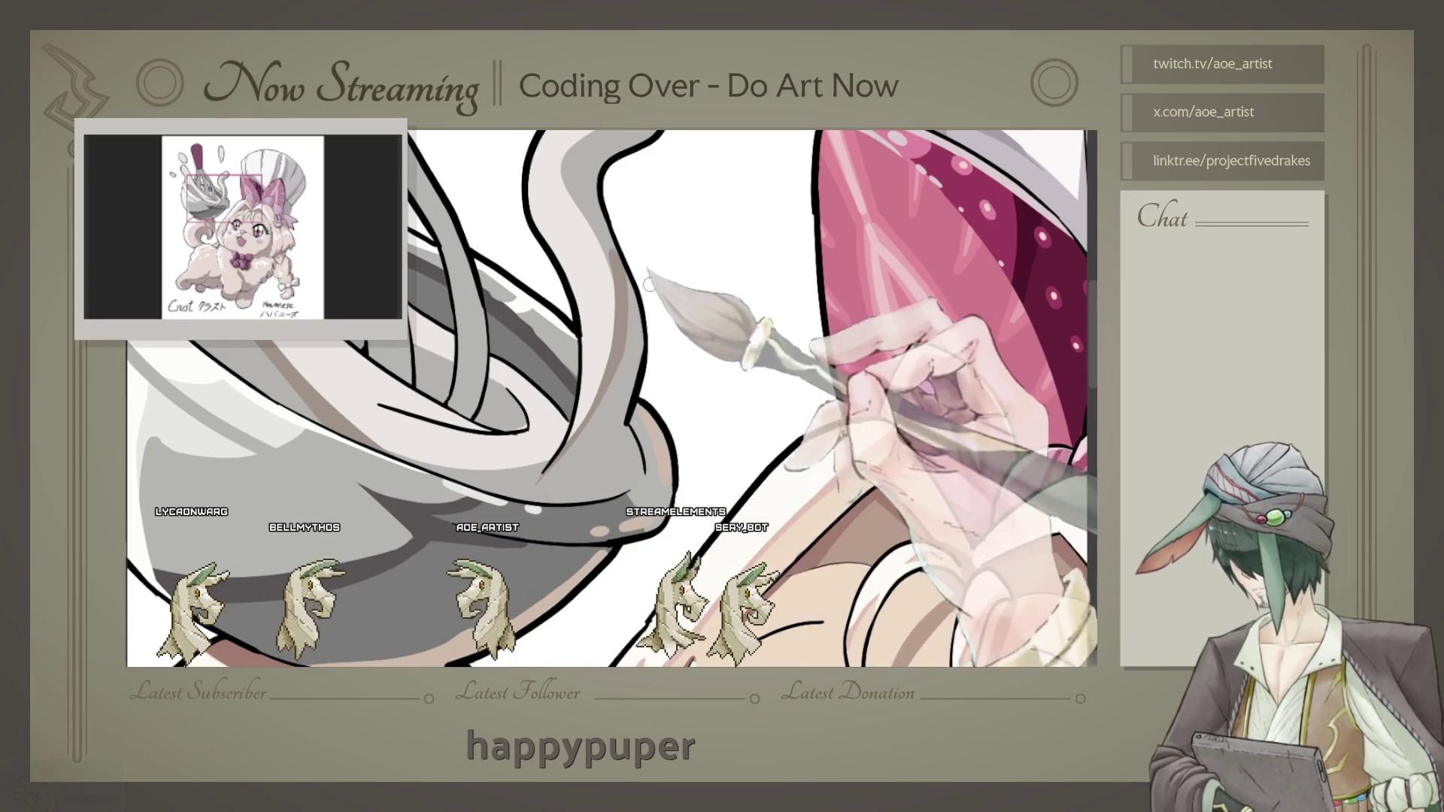
{"action": "scroll", "coordinate": [649, 285], "scroll_direction": "up", "scroll_amount": 2}
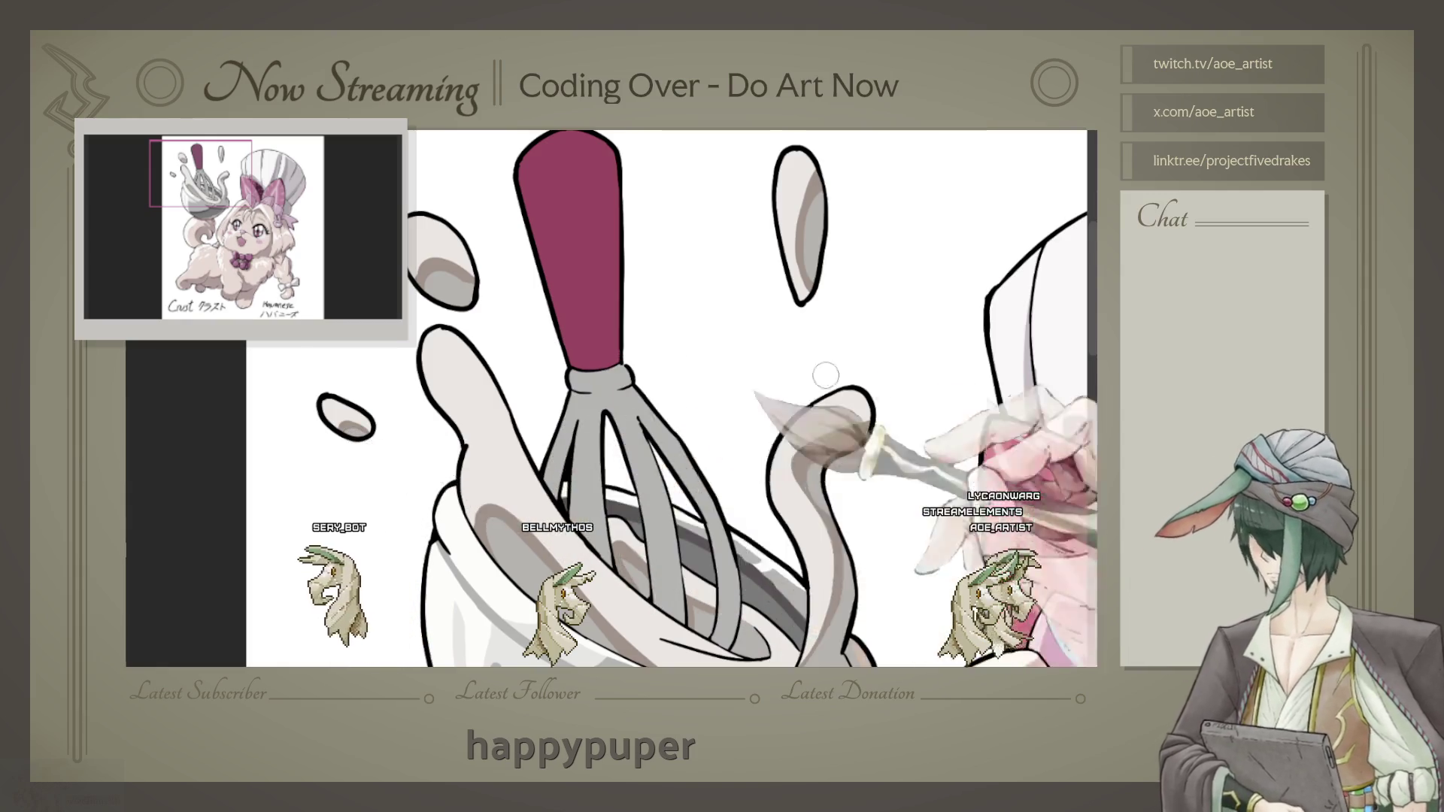
{"action": "scroll", "coordinate": [666, 395], "scroll_direction": "down", "scroll_amount": 5}
{"action": "scroll", "coordinate": [790, 408], "scroll_direction": "up", "scroll_amount": 3}
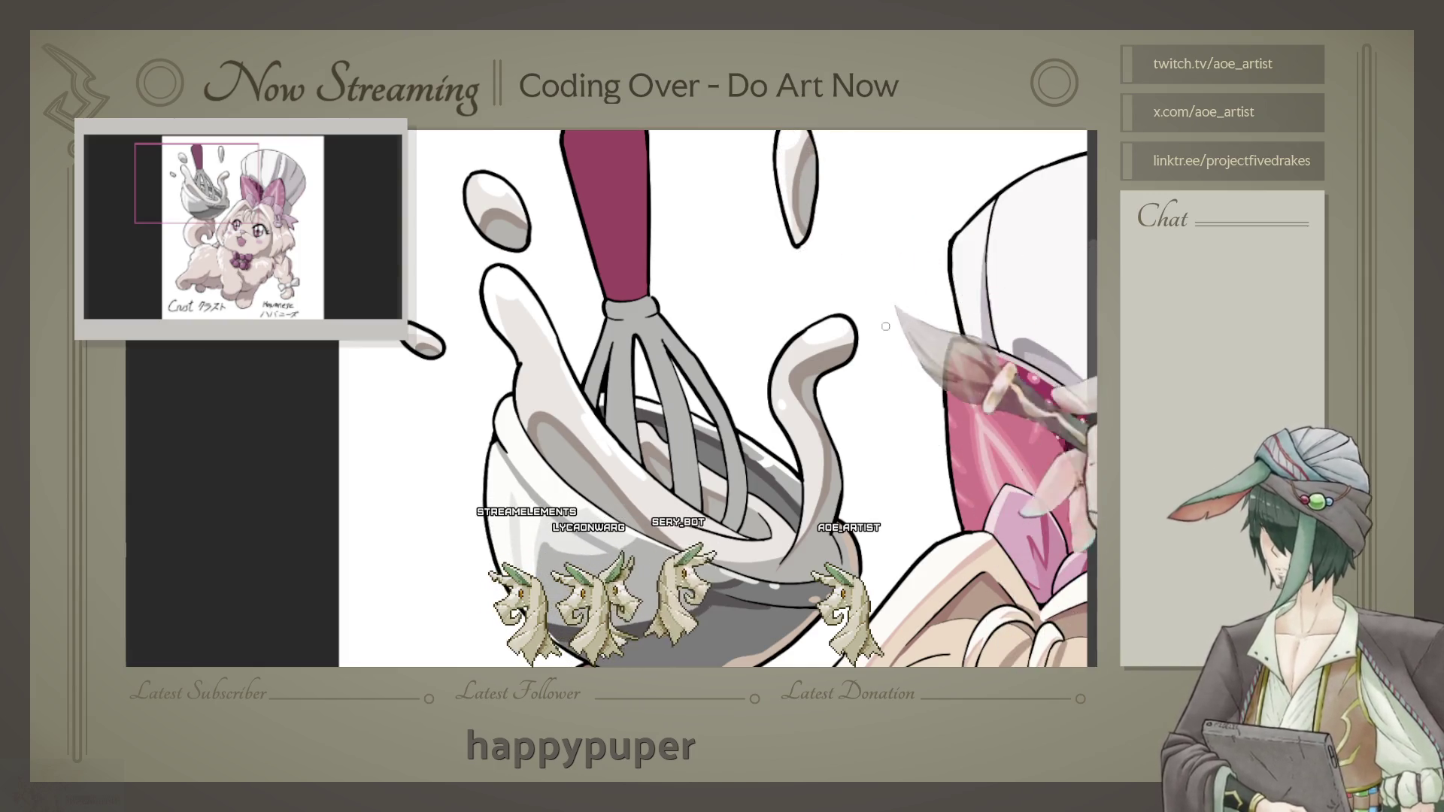
{"action": "scroll", "coordinate": [612, 397], "scroll_direction": "down", "scroll_amount": 3}
{"action": "scroll", "coordinate": [611, 398], "scroll_direction": "up", "scroll_amount": 5}
{"action": "scroll", "coordinate": [832, 461], "scroll_direction": "up", "scroll_amount": 2}
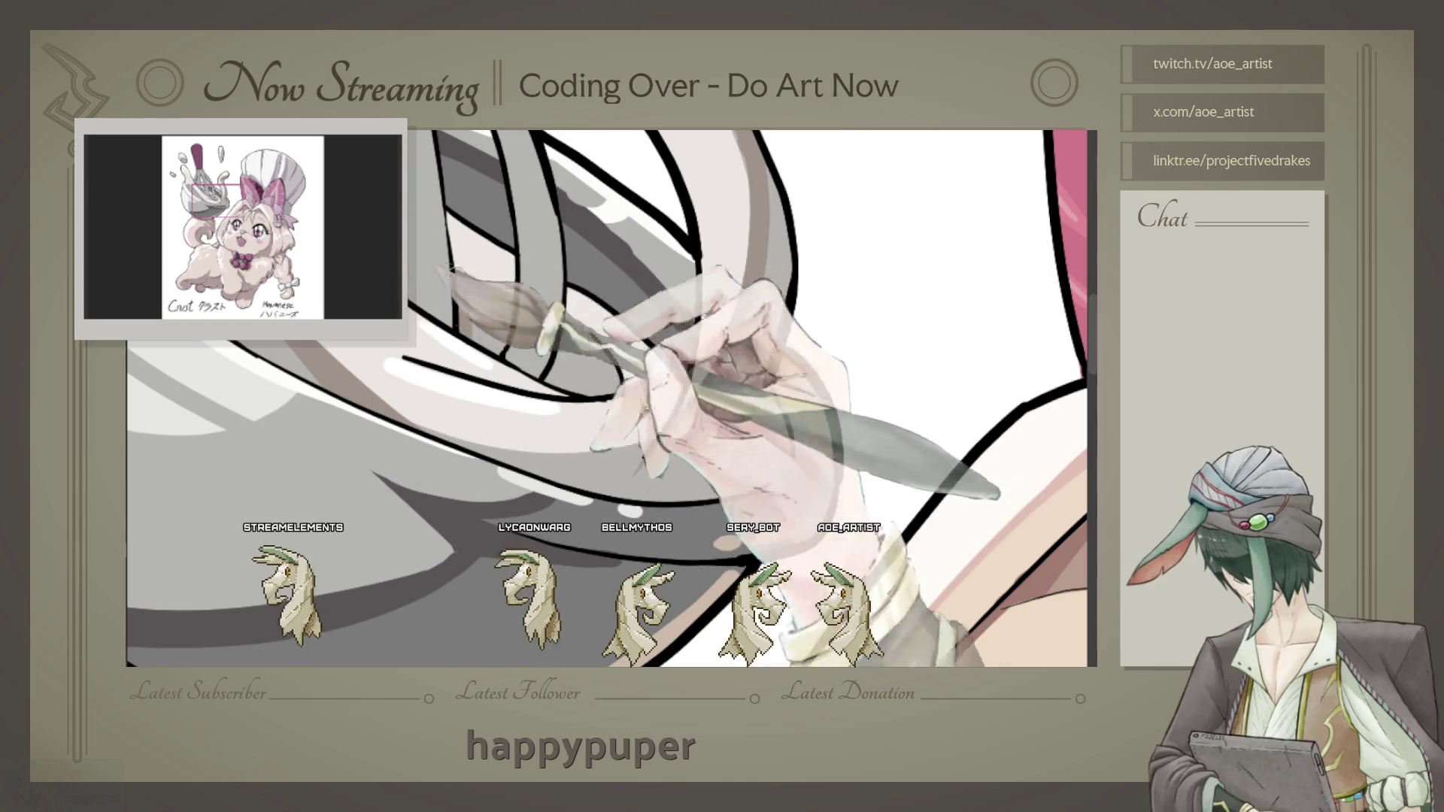
{"action": "scroll", "coordinate": [611, 397], "scroll_direction": "up", "scroll_amount": 1}
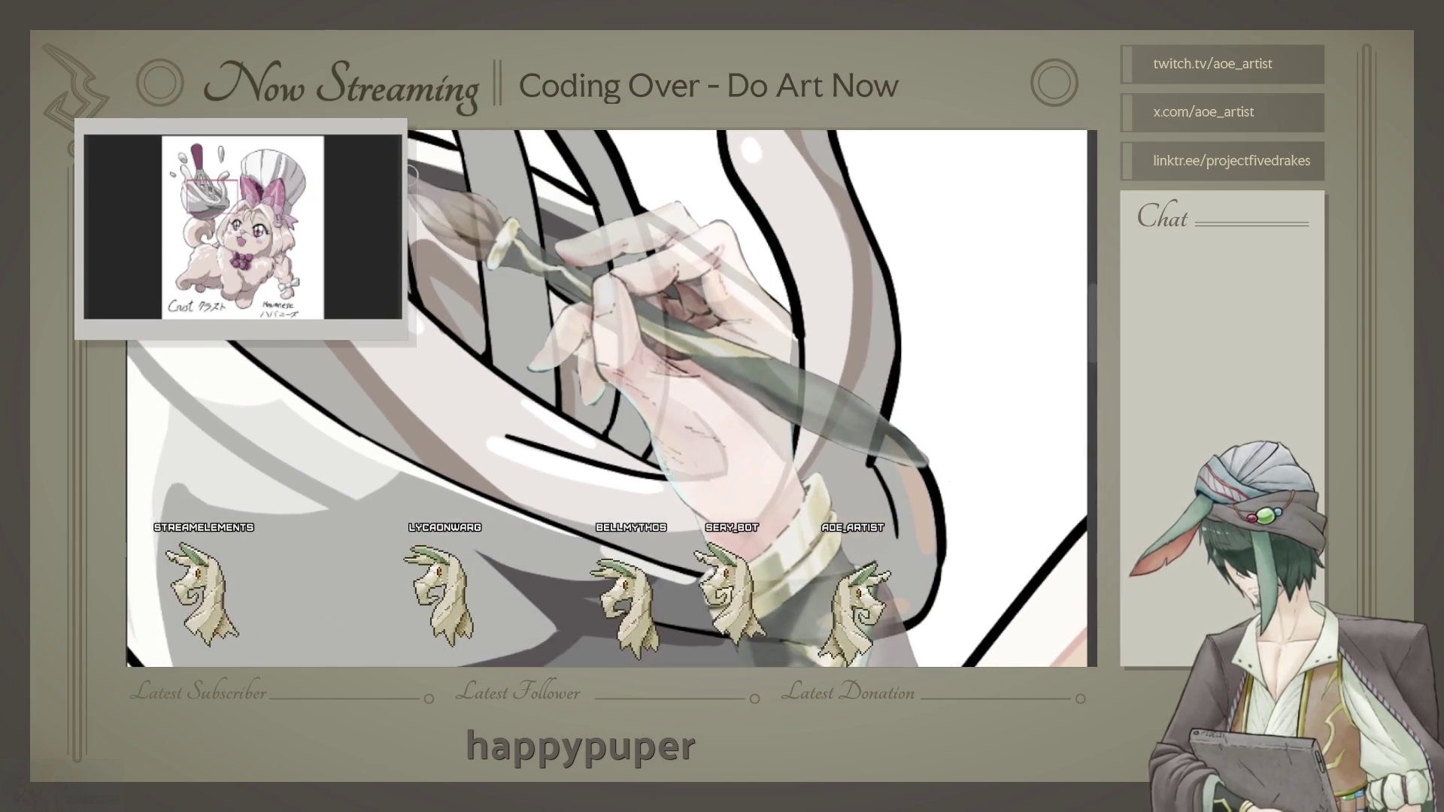
{"action": "scroll", "coordinate": [612, 399], "scroll_direction": "down", "scroll_amount": 2}
{"action": "scroll", "coordinate": [612, 398], "scroll_direction": "down", "scroll_amount": 2}
{"action": "scroll", "coordinate": [611, 399], "scroll_direction": "down", "scroll_amount": 2}
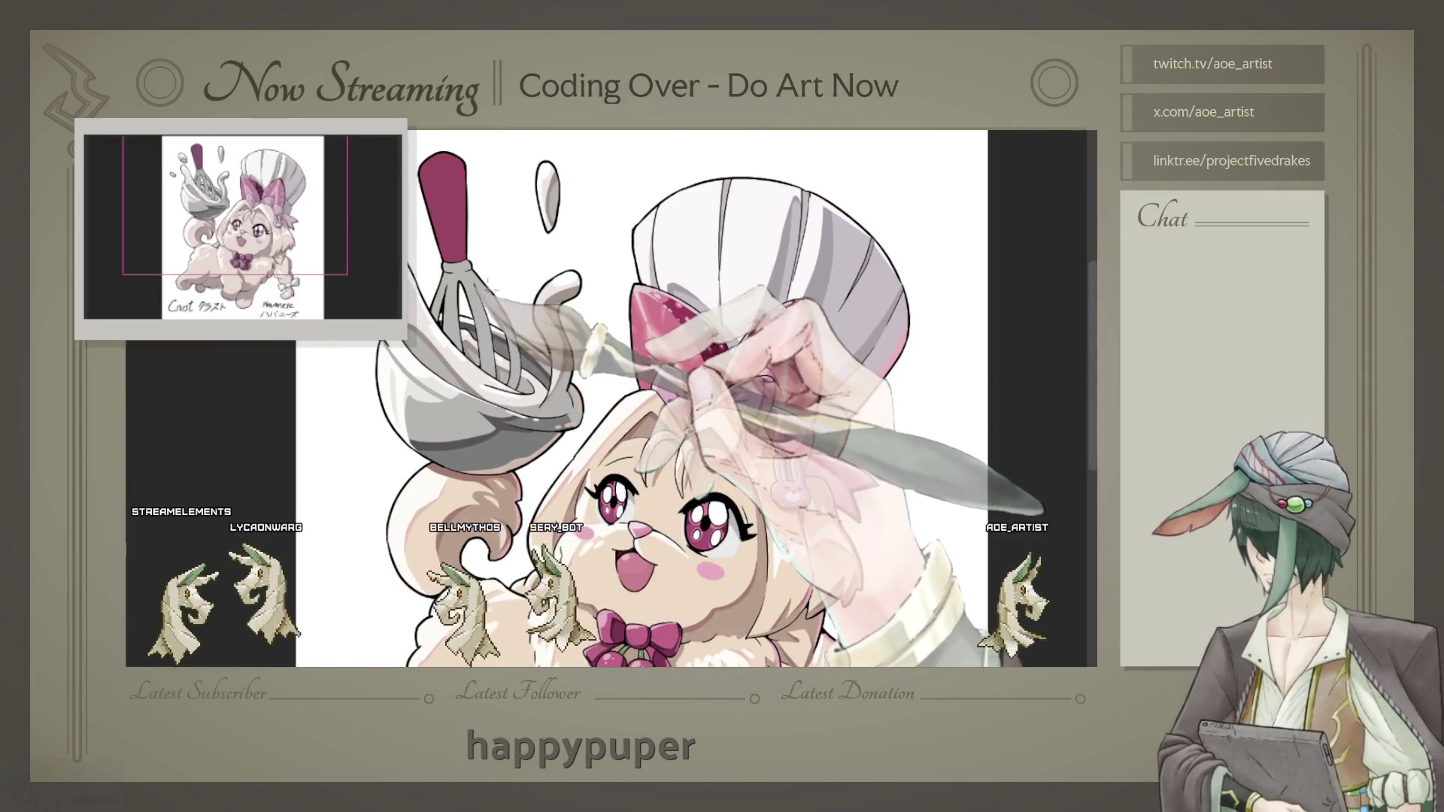
{"action": "scroll", "coordinate": [496, 293], "scroll_direction": "up", "scroll_amount": 2}
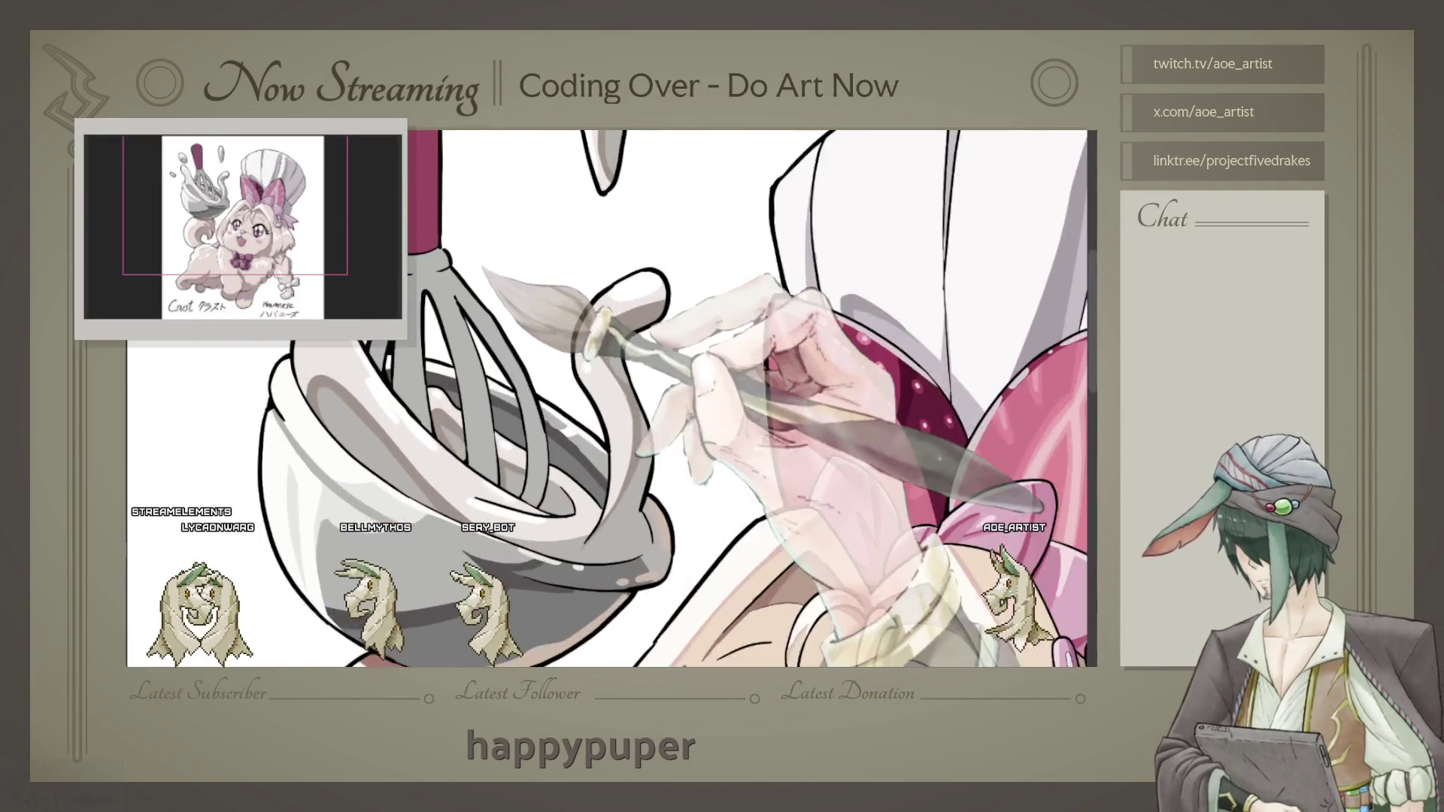
{"action": "scroll", "coordinate": [497, 294], "scroll_direction": "up", "scroll_amount": 2}
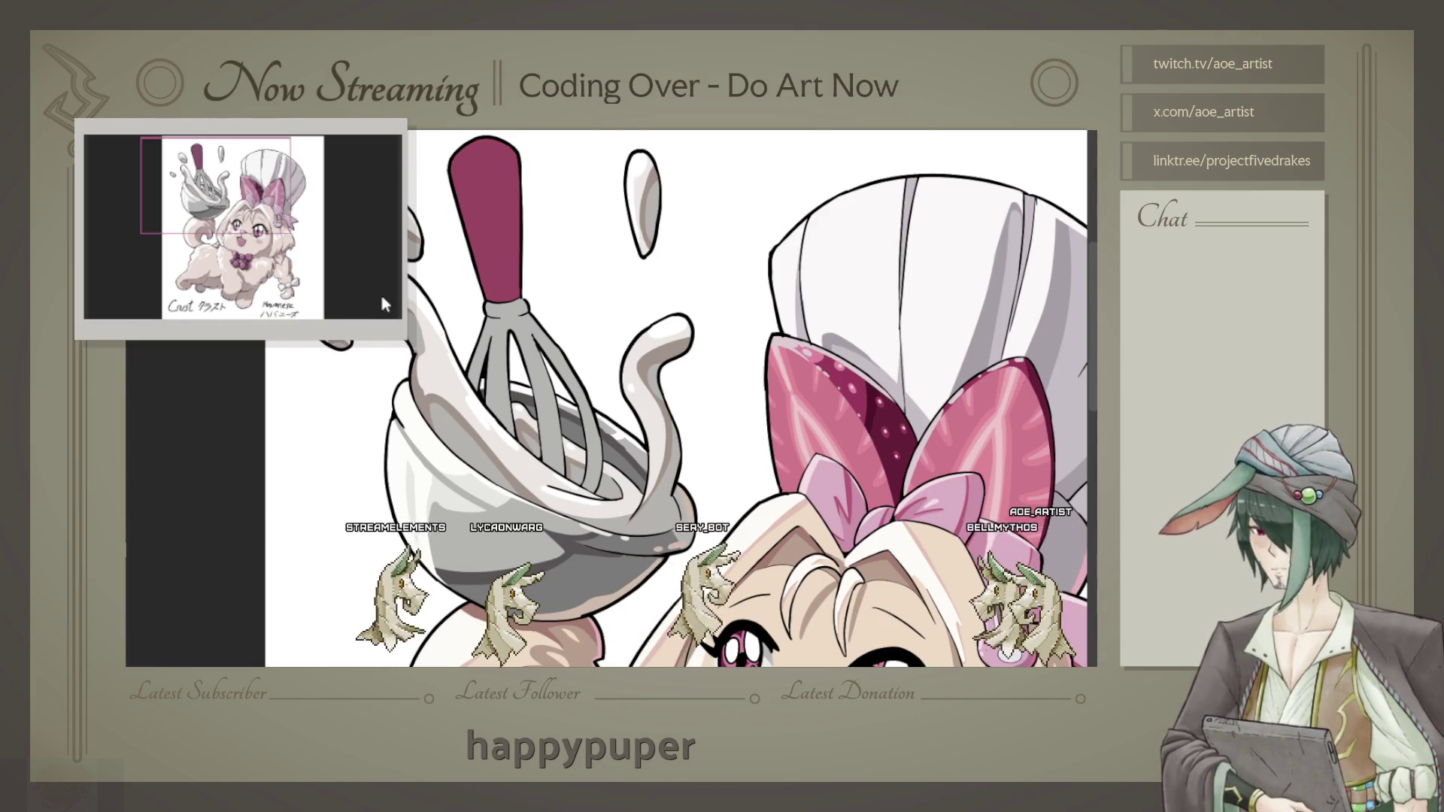
Step: Tint the cream in the bowl beige-pink and fit the whole artwork in view
{"action": "left_click", "coordinate": [424, 340]}
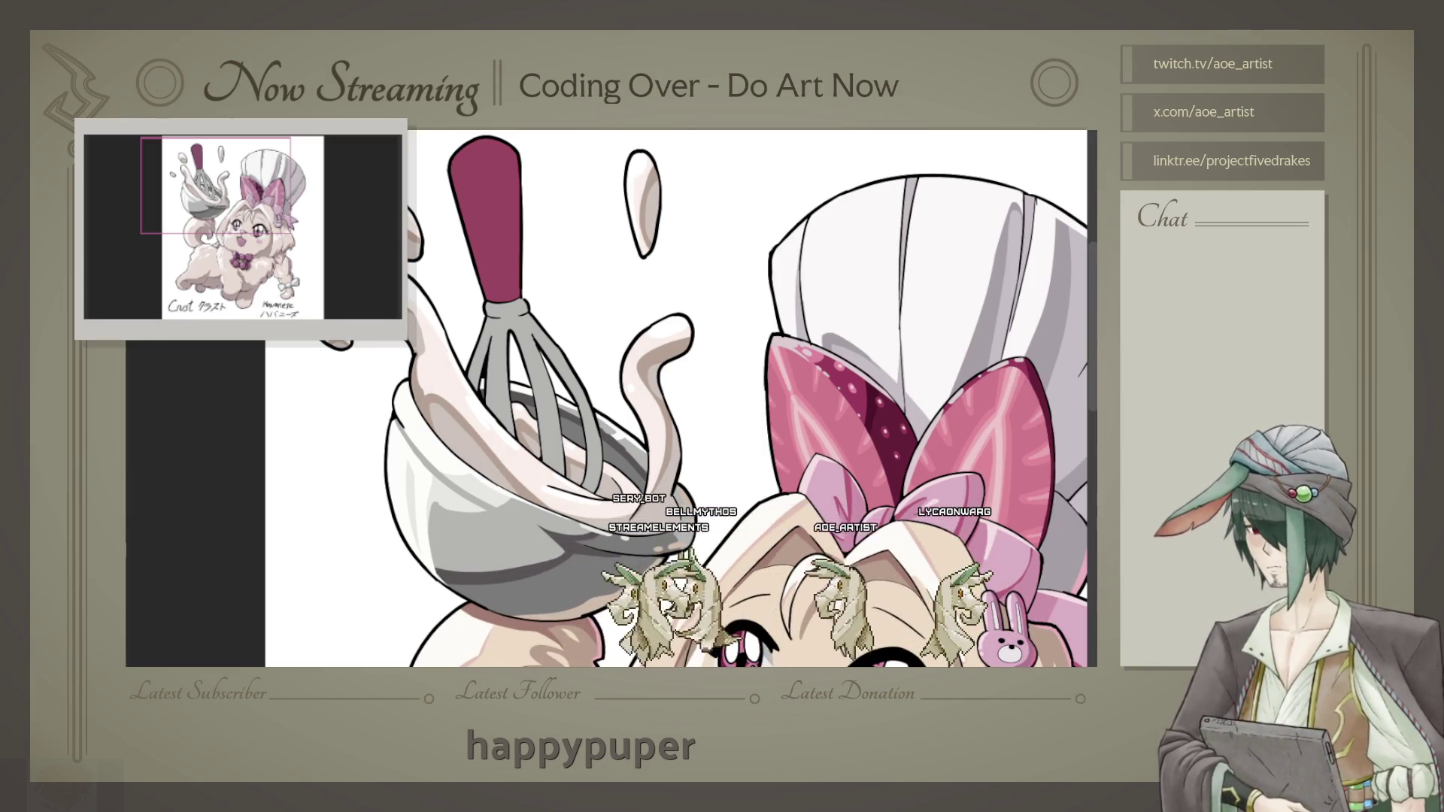
{"action": "key", "text": "ctrl+0"}
{"action": "scroll", "coordinate": [778, 398], "scroll_direction": "down", "scroll_amount": 3}
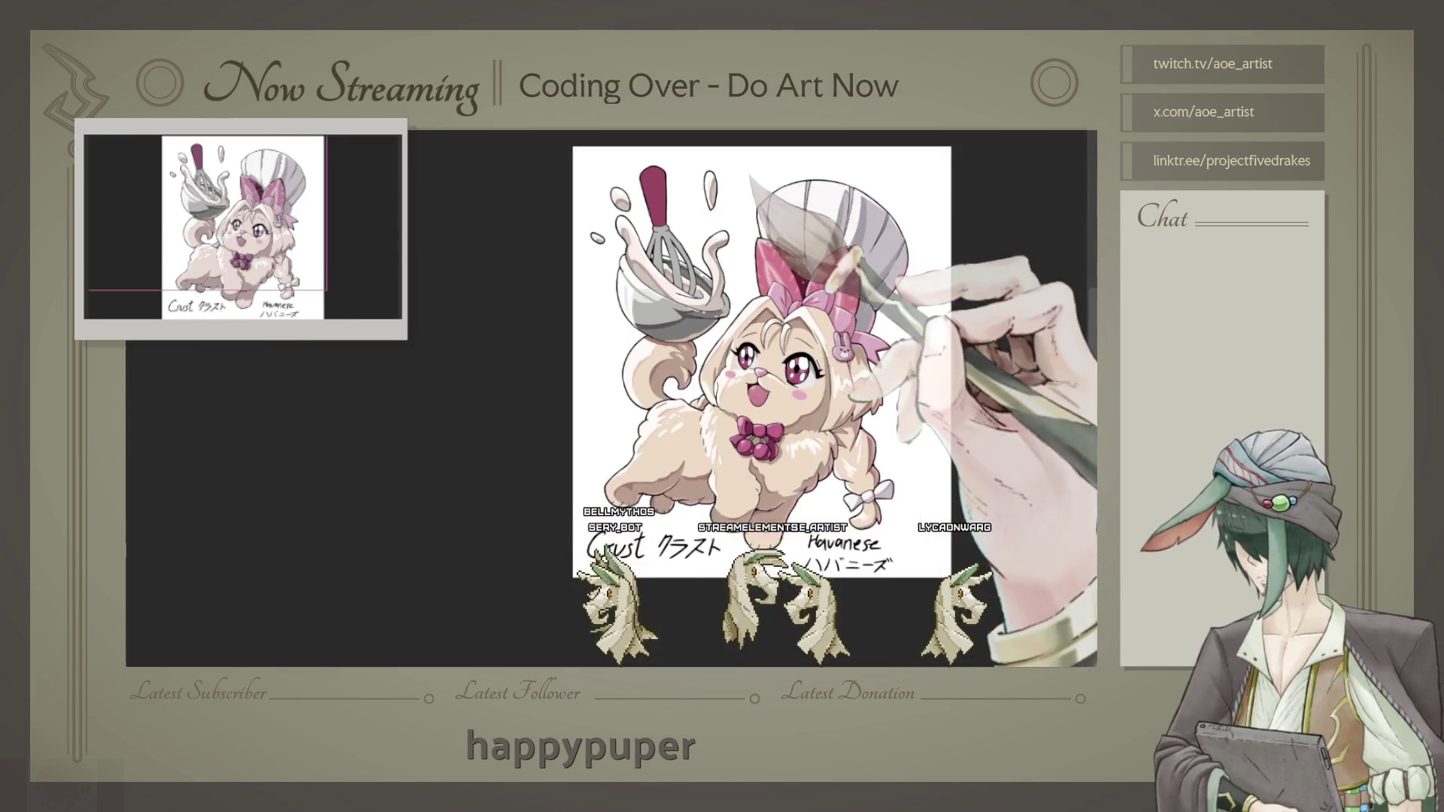
{"action": "scroll", "coordinate": [778, 398], "scroll_direction": "up", "scroll_amount": 5}
{"action": "scroll", "coordinate": [779, 399], "scroll_direction": "up", "scroll_amount": 2}
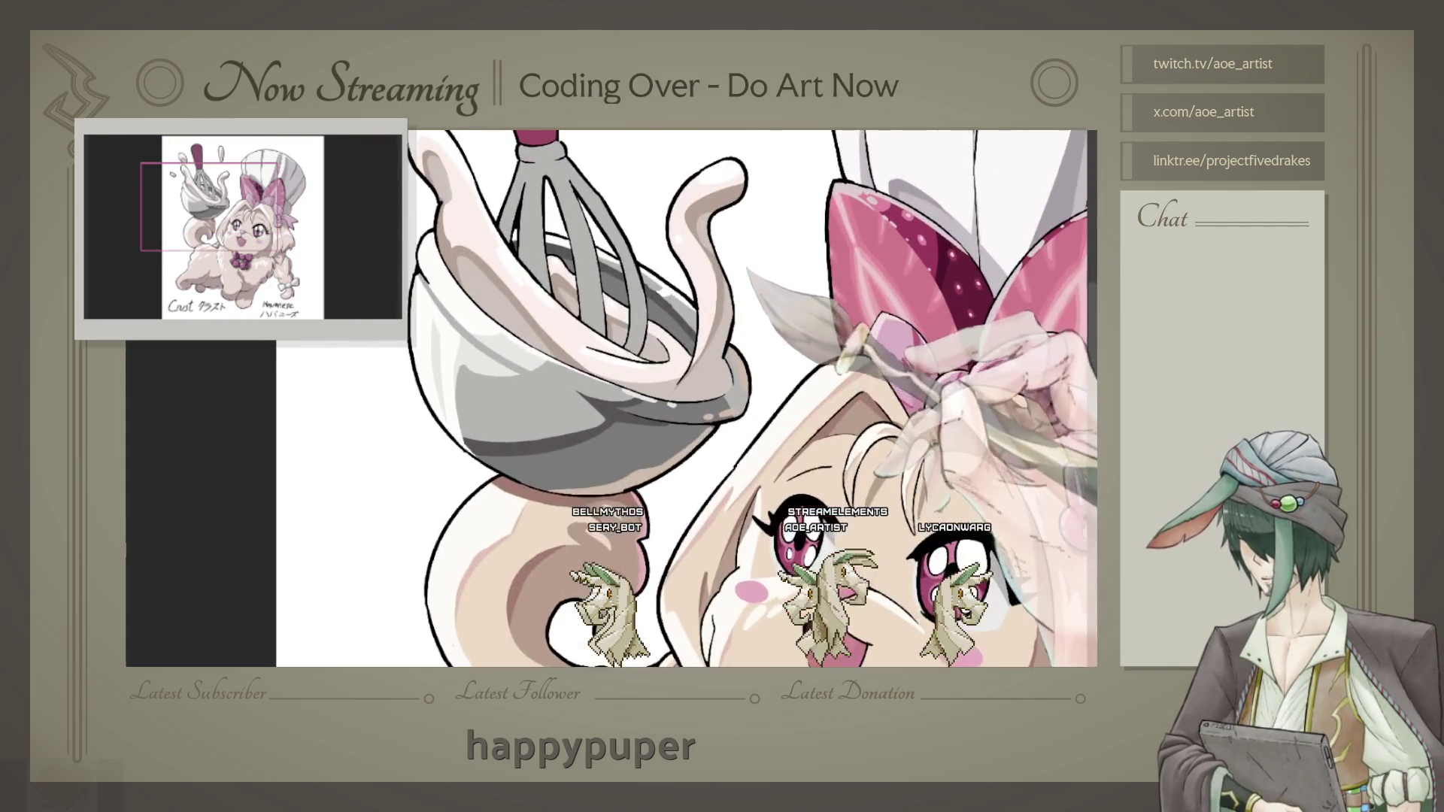
{"action": "scroll", "coordinate": [779, 398], "scroll_direction": "up", "scroll_amount": 2}
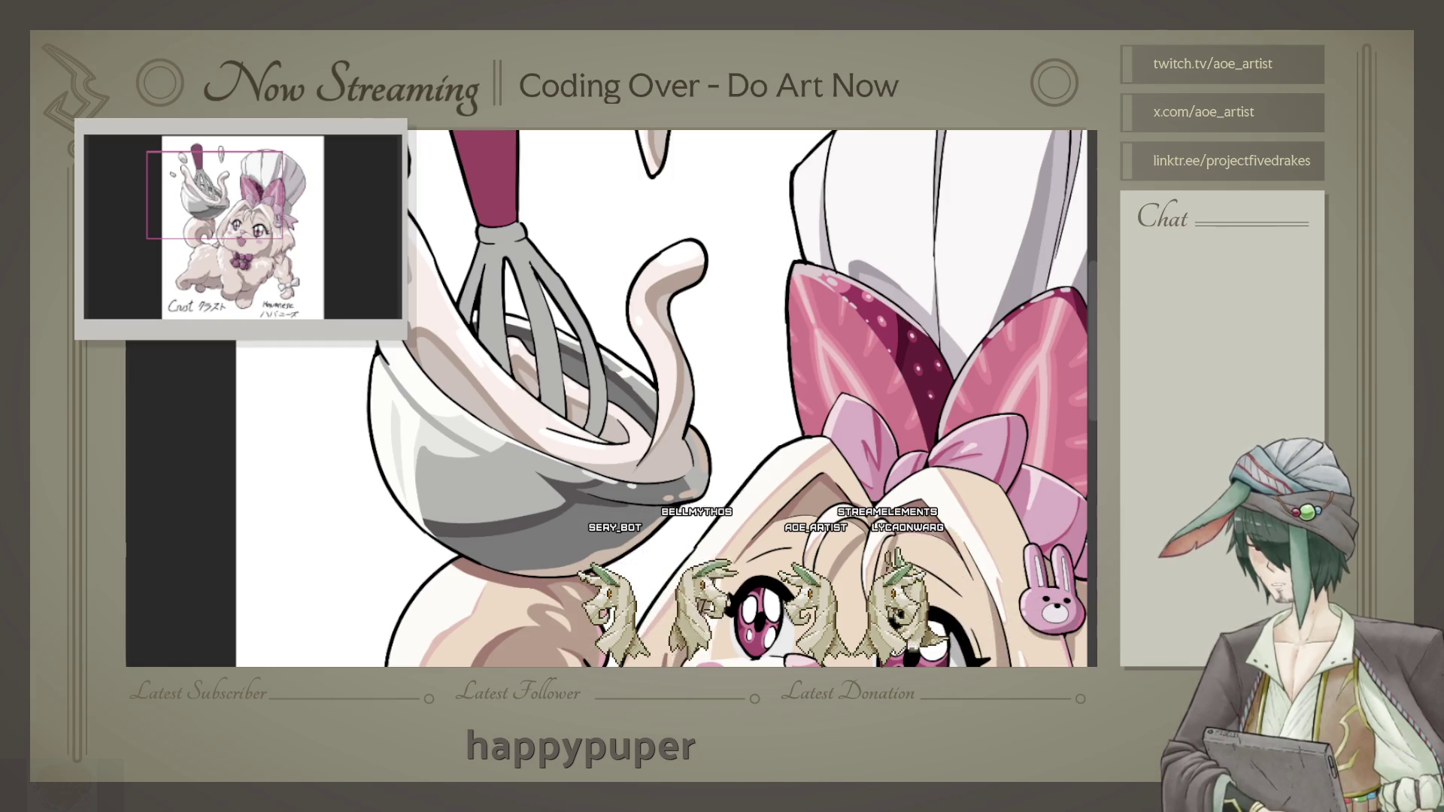
{"action": "mouse_move", "coordinate": [1162, 445]}
{"action": "left_mouse_down"}
{"action": "mouse_move", "coordinate": [970, 367]}
{"action": "mouse_move", "coordinate": [642, 310]}
{"action": "left_mouse_up"}
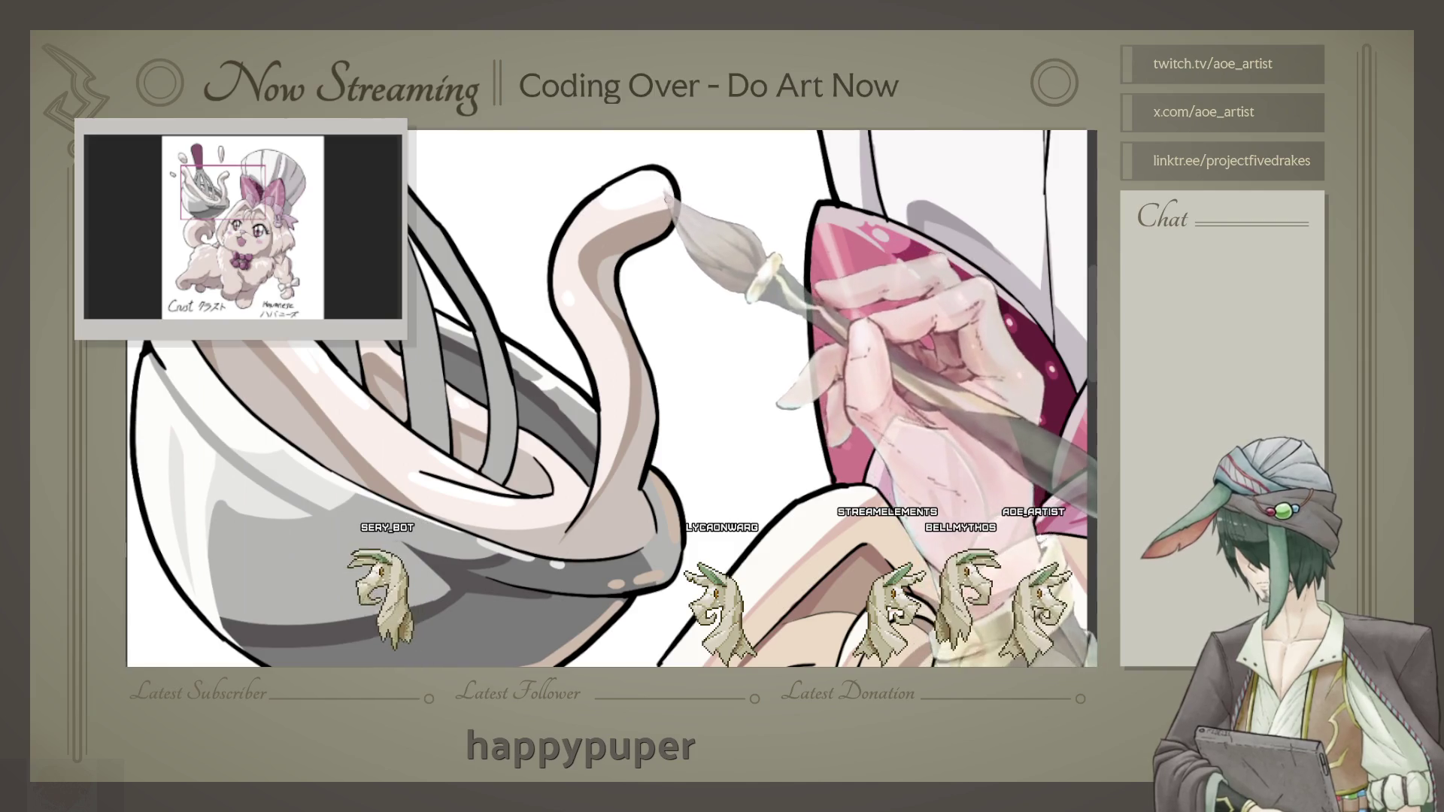
{"action": "key", "text": "ctrl+plus"}
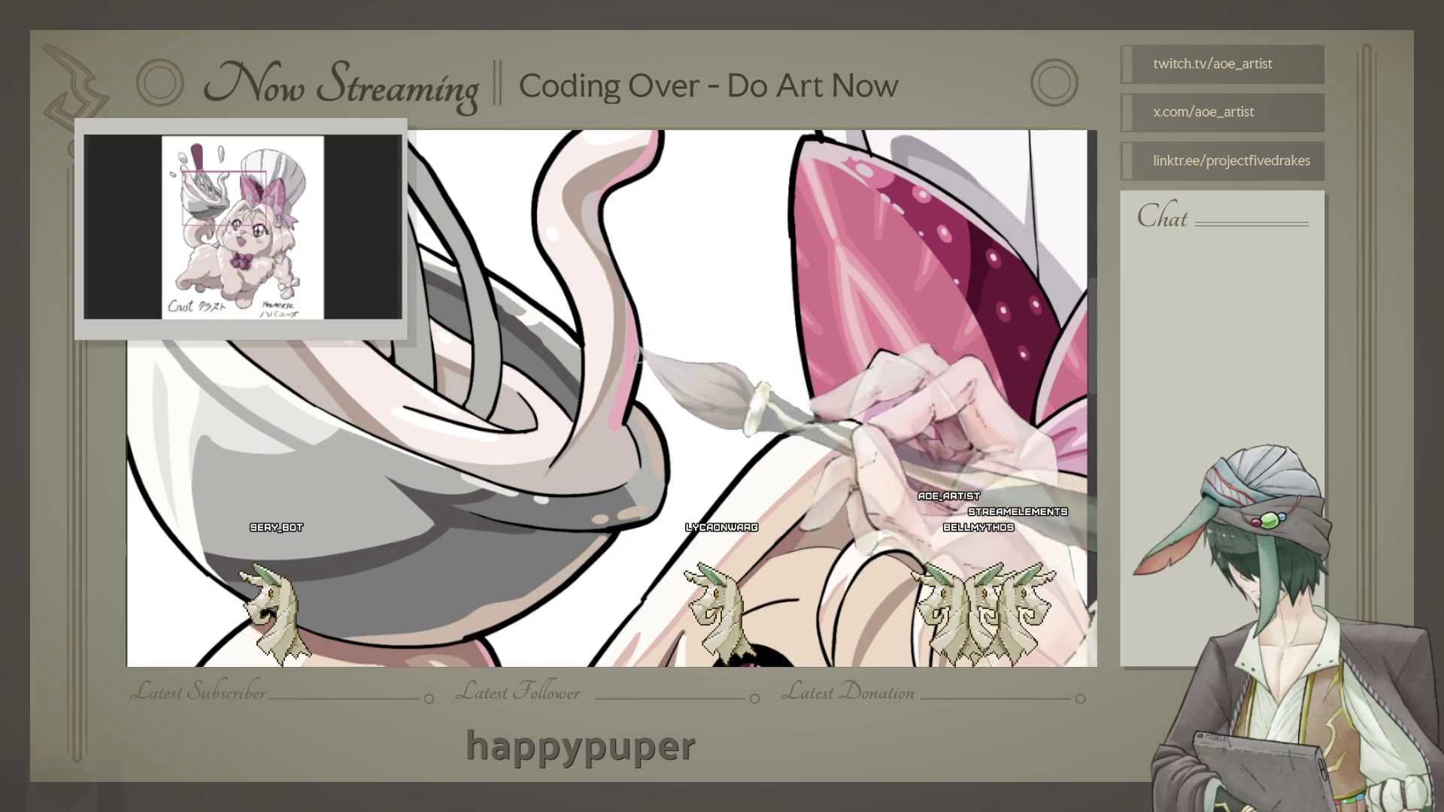
{"action": "key", "text": "ctrl+plus"}
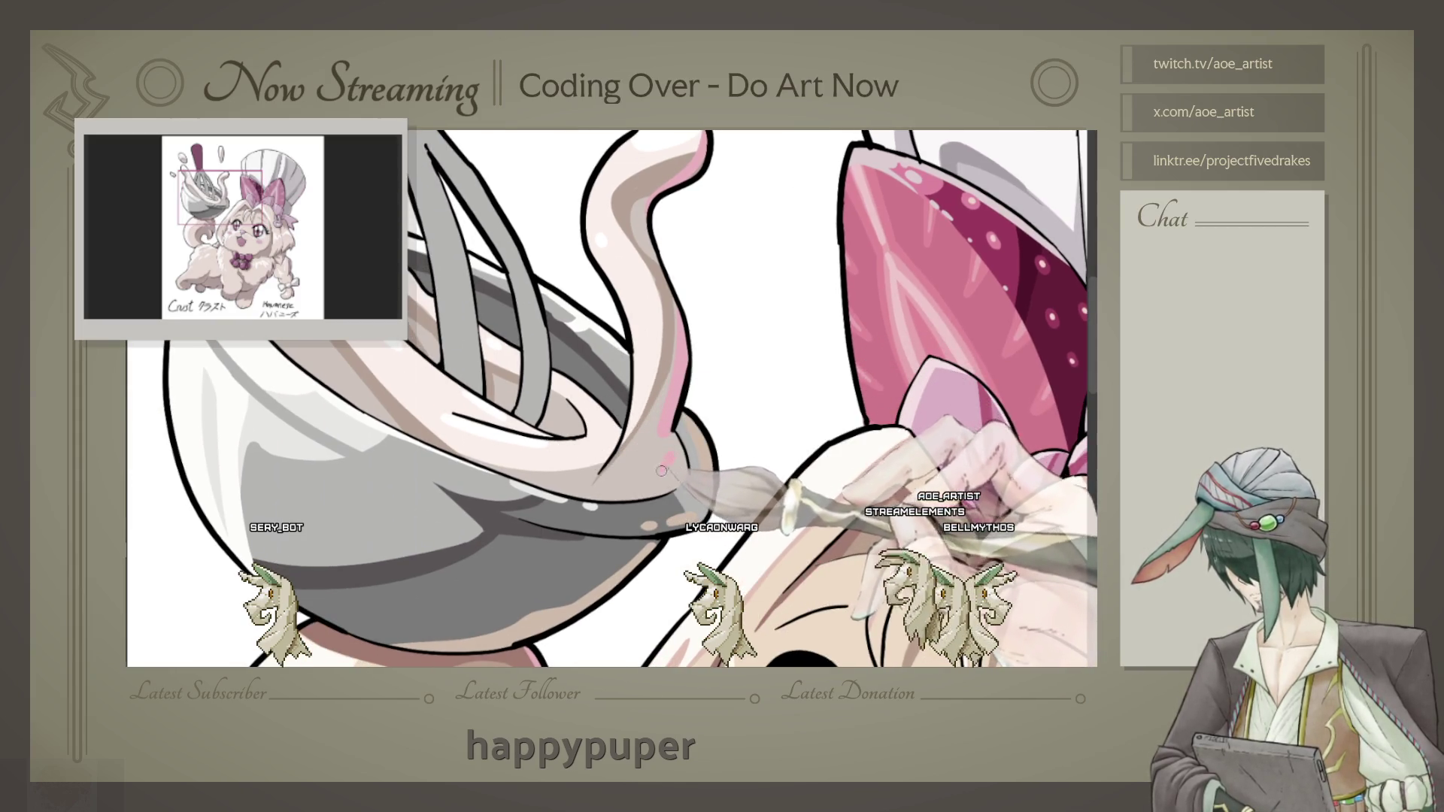
{"action": "left_click_drag", "start_coordinate": [705, 357], "coordinate": [771, 407]}
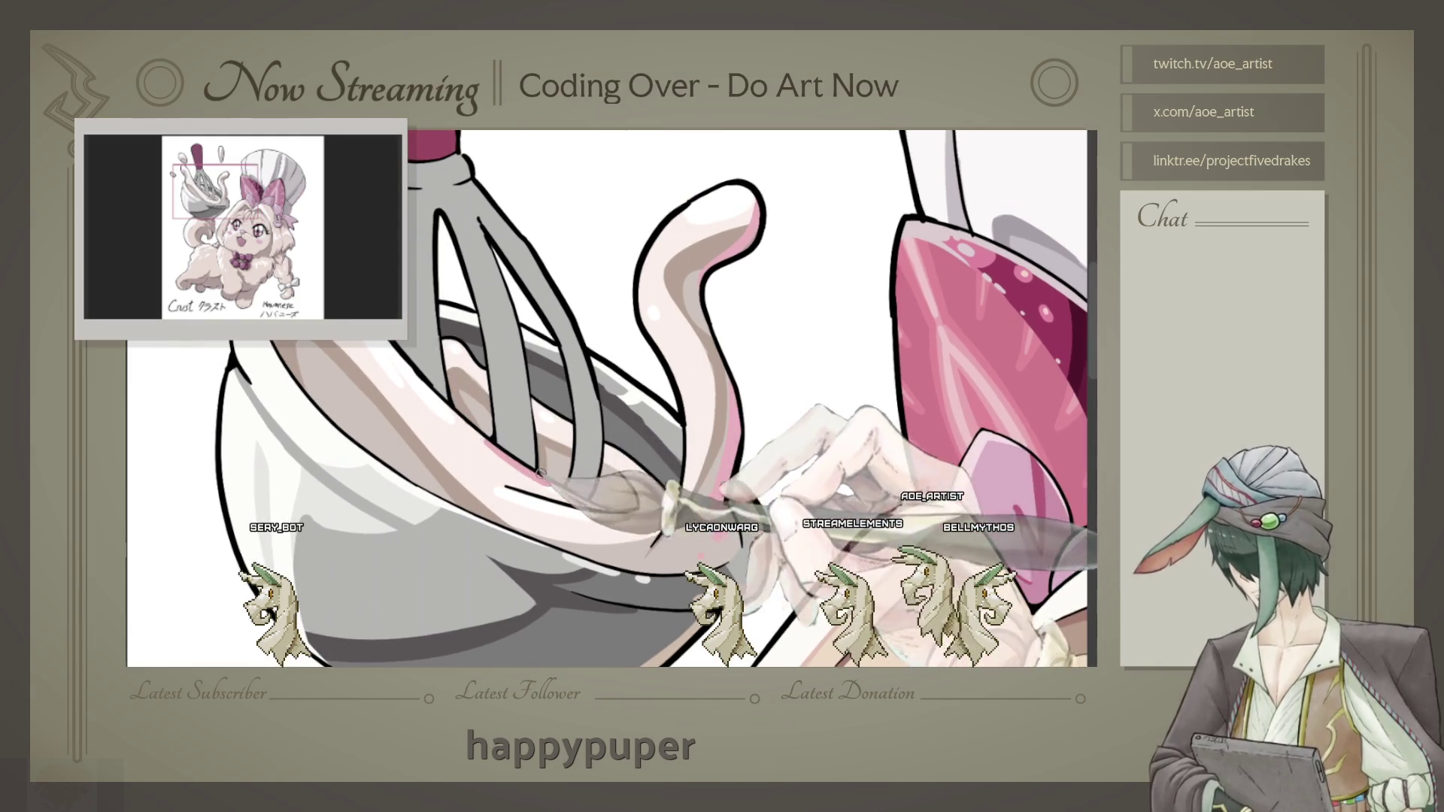
{"action": "key", "text": "ctrl+minus"}
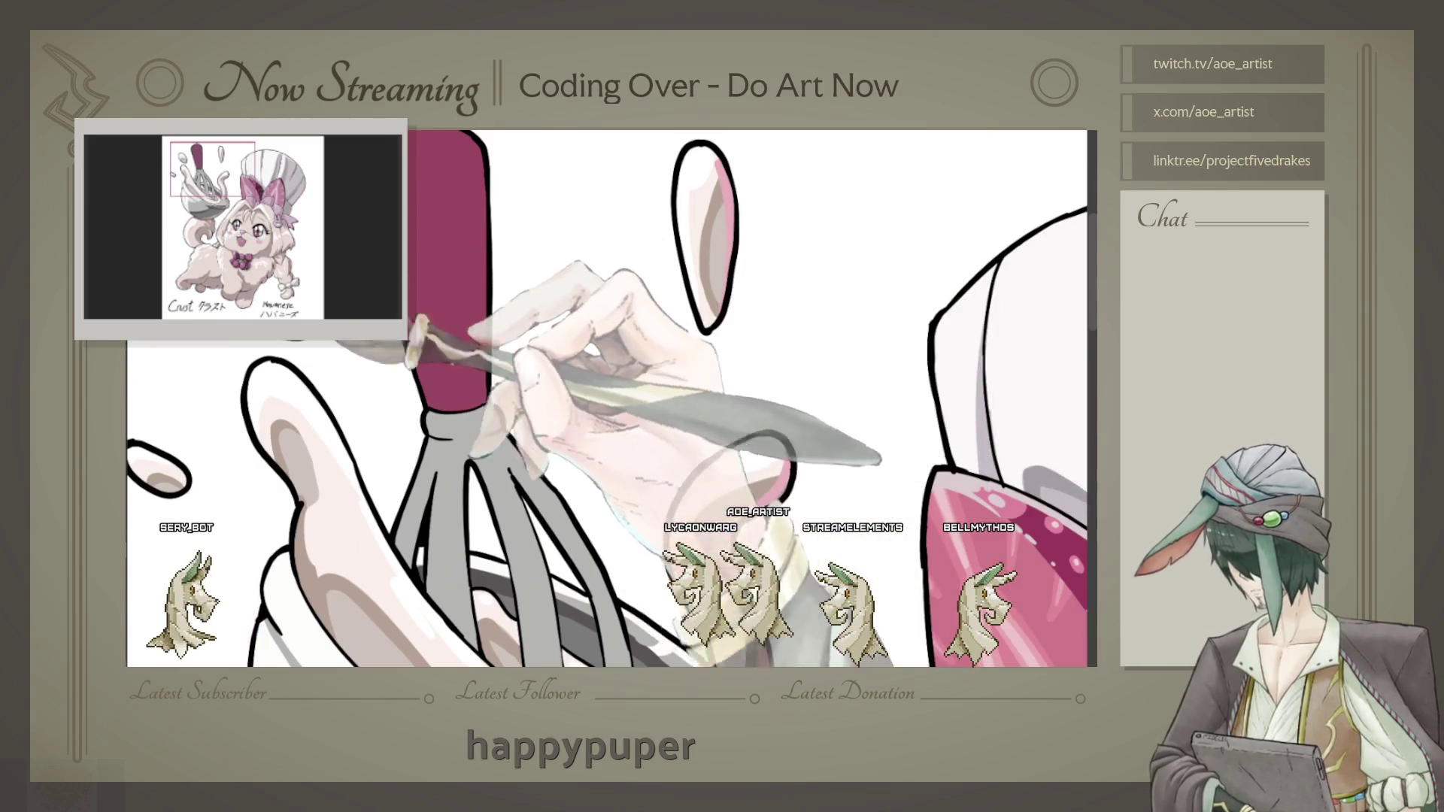
{"action": "key", "text": "ctrl+plus"}
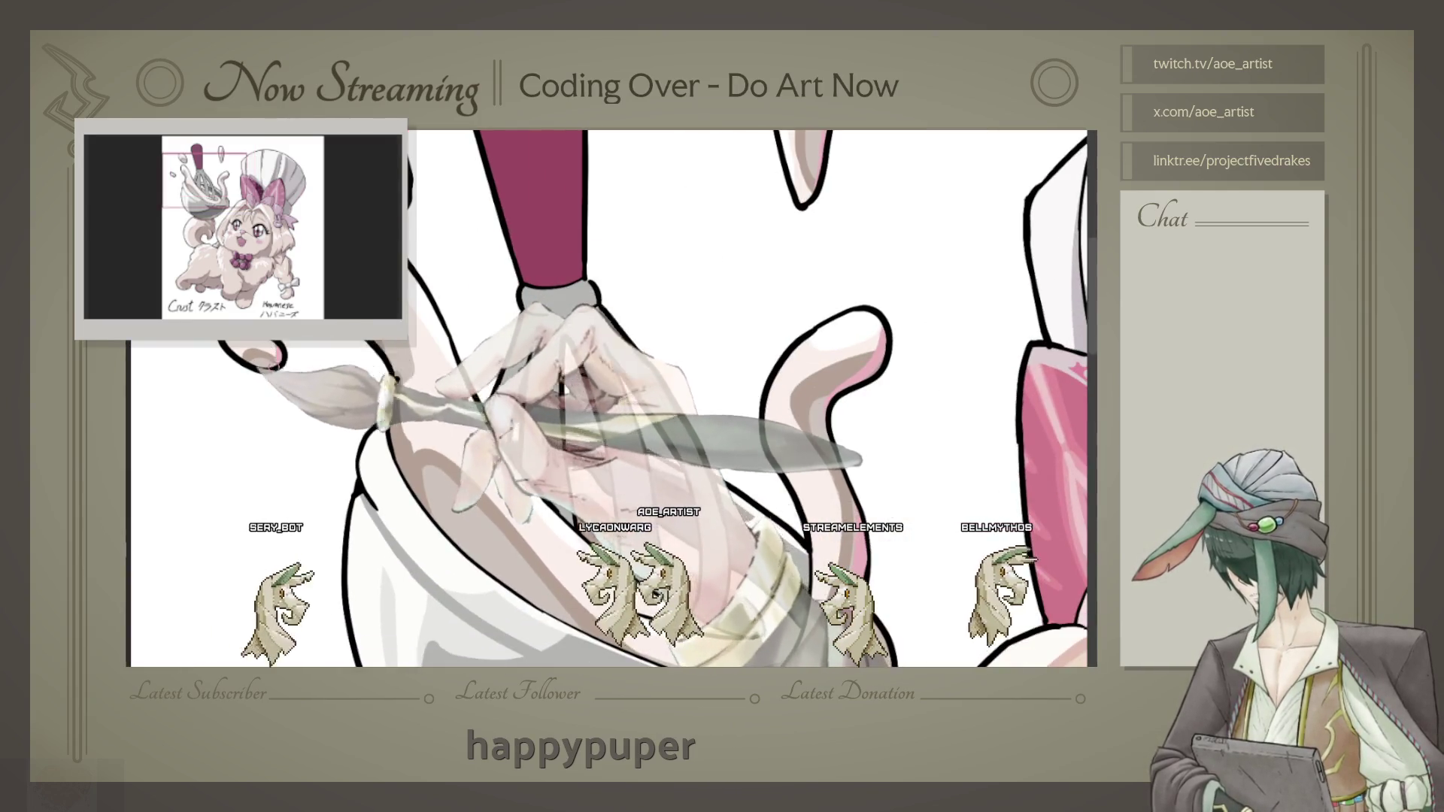
{"action": "key", "text": "ctrl+minus"}
{"action": "key", "text": "ctrl+minus"}
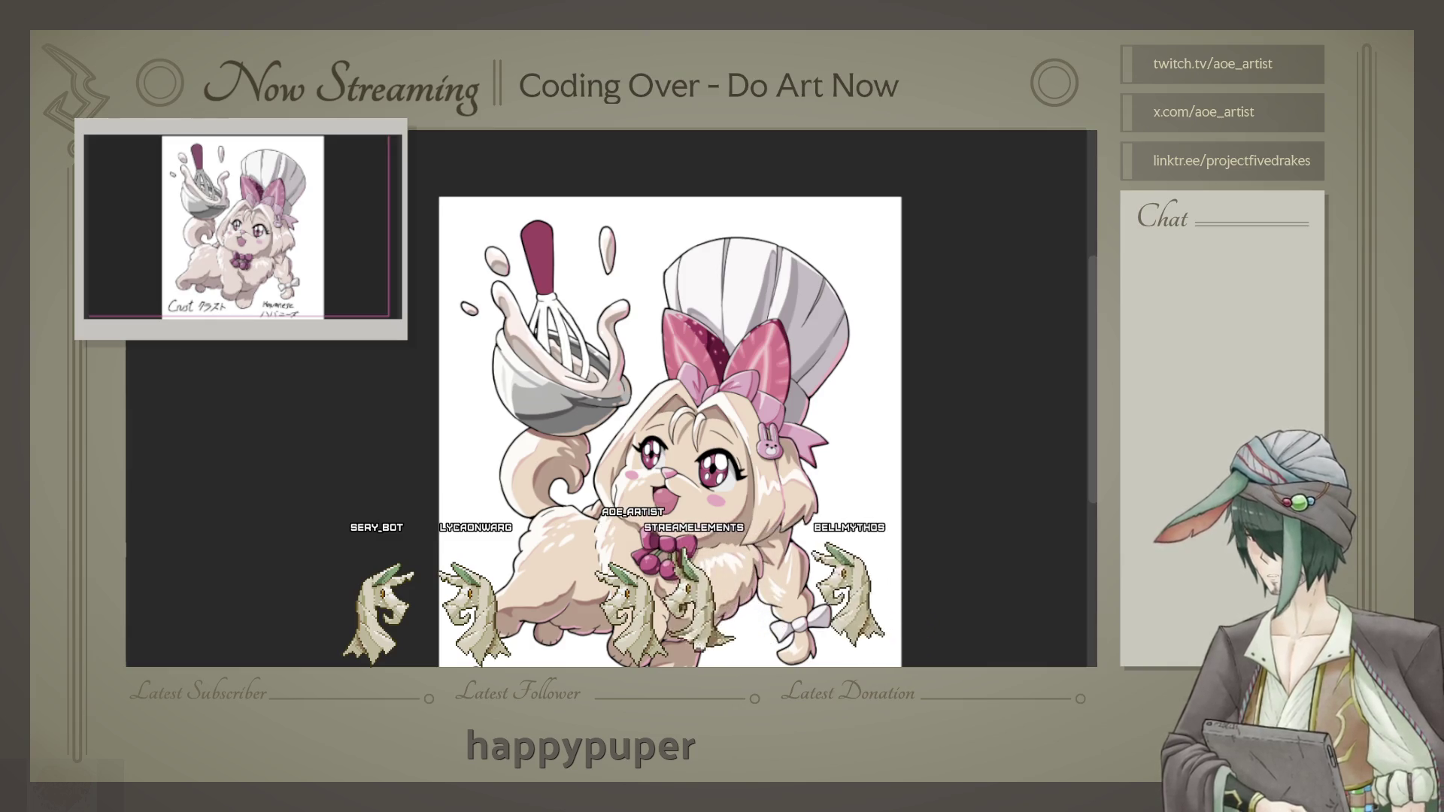
{"action": "key", "text": "ctrl+plus"}
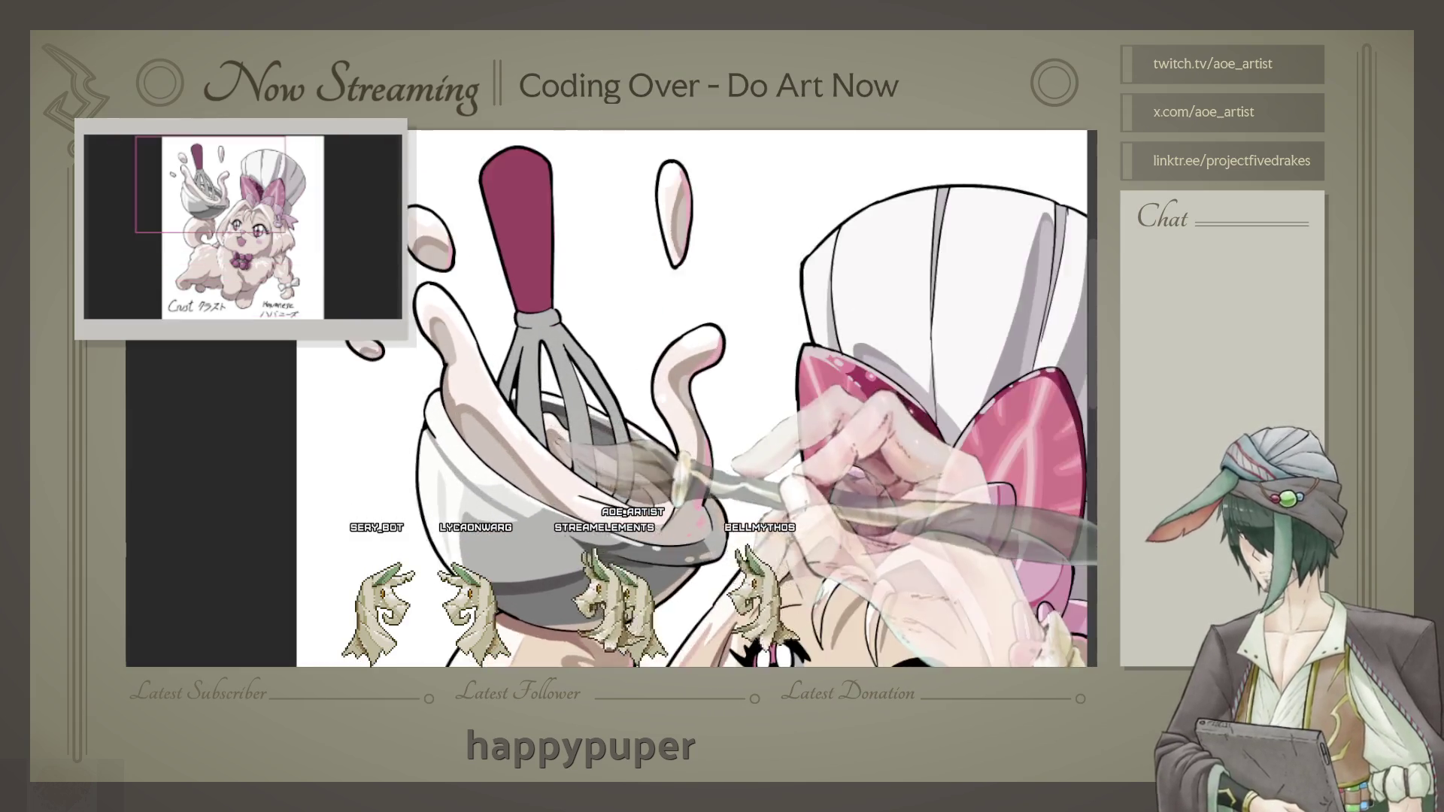
{"action": "key", "text": "ctrl+plus"}
{"action": "scroll", "coordinate": [615, 398], "scroll_direction": "down", "scroll_amount": 2}
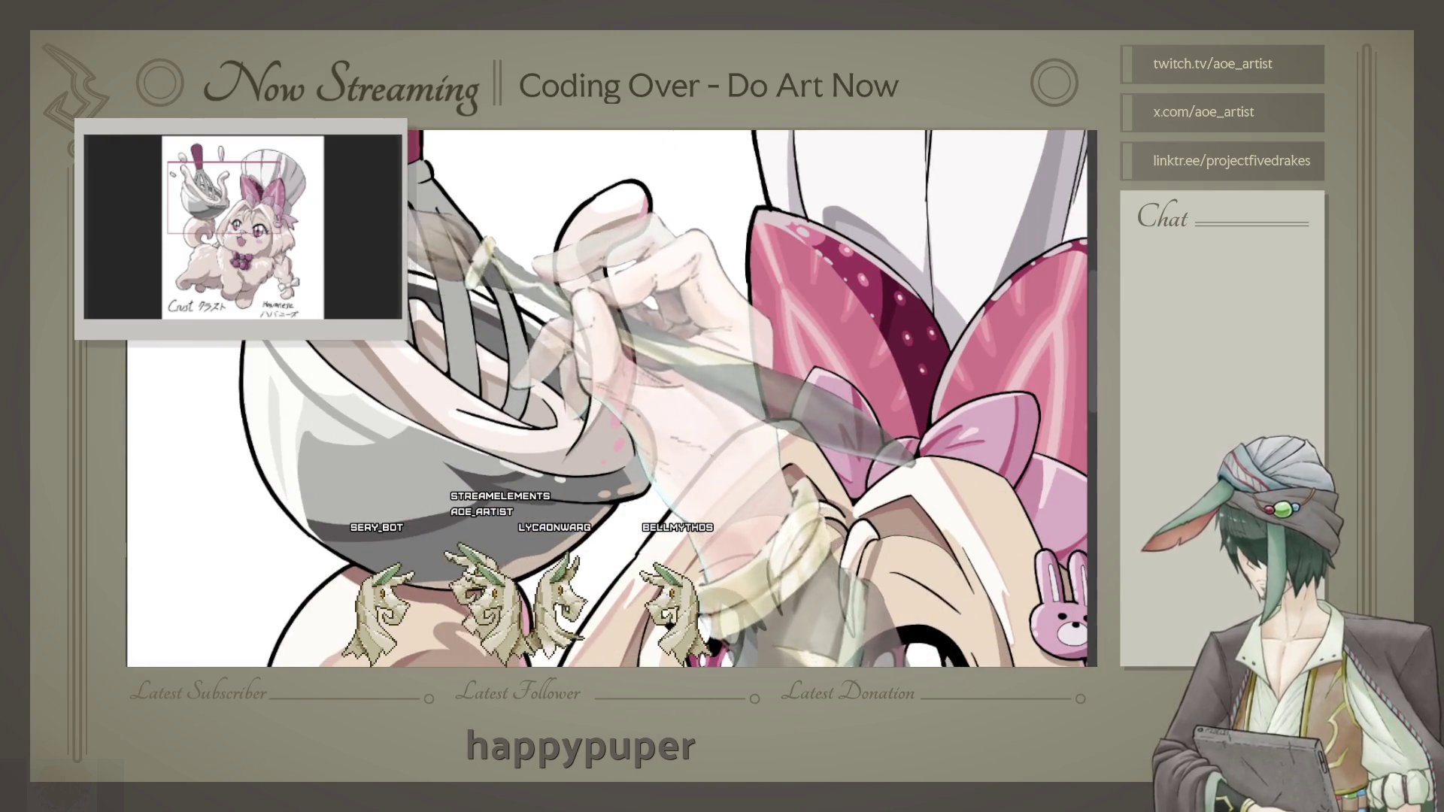
{"action": "scroll", "coordinate": [609, 399], "scroll_direction": "left", "scroll_amount": 1}
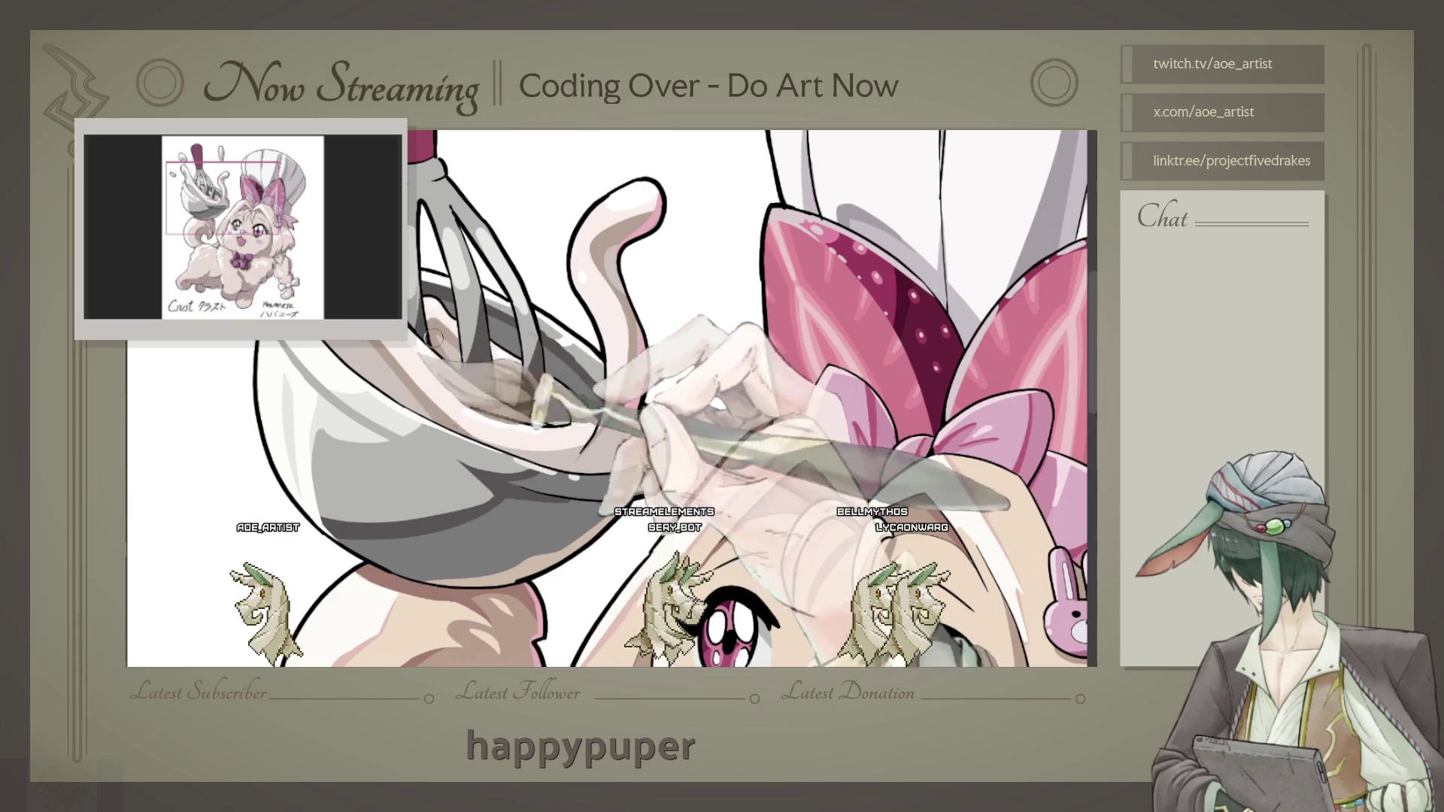
{"action": "scroll", "coordinate": [609, 399], "scroll_direction": "down", "scroll_amount": 1}
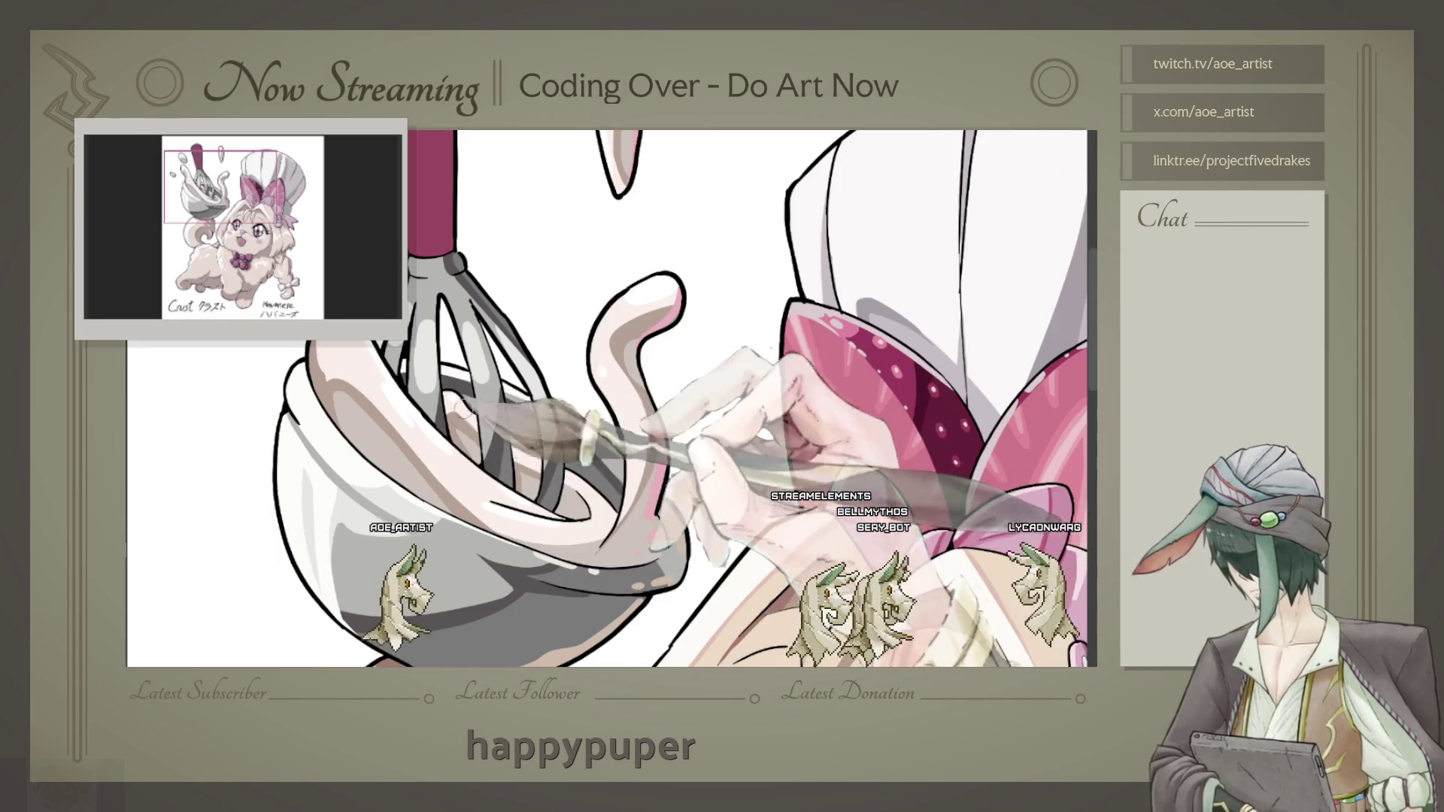
{"action": "left_click_drag", "start_coordinate": [551, 500], "coordinate": [551, 393]}
{"action": "scroll", "coordinate": [548, 396], "scroll_direction": "up", "scroll_amount": 2}
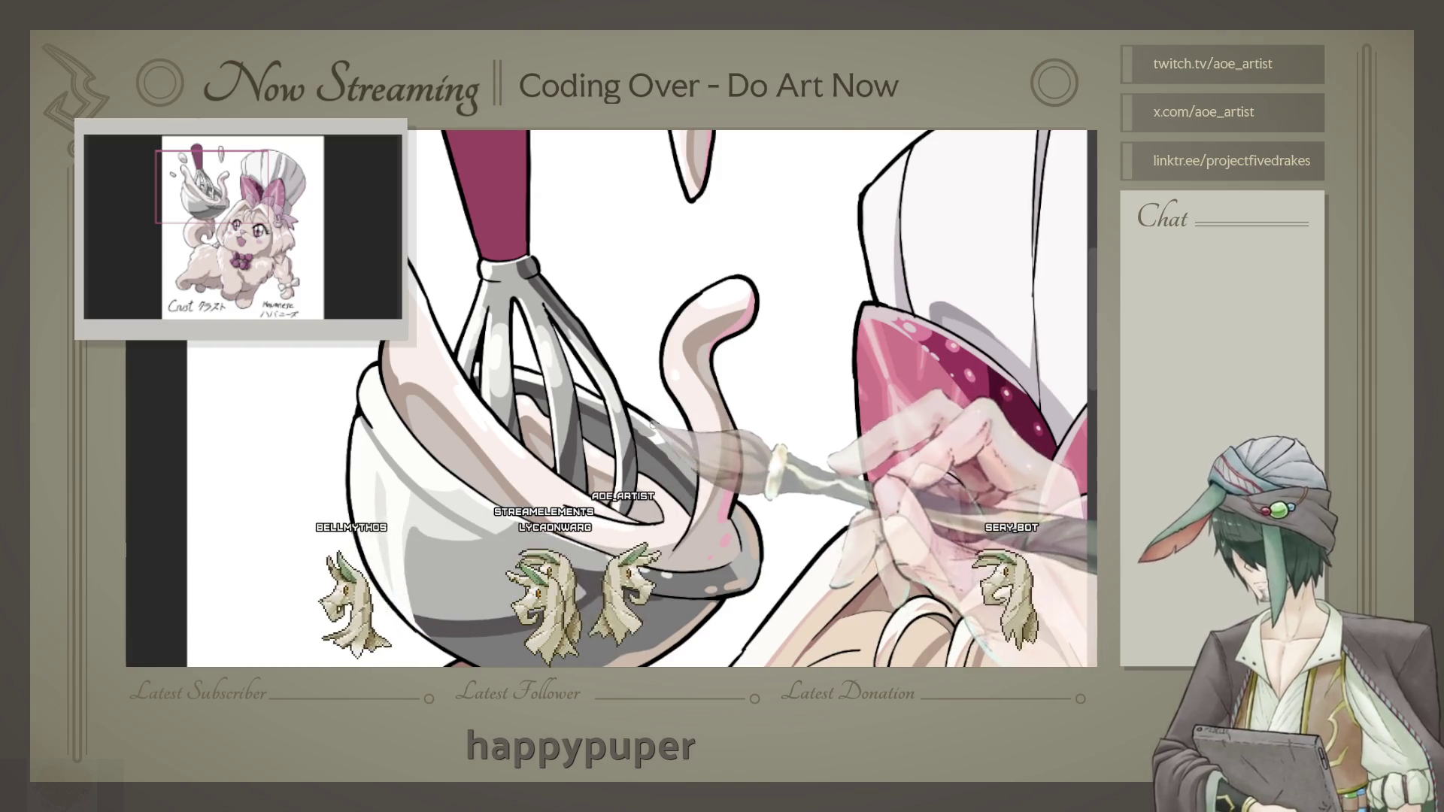
{"action": "scroll", "coordinate": [658, 409], "scroll_direction": "down", "scroll_amount": 2}
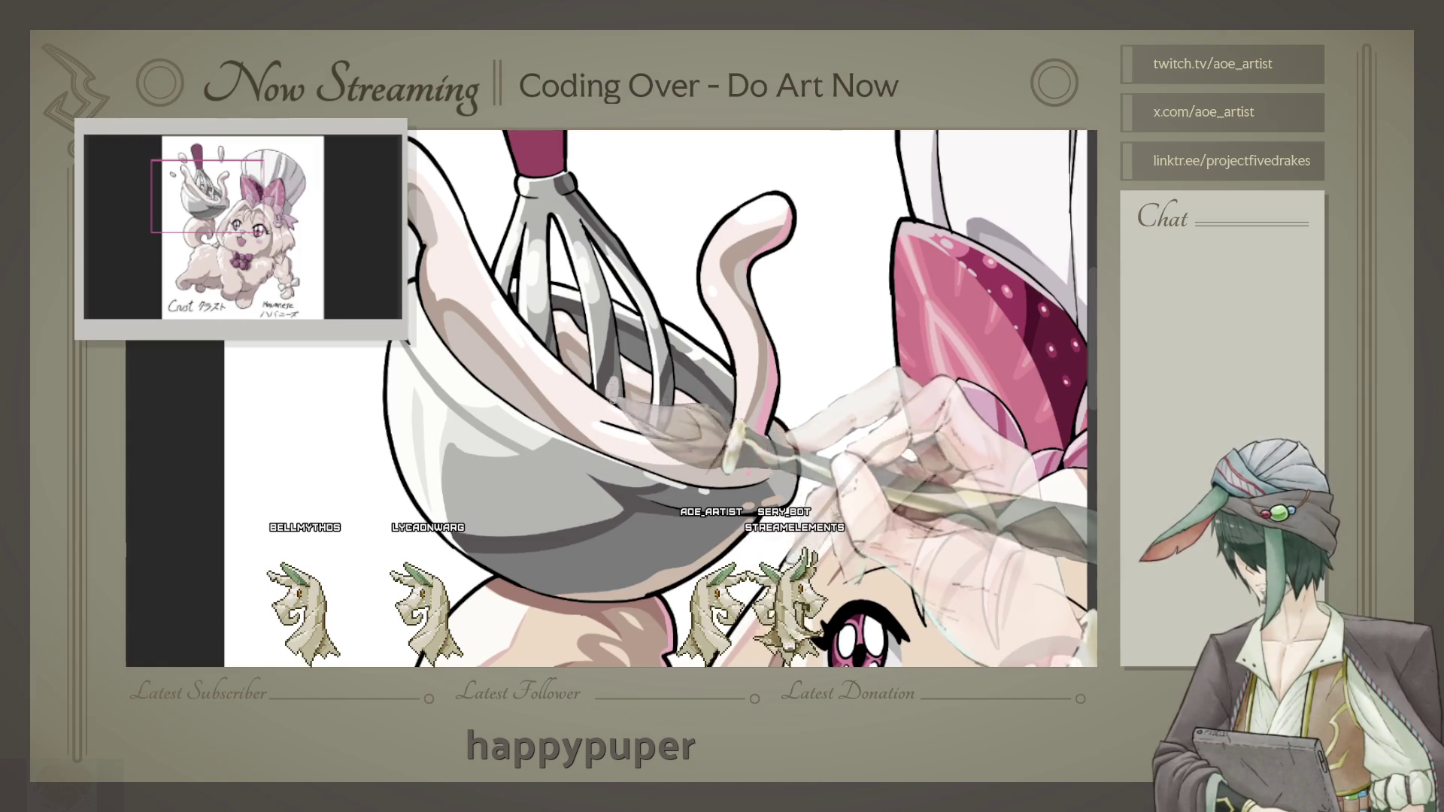
{"action": "left_click_drag", "start_coordinate": [658, 409], "coordinate": [697, 586]}
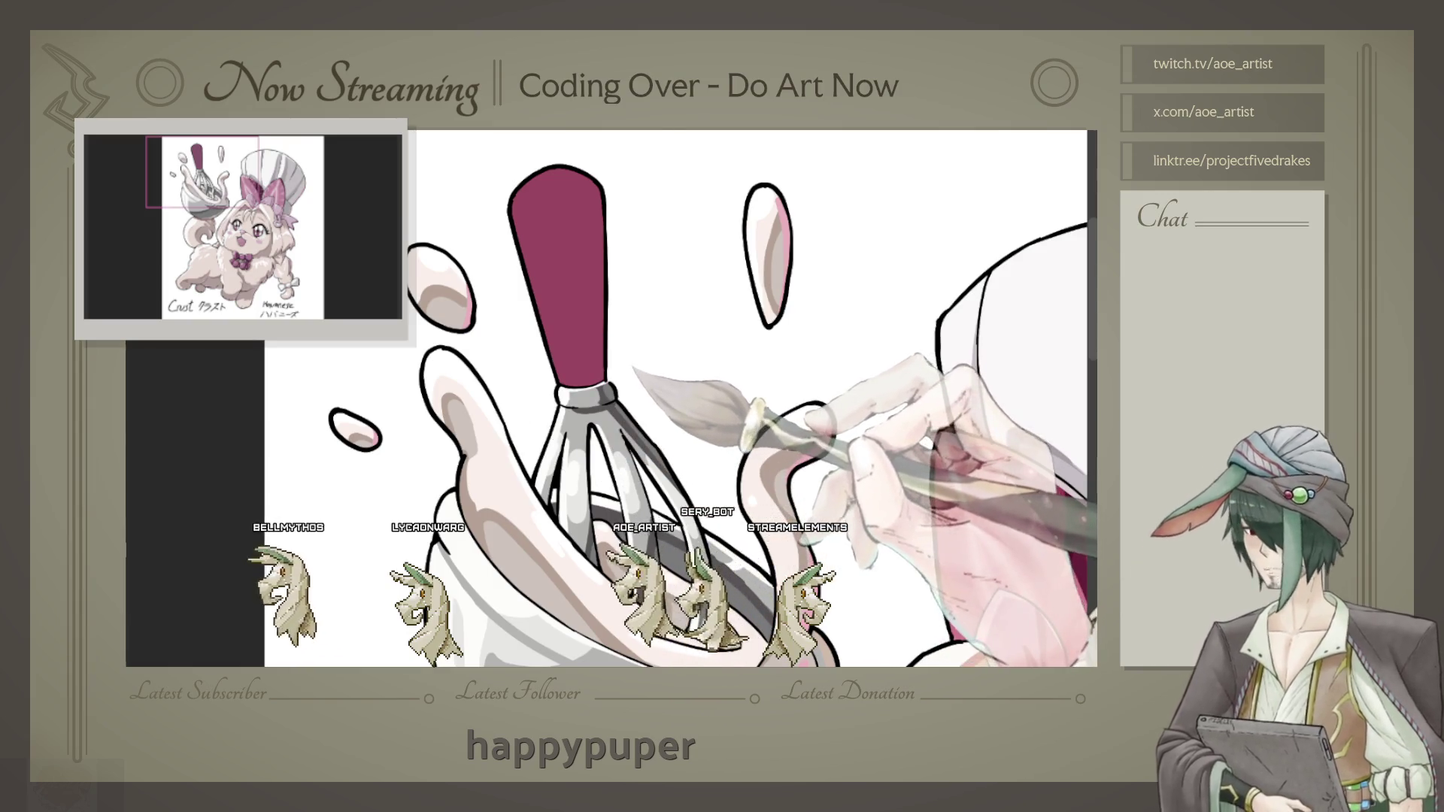
{"action": "left_click_drag", "start_coordinate": [677, 406], "coordinate": [643, 401]}
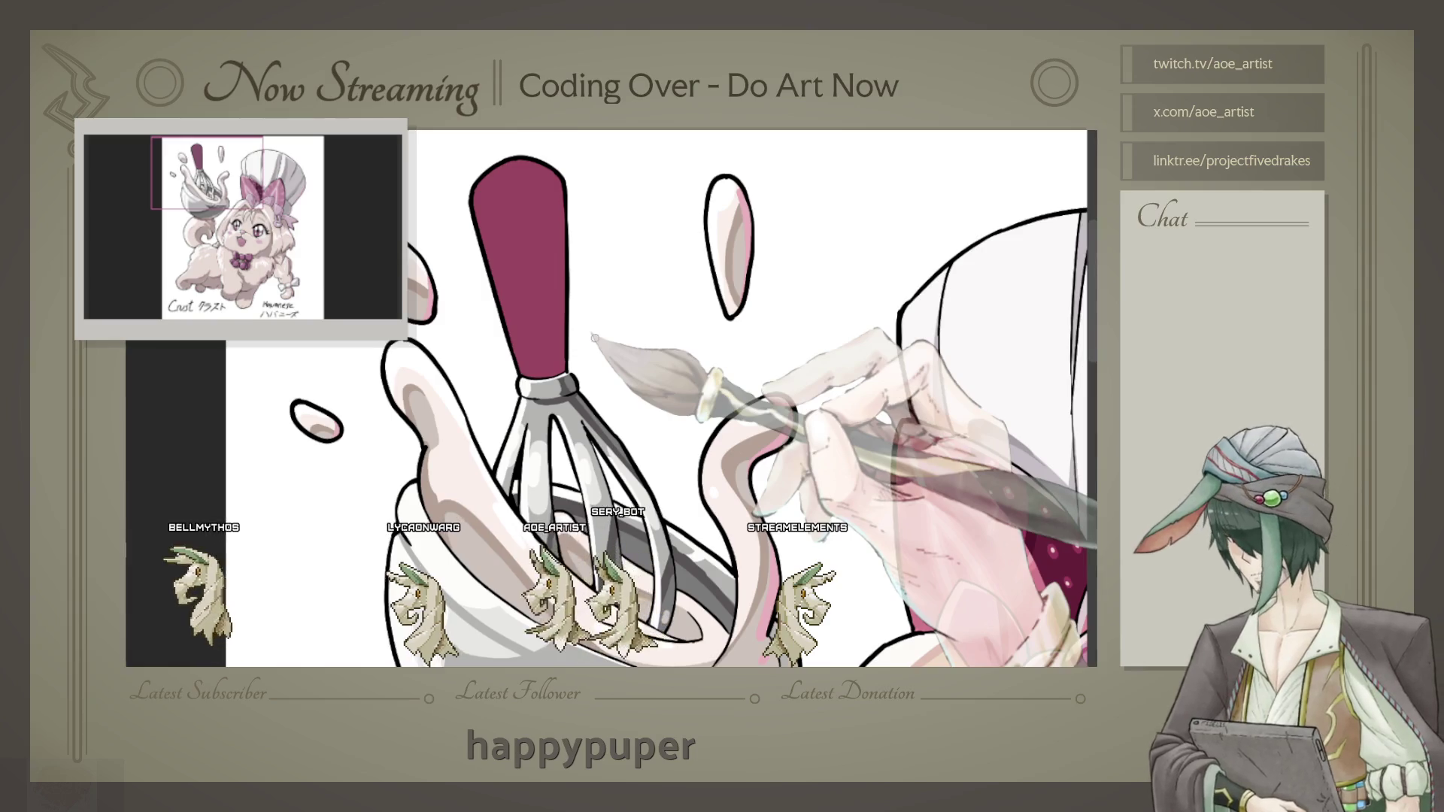
{"action": "key", "text": "ctrl+minus"}
{"action": "key", "text": "ctrl+minus"}
{"action": "key", "text": "ctrl+plus"}
{"action": "key", "text": "ctrl+plus"}
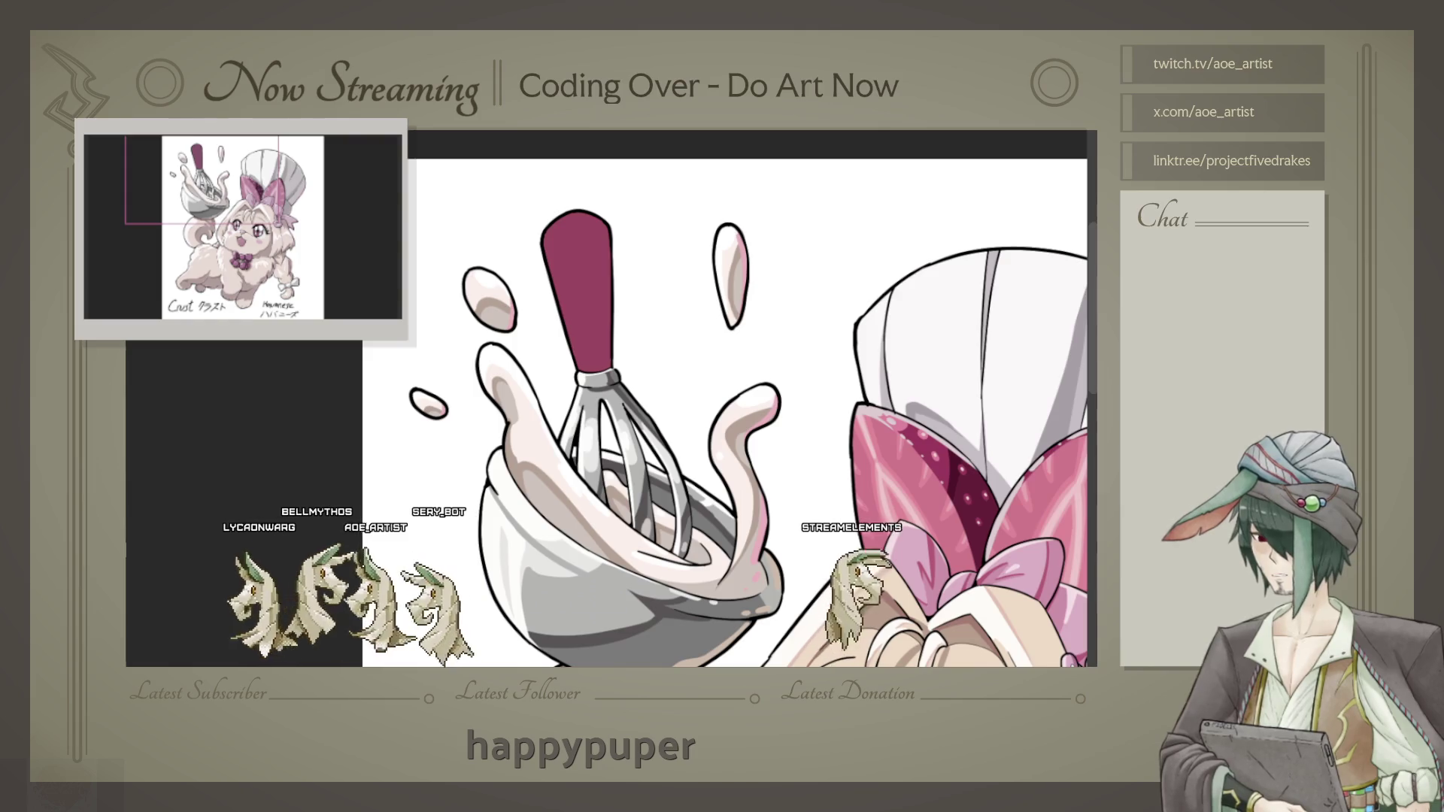
{"action": "key", "text": "ctrl+plus"}
{"action": "key", "text": "ctrl+plus"}
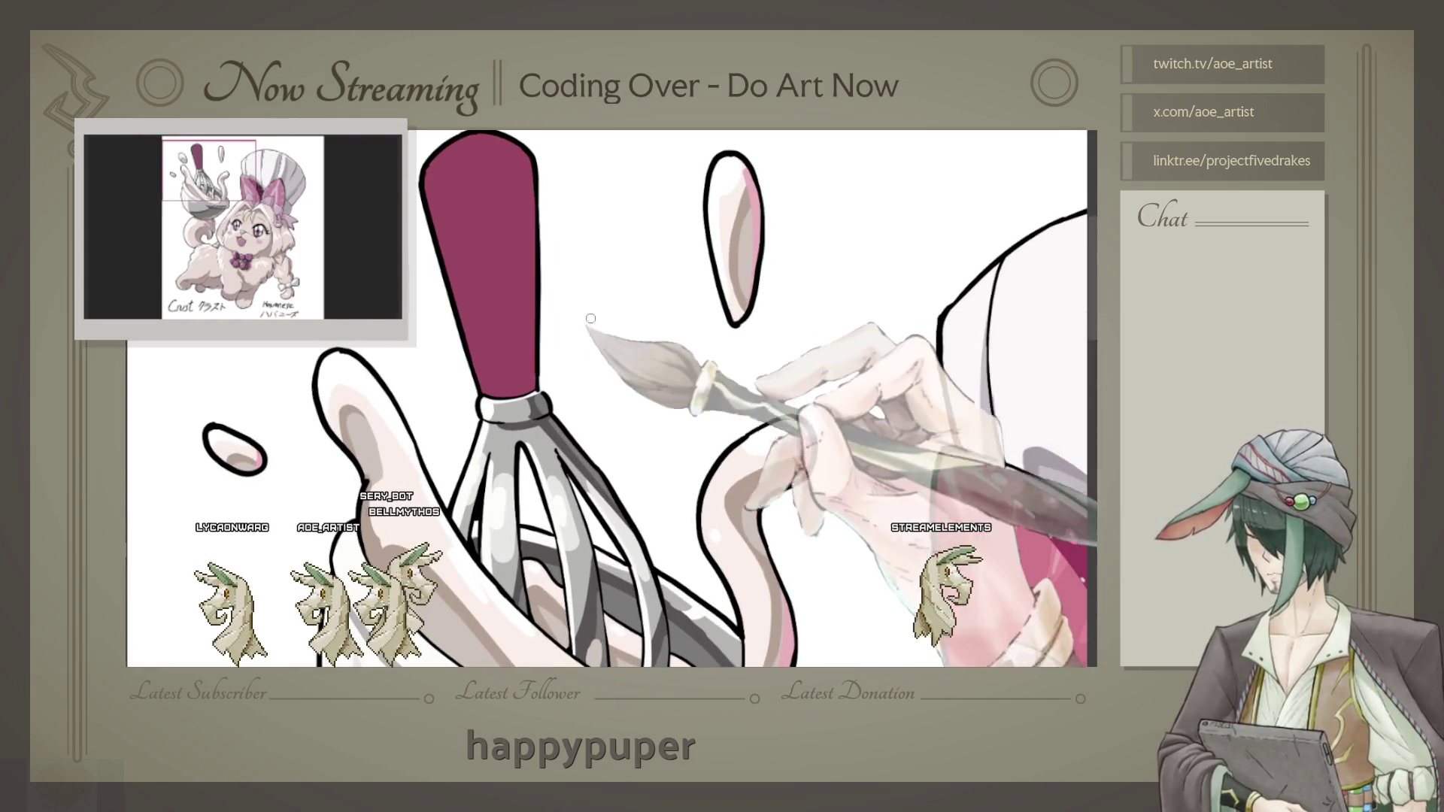
{"action": "key", "text": "ctrl+minus"}
{"action": "scroll", "coordinate": [632, 396], "scroll_direction": "down", "scroll_amount": 2}
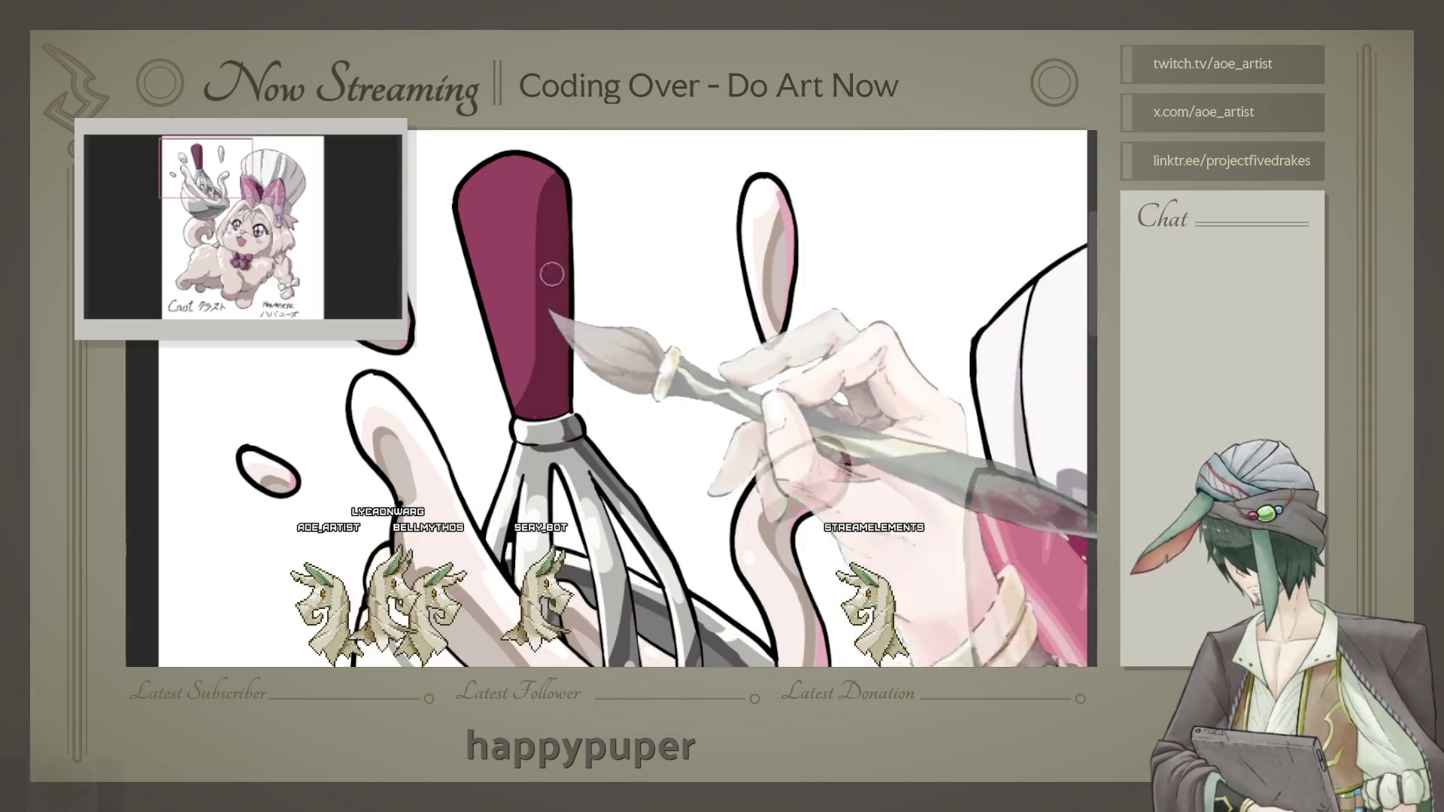
{"action": "left_click_drag", "start_coordinate": [570, 240], "coordinate": [583, 262]}
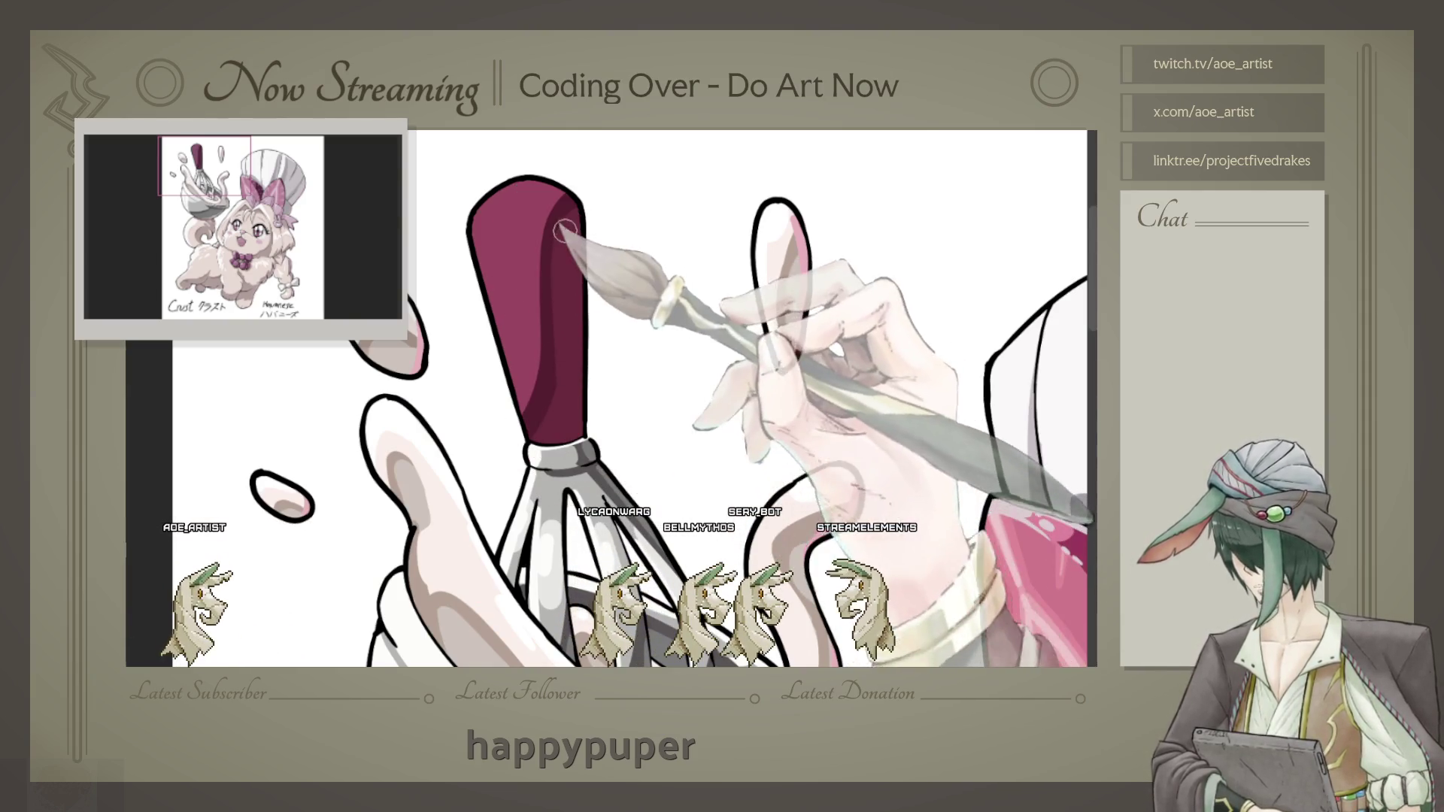
{"action": "mouse_move", "coordinate": [513, 231]}
{"action": "left_mouse_down"}
{"action": "mouse_move", "coordinate": [539, 237]}
{"action": "mouse_move", "coordinate": [478, 189]}
{"action": "left_mouse_up"}
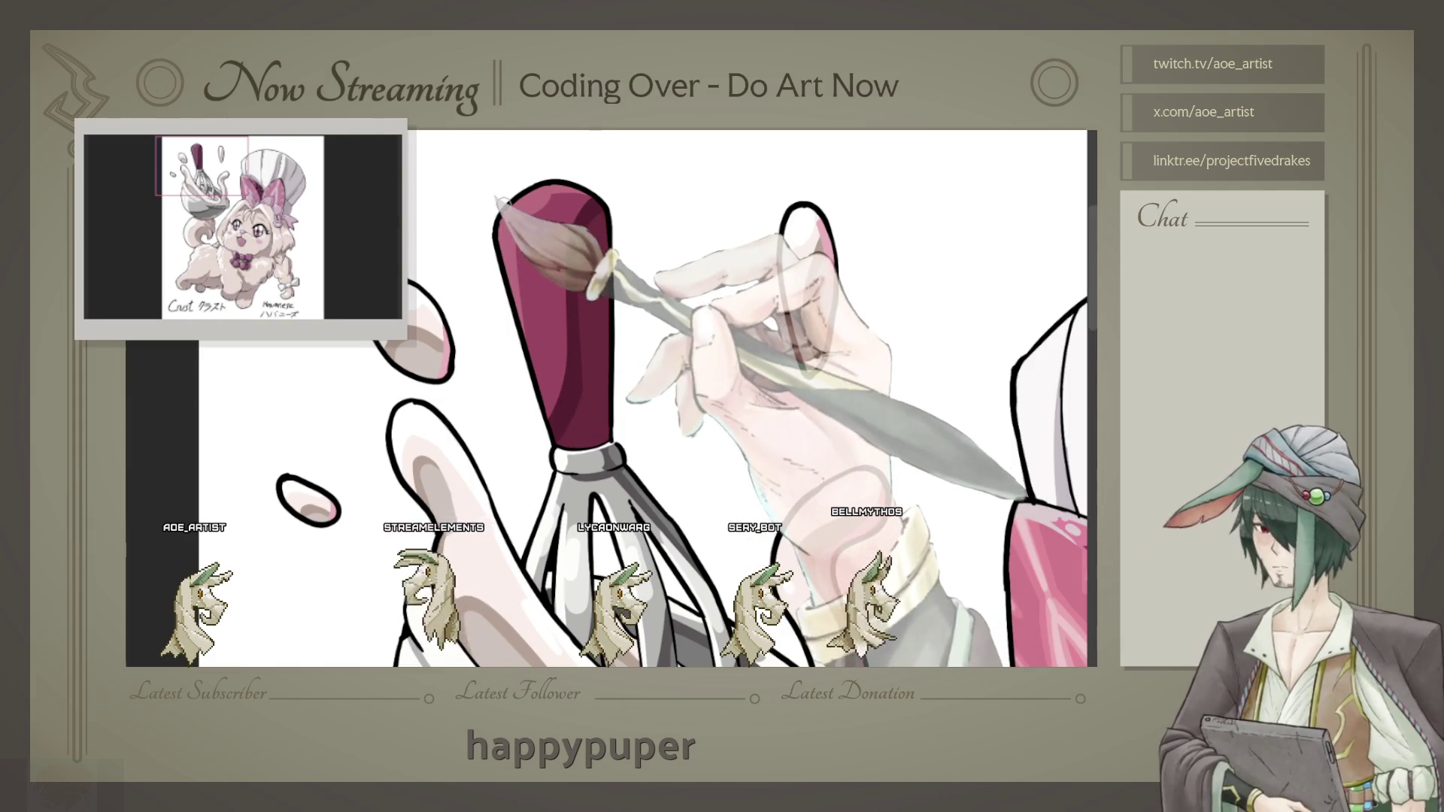
{"action": "key", "text": "ctrl+0"}
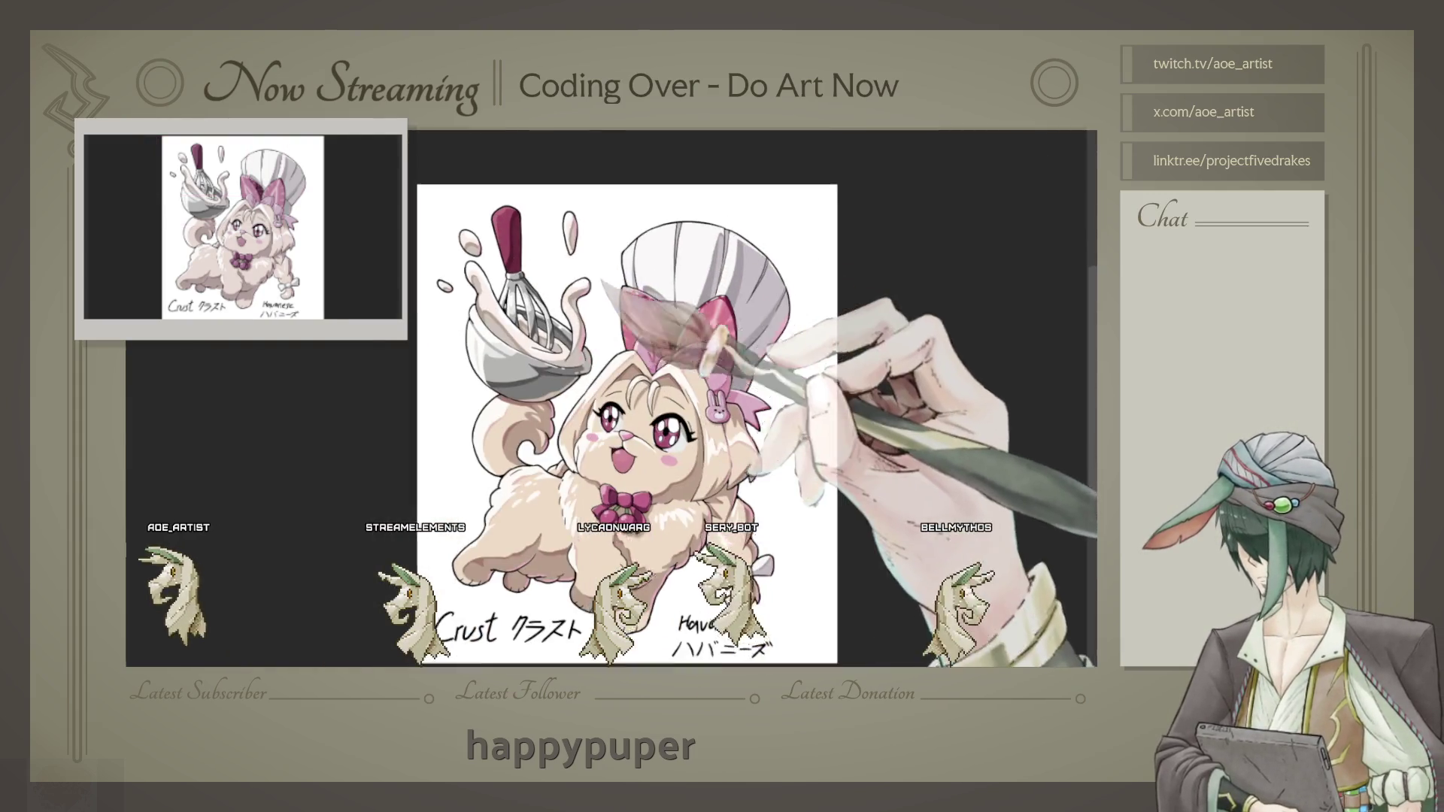
{"action": "key", "text": "ctrl+minus"}
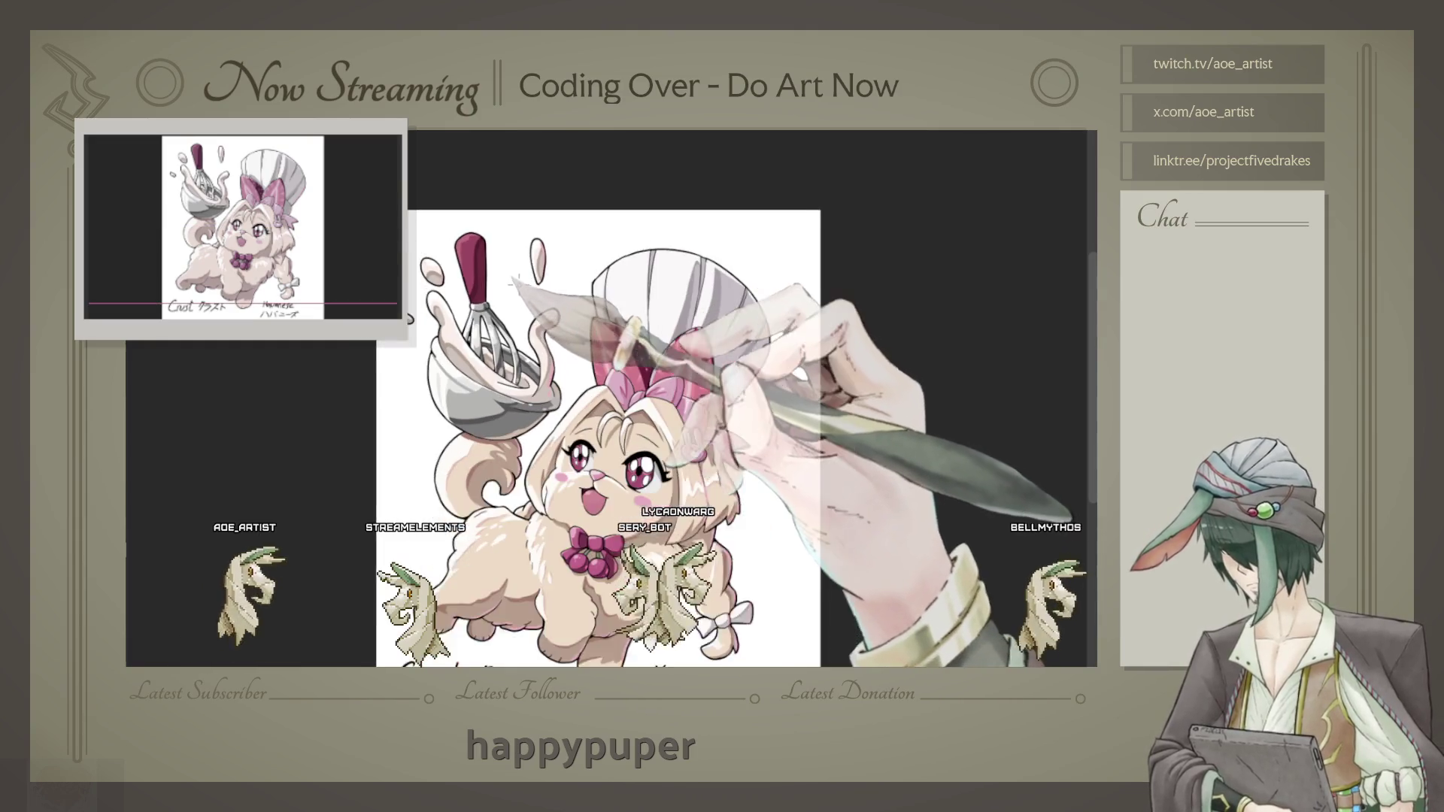
{"action": "scroll", "coordinate": [549, 315], "scroll_direction": "up", "scroll_amount": 2}
{"action": "scroll", "coordinate": [570, 463], "scroll_direction": "up", "scroll_amount": 2}
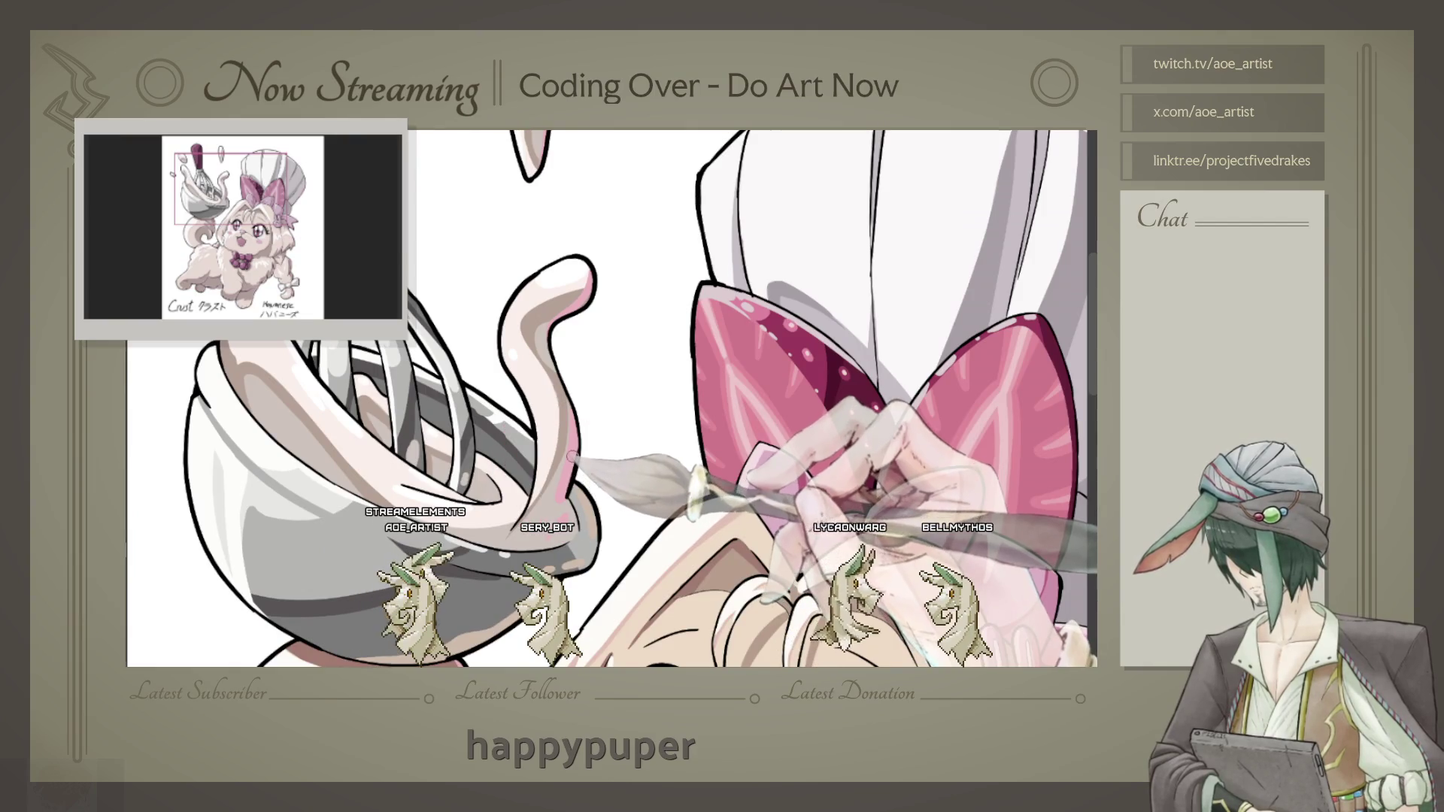
{"action": "left_click_drag", "start_coordinate": [610, 395], "coordinate": [621, 434]}
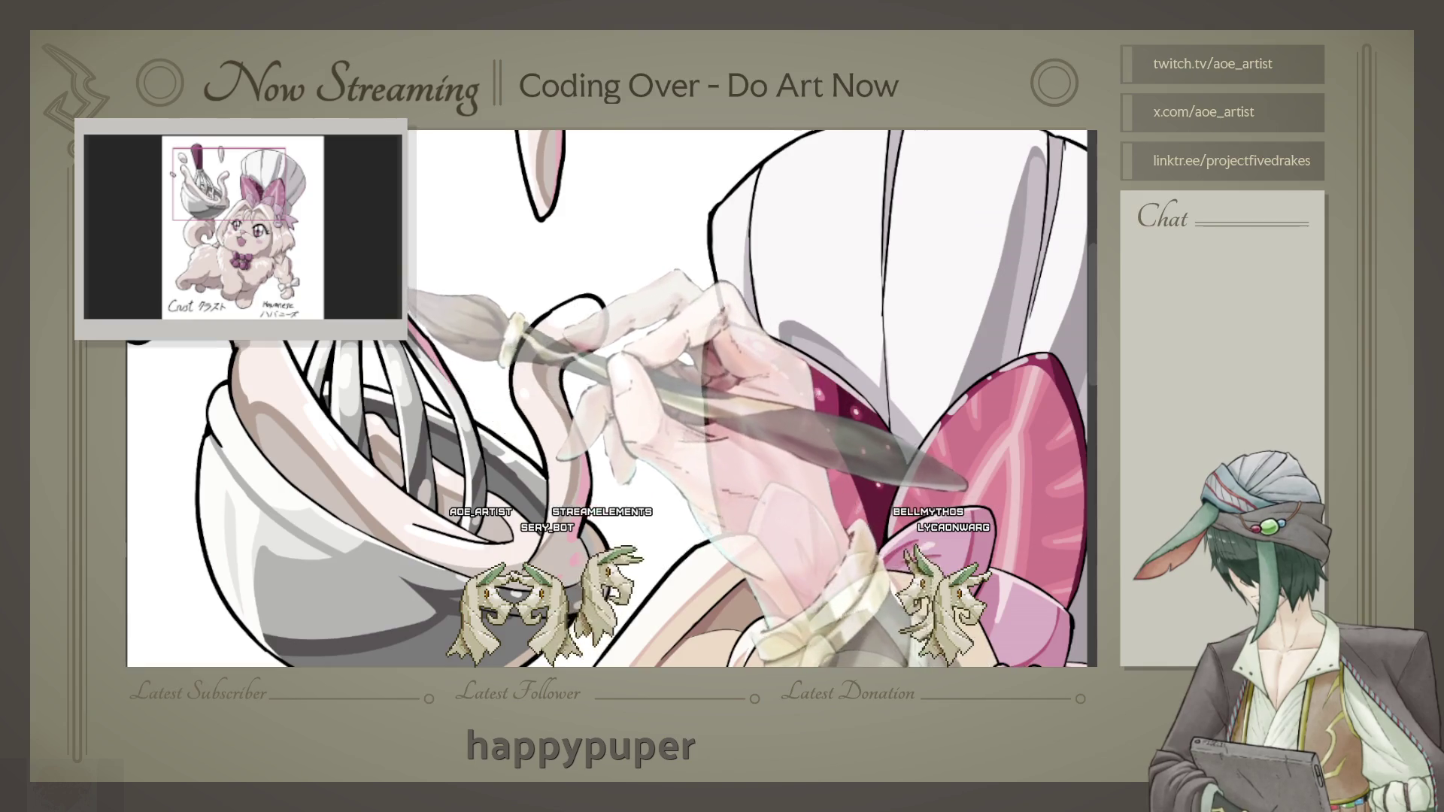
{"action": "scroll", "coordinate": [609, 452], "scroll_direction": "down", "scroll_amount": 2}
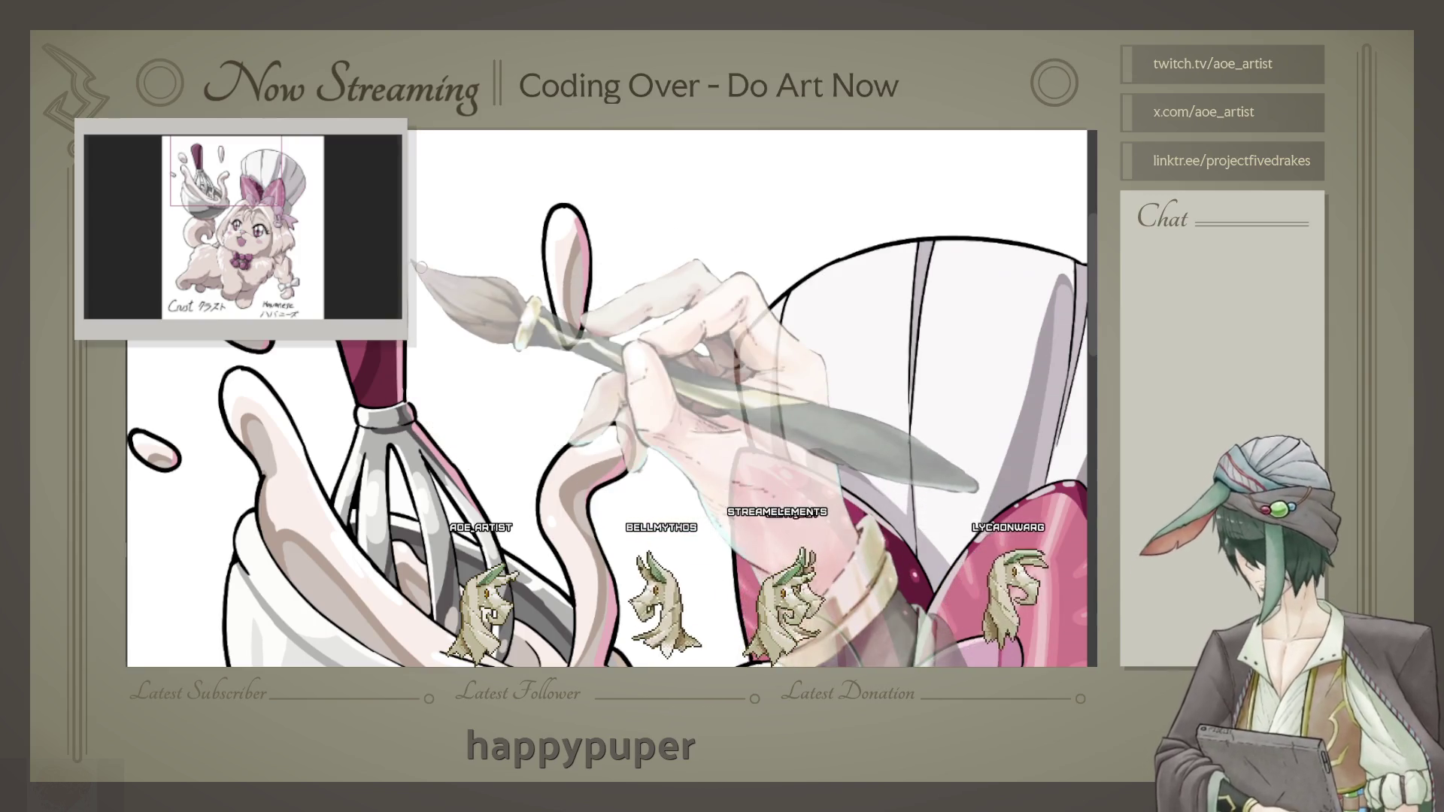
{"action": "scroll", "coordinate": [609, 396], "scroll_direction": "down", "scroll_amount": 3}
{"action": "scroll", "coordinate": [609, 395], "scroll_direction": "down", "scroll_amount": 2}
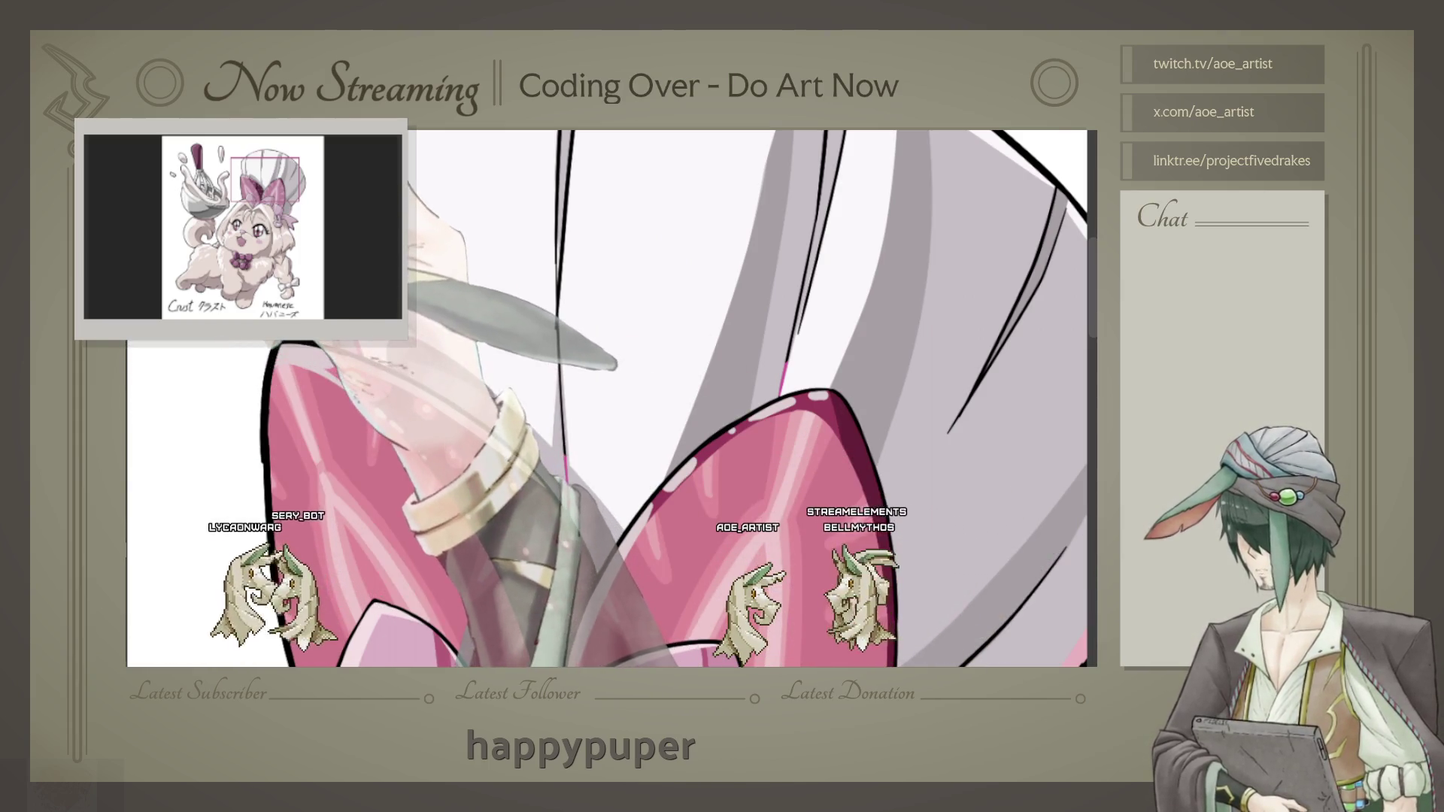
{"action": "key", "text": "ctrl+minus"}
{"action": "key", "text": "ctrl+minus"}
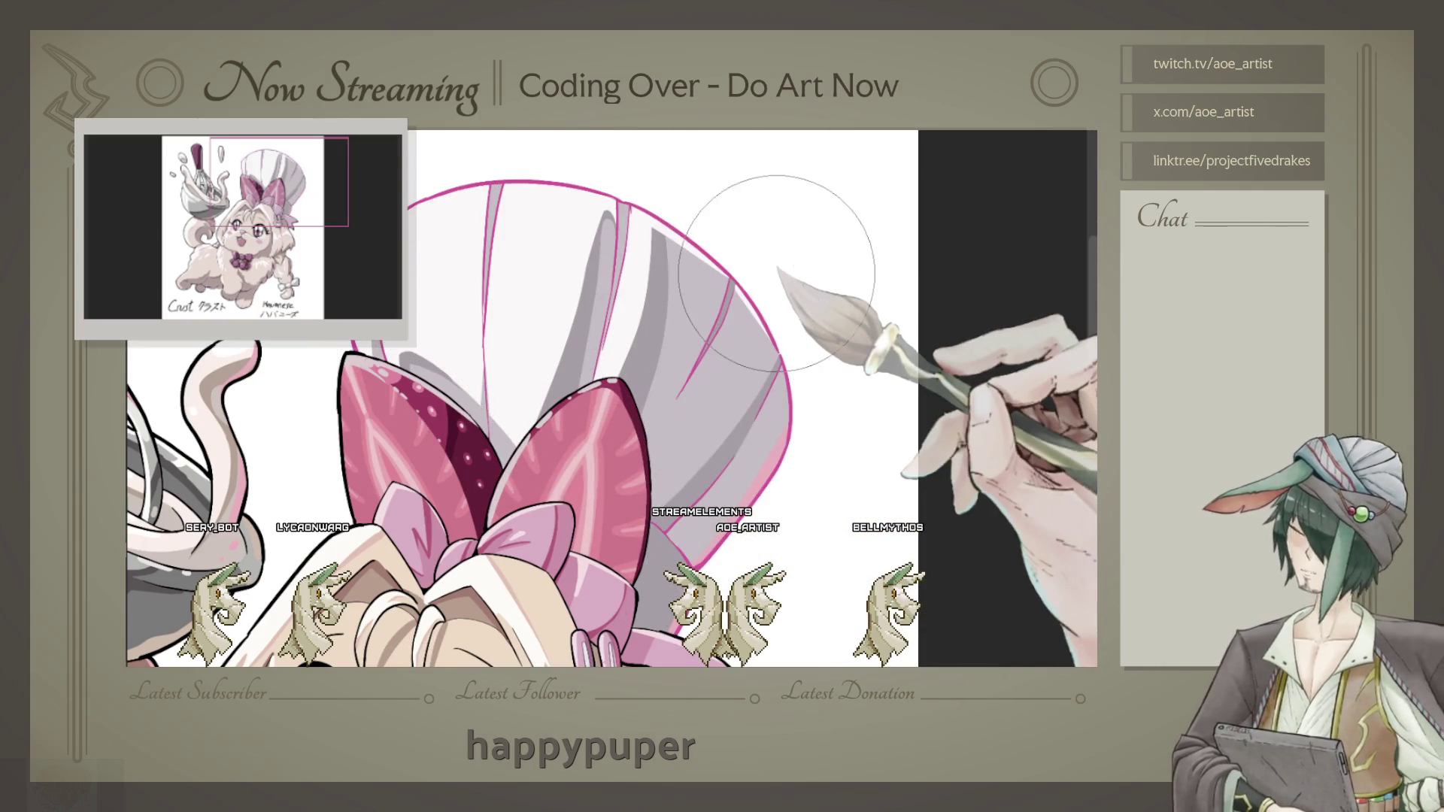
{"action": "left_click_drag", "start_coordinate": [776, 271], "coordinate": [866, 306]}
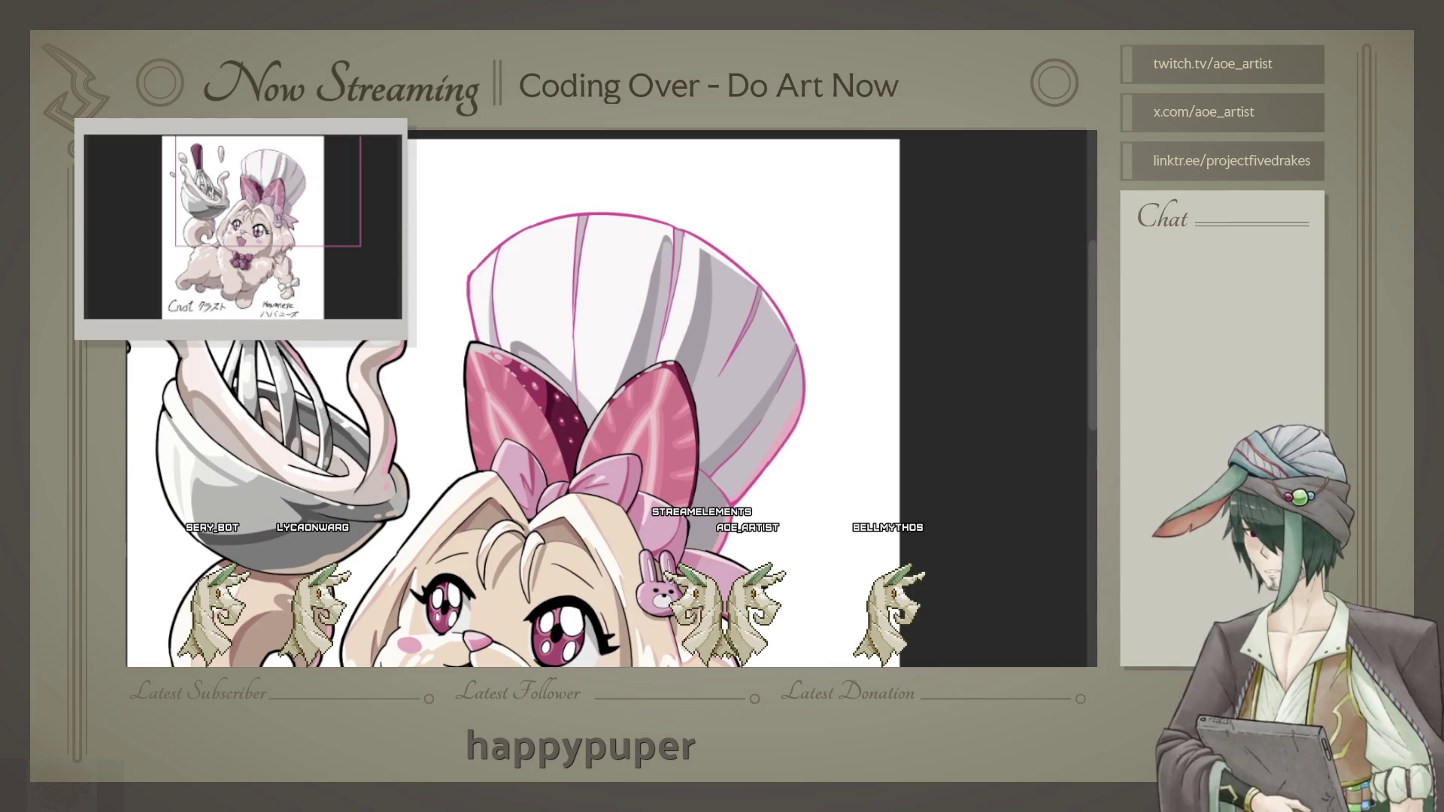
{"action": "scroll", "coordinate": [707, 294], "scroll_direction": "up", "scroll_amount": 1}
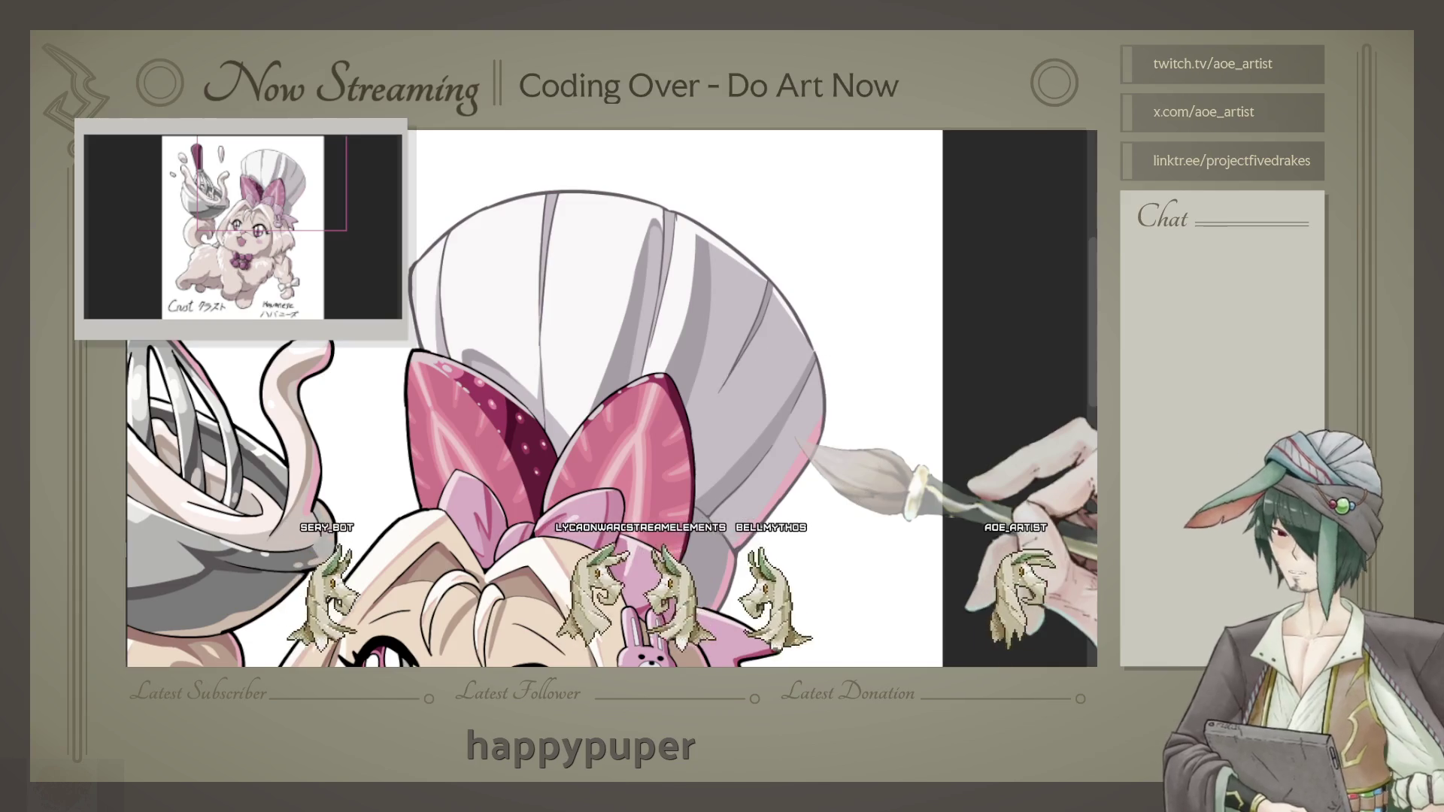
{"action": "scroll", "coordinate": [534, 398], "scroll_direction": "down", "scroll_amount": 3}
{"action": "scroll", "coordinate": [564, 339], "scroll_direction": "up", "scroll_amount": 2}
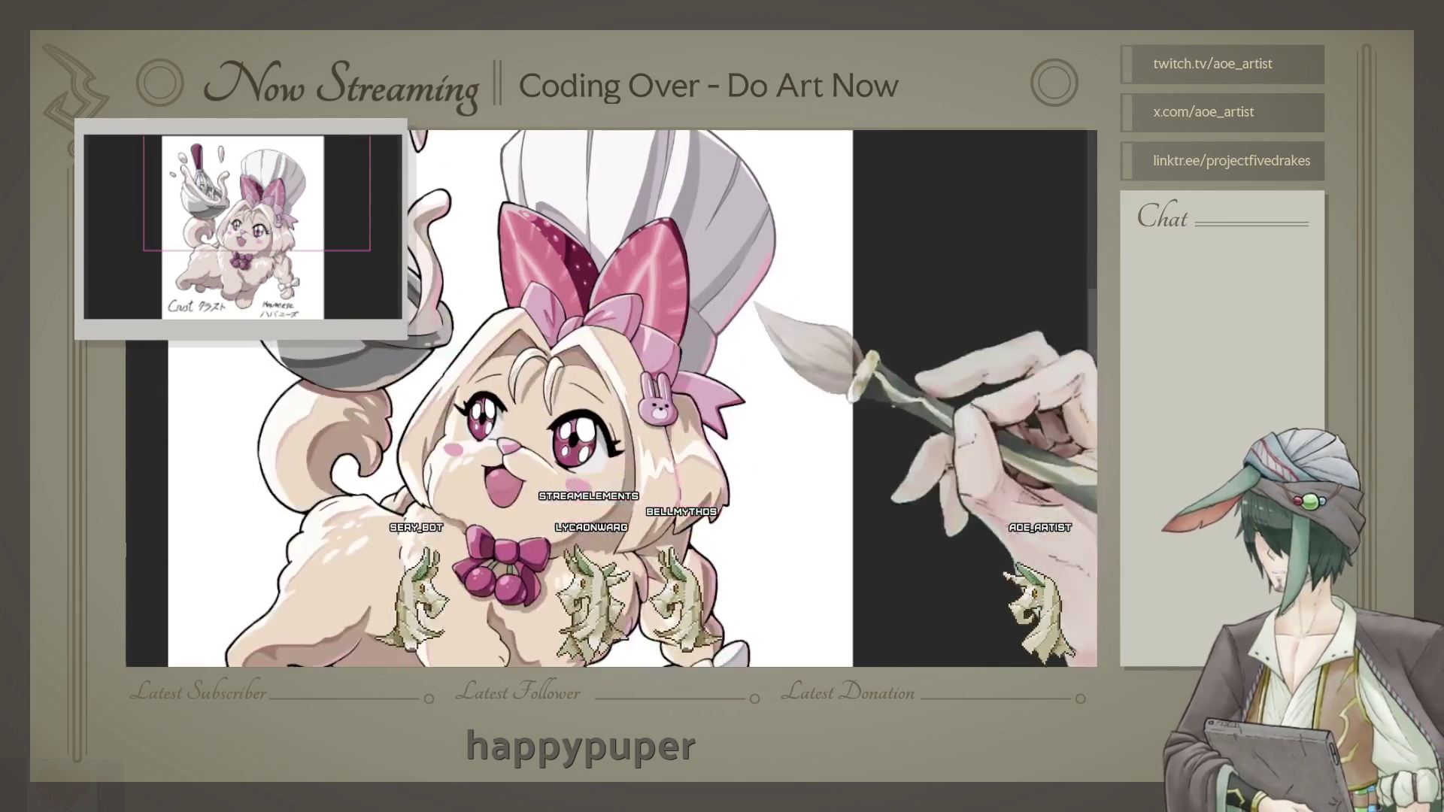
{"action": "scroll", "coordinate": [564, 395], "scroll_direction": "down", "scroll_amount": 2}
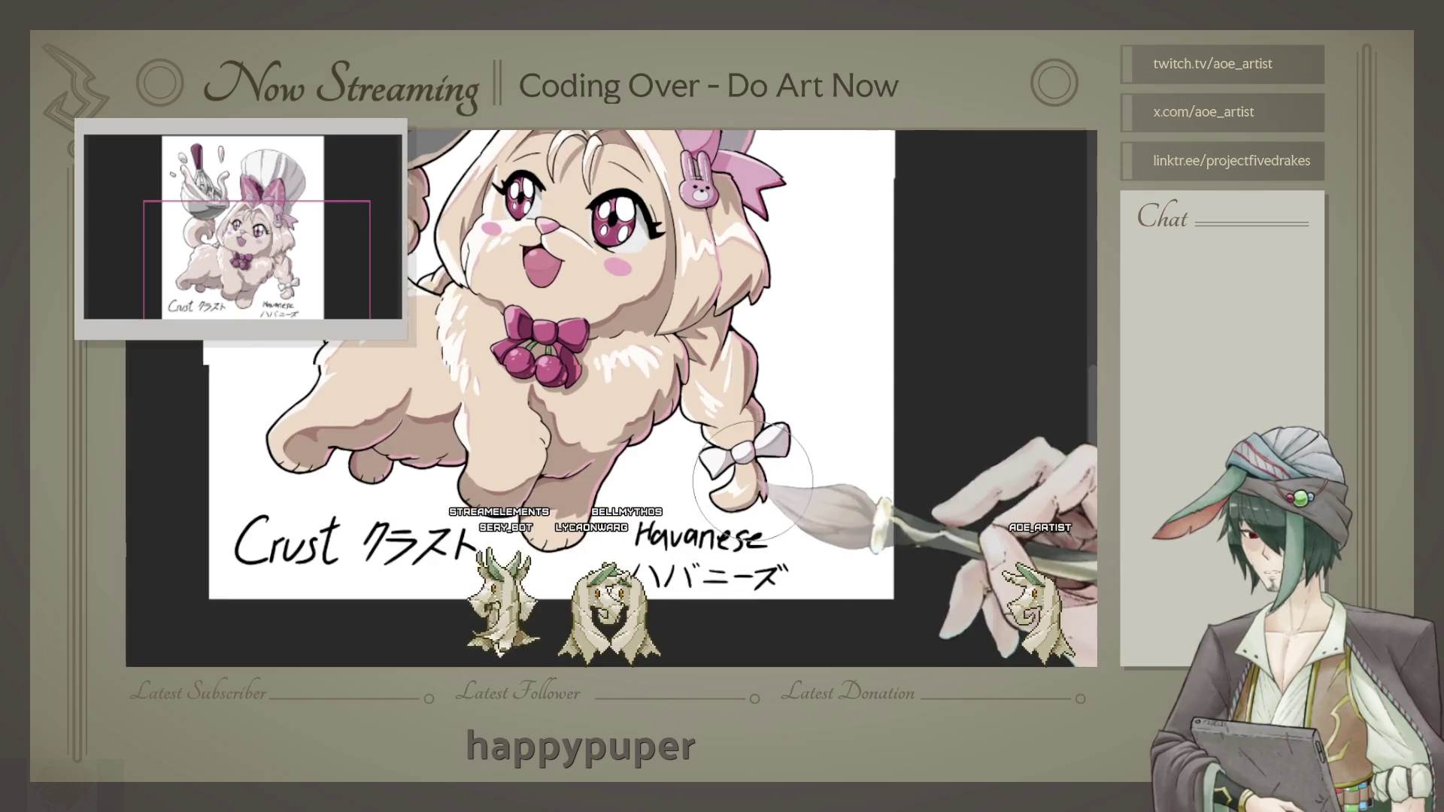
{"action": "scroll", "coordinate": [750, 446], "scroll_direction": "up", "scroll_amount": 3}
{"action": "scroll", "coordinate": [751, 446], "scroll_direction": "up", "scroll_amount": 2}
{"action": "scroll", "coordinate": [756, 440], "scroll_direction": "up", "scroll_amount": 1}
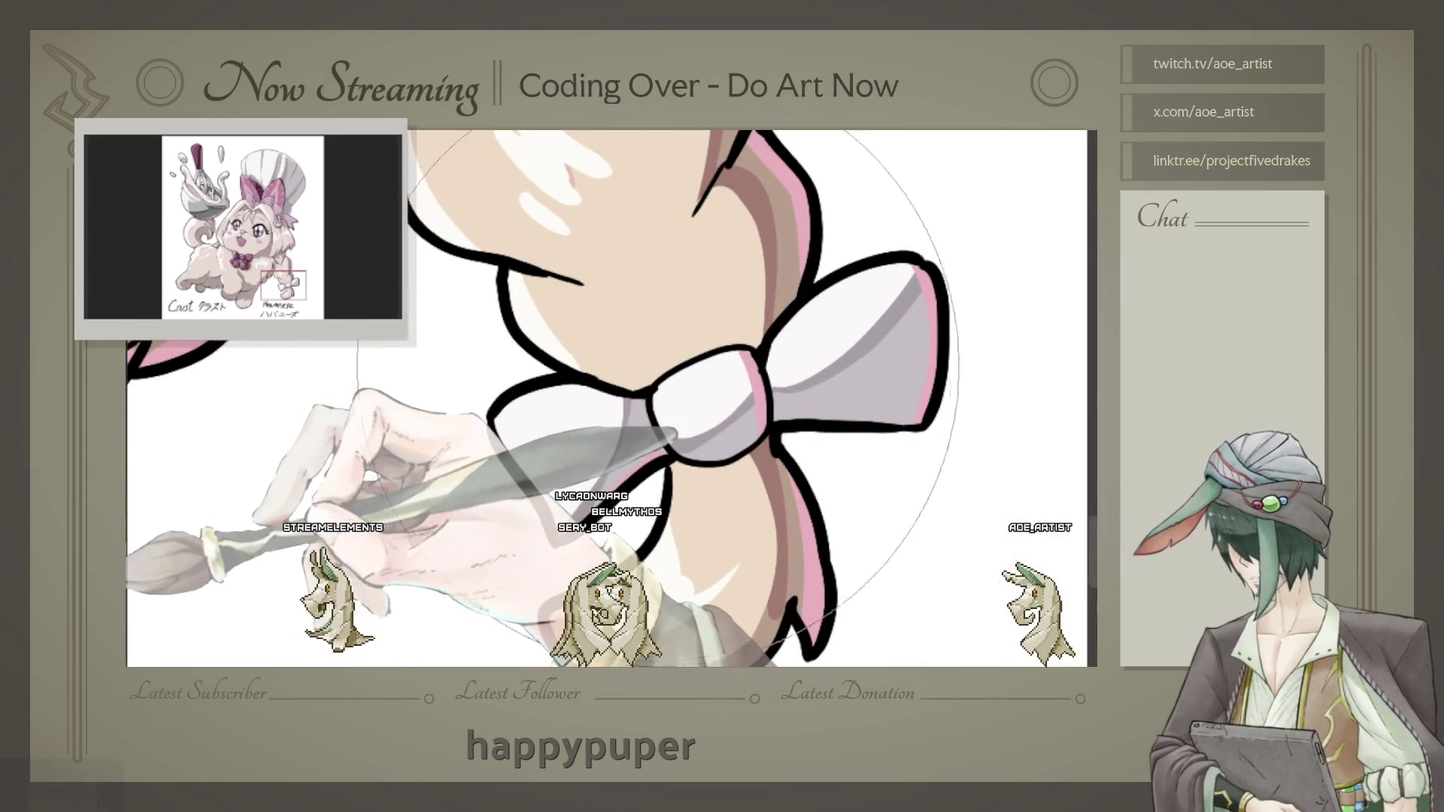
Step: Outline the braid's white bow in pink with a smaller brush: left loop, knot and right loop
{"action": "key", "text": "bracketleft"}
{"action": "key", "text": "bracketleft"}
{"action": "key", "text": "bracketleft"}
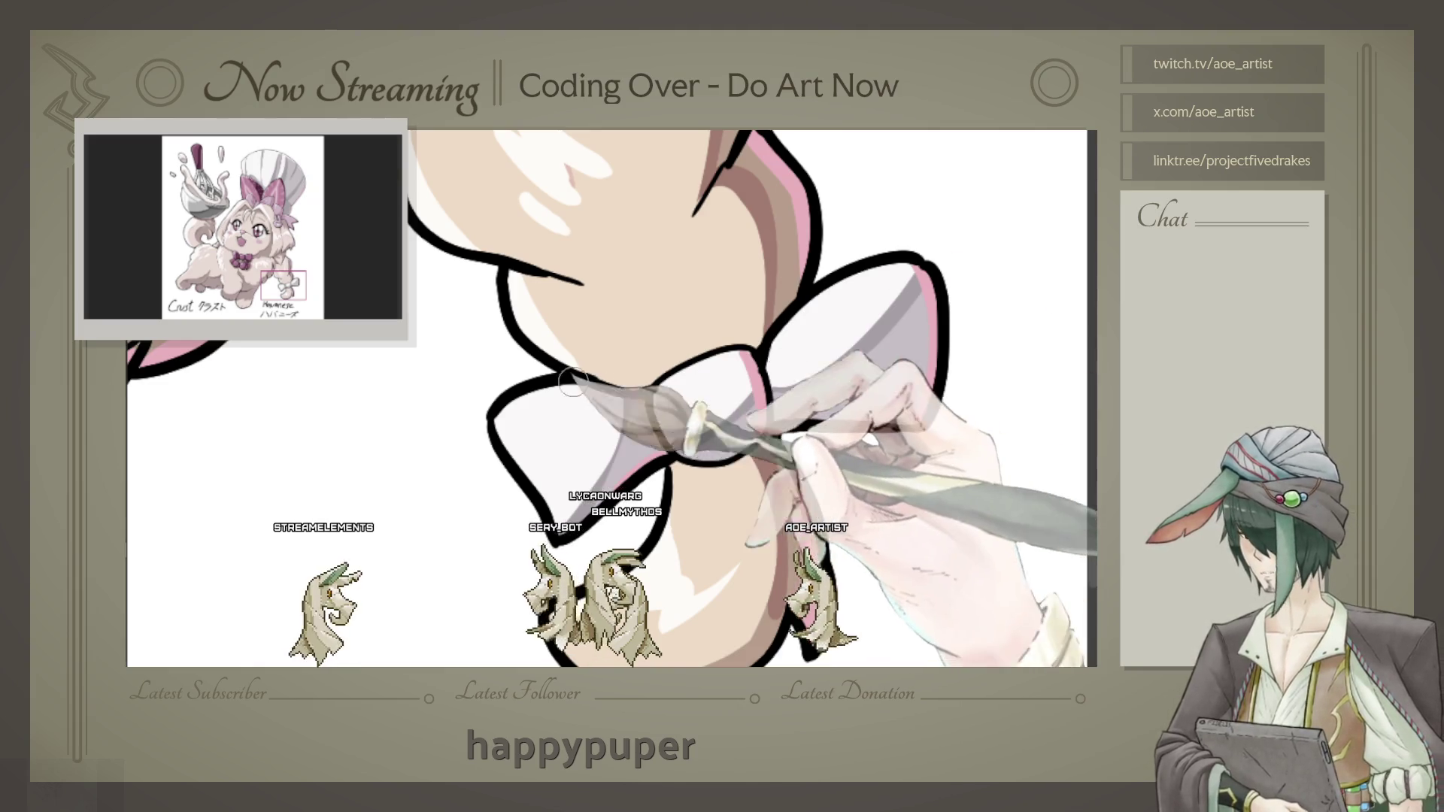
{"action": "left_click_drag", "start_coordinate": [513, 383], "coordinate": [634, 395]}
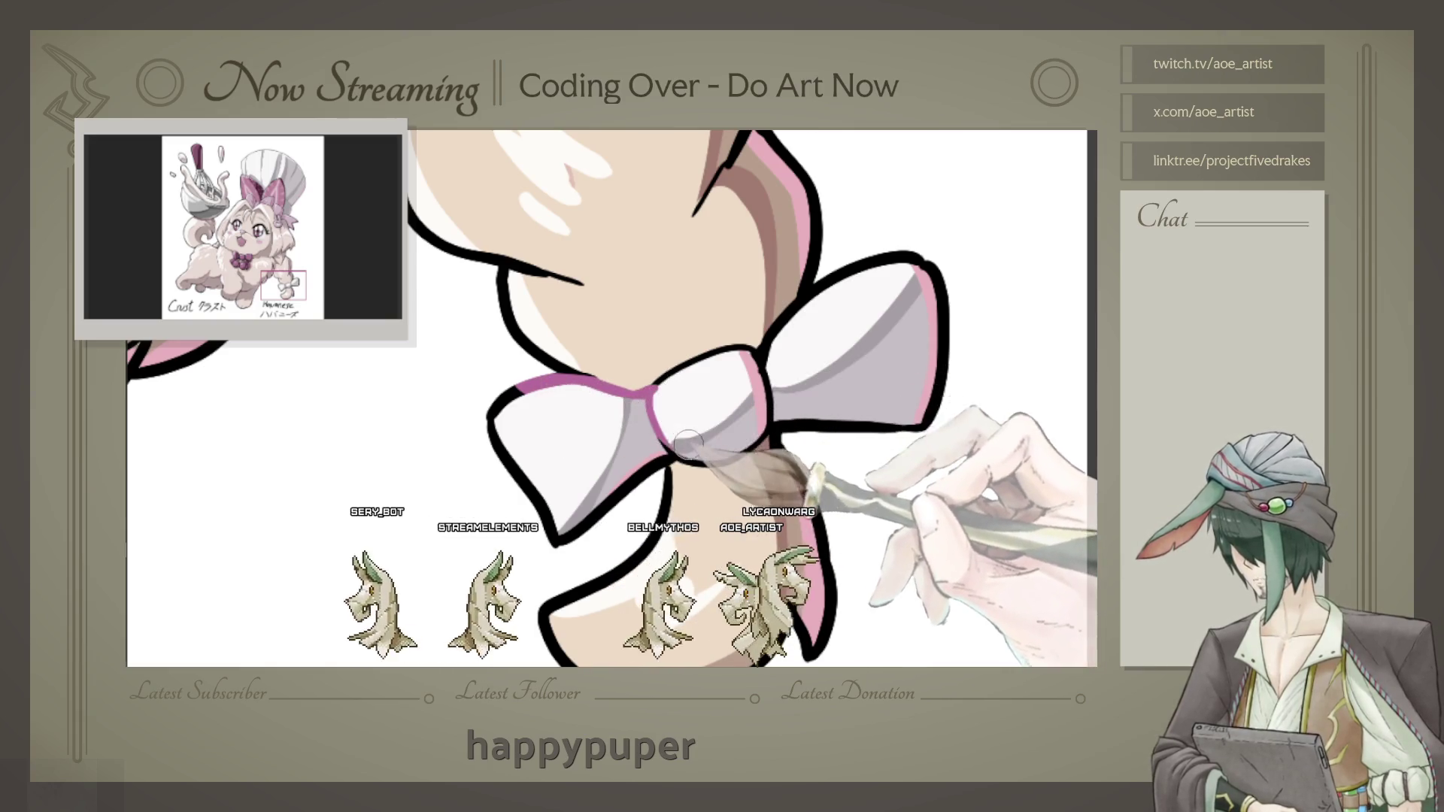
{"action": "left_click_drag", "start_coordinate": [666, 394], "coordinate": [756, 424]}
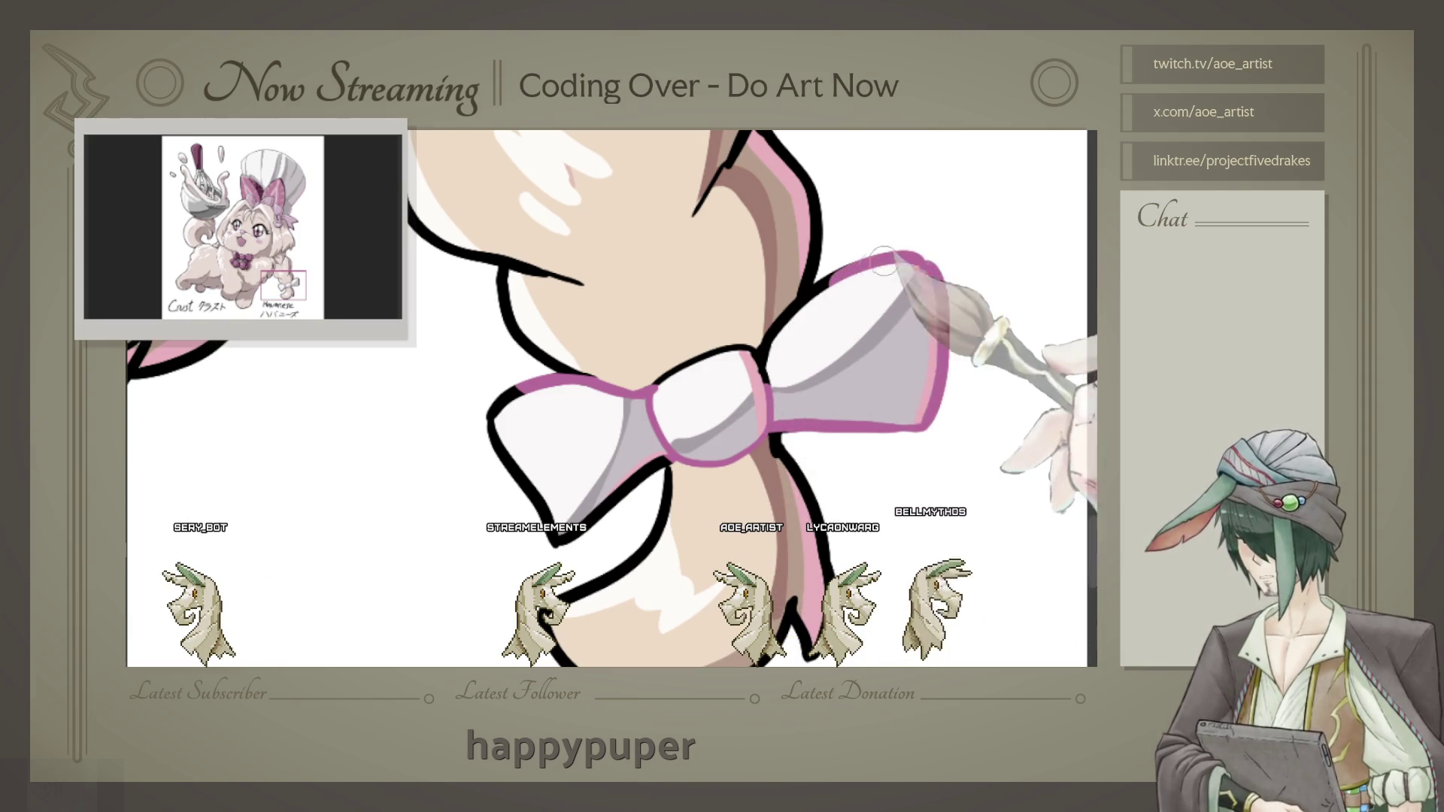
{"action": "left_click_drag", "start_coordinate": [884, 262], "coordinate": [760, 357]}
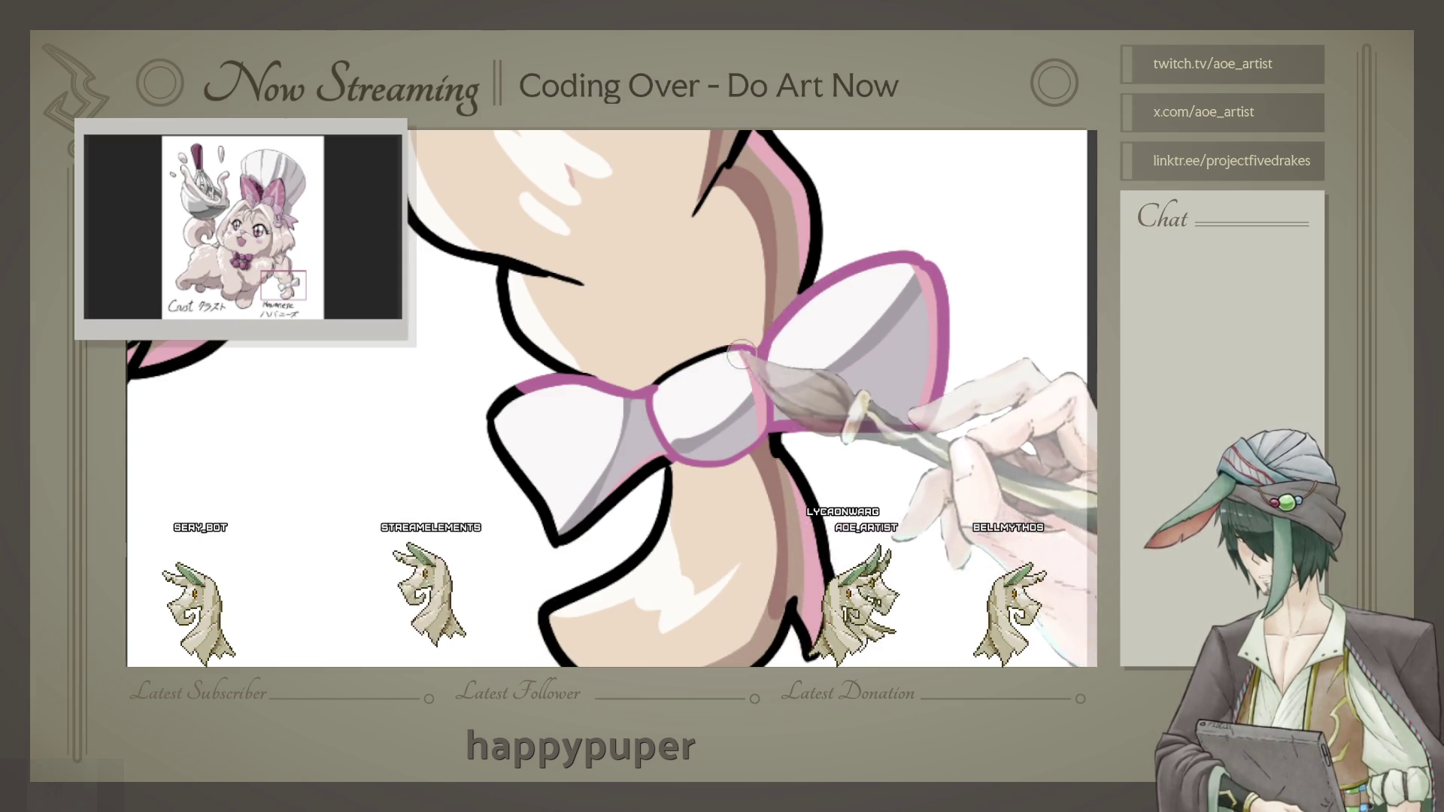
{"action": "mouse_move", "coordinate": [658, 397]}
{"action": "left_mouse_down"}
{"action": "mouse_move", "coordinate": [487, 420]}
{"action": "mouse_move", "coordinate": [611, 505]}
{"action": "left_mouse_up"}
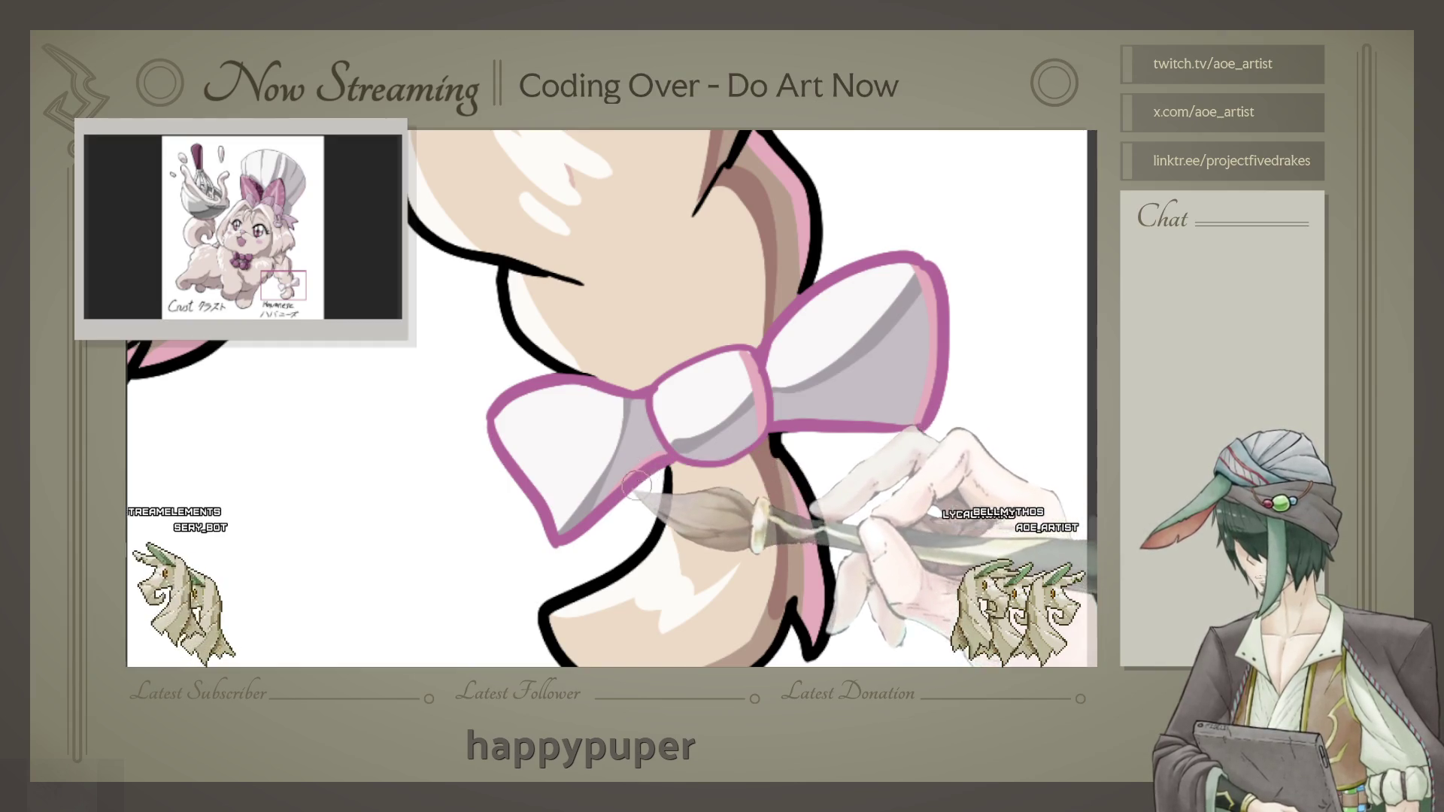
{"action": "scroll", "coordinate": [658, 451], "scroll_direction": "down", "scroll_amount": 5}
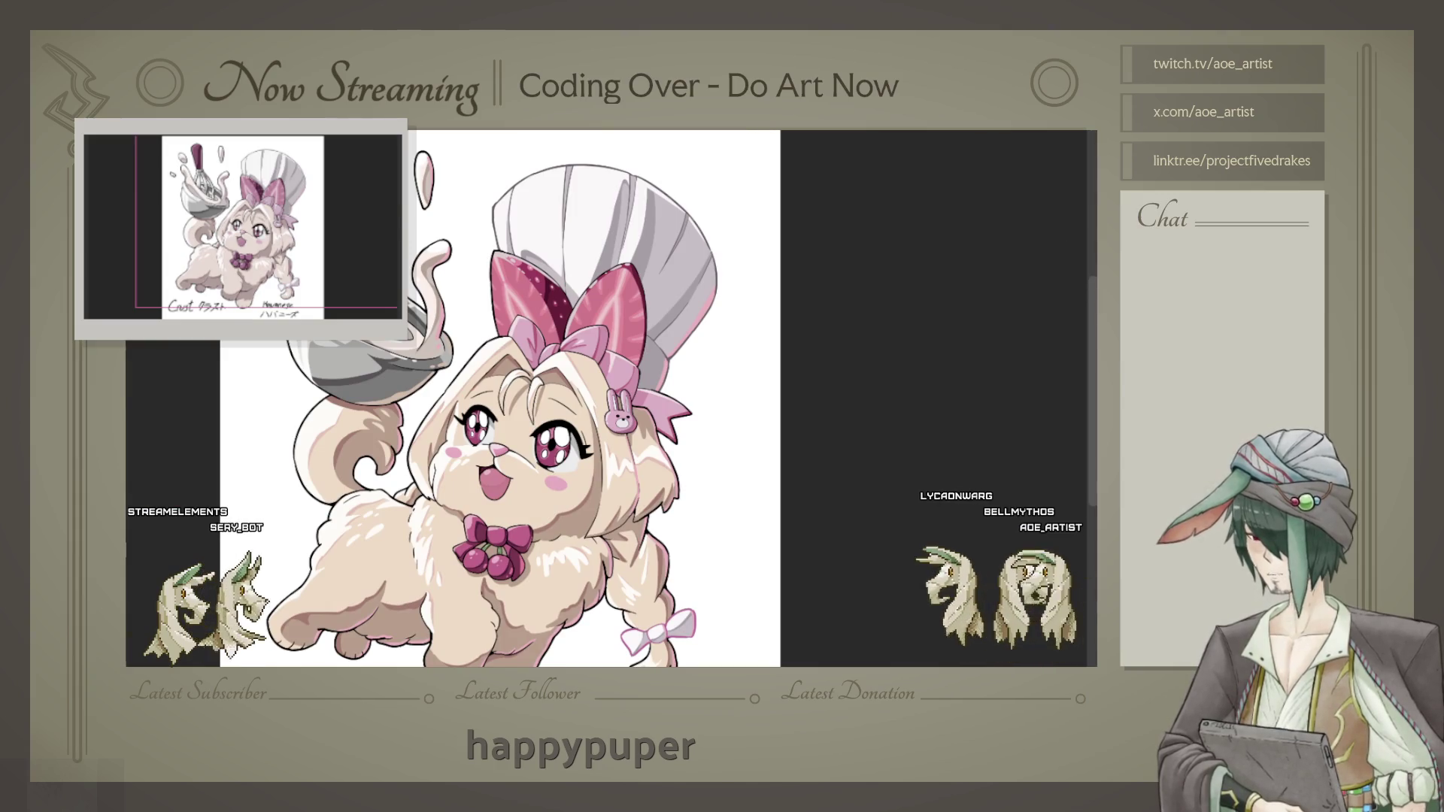
{"action": "scroll", "coordinate": [448, 270], "scroll_direction": "up", "scroll_amount": 3}
{"action": "scroll", "coordinate": [449, 272], "scroll_direction": "up", "scroll_amount": 2}
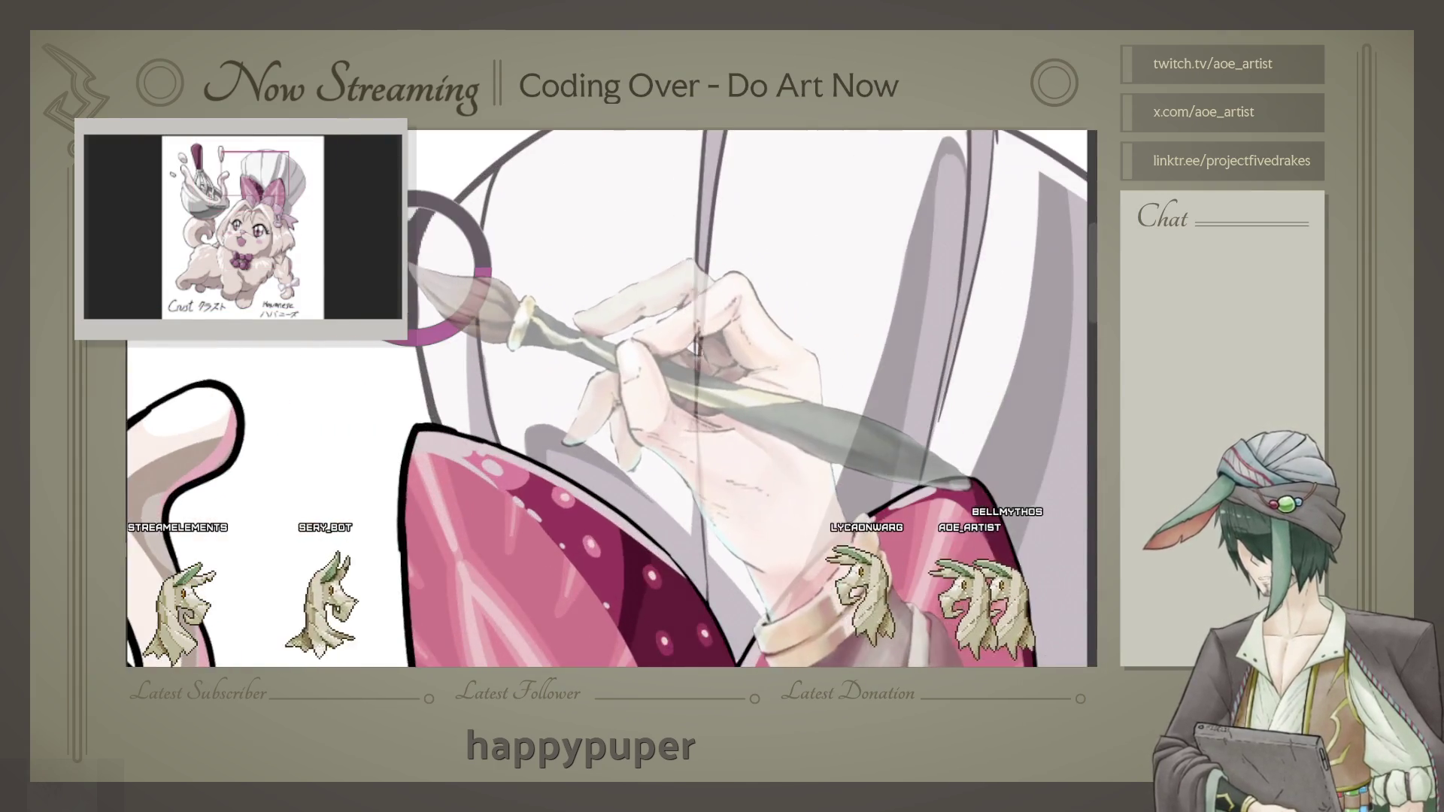
{"action": "scroll", "coordinate": [447, 272], "scroll_direction": "down", "scroll_amount": 2}
{"action": "scroll", "coordinate": [448, 271], "scroll_direction": "down", "scroll_amount": 2}
{"action": "scroll", "coordinate": [448, 271], "scroll_direction": "down", "scroll_amount": 2}
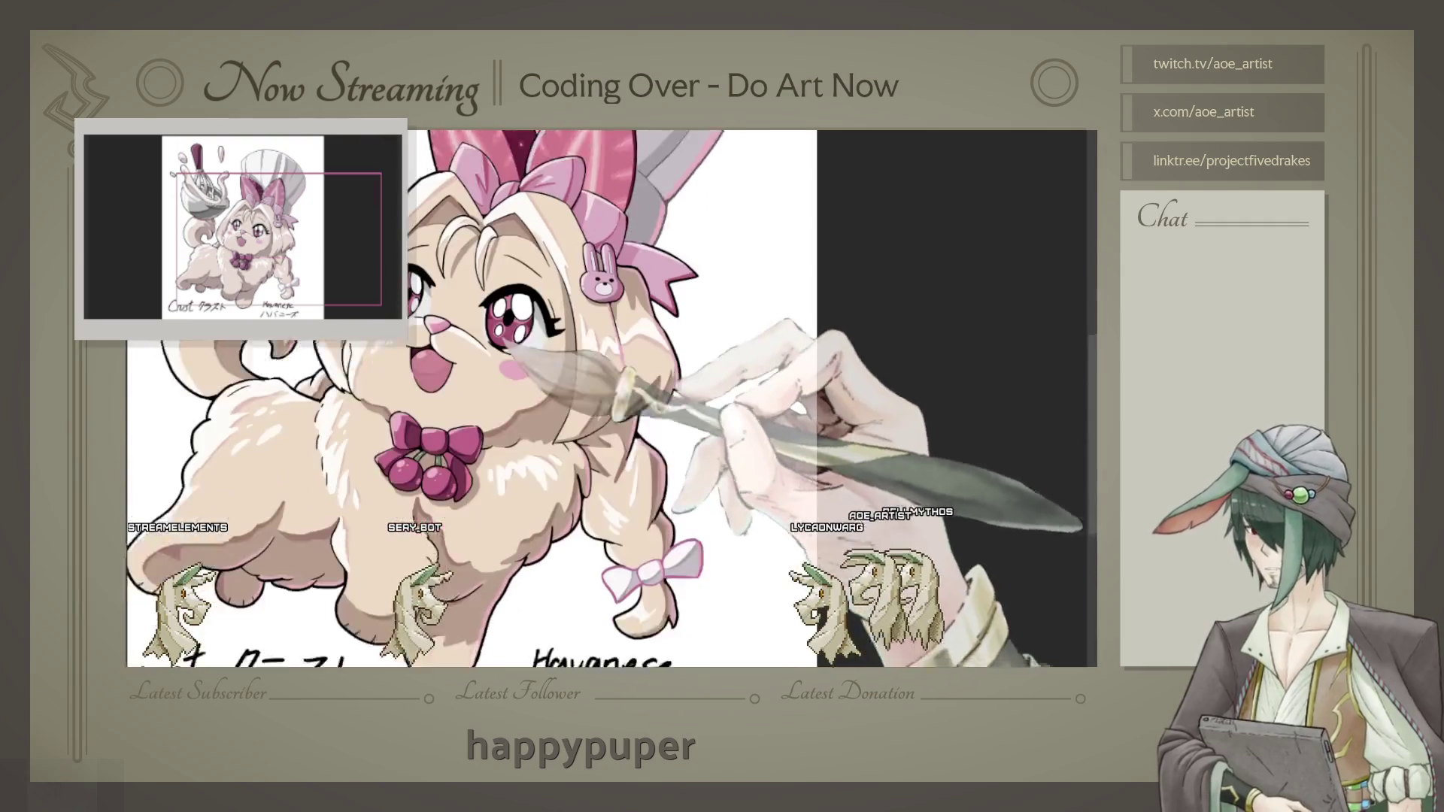
{"action": "scroll", "coordinate": [472, 399], "scroll_direction": "down", "scroll_amount": 3}
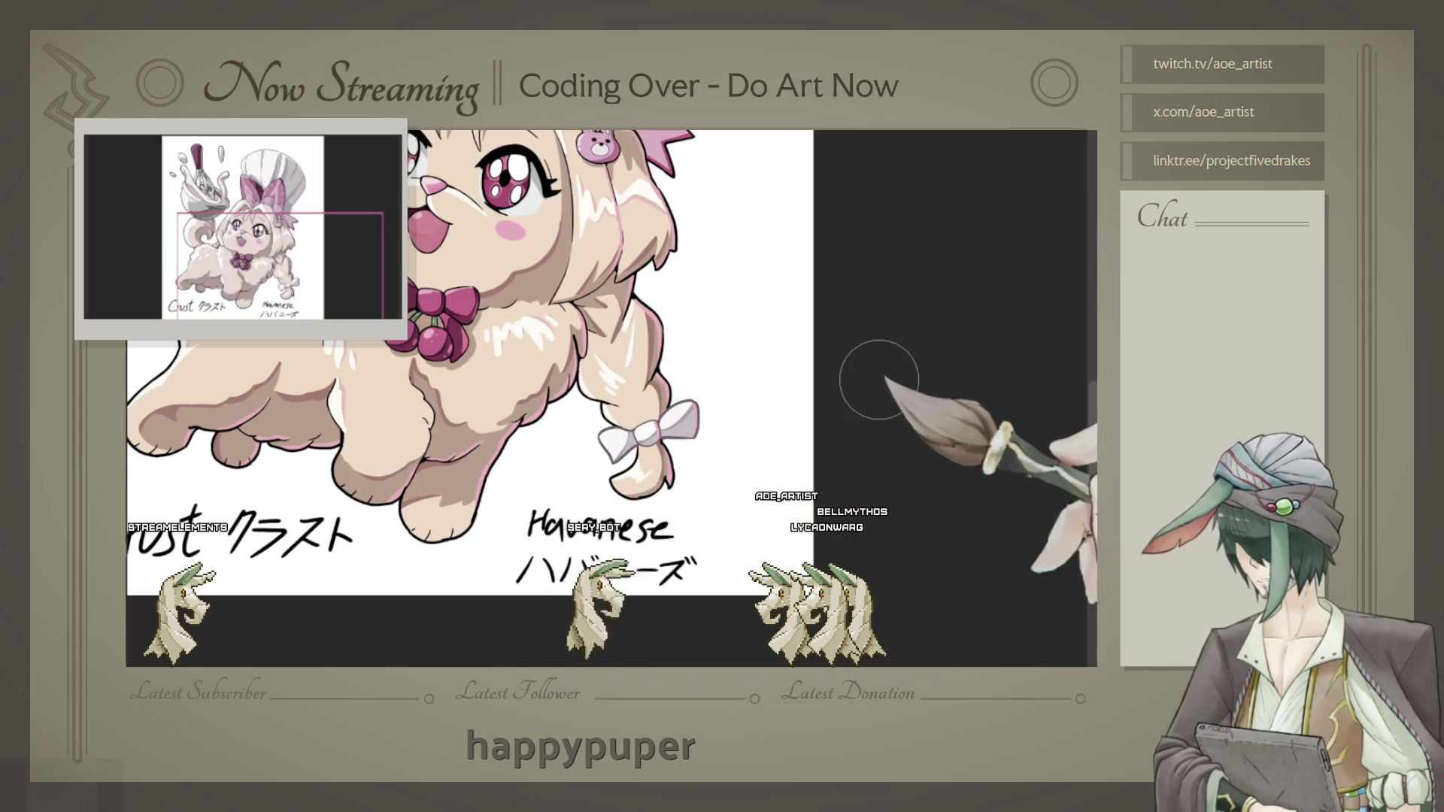
{"action": "scroll", "coordinate": [721, 384], "scroll_direction": "down", "scroll_amount": 2}
{"action": "scroll", "coordinate": [677, 394], "scroll_direction": "down", "scroll_amount": 2}
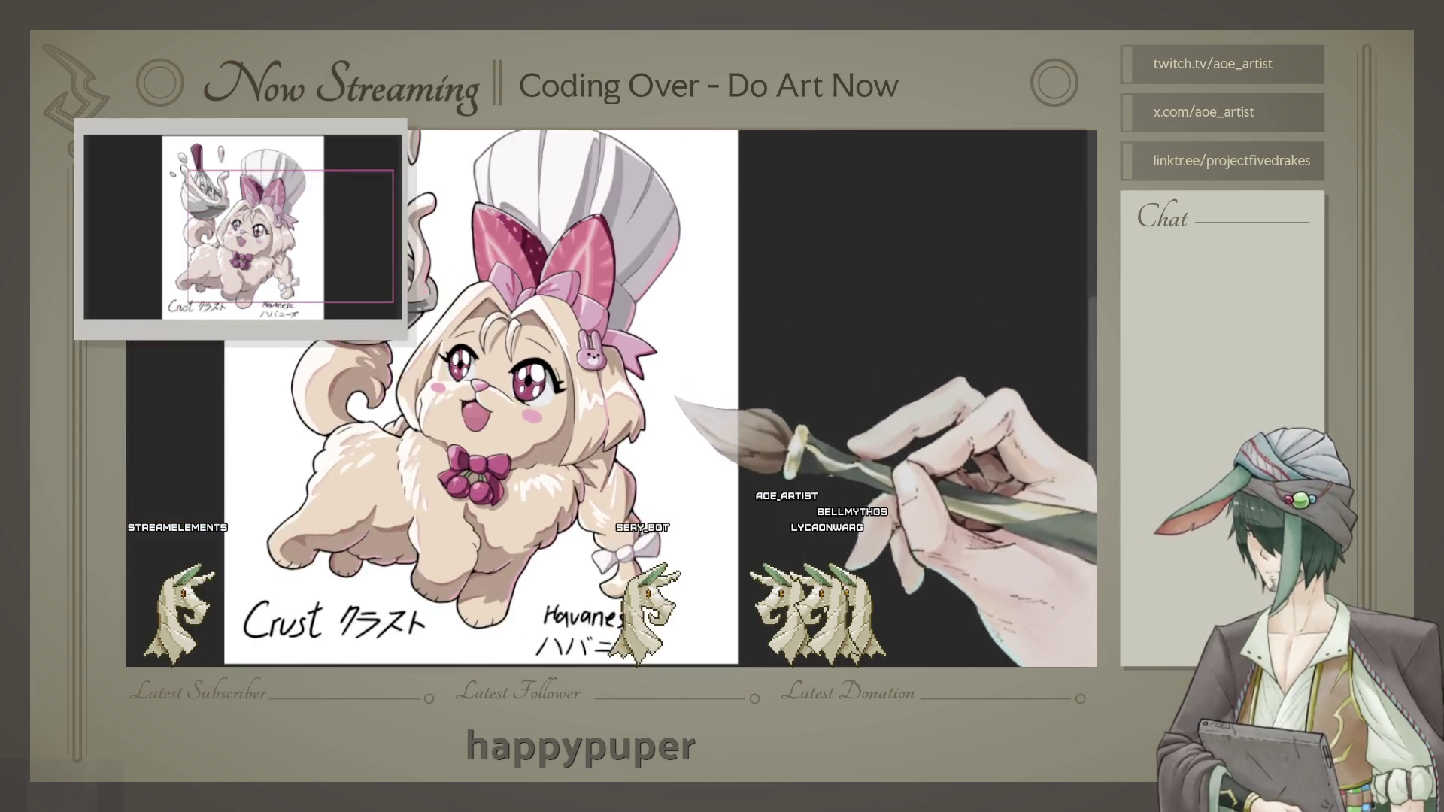
{"action": "scroll", "coordinate": [604, 447], "scroll_direction": "down", "scroll_amount": 1}
{"action": "scroll", "coordinate": [611, 440], "scroll_direction": "up", "scroll_amount": 2}
{"action": "scroll", "coordinate": [612, 440], "scroll_direction": "up", "scroll_amount": 1}
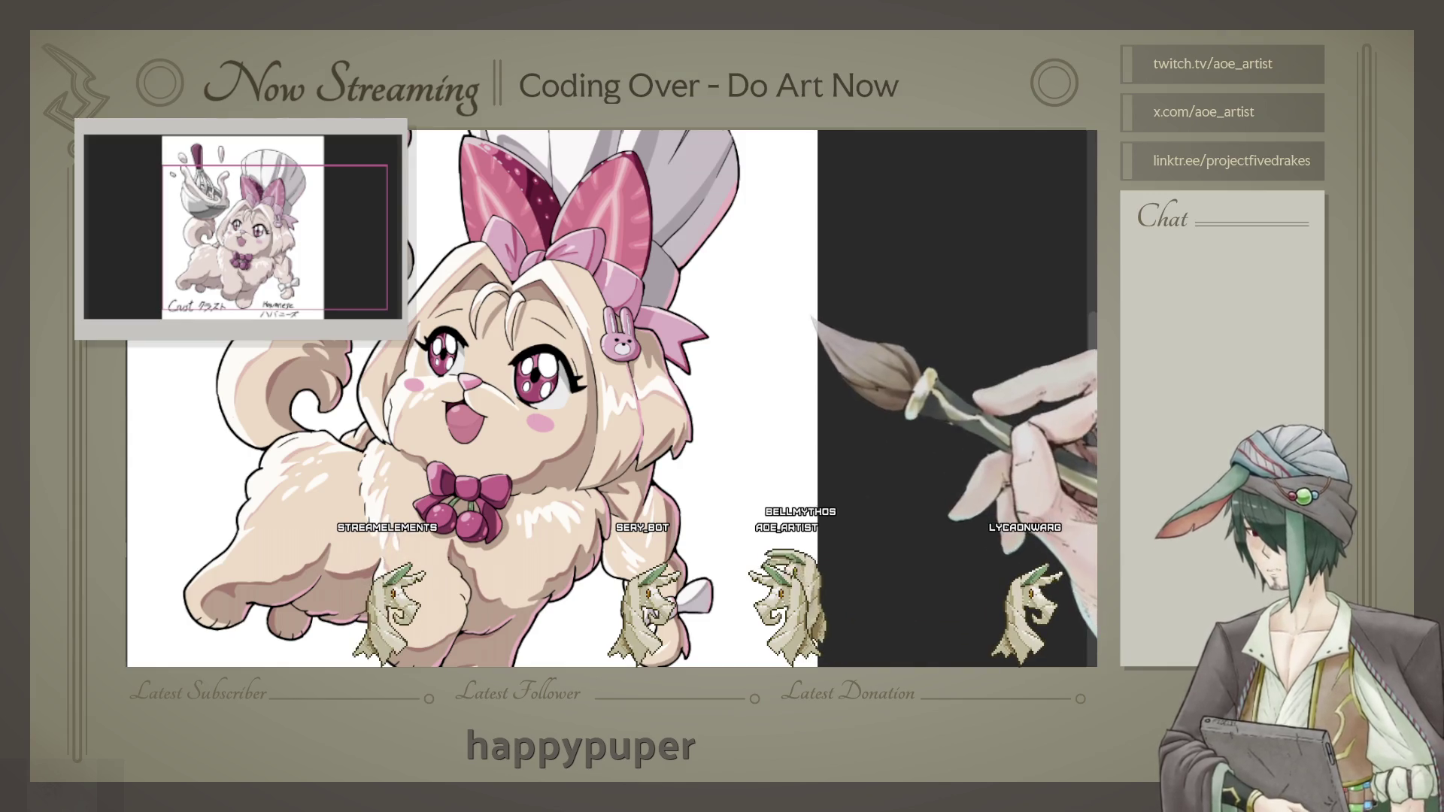
{"action": "scroll", "coordinate": [804, 313], "scroll_direction": "up", "scroll_amount": 1}
{"action": "scroll", "coordinate": [804, 313], "scroll_direction": "up", "scroll_amount": 1}
{"action": "scroll", "coordinate": [804, 312], "scroll_direction": "up", "scroll_amount": 1}
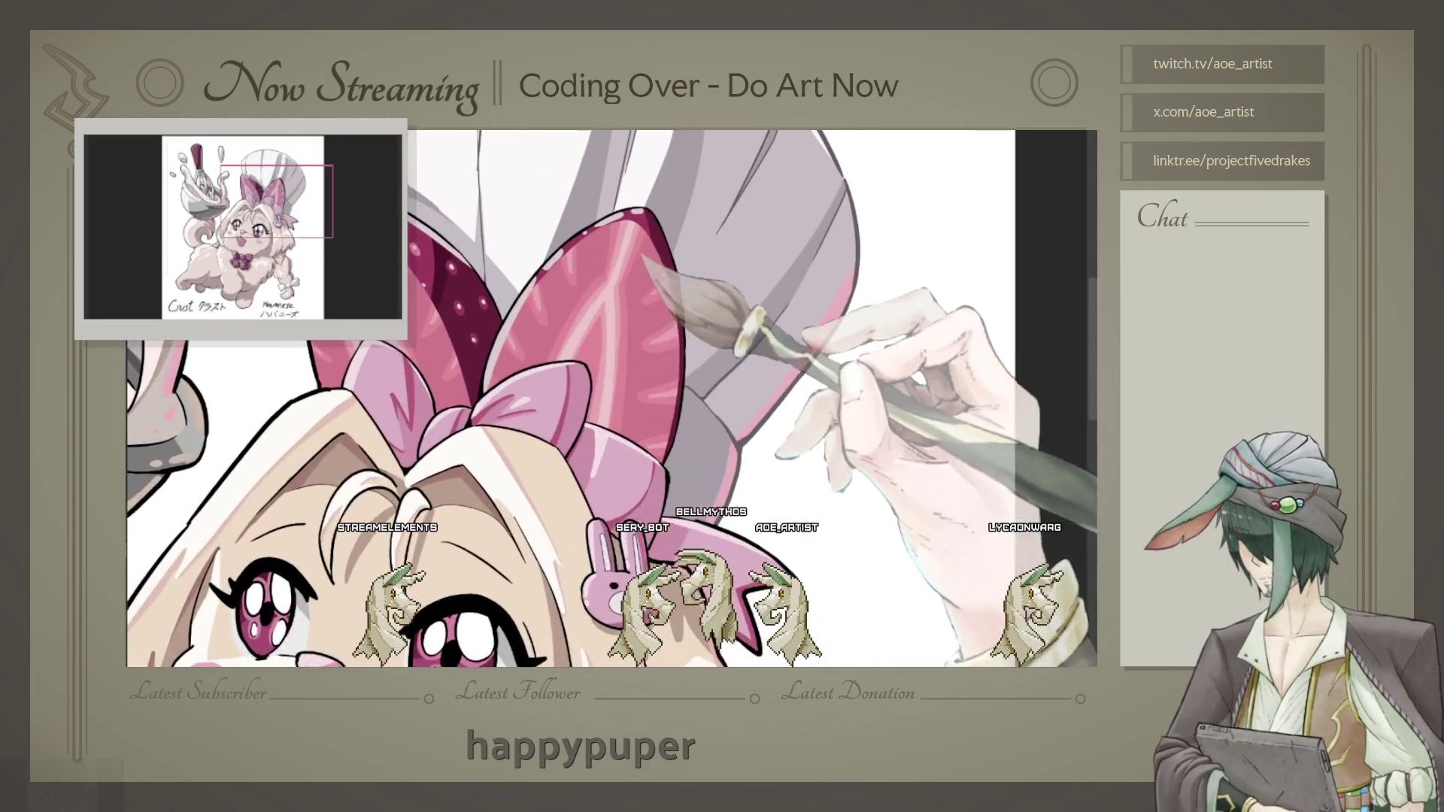
{"action": "scroll", "coordinate": [804, 313], "scroll_direction": "up", "scroll_amount": 1}
Step: Trace a dark green line along the left edge of the large pink hat bow
{"action": "left_click_drag", "start_coordinate": [609, 339], "coordinate": [609, 226]}
{"action": "scroll", "coordinate": [497, 327], "scroll_direction": "up", "scroll_amount": 2}
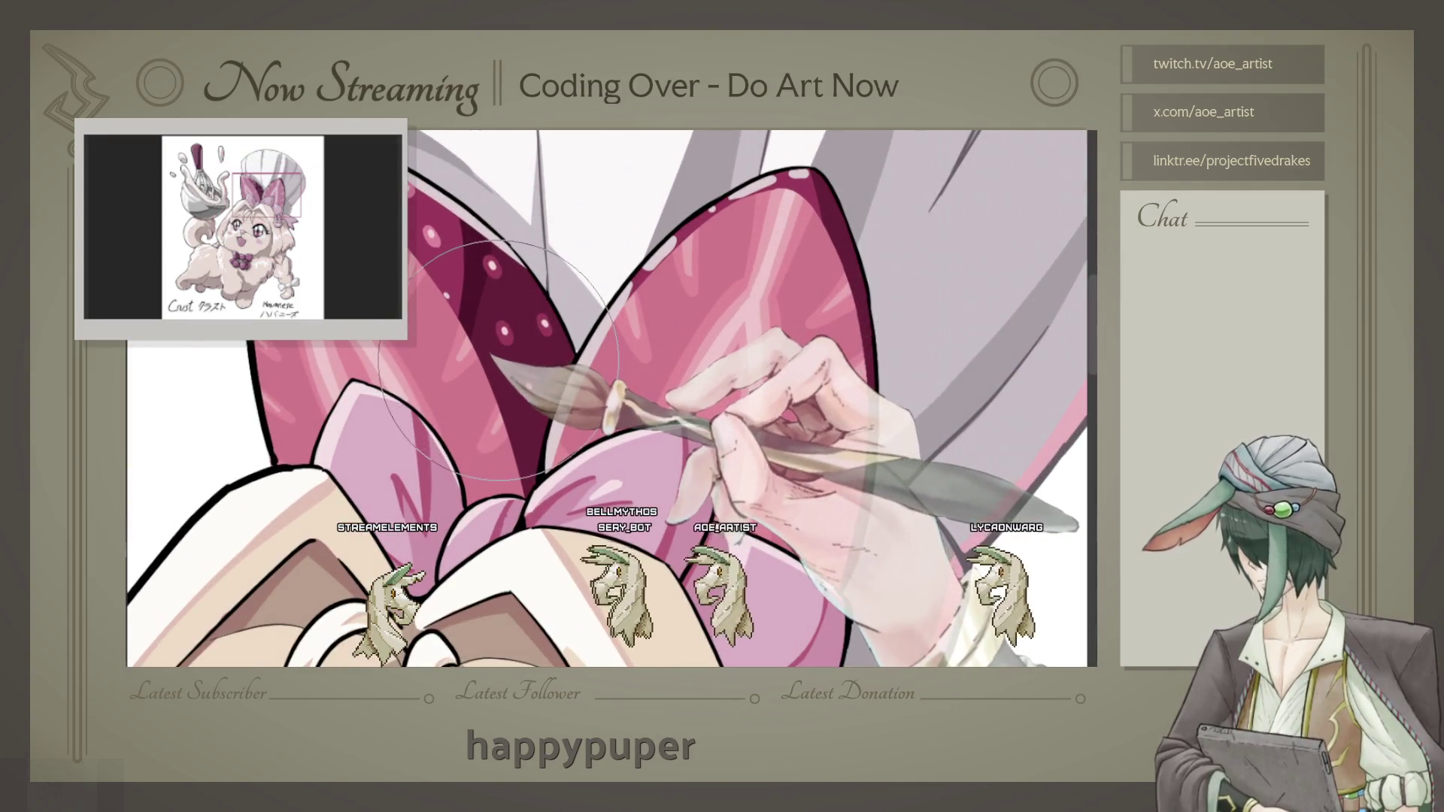
{"action": "scroll", "coordinate": [502, 359], "scroll_direction": "down", "scroll_amount": 1}
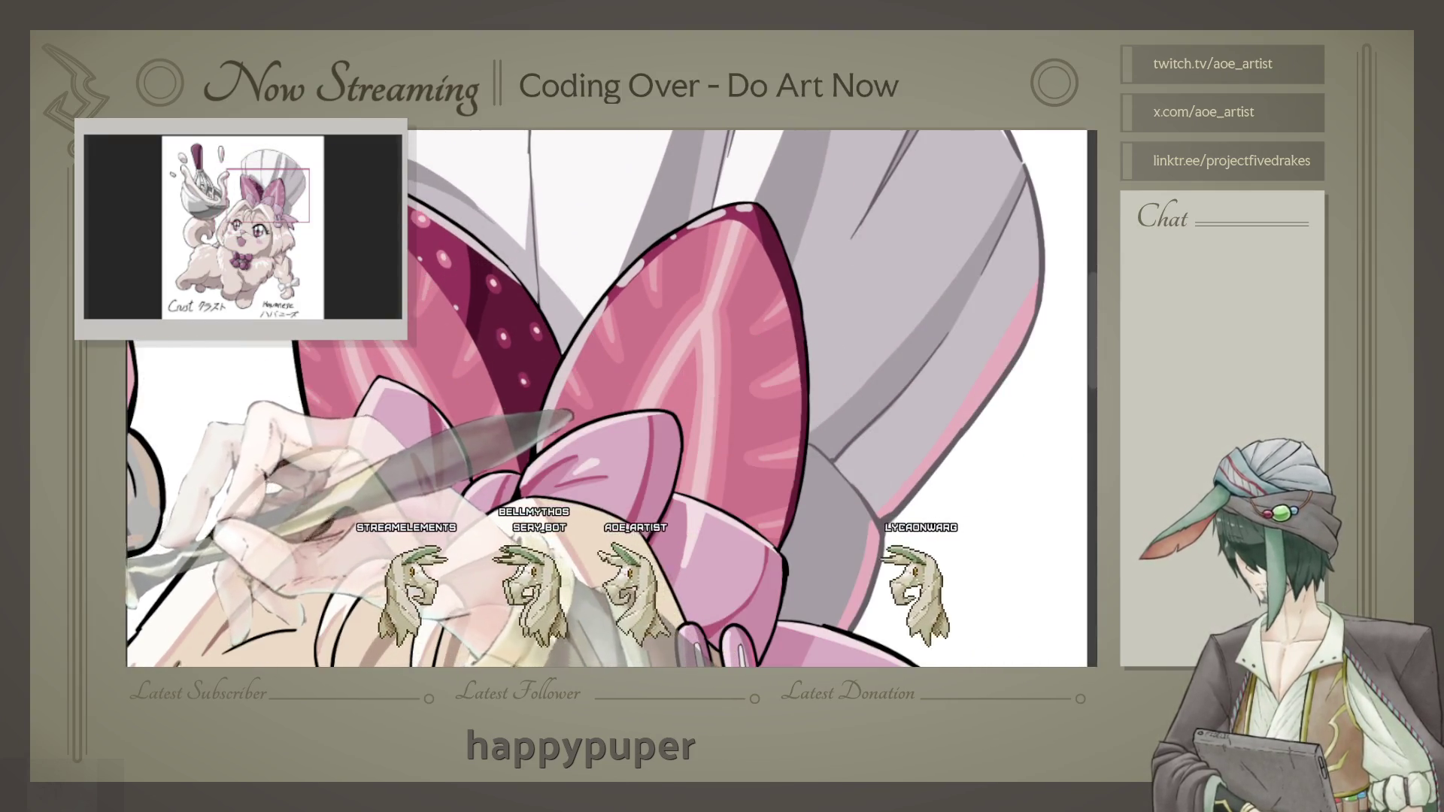
{"action": "scroll", "coordinate": [441, 463], "scroll_direction": "up", "scroll_amount": 2}
{"action": "scroll", "coordinate": [372, 479], "scroll_direction": "up", "scroll_amount": 1}
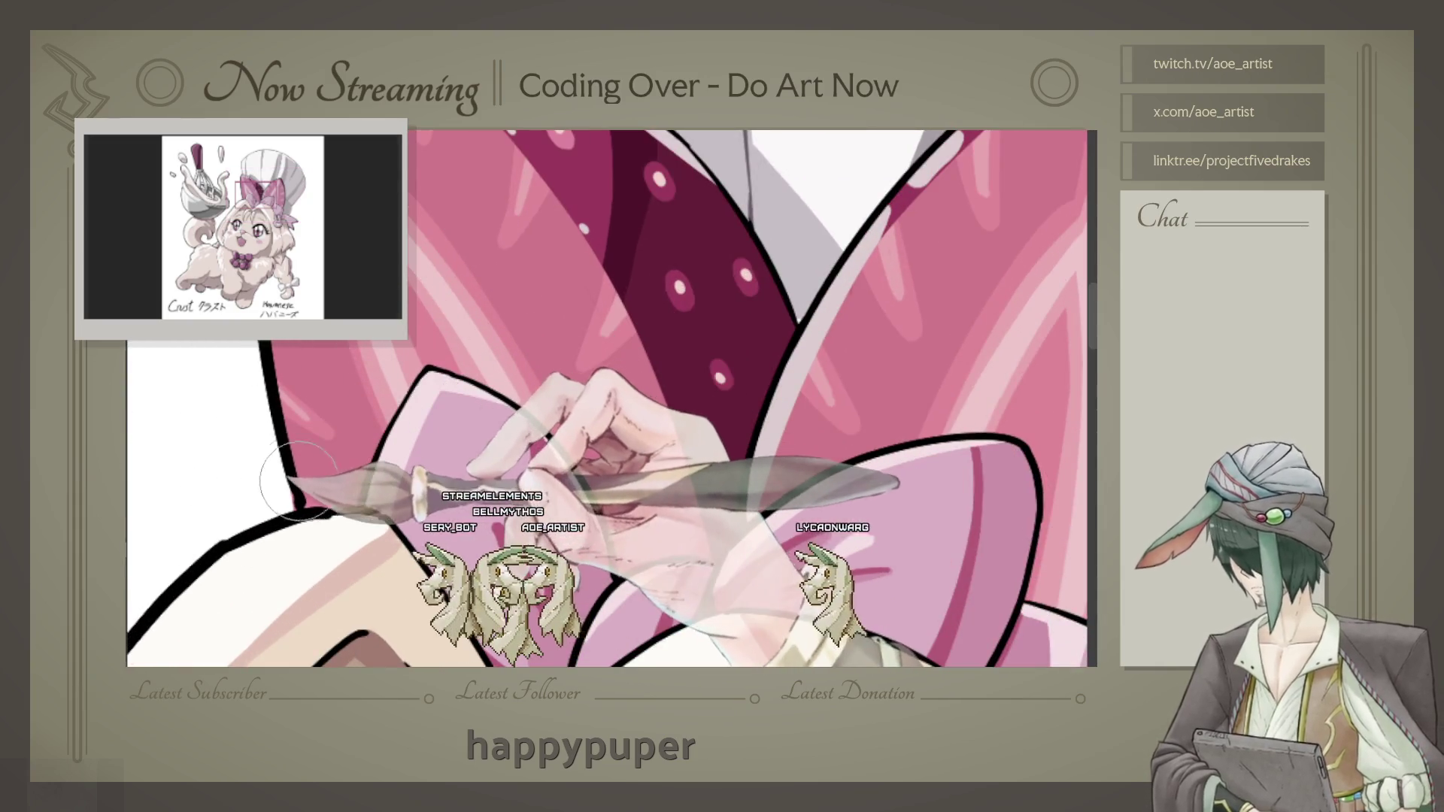
{"action": "left_click_drag", "start_coordinate": [297, 503], "coordinate": [263, 349]}
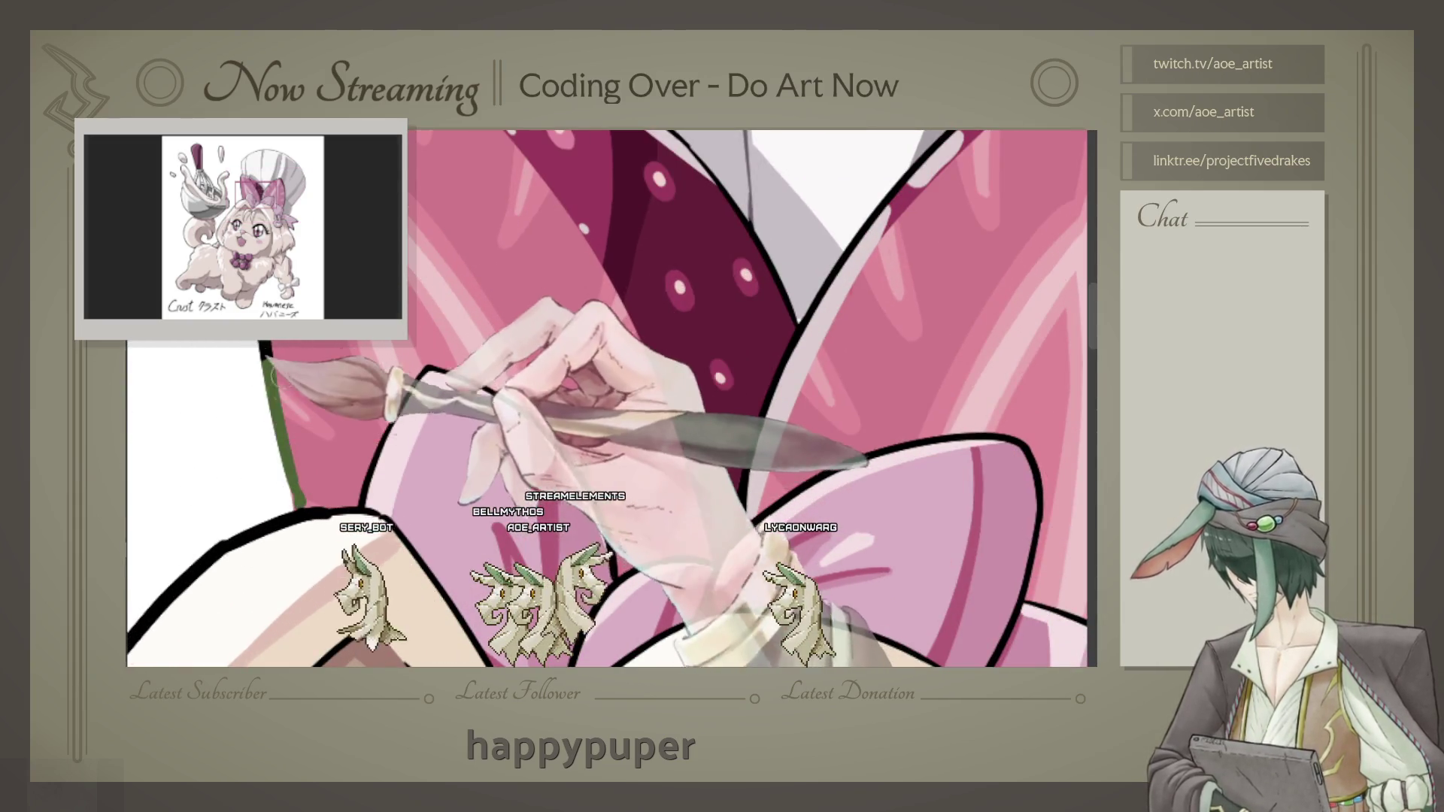
{"action": "scroll", "coordinate": [272, 381], "scroll_direction": "up", "scroll_amount": 3}
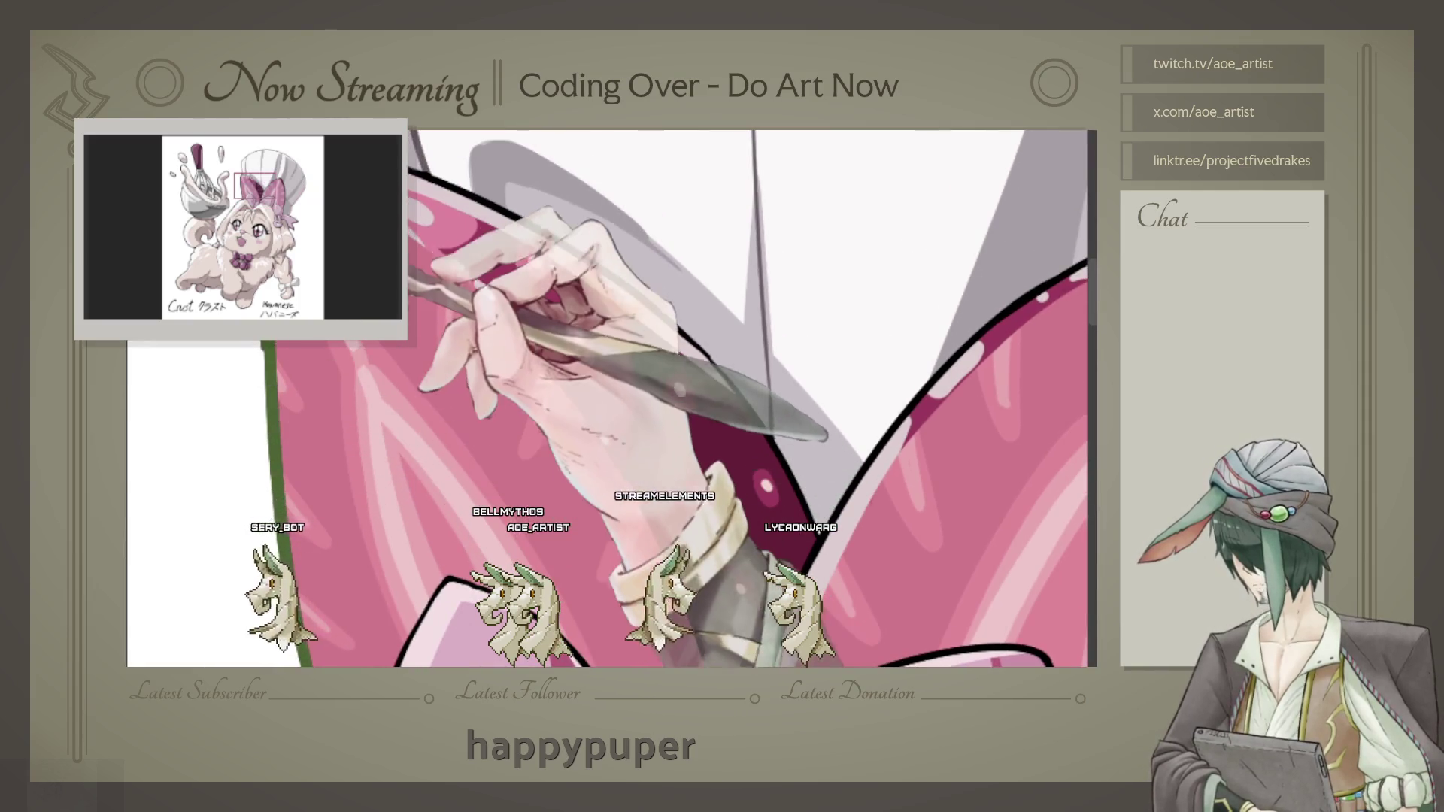
{"action": "scroll", "coordinate": [497, 496], "scroll_direction": "down", "scroll_amount": 3}
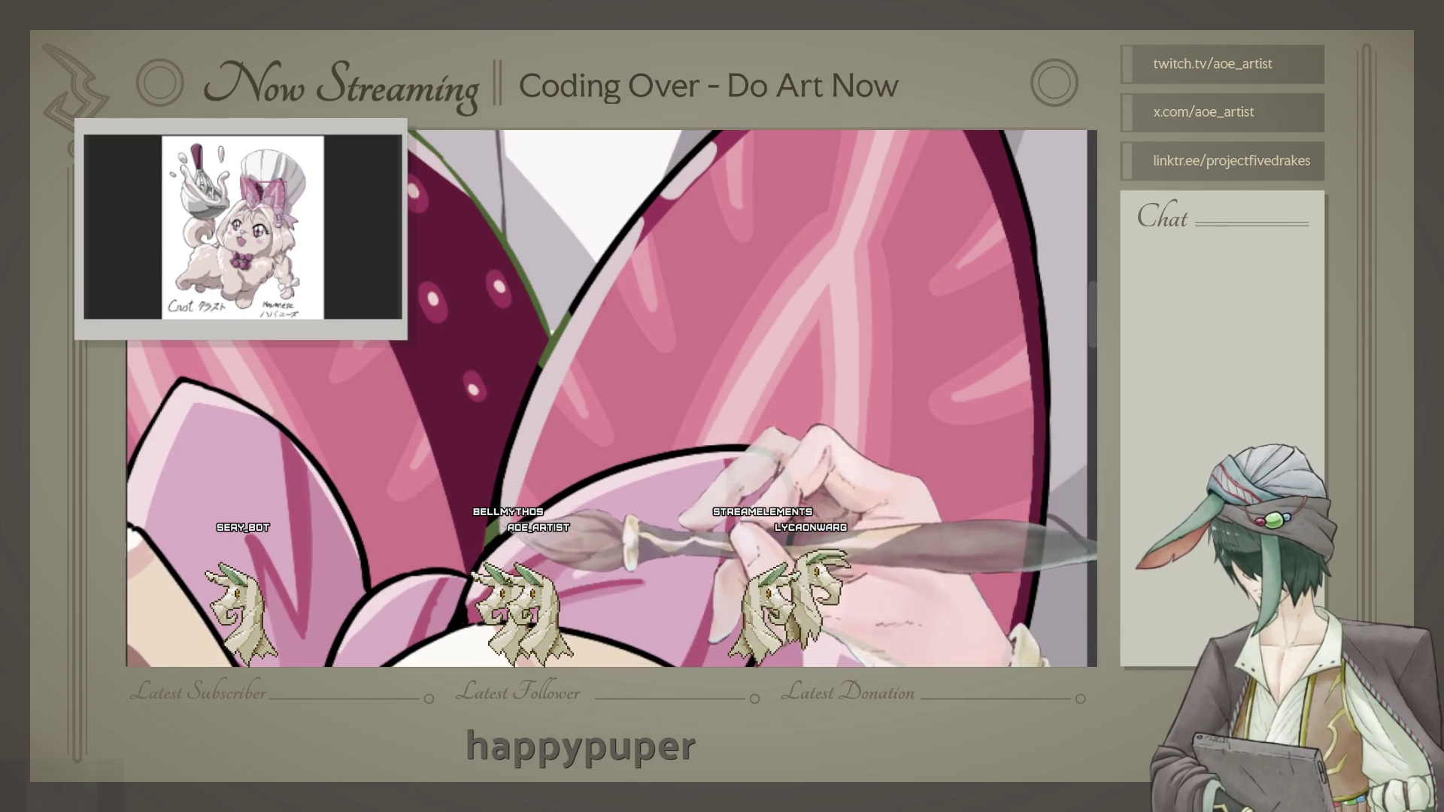
{"action": "scroll", "coordinate": [548, 360], "scroll_direction": "down", "scroll_amount": 3}
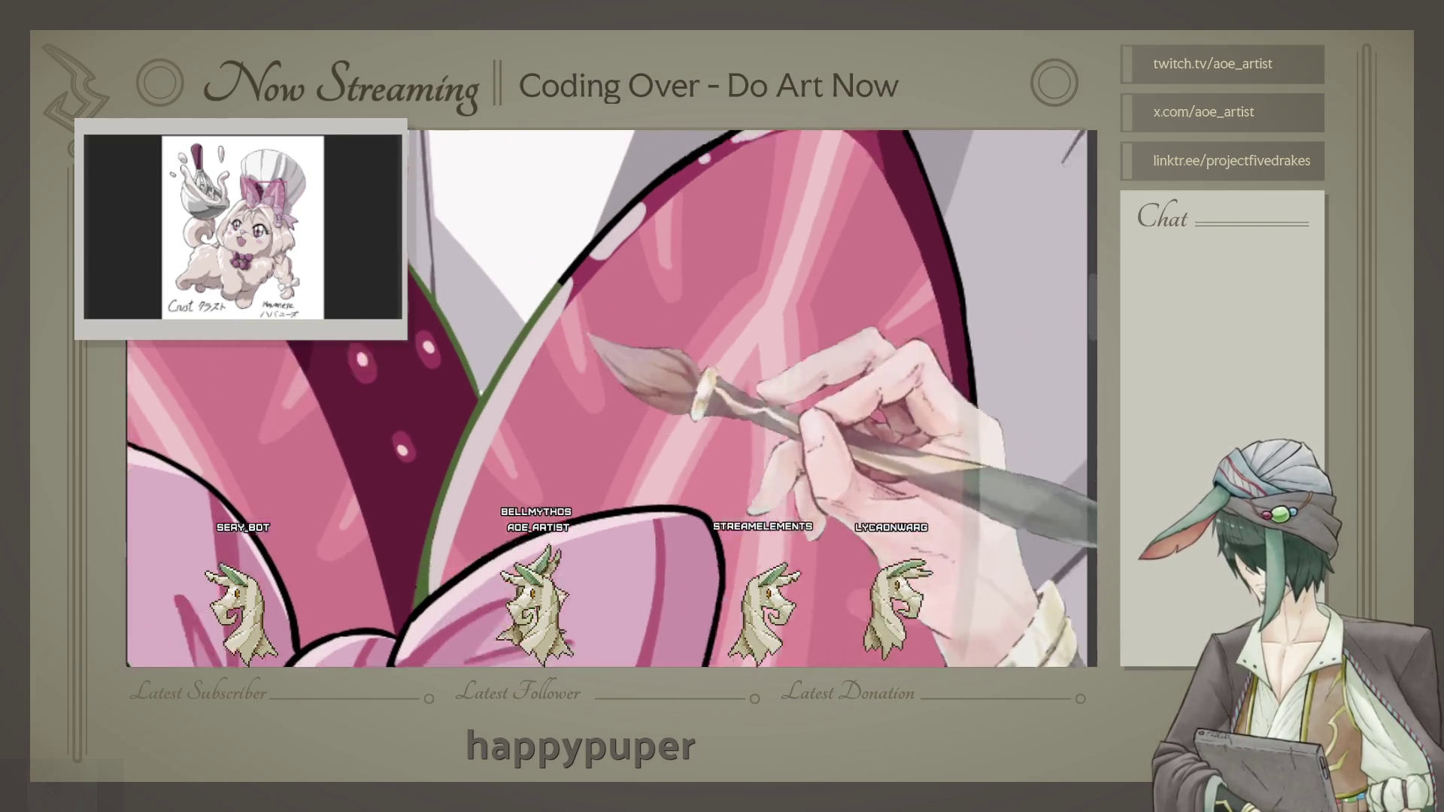
{"action": "scroll", "coordinate": [536, 360], "scroll_direction": "down", "scroll_amount": 2}
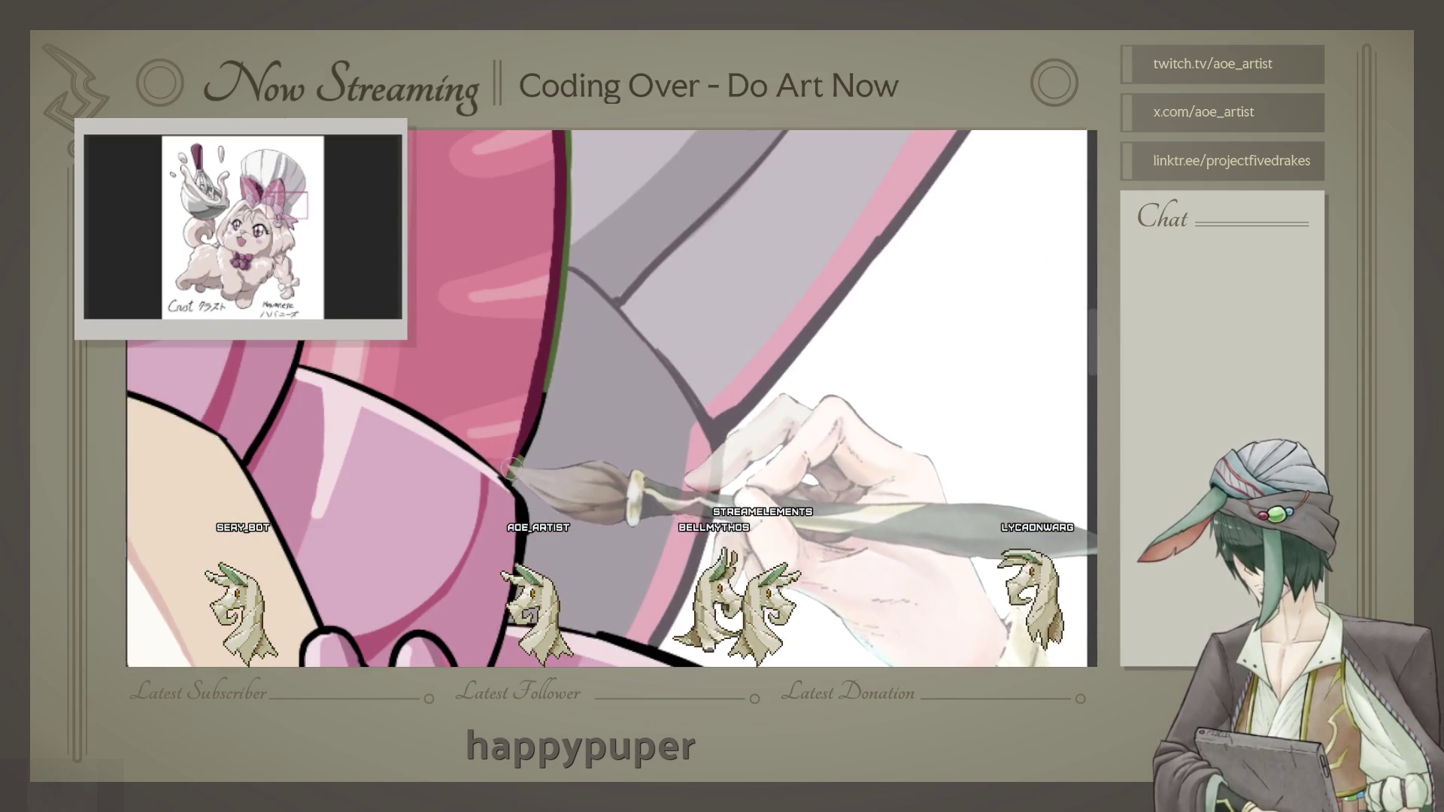
{"action": "scroll", "coordinate": [578, 329], "scroll_direction": "down", "scroll_amount": 2}
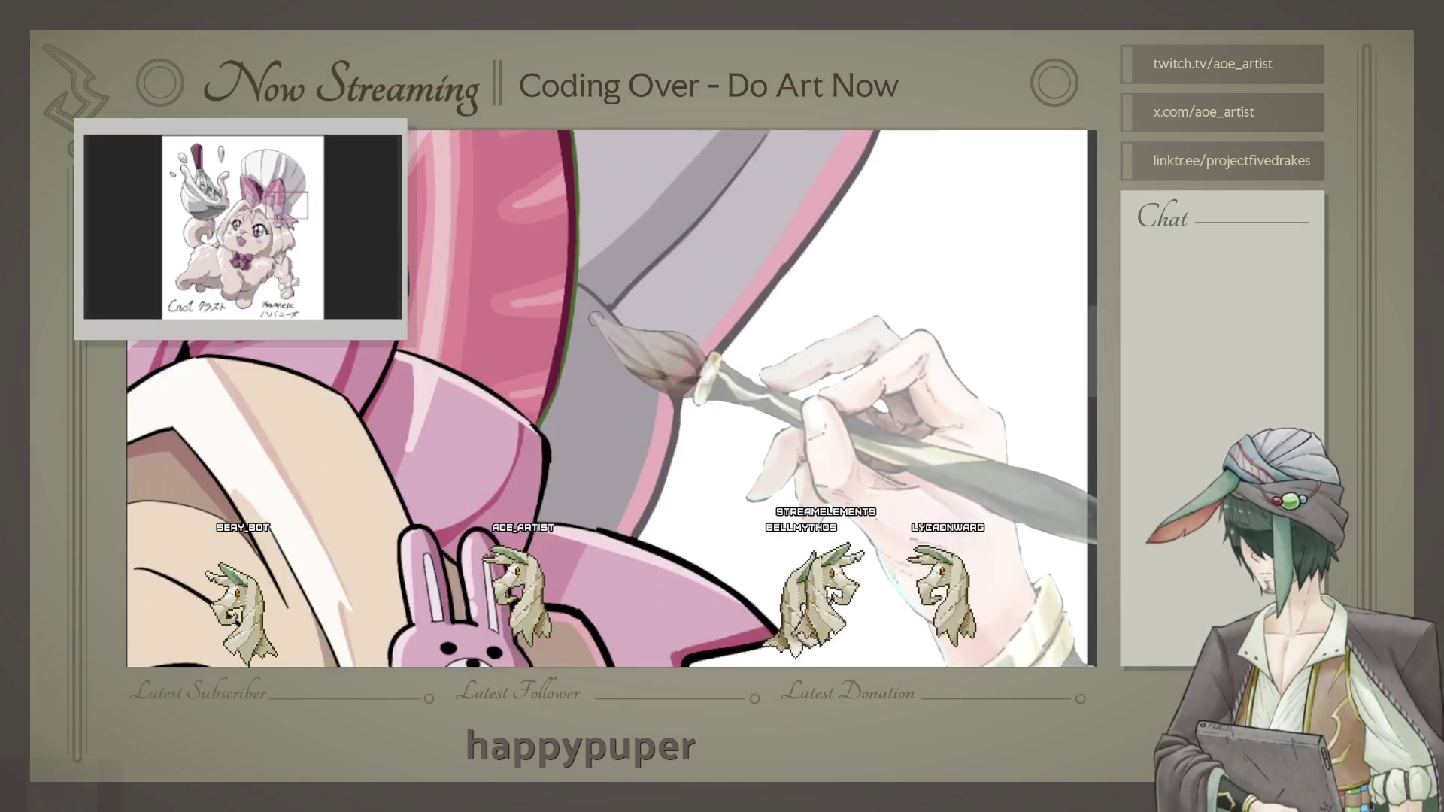
{"action": "scroll", "coordinate": [577, 327], "scroll_direction": "down", "scroll_amount": 2}
{"action": "scroll", "coordinate": [578, 329], "scroll_direction": "down", "scroll_amount": 2}
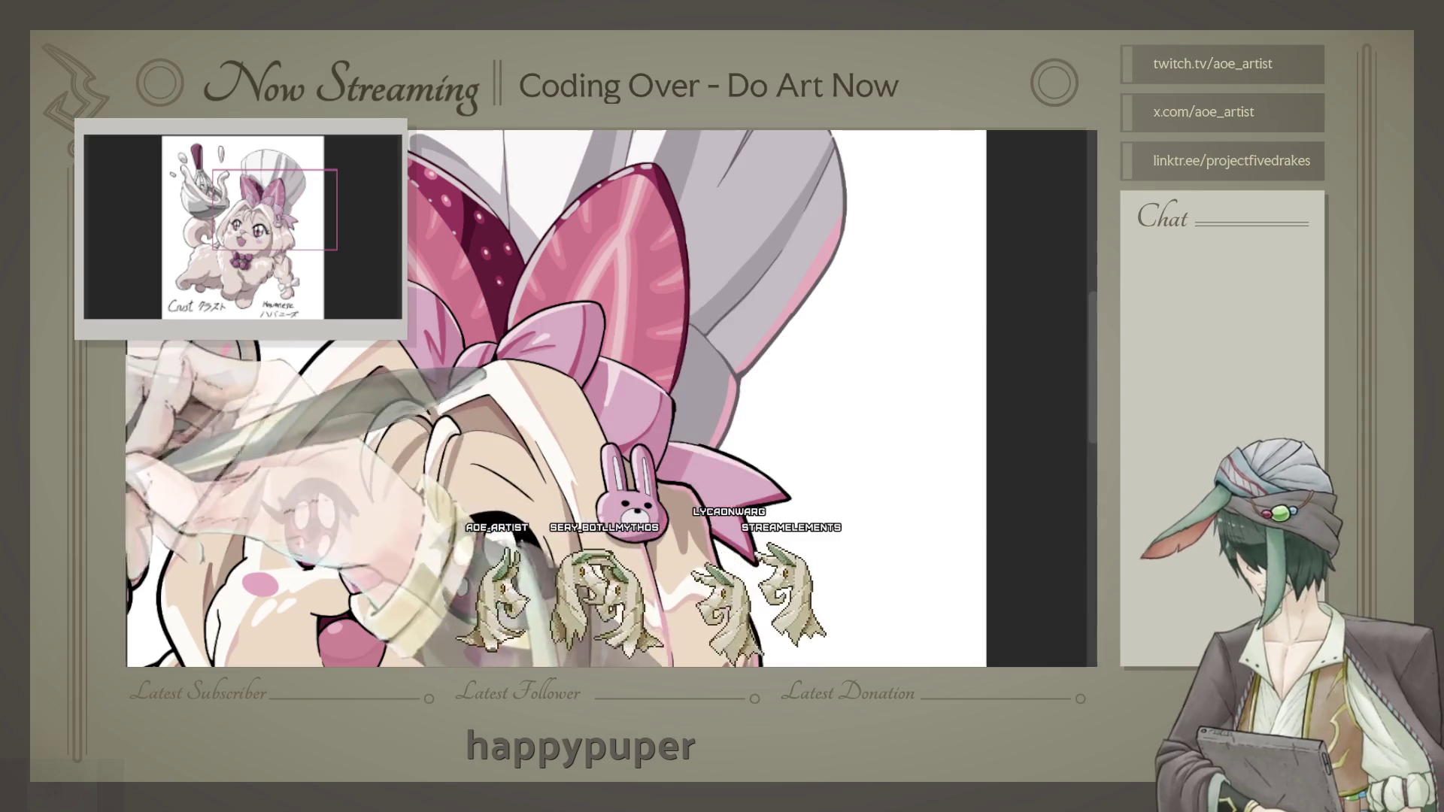
Step: Run a light cyan rim line along the pink bow's left, top and right outlines
{"action": "left_click_drag", "start_coordinate": [451, 396], "coordinate": [496, 327]}
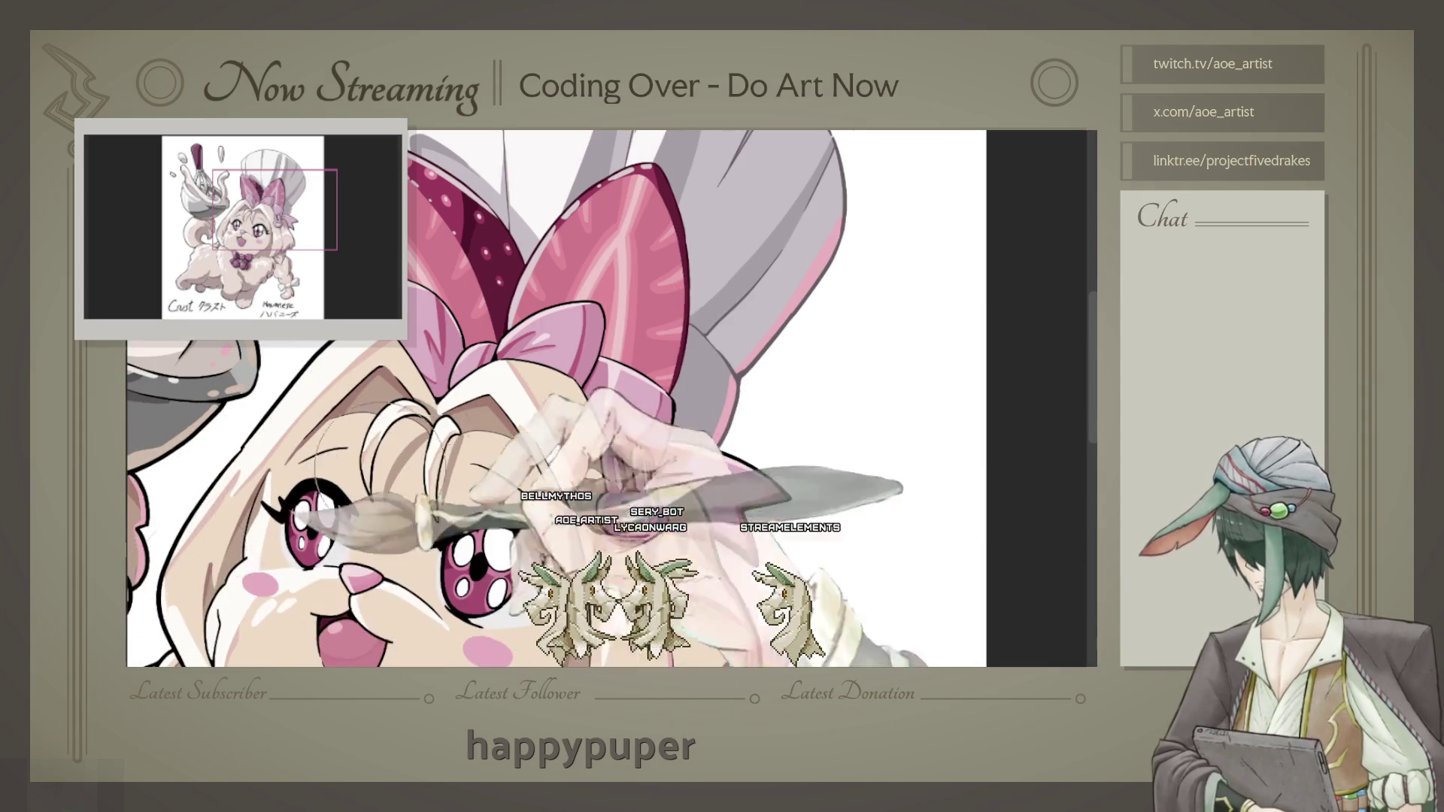
{"action": "scroll", "coordinate": [491, 315], "scroll_direction": "up", "scroll_amount": 3}
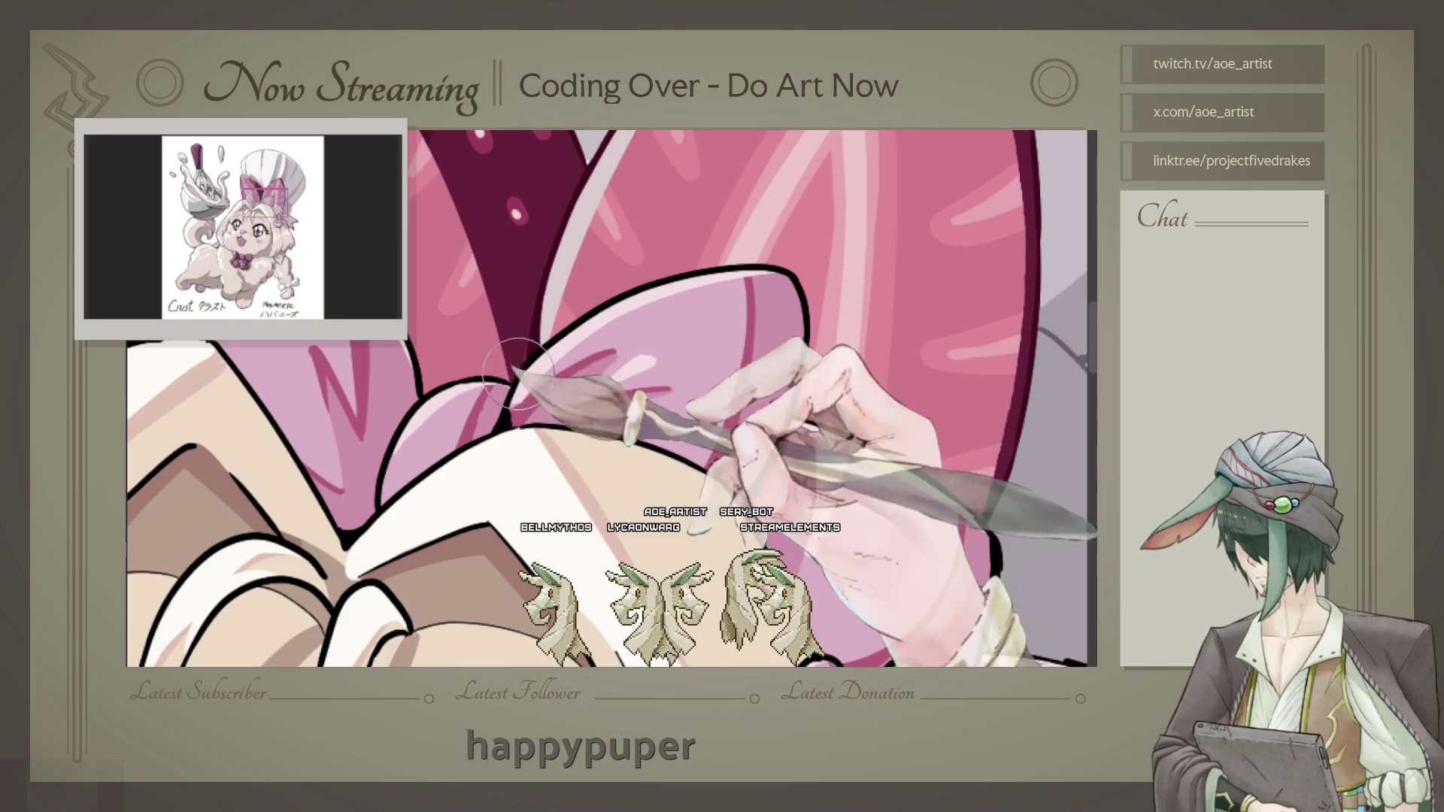
{"action": "left_click_drag", "start_coordinate": [536, 352], "coordinate": [466, 382]}
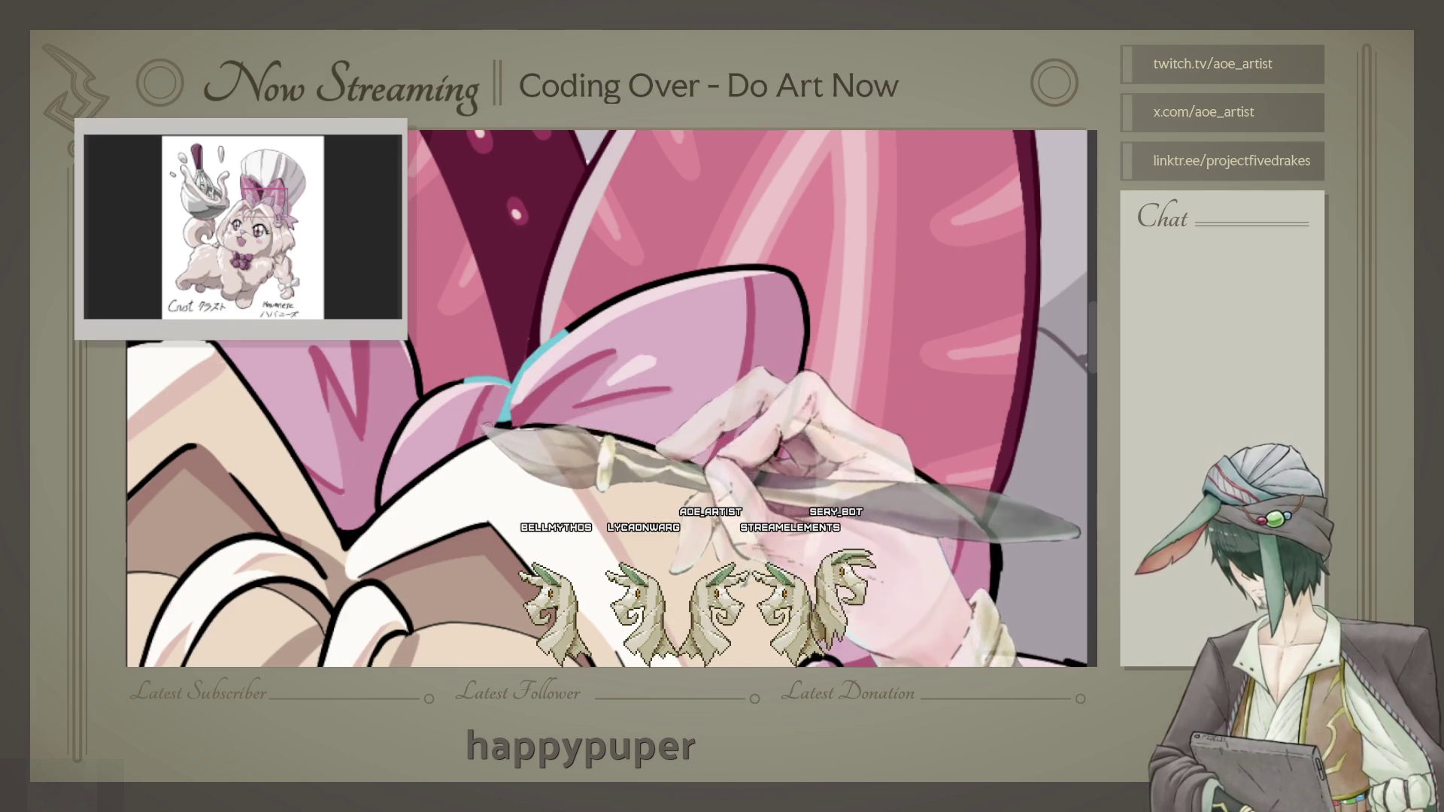
{"action": "left_click_drag", "start_coordinate": [466, 381], "coordinate": [378, 474]}
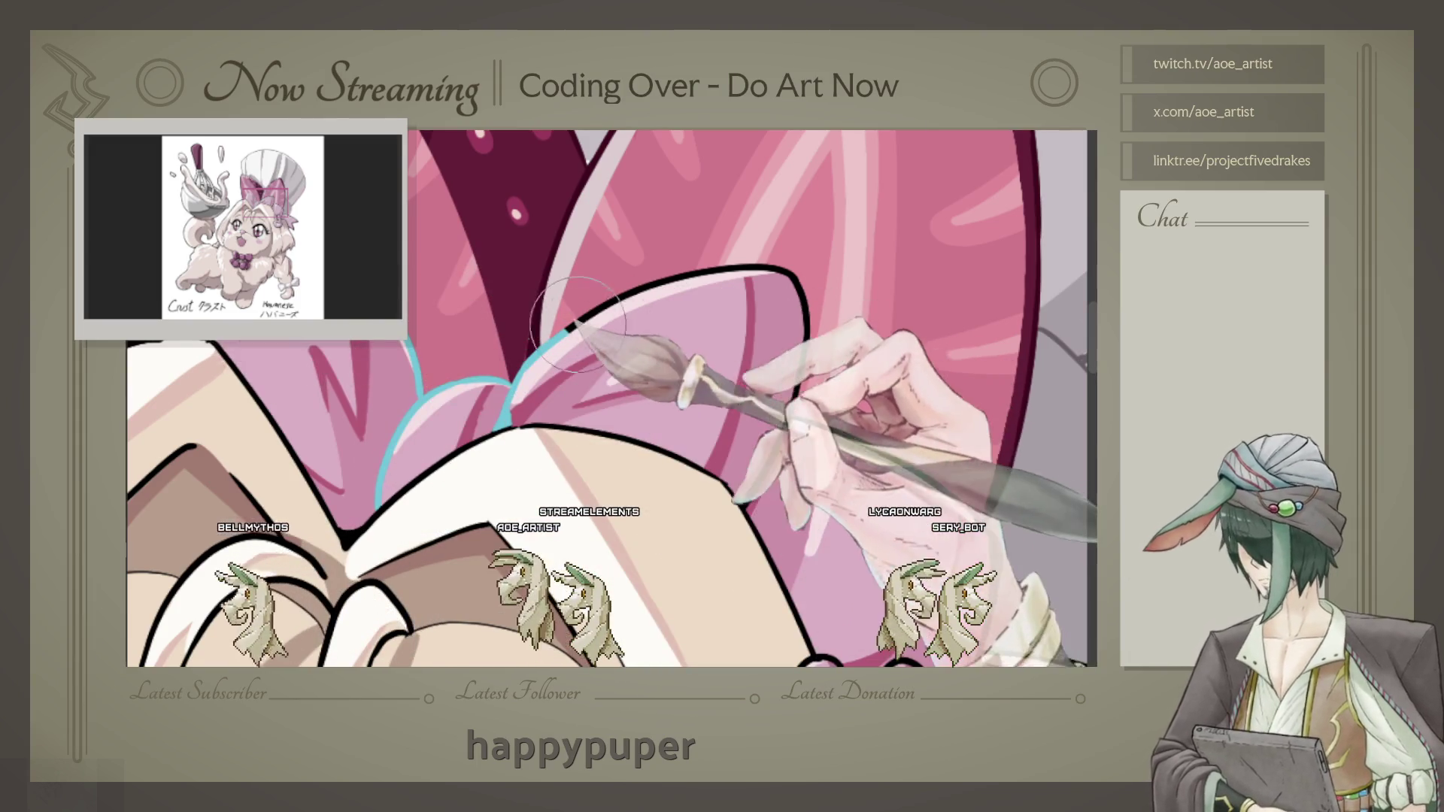
{"action": "left_click_drag", "start_coordinate": [573, 319], "coordinate": [793, 450]}
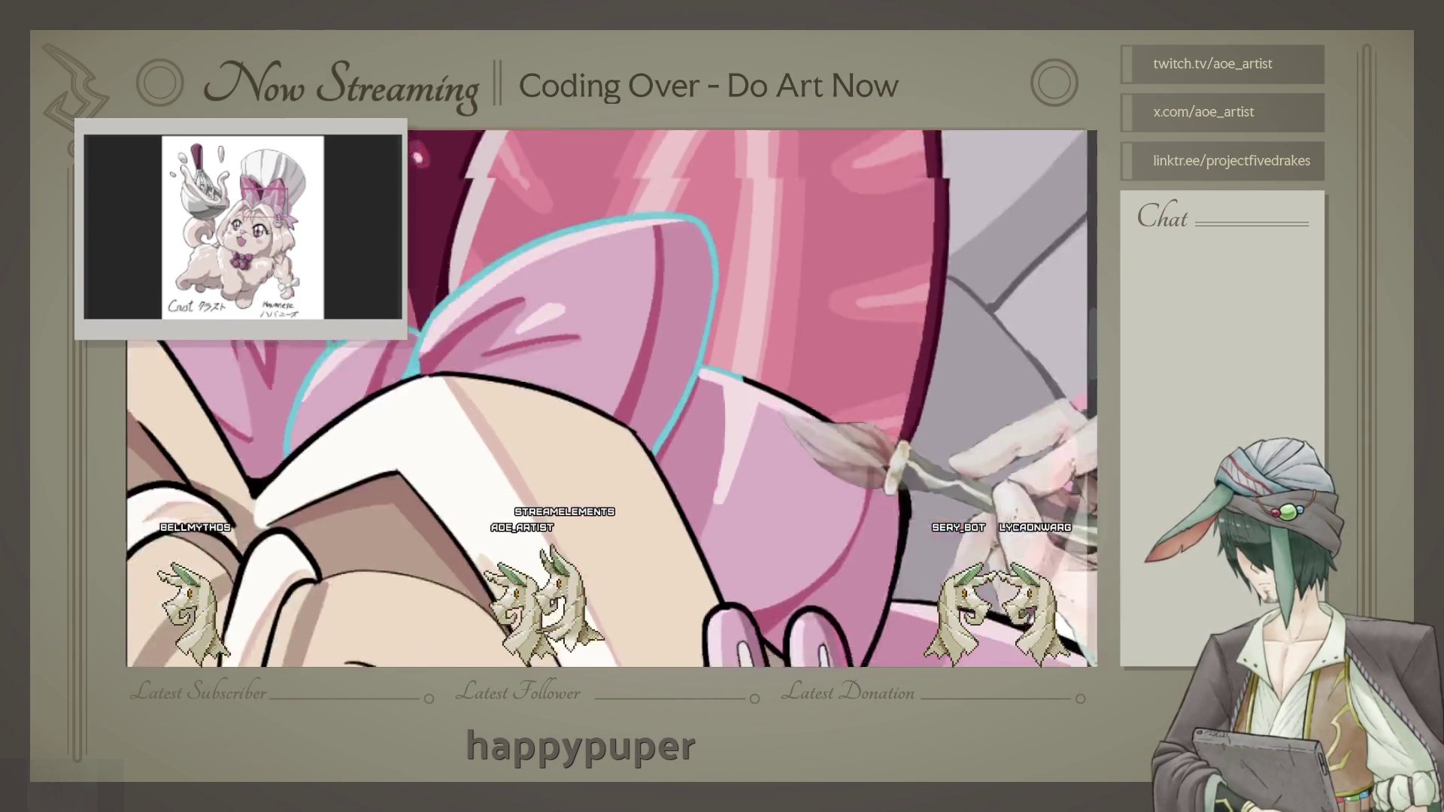
Step: Colour the bunny charm's lower-left outline teal and add a cyan rim along the ribbon's edge
{"action": "left_click_drag", "start_coordinate": [774, 446], "coordinate": [676, 503]}
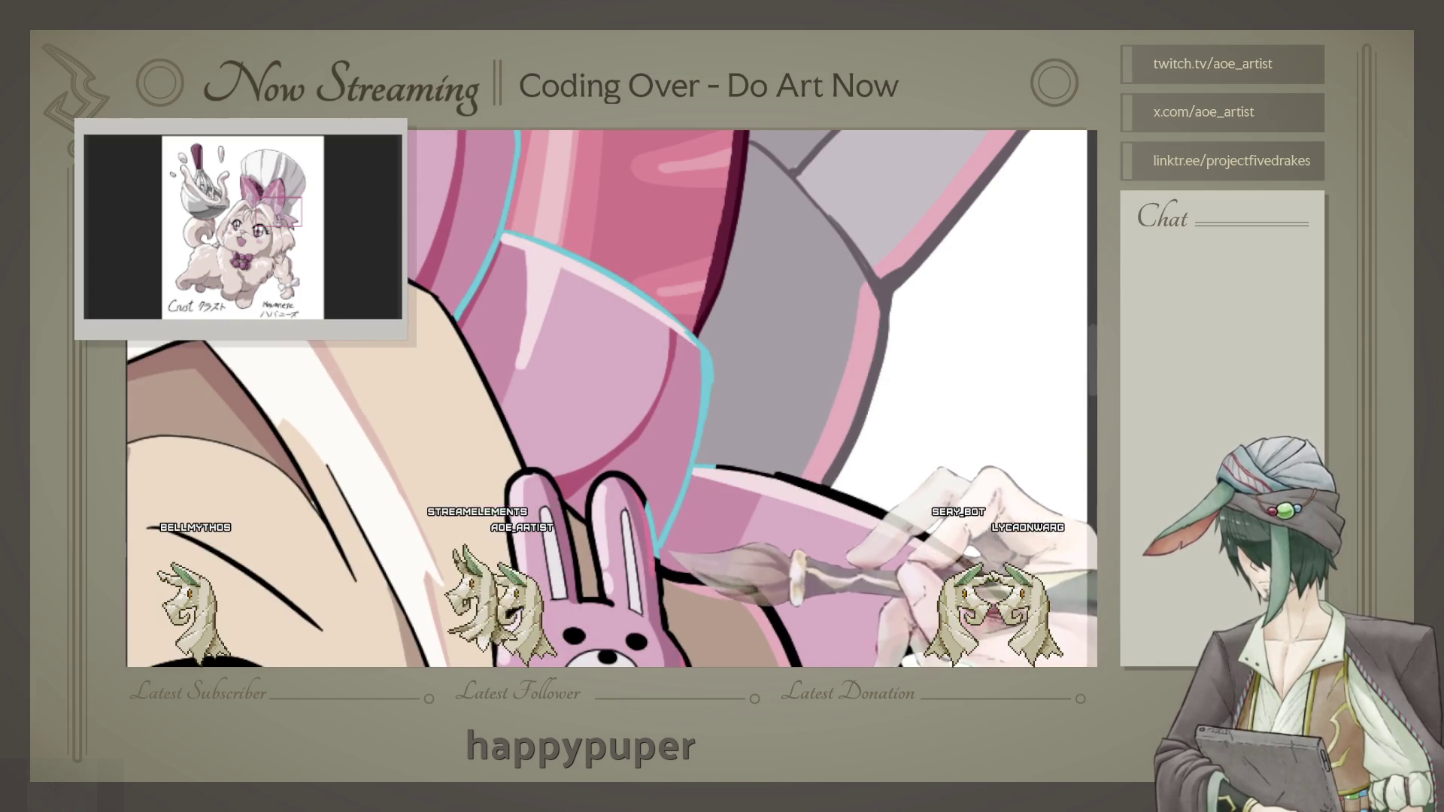
{"action": "left_click_drag", "start_coordinate": [677, 558], "coordinate": [581, 412]}
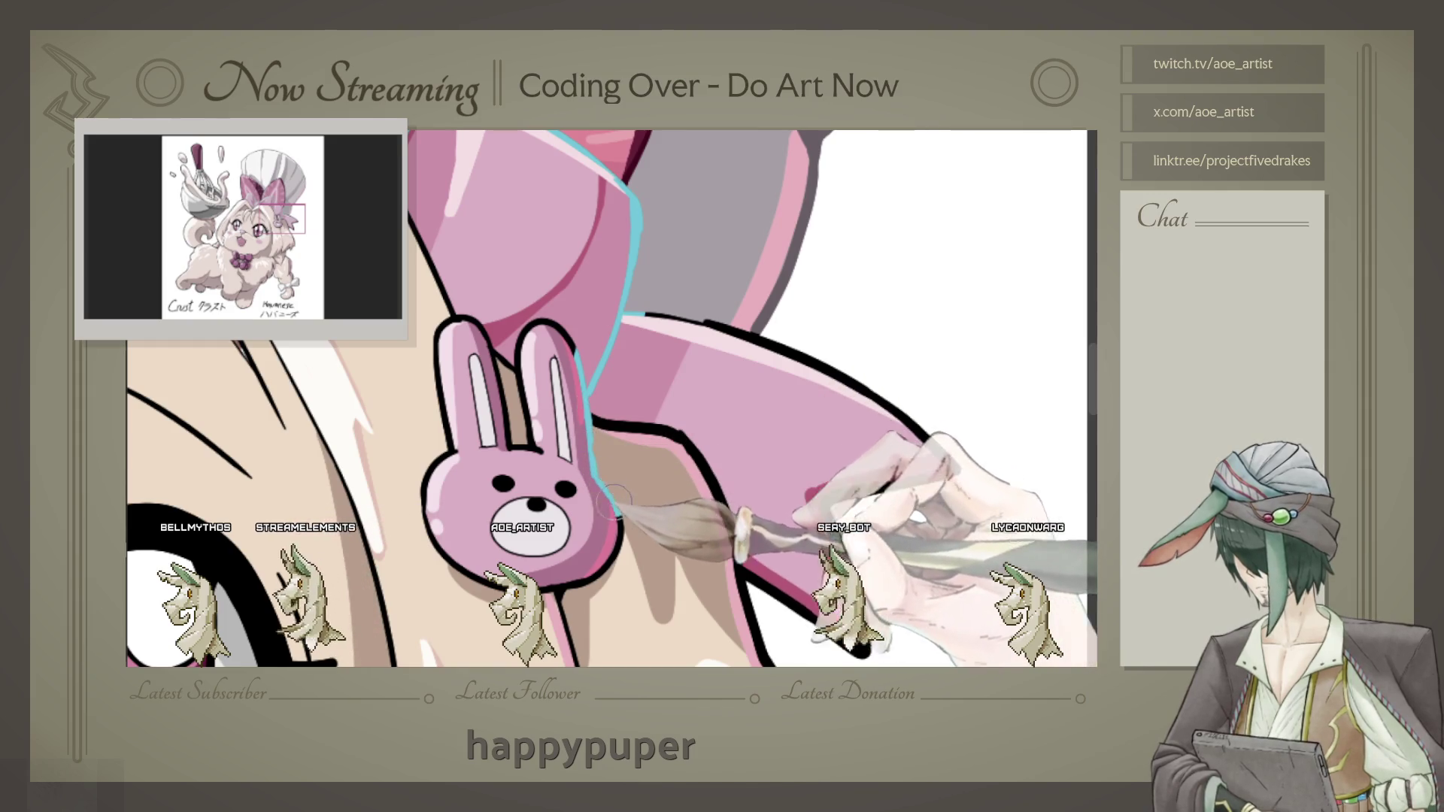
{"action": "scroll", "coordinate": [577, 570], "scroll_direction": "up", "scroll_amount": 2}
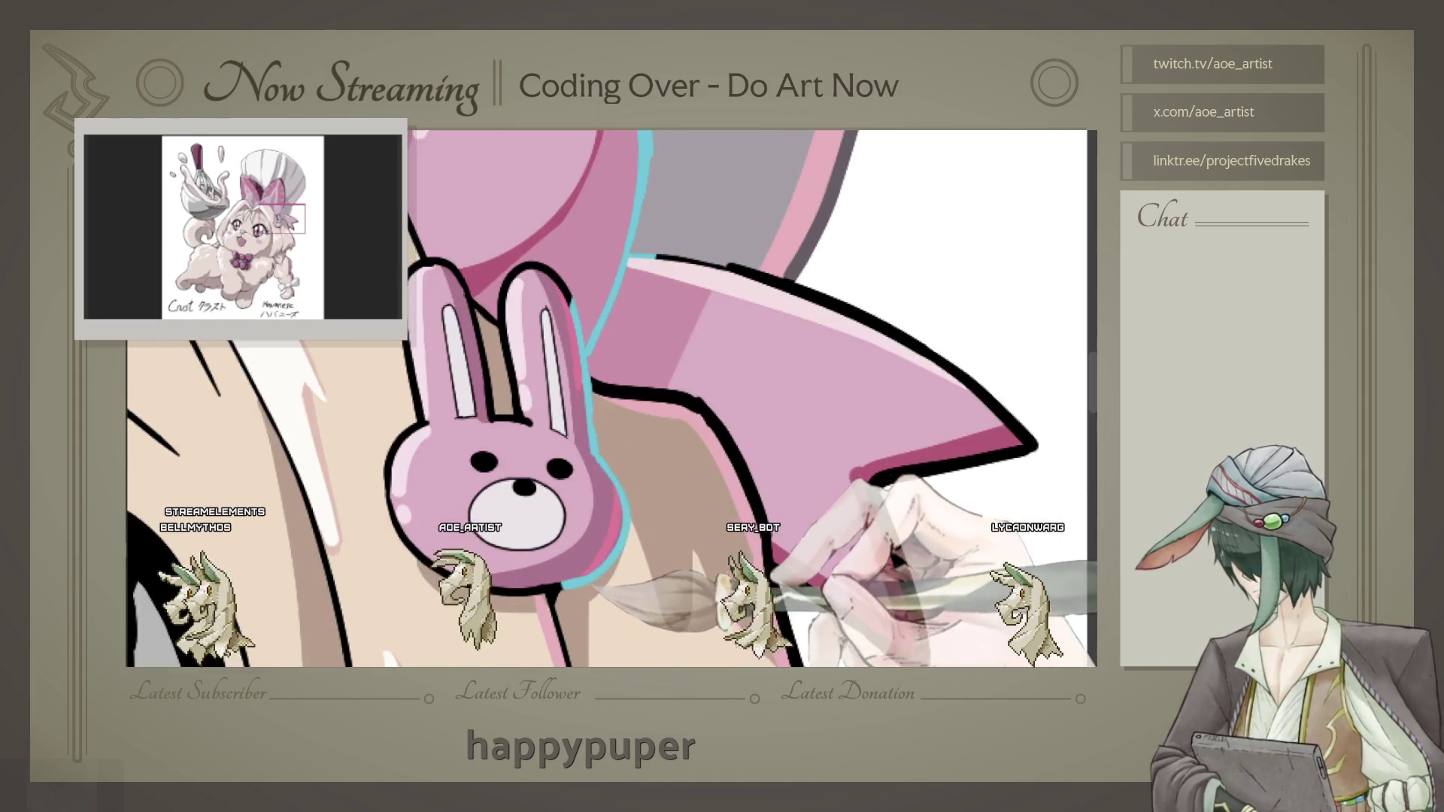
{"action": "scroll", "coordinate": [570, 570], "scroll_direction": "up", "scroll_amount": 2}
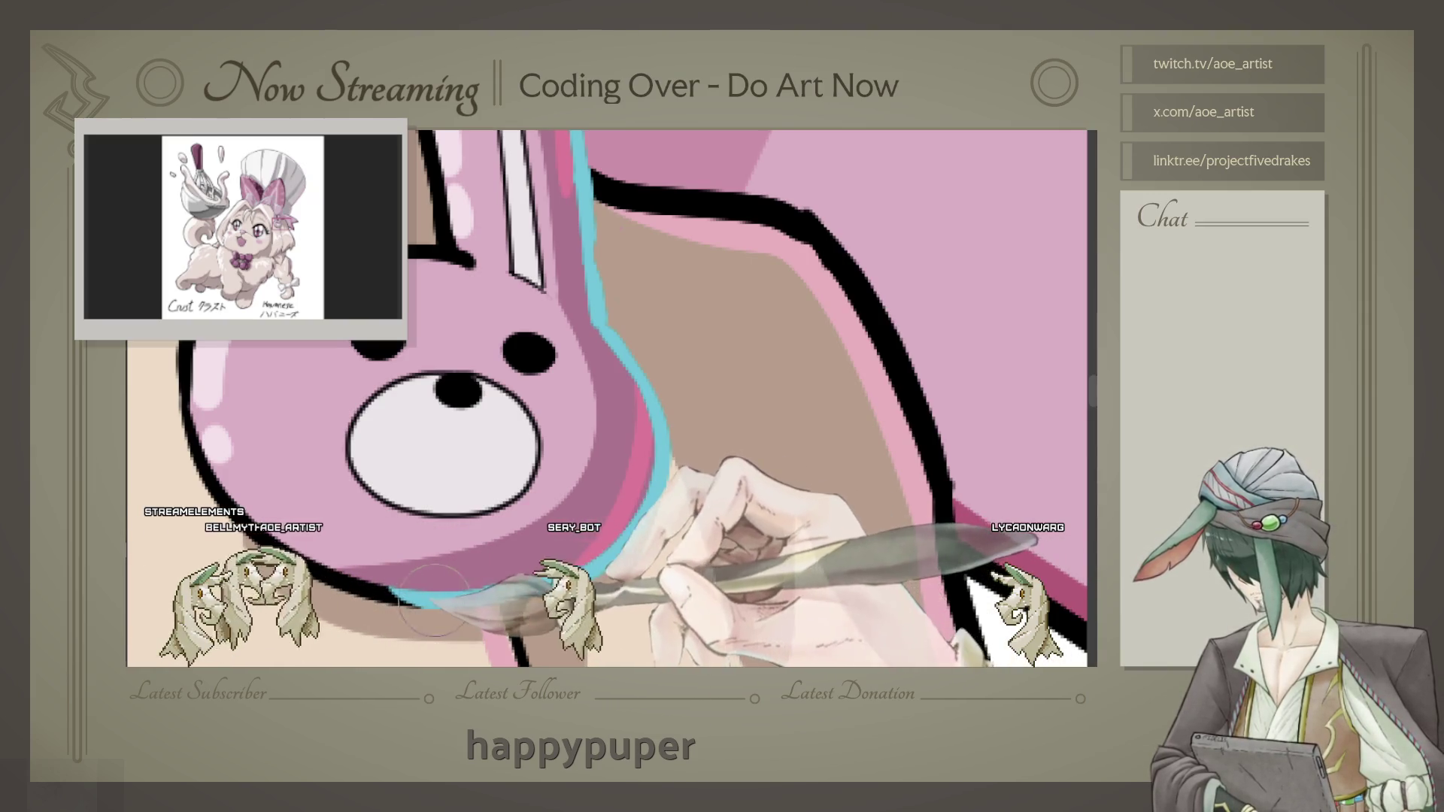
{"action": "left_click_drag", "start_coordinate": [474, 595], "coordinate": [192, 350]}
{"action": "scroll", "coordinate": [607, 397], "scroll_direction": "up", "scroll_amount": 3}
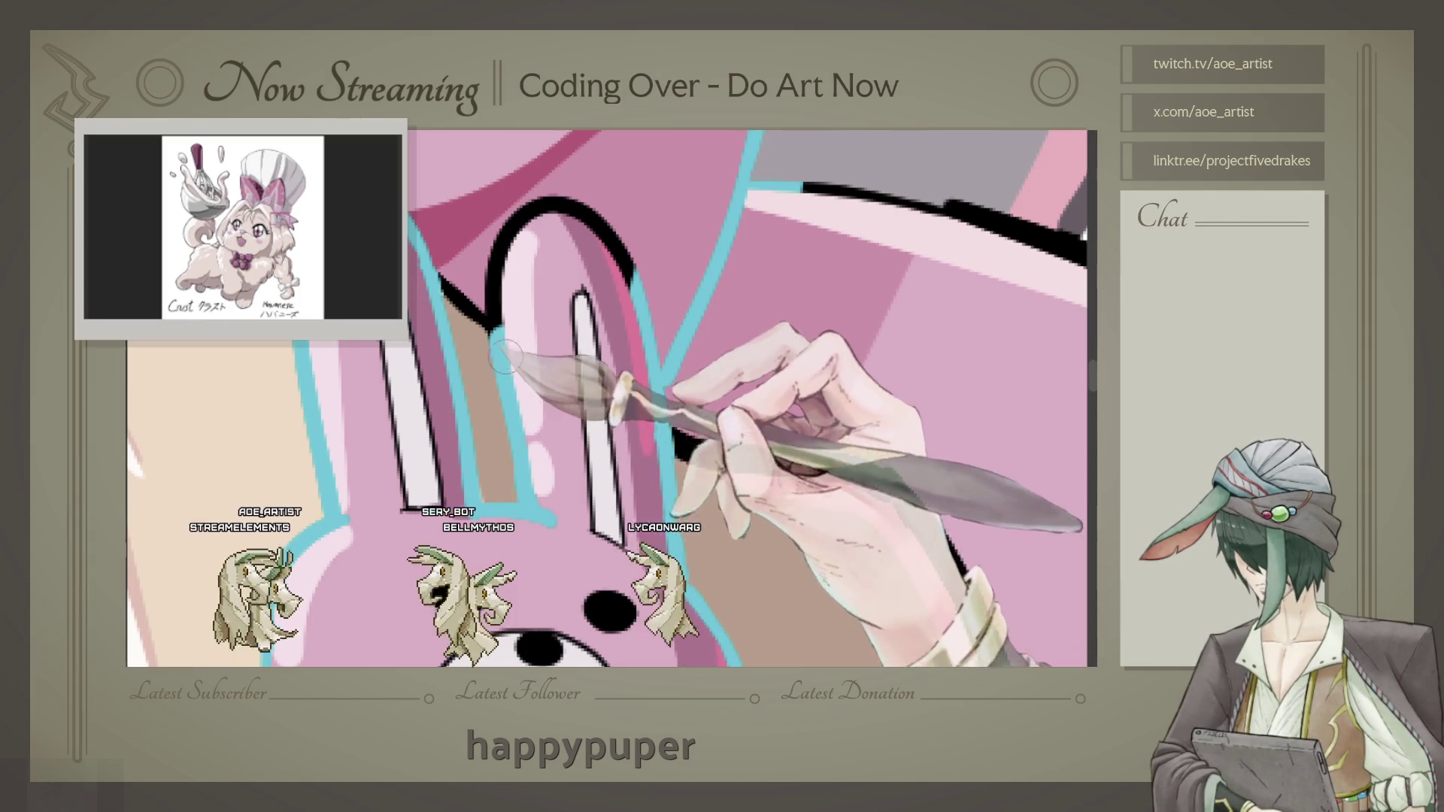
{"action": "key", "text": "ctrl+z"}
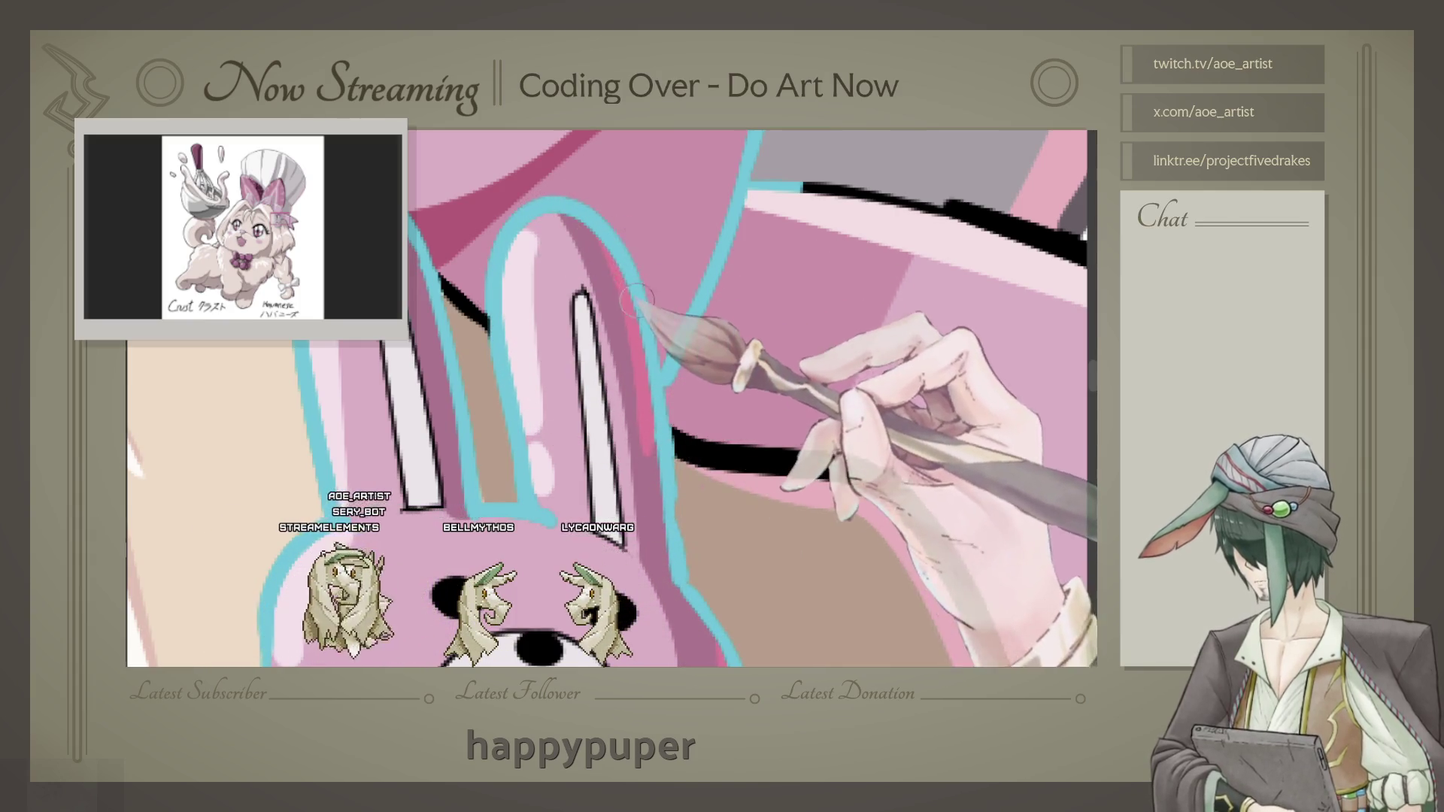
{"action": "scroll", "coordinate": [607, 327], "scroll_direction": "down", "scroll_amount": 2}
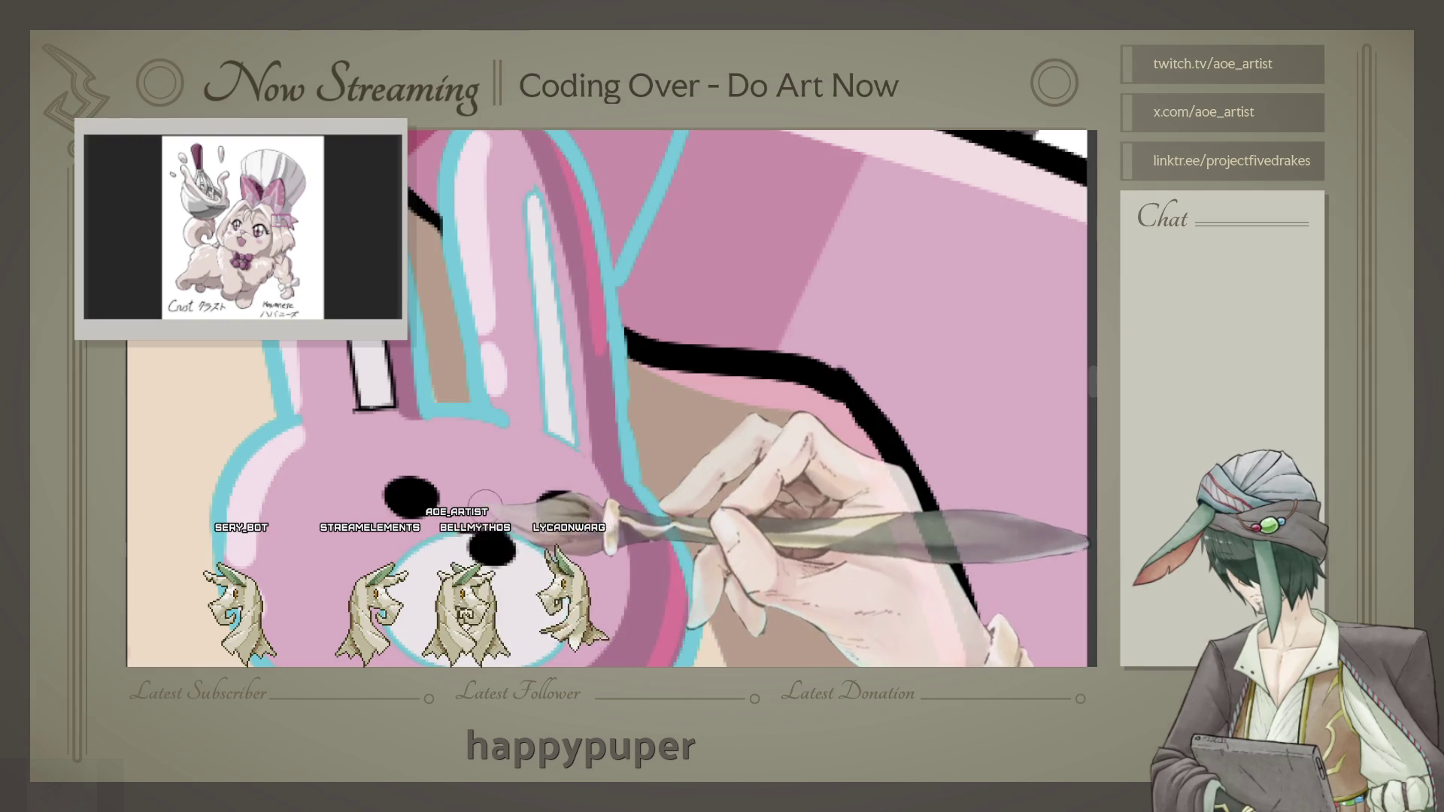
{"action": "scroll", "coordinate": [489, 509], "scroll_direction": "up", "scroll_amount": 1}
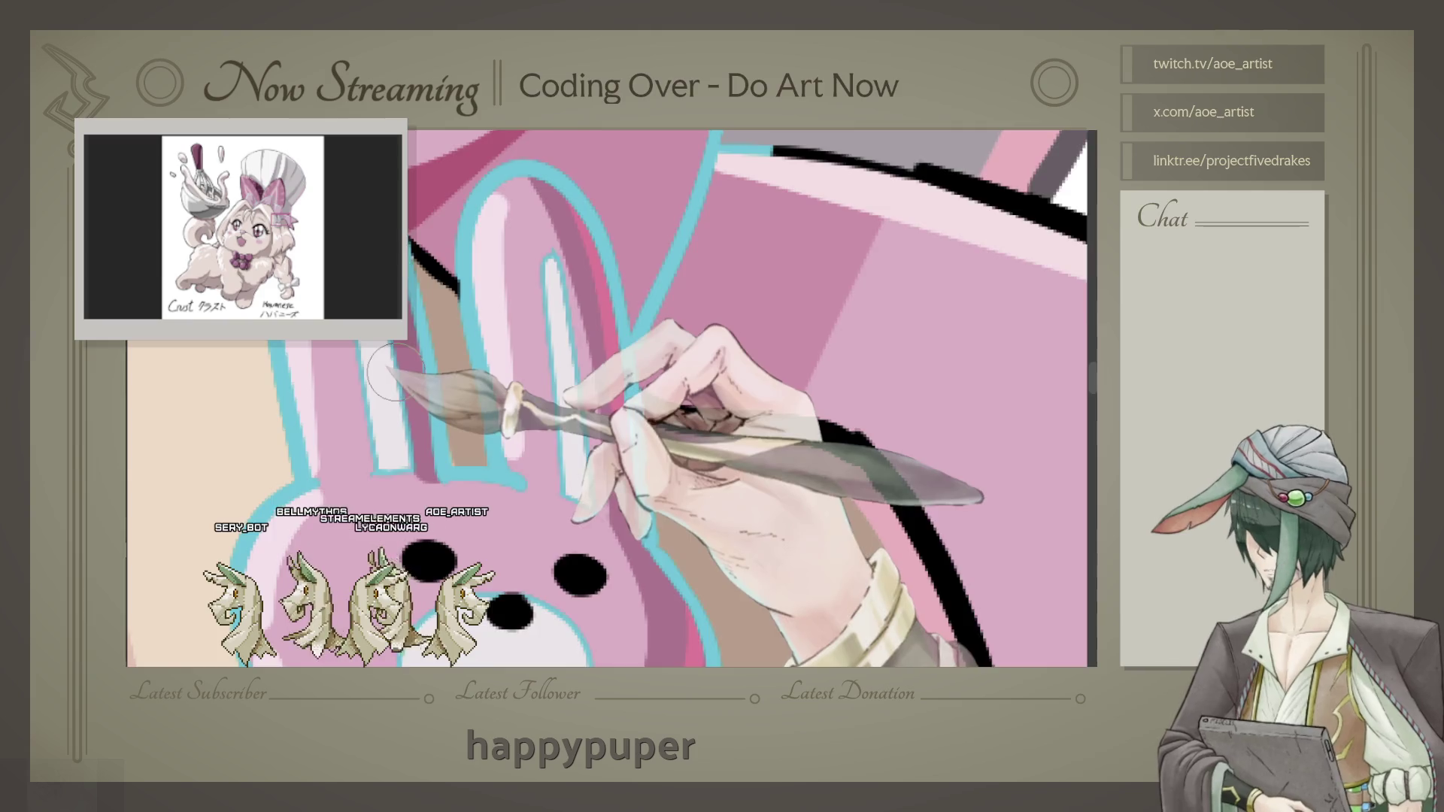
{"action": "scroll", "coordinate": [384, 372], "scroll_direction": "down", "scroll_amount": 3}
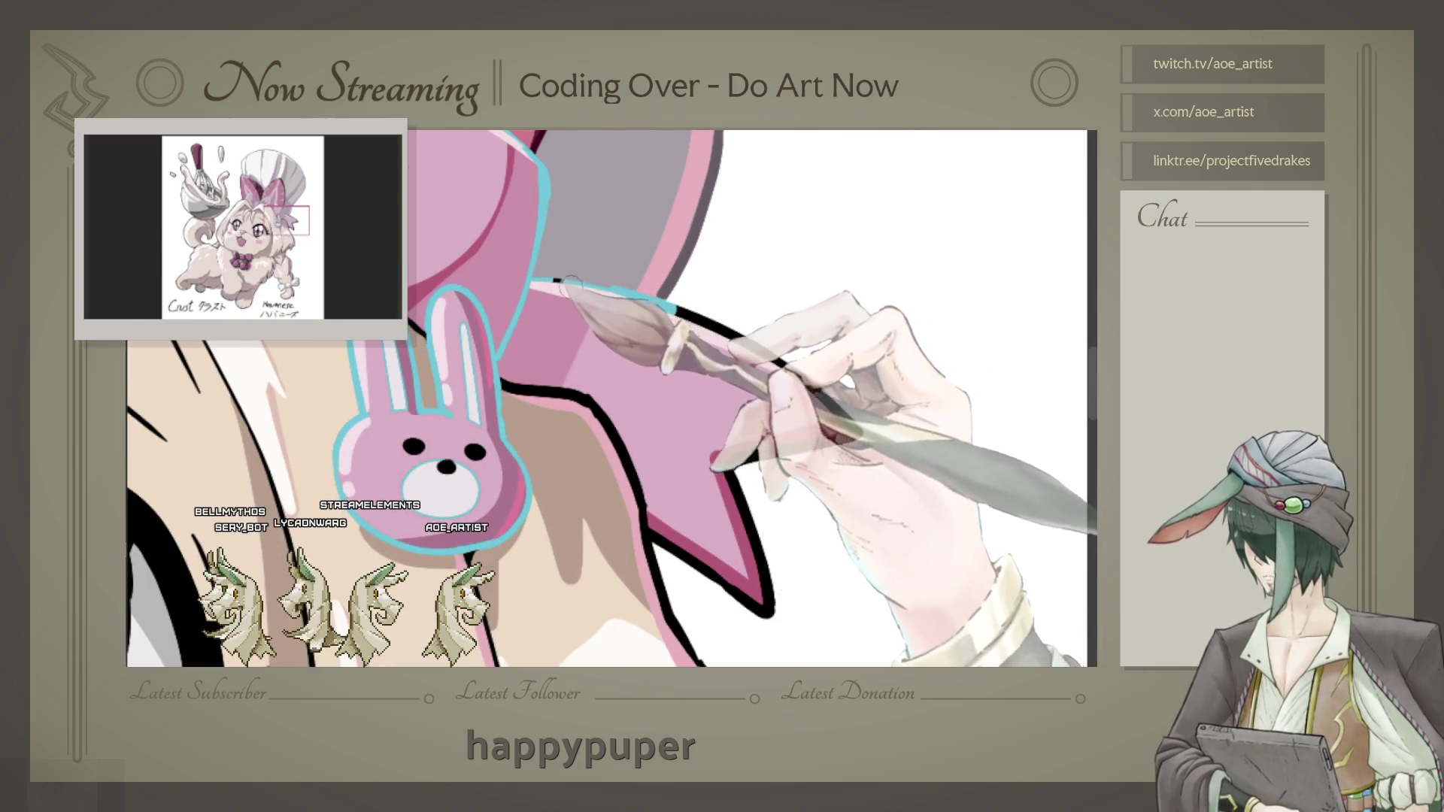
{"action": "mouse_move", "coordinate": [552, 283]}
{"action": "left_mouse_down"}
{"action": "mouse_move", "coordinate": [734, 338]}
{"action": "mouse_move", "coordinate": [858, 431]}
{"action": "left_mouse_up"}
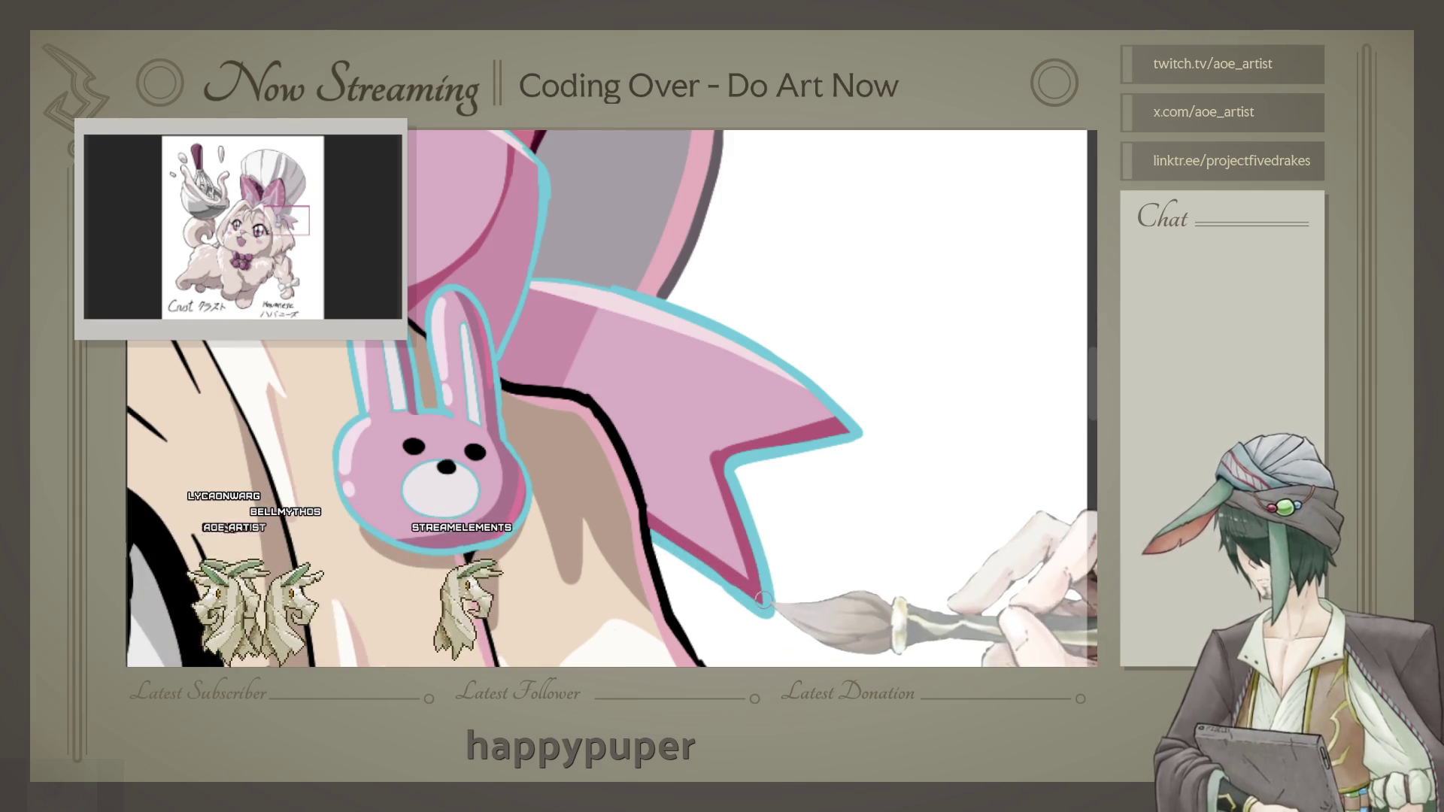
{"action": "scroll", "coordinate": [744, 531], "scroll_direction": "down", "scroll_amount": 2}
{"action": "scroll", "coordinate": [723, 451], "scroll_direction": "down", "scroll_amount": 3}
{"action": "scroll", "coordinate": [699, 384], "scroll_direction": "down", "scroll_amount": 1}
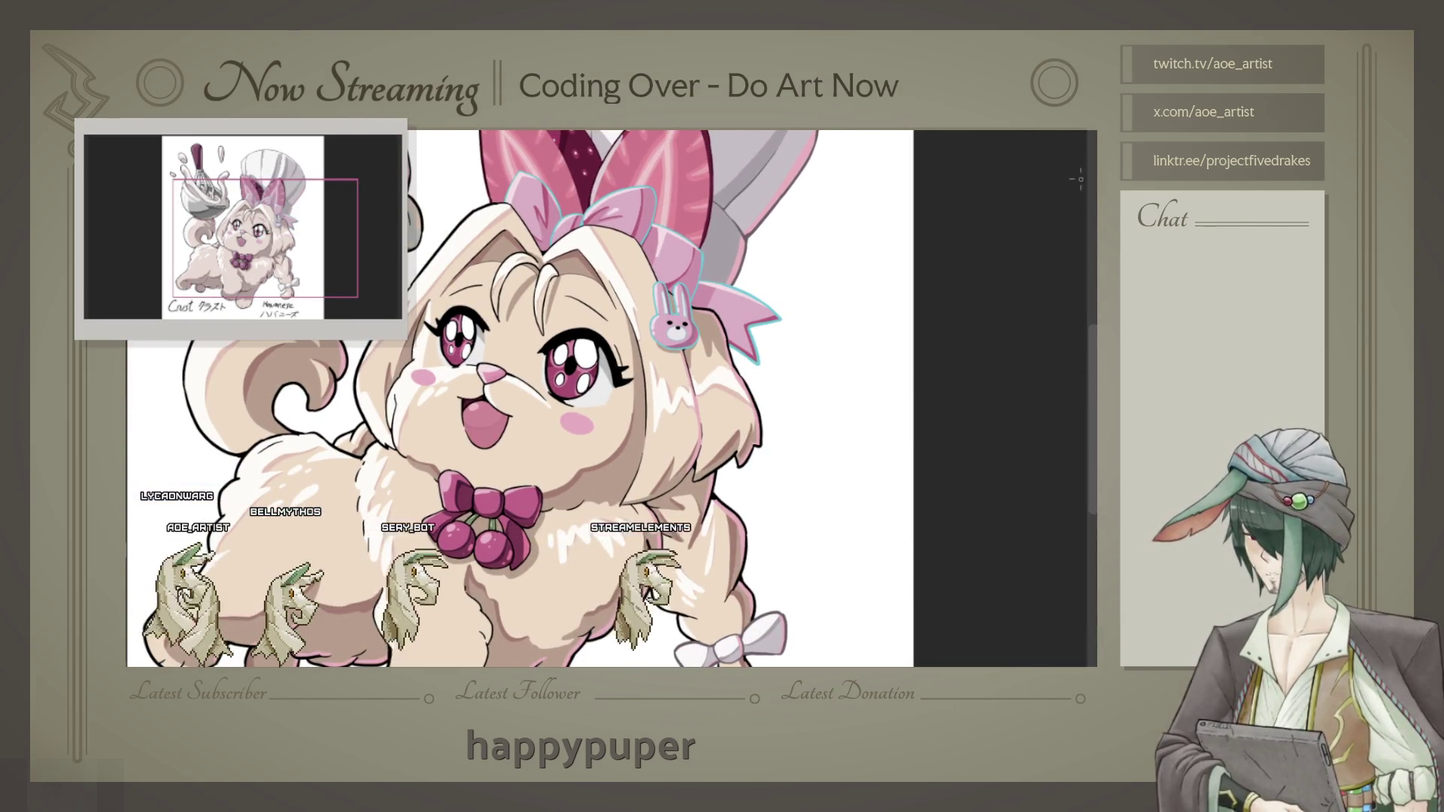
{"action": "scroll", "coordinate": [457, 327], "scroll_direction": "up", "scroll_amount": 2}
{"action": "scroll", "coordinate": [457, 328], "scroll_direction": "up", "scroll_amount": 2}
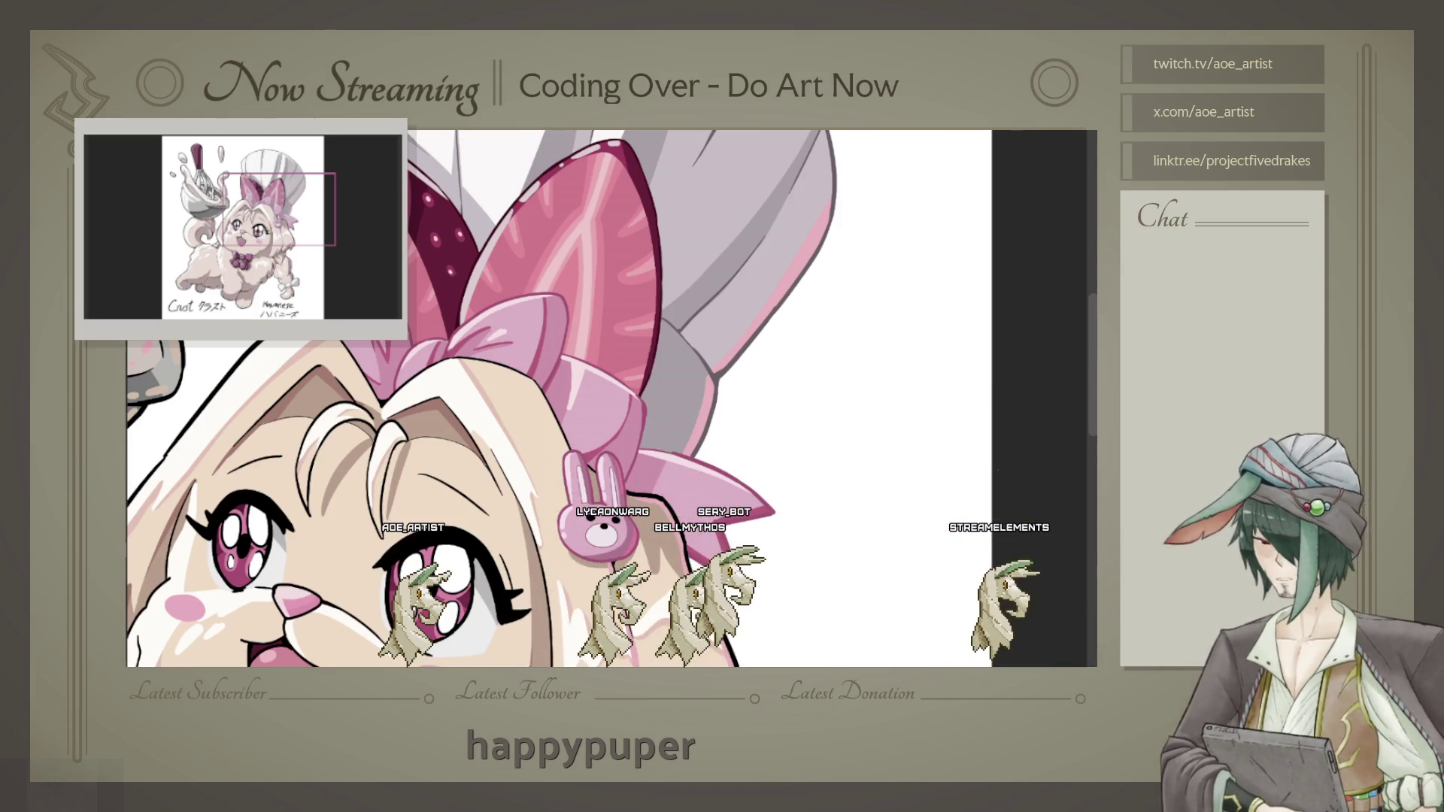
{"action": "scroll", "coordinate": [616, 541], "scroll_direction": "up", "scroll_amount": 2}
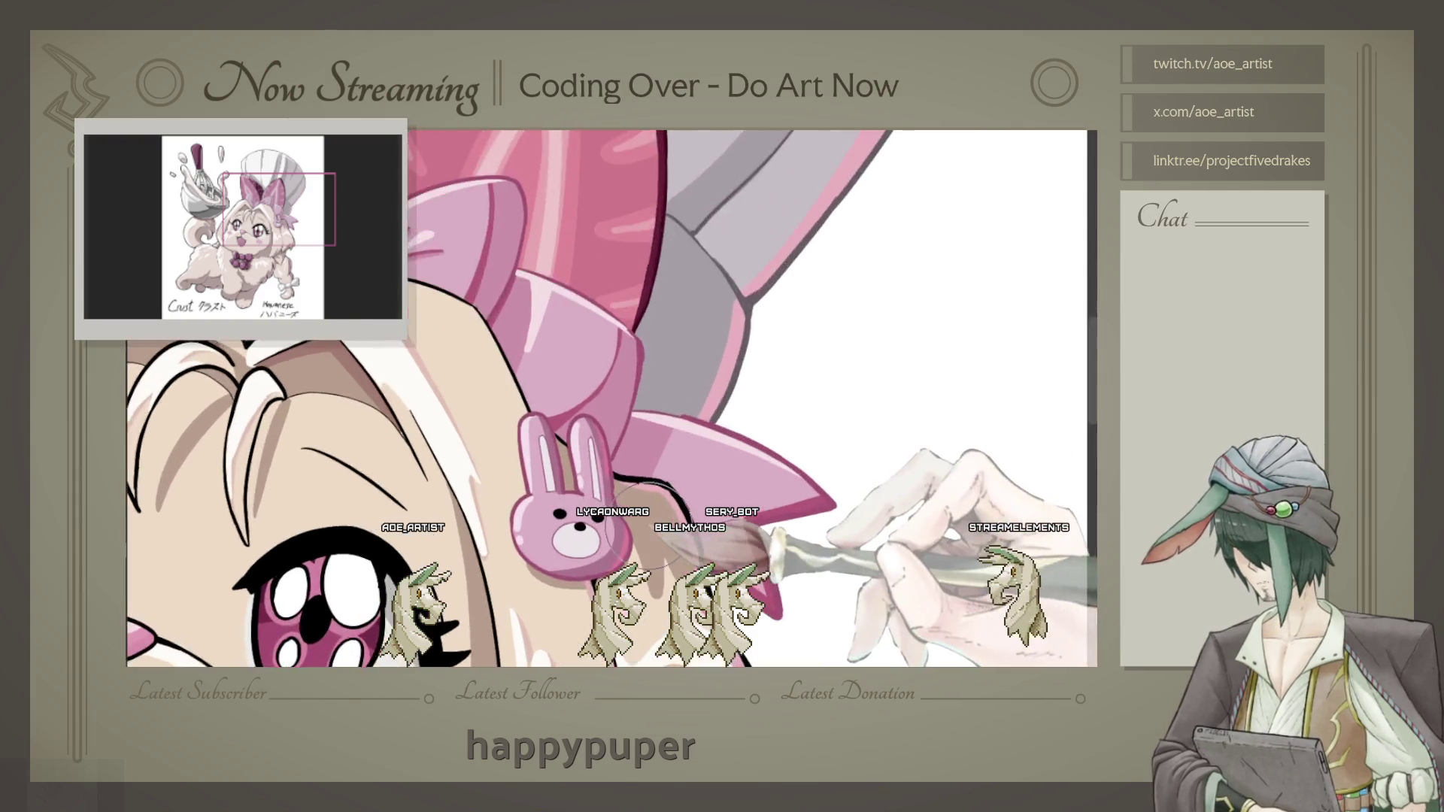
{"action": "scroll", "coordinate": [615, 541], "scroll_direction": "up", "scroll_amount": 2}
{"action": "scroll", "coordinate": [615, 541], "scroll_direction": "up", "scroll_amount": 2}
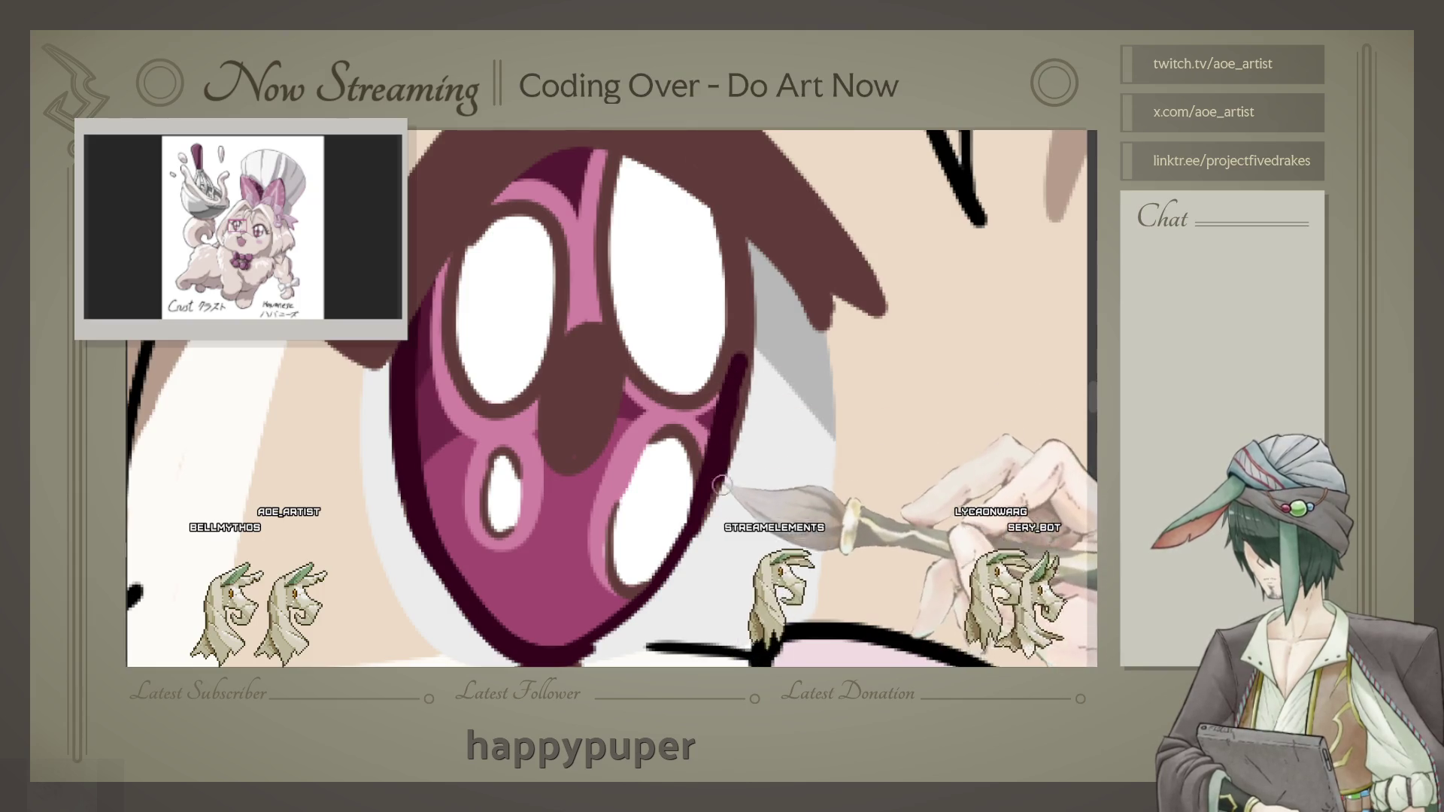
Step: Close in on the dog's eye and shrink the brush to recolour its line art warm brown
{"action": "left_click_drag", "start_coordinate": [744, 302], "coordinate": [675, 364]}
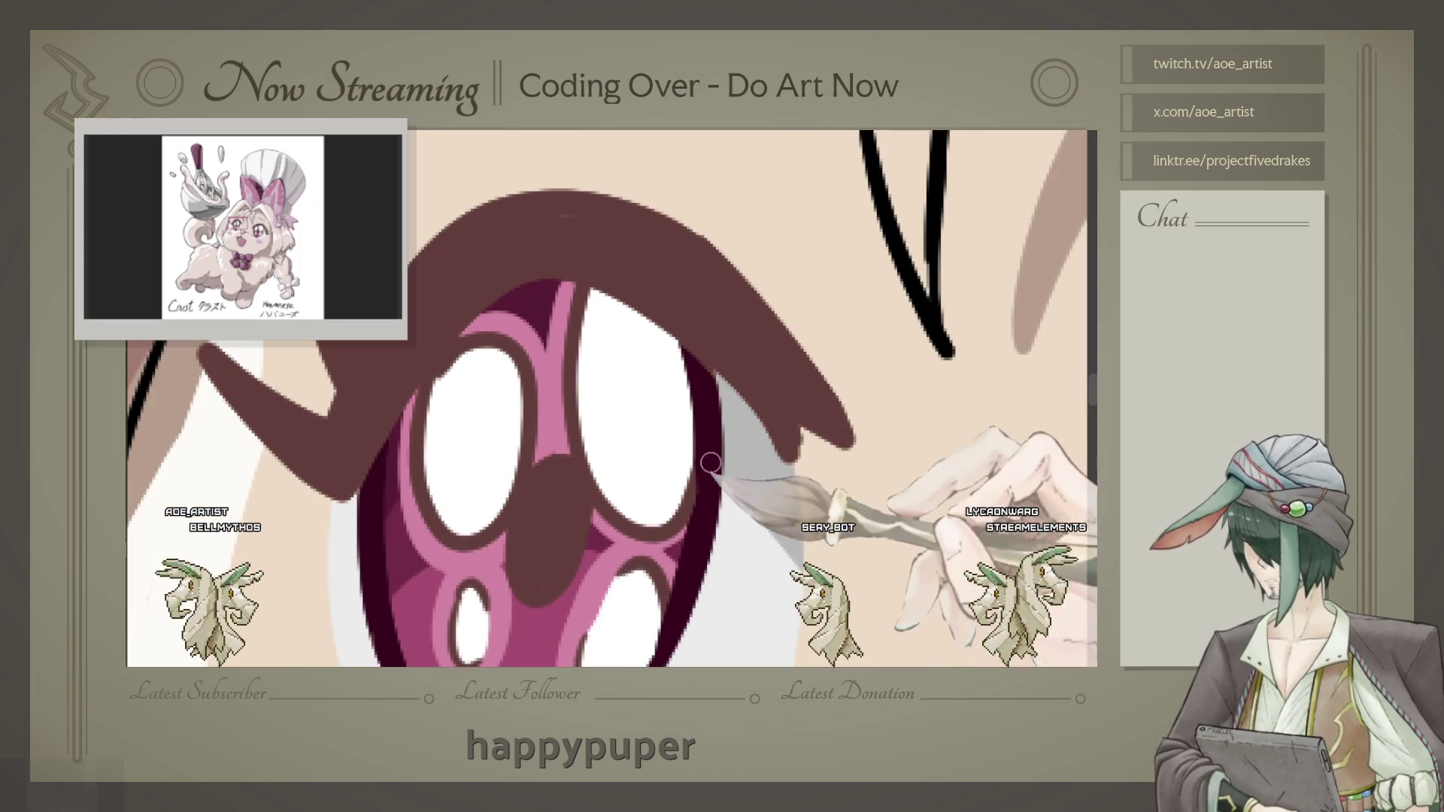
{"action": "left_click_drag", "start_coordinate": [678, 494], "coordinate": [490, 400]}
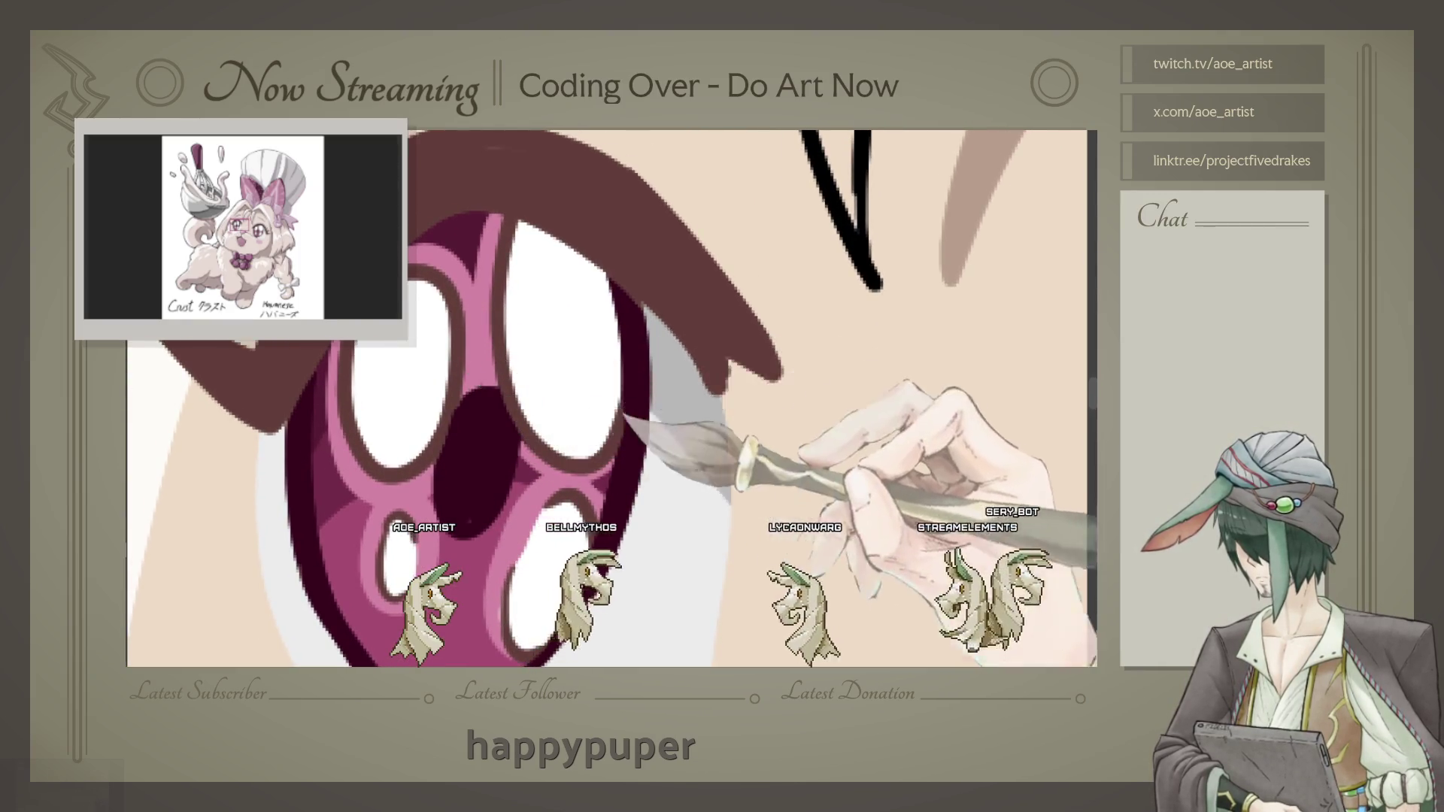
{"action": "mouse_move", "coordinate": [486, 379]}
{"action": "left_mouse_down"}
{"action": "mouse_move", "coordinate": [642, 397]}
{"action": "mouse_move", "coordinate": [488, 300]}
{"action": "mouse_move", "coordinate": [472, 440]}
{"action": "left_mouse_up"}
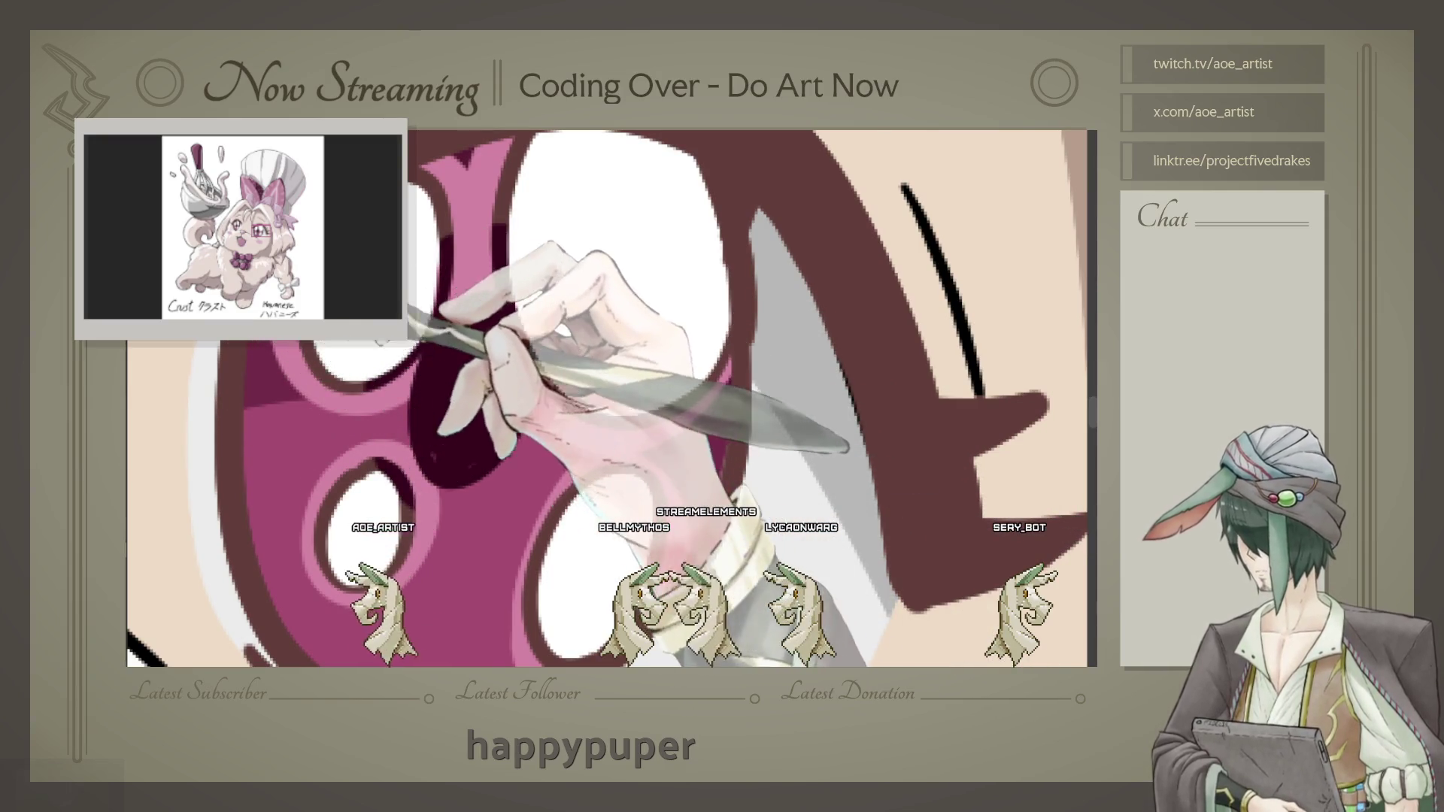
{"action": "left_click_drag", "start_coordinate": [254, 519], "coordinate": [208, 479]}
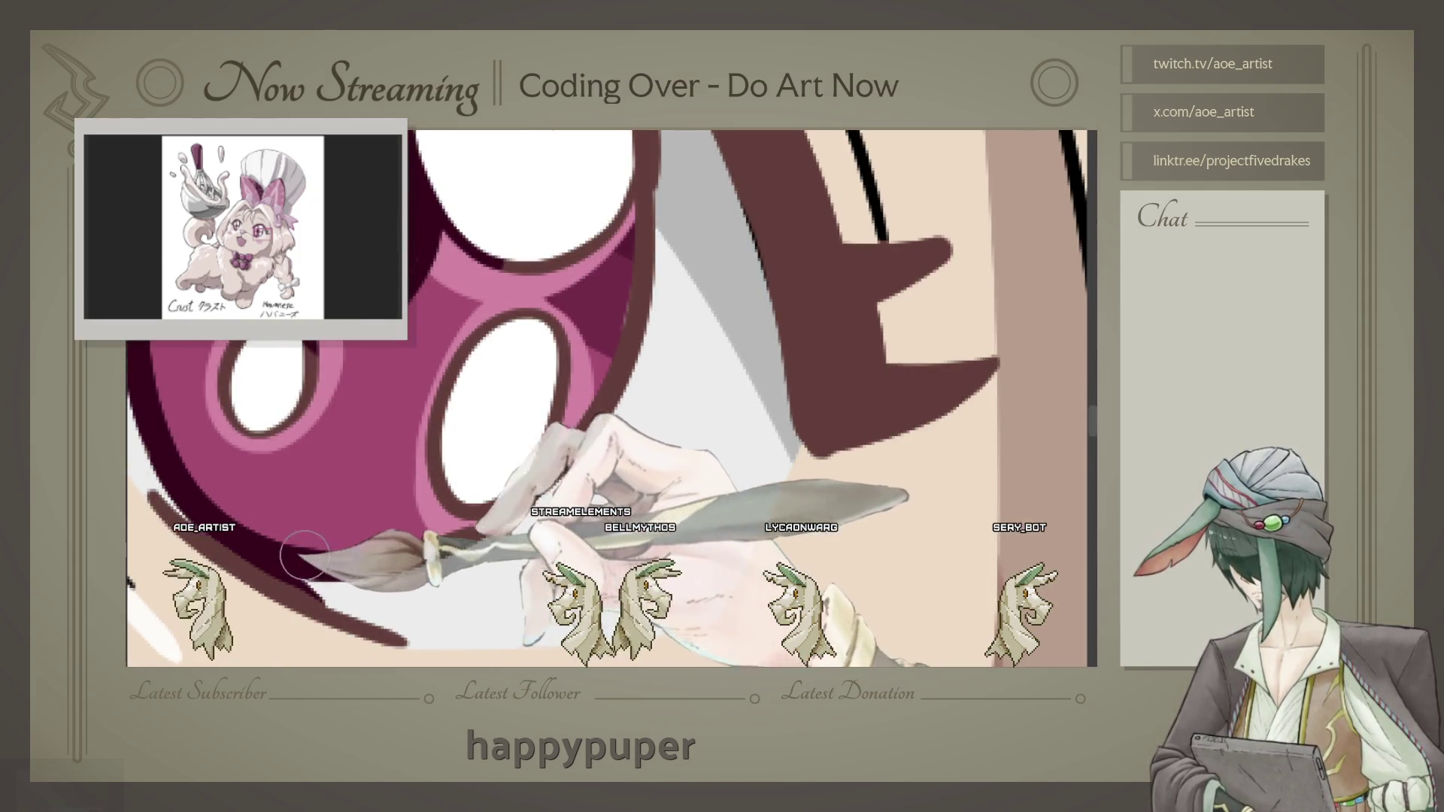
{"action": "scroll", "coordinate": [519, 557], "scroll_direction": "up", "scroll_amount": 2}
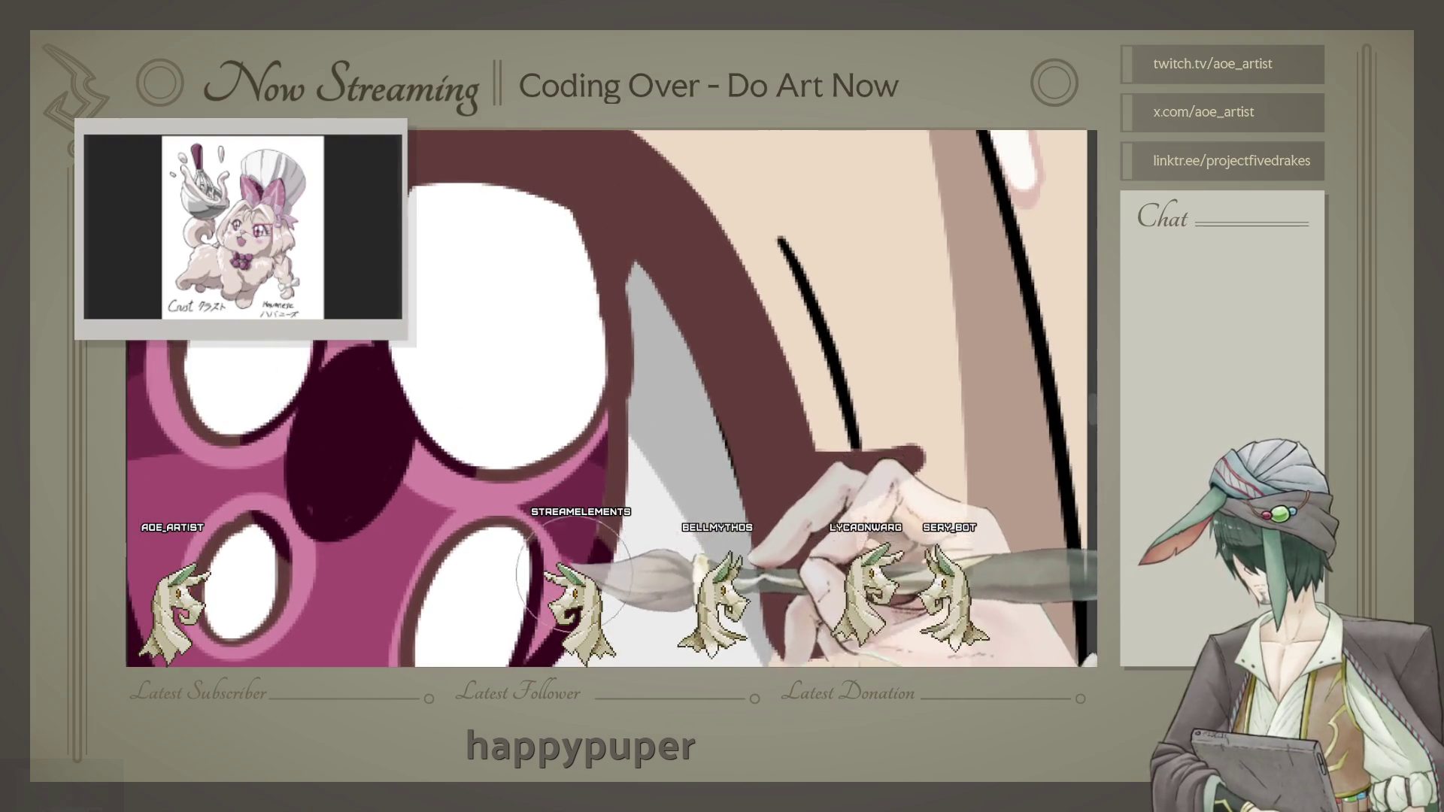
{"action": "key", "text": "bracketleft"}
{"action": "key", "text": "bracketleft"}
{"action": "key", "text": "bracketleft"}
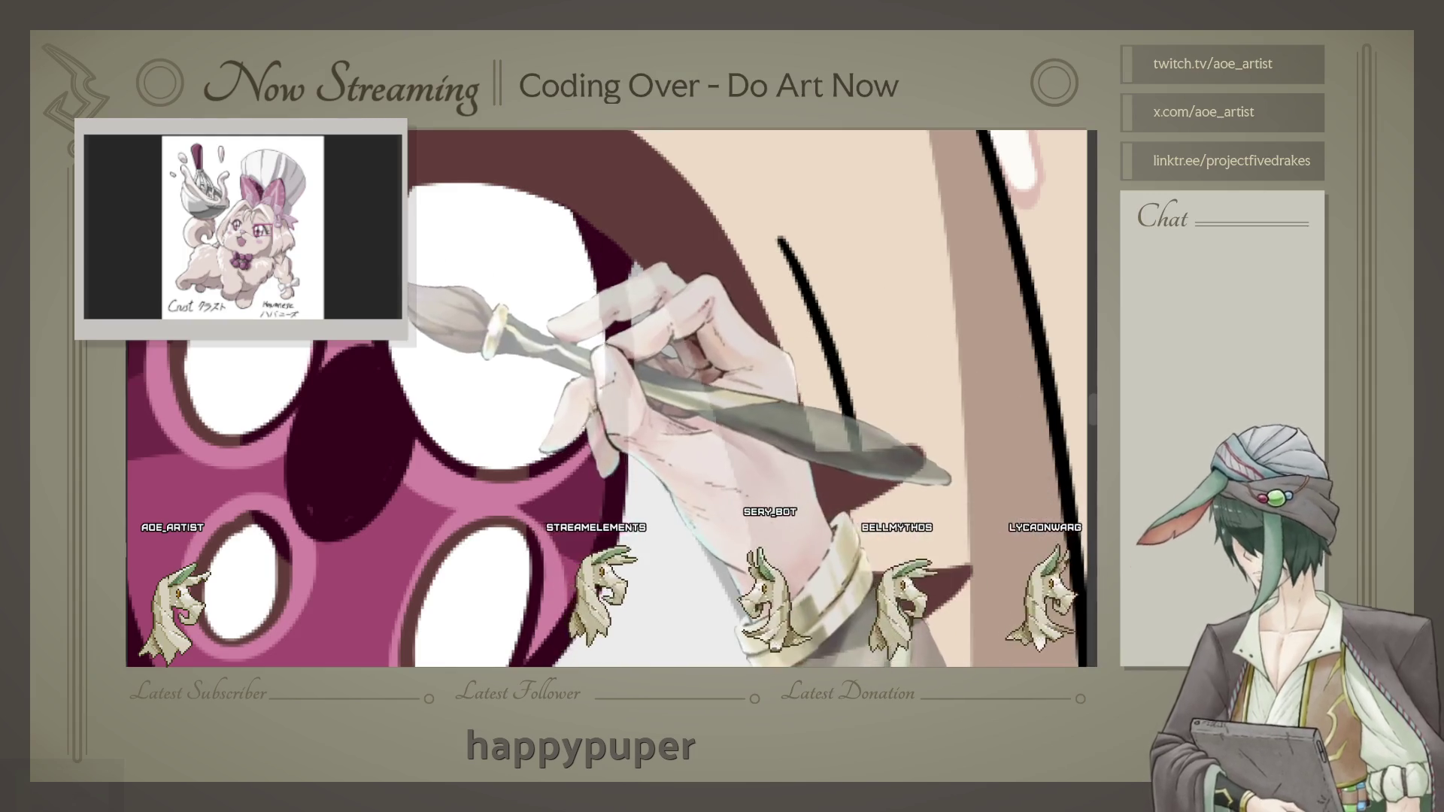
{"action": "scroll", "coordinate": [589, 323], "scroll_direction": "up", "scroll_amount": 3}
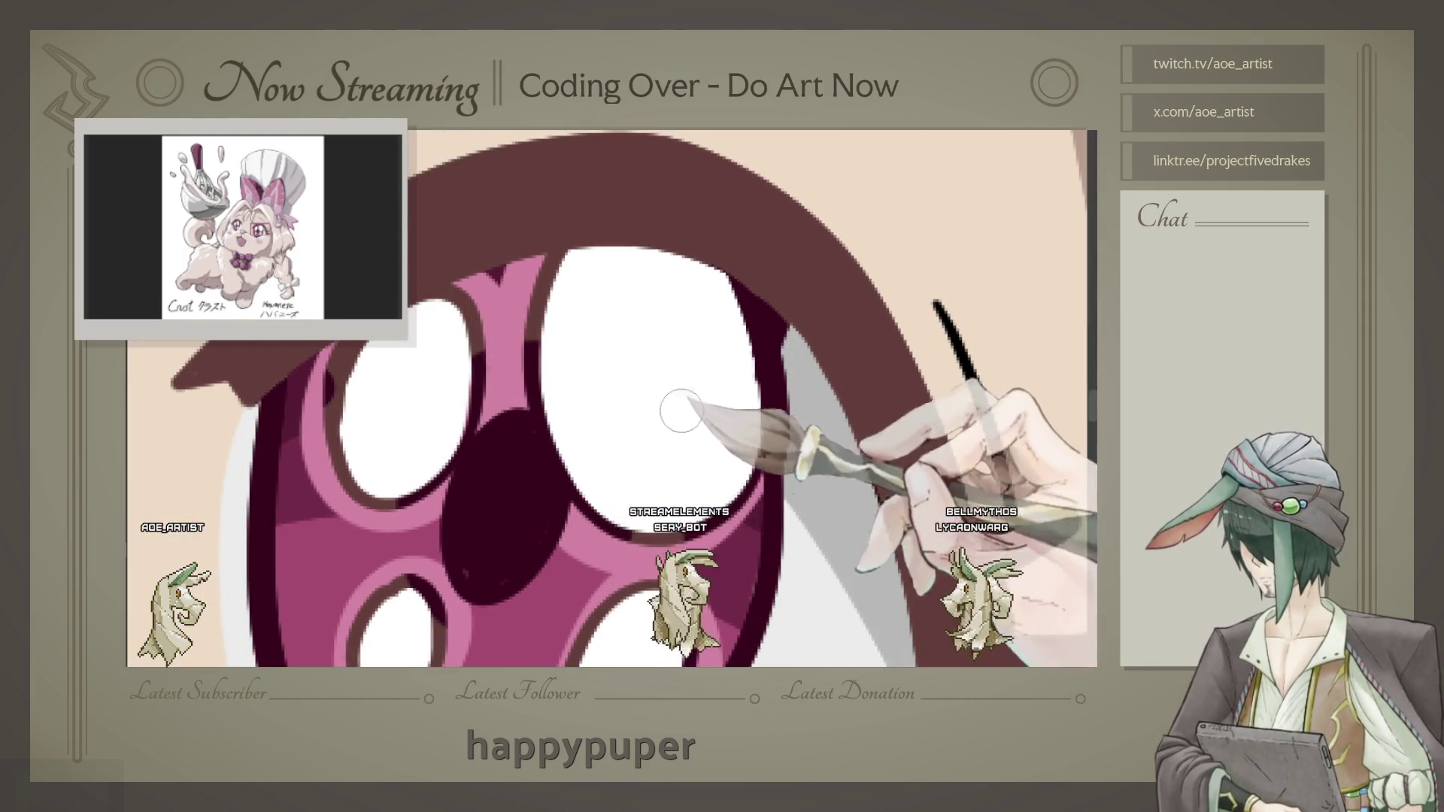
{"action": "scroll", "coordinate": [677, 409], "scroll_direction": "down", "scroll_amount": 3}
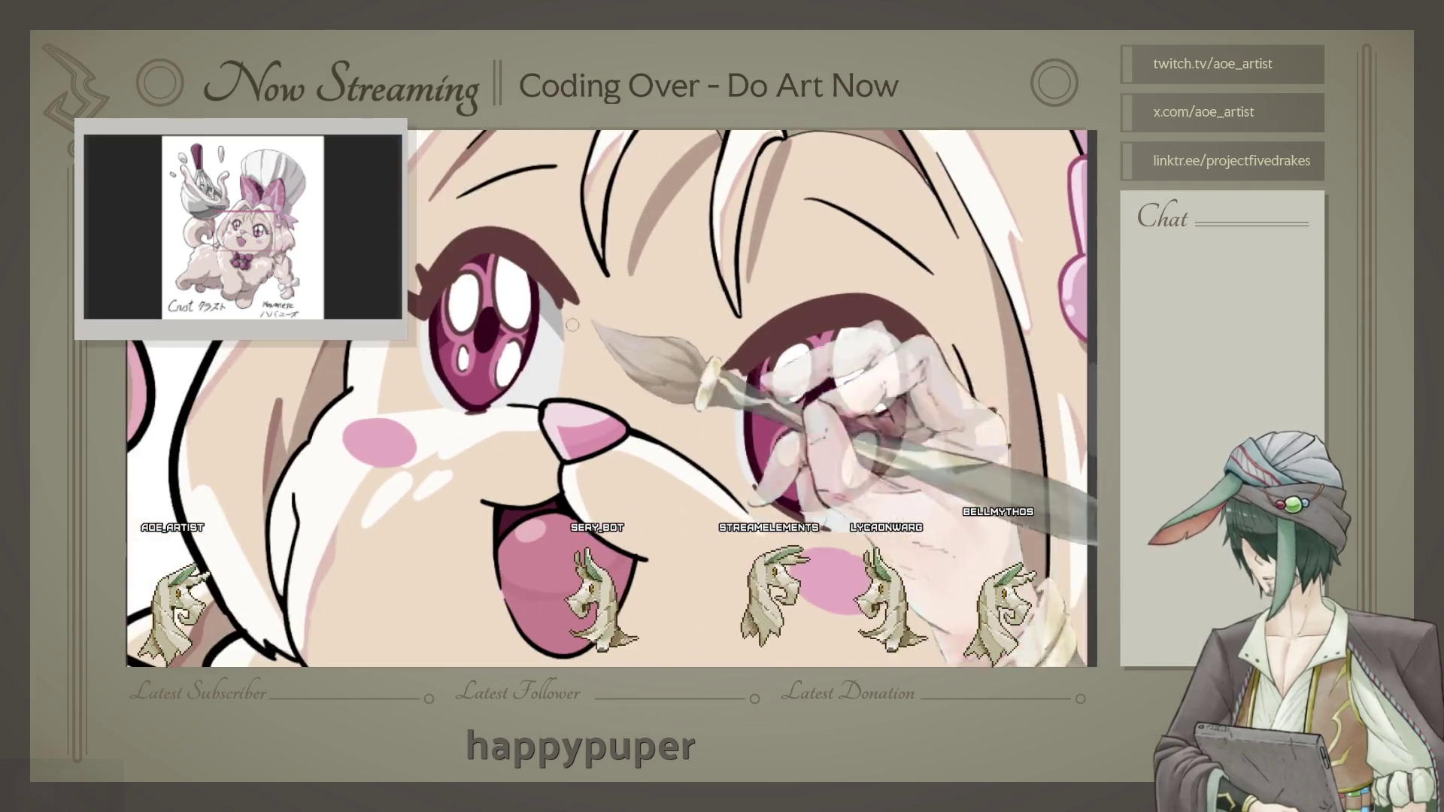
{"action": "scroll", "coordinate": [666, 406], "scroll_direction": "up", "scroll_amount": 5}
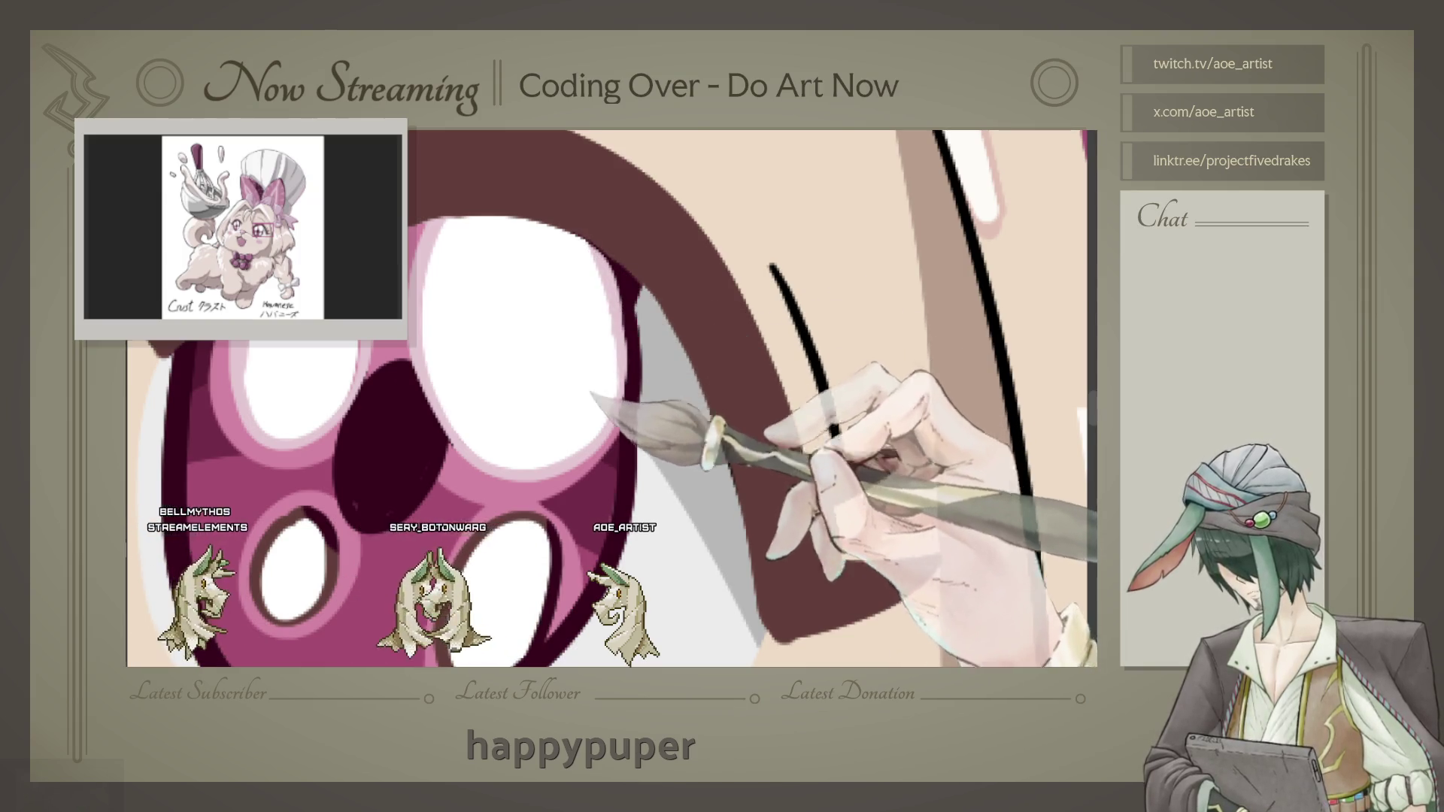
{"action": "scroll", "coordinate": [544, 427], "scroll_direction": "down", "scroll_amount": 3}
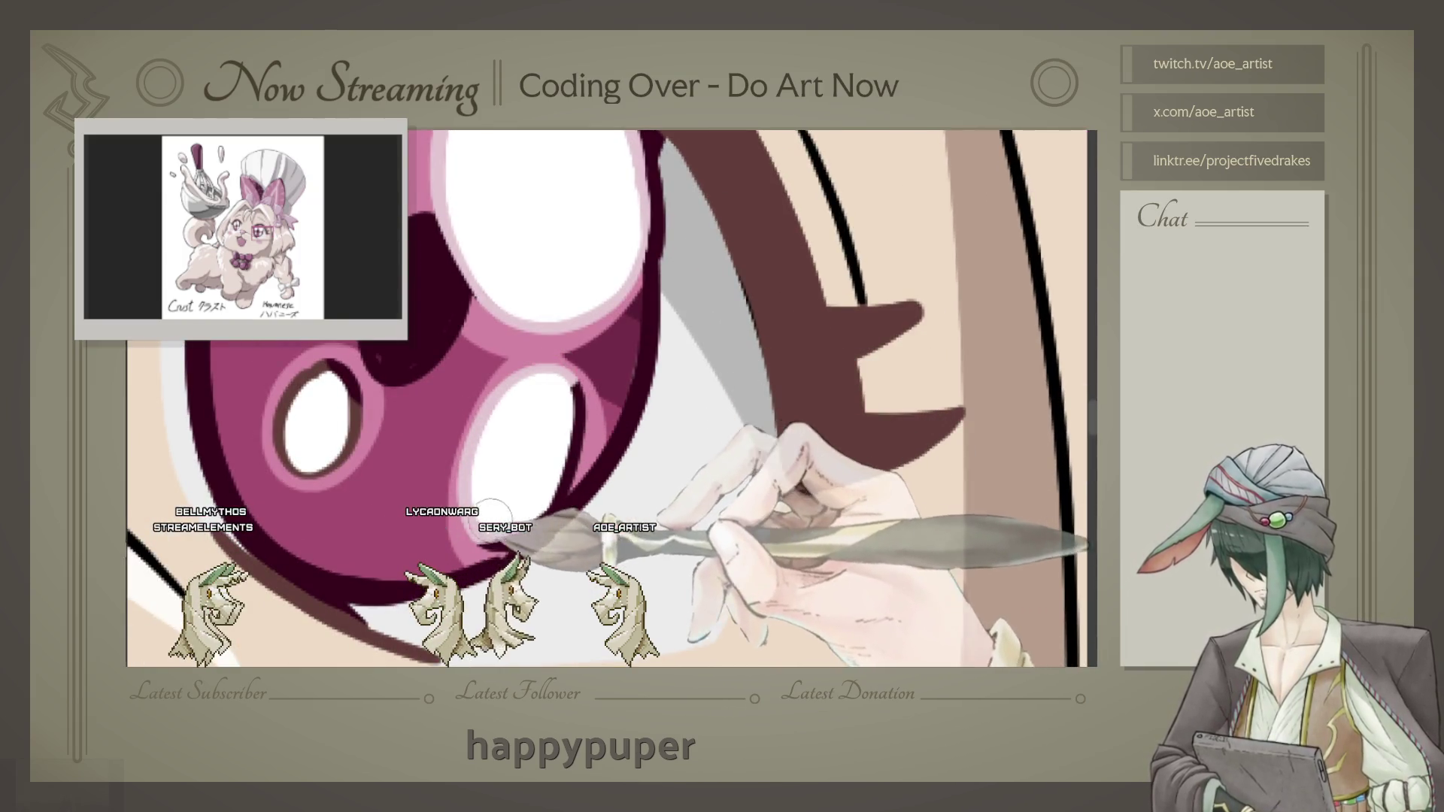
Step: Lighten the dark ring around the eye's lower highlight to pink, then check the cheek blush
{"action": "left_click_drag", "start_coordinate": [349, 389], "coordinate": [345, 418]}
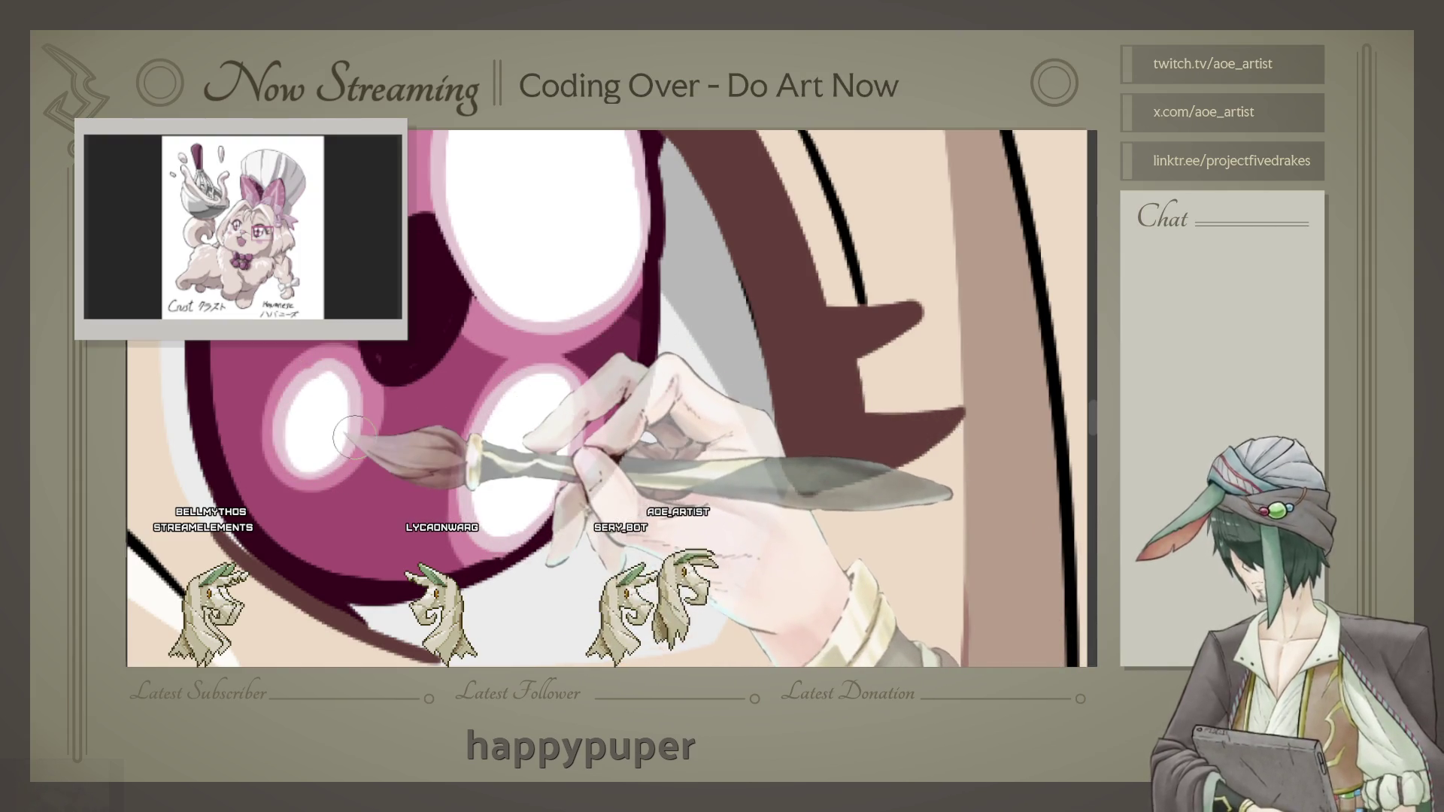
{"action": "scroll", "coordinate": [351, 433], "scroll_direction": "down", "scroll_amount": 3}
{"action": "scroll", "coordinate": [508, 383], "scroll_direction": "down", "scroll_amount": 3}
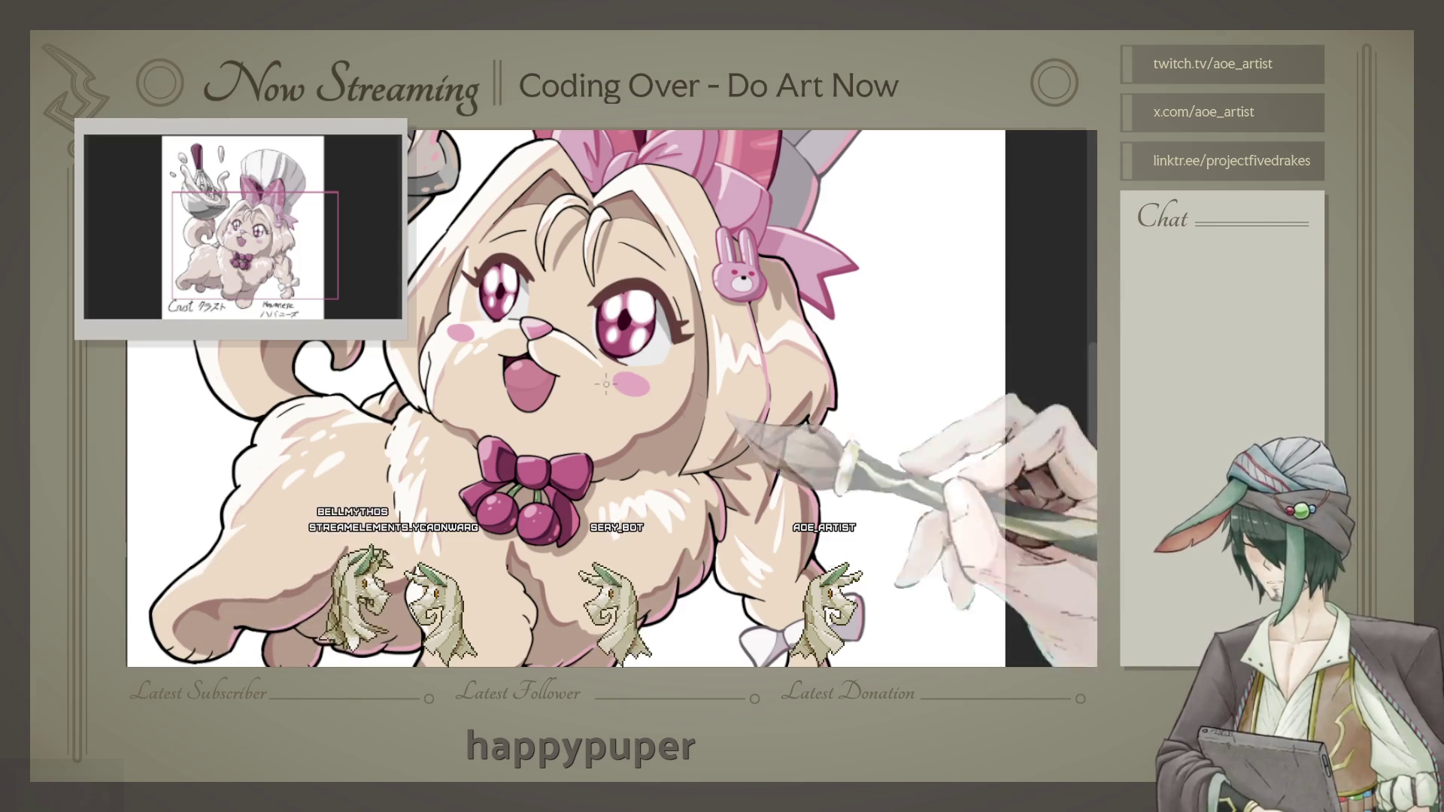
{"action": "scroll", "coordinate": [520, 350], "scroll_direction": "up", "scroll_amount": 2}
{"action": "scroll", "coordinate": [520, 351], "scroll_direction": "up", "scroll_amount": 2}
{"action": "scroll", "coordinate": [520, 351], "scroll_direction": "up", "scroll_amount": 2}
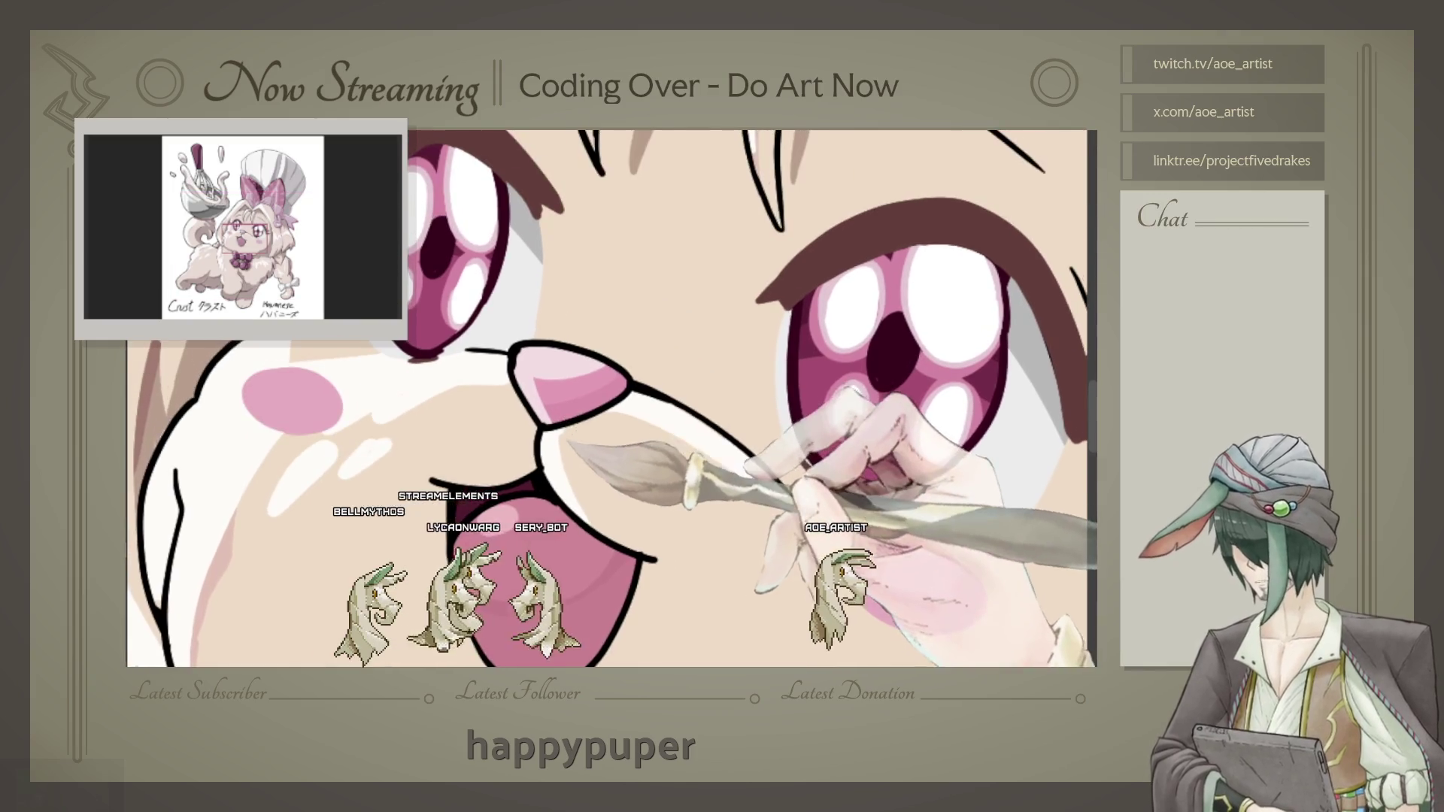
{"action": "left_click_drag", "start_coordinate": [520, 351], "coordinate": [520, 453]}
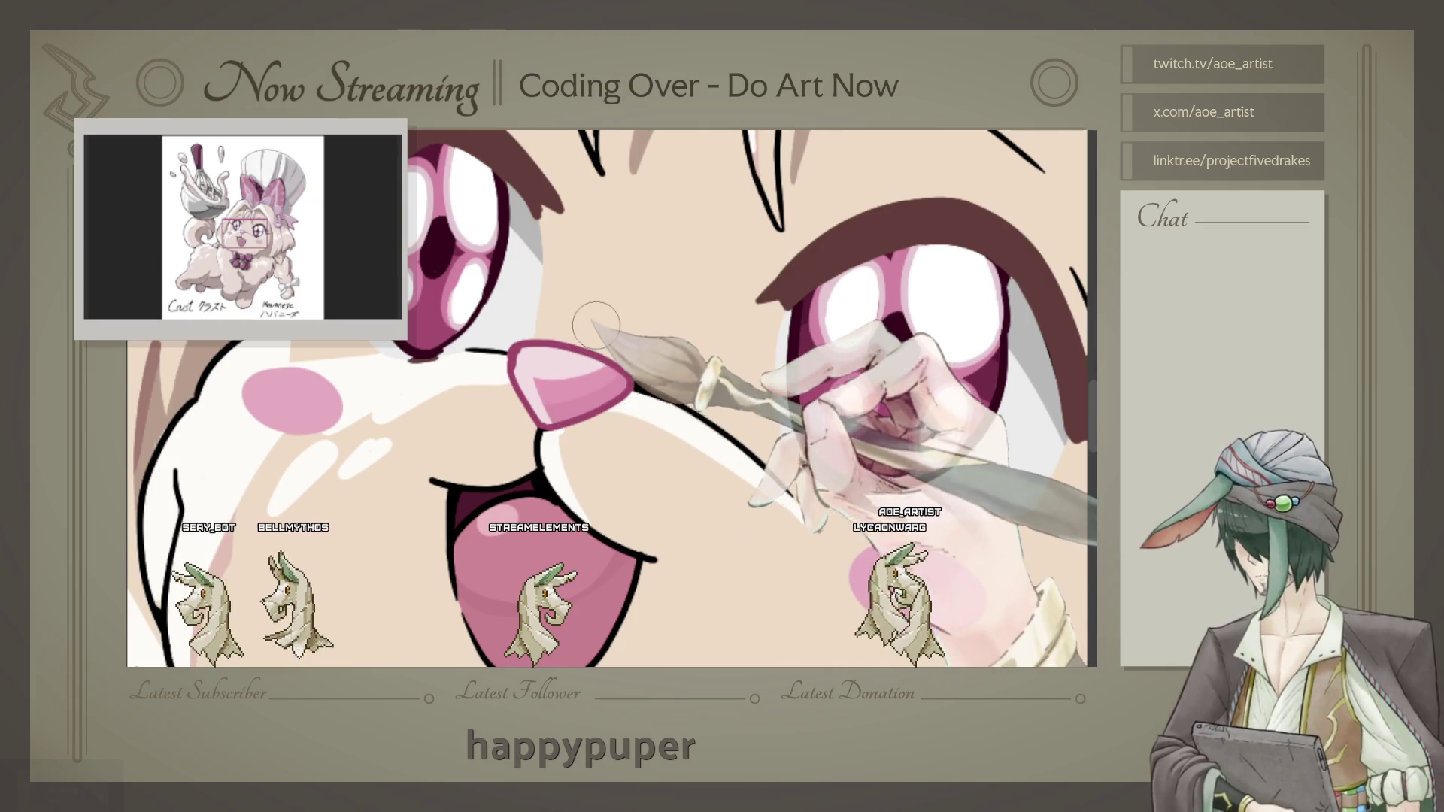
{"action": "scroll", "coordinate": [595, 326], "scroll_direction": "down", "scroll_amount": 5}
{"action": "scroll", "coordinate": [596, 325], "scroll_direction": "down", "scroll_amount": 2}
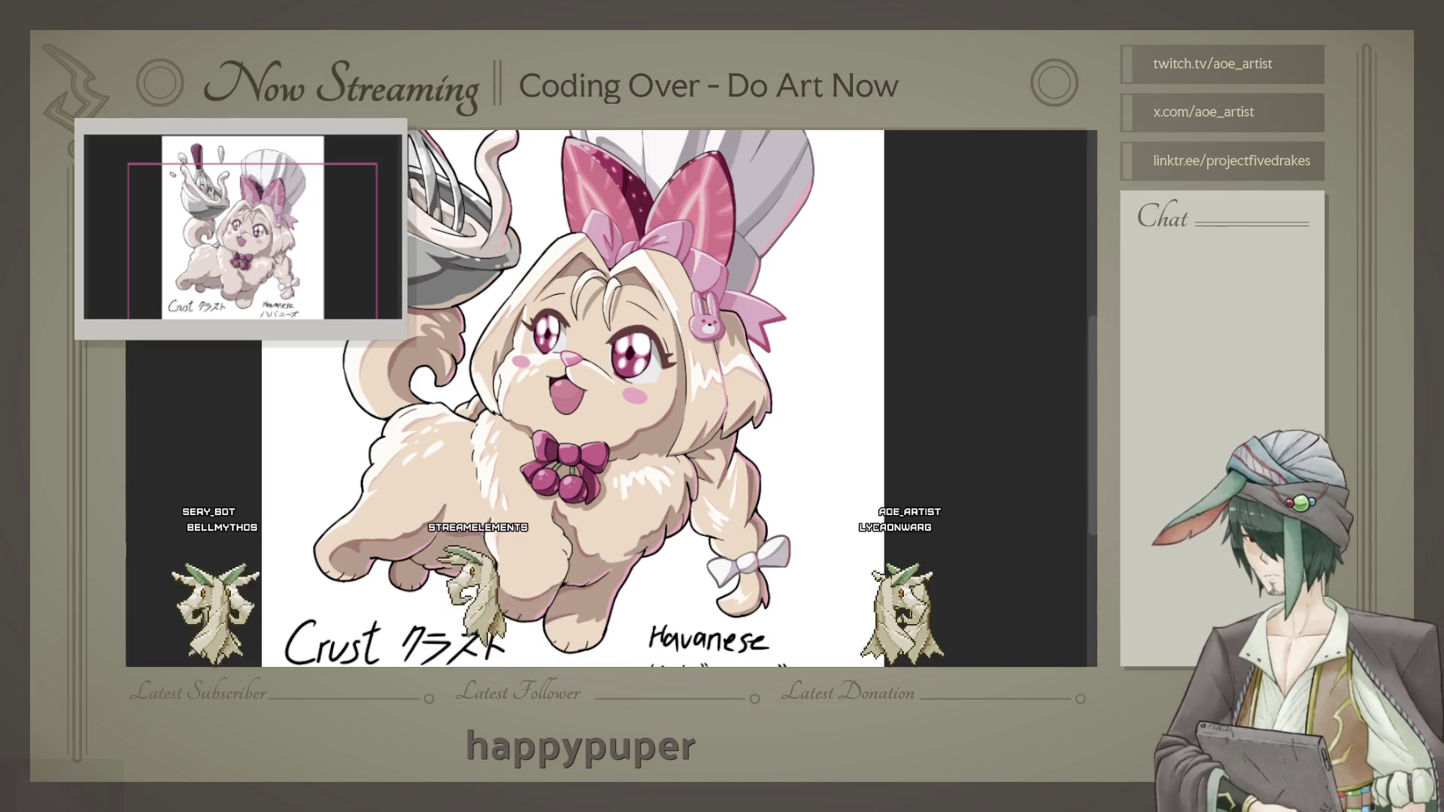
{"action": "scroll", "coordinate": [564, 451], "scroll_direction": "up", "scroll_amount": 2}
{"action": "scroll", "coordinate": [564, 451], "scroll_direction": "up", "scroll_amount": 2}
{"action": "scroll", "coordinate": [564, 451], "scroll_direction": "up", "scroll_amount": 2}
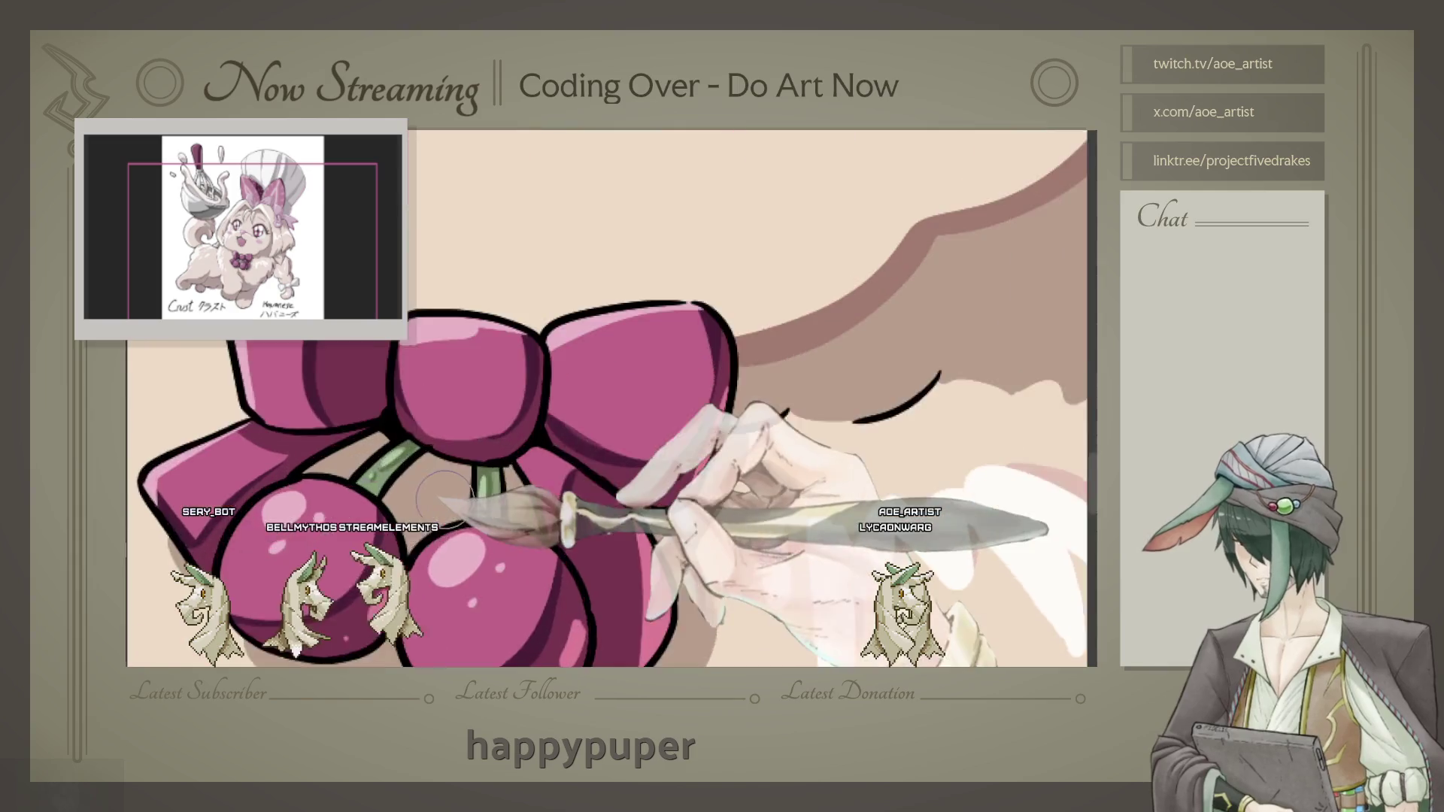
{"action": "scroll", "coordinate": [565, 452], "scroll_direction": "up", "scroll_amount": 1}
{"action": "scroll", "coordinate": [610, 394], "scroll_direction": "up", "scroll_amount": 1}
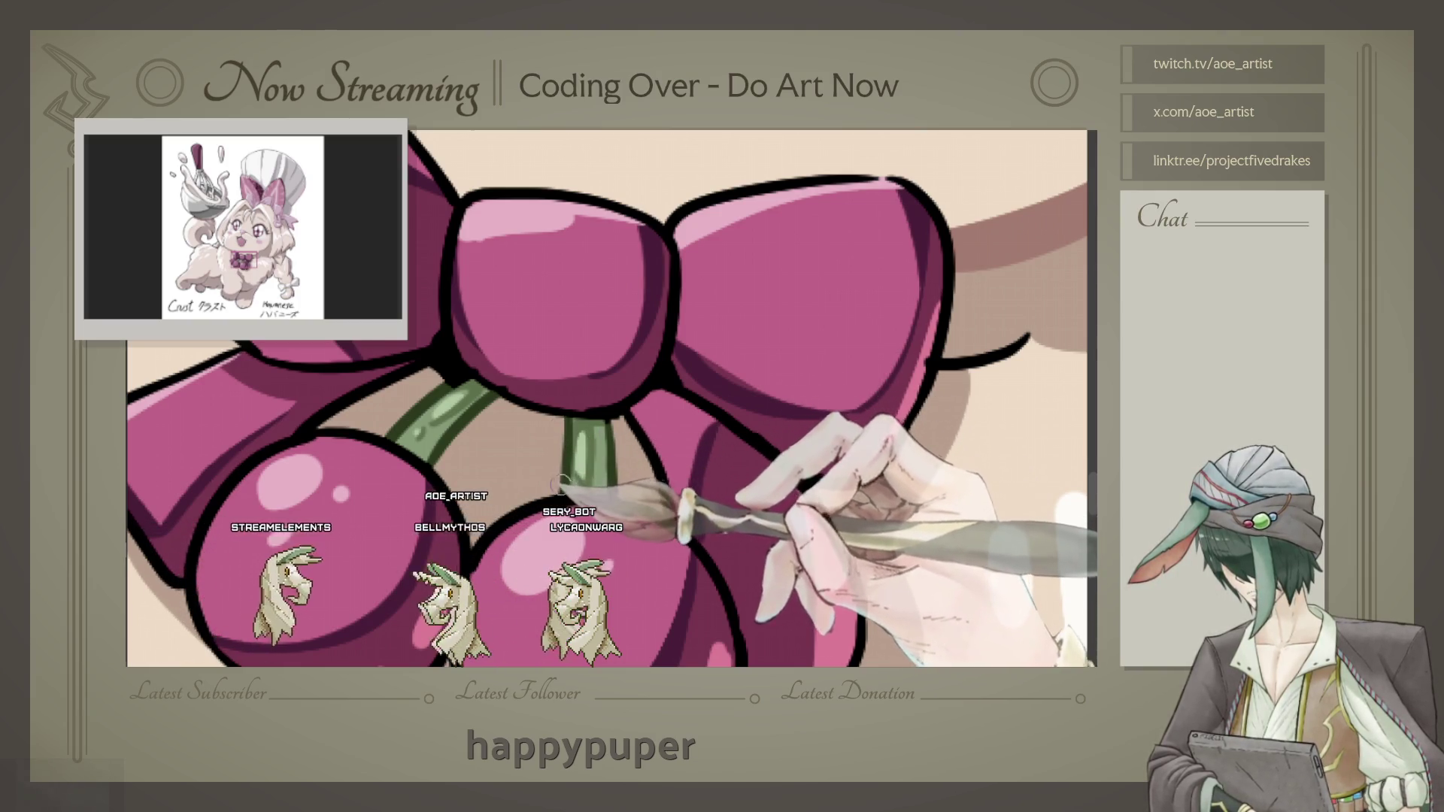
{"action": "key", "text": "ctrl+minus"}
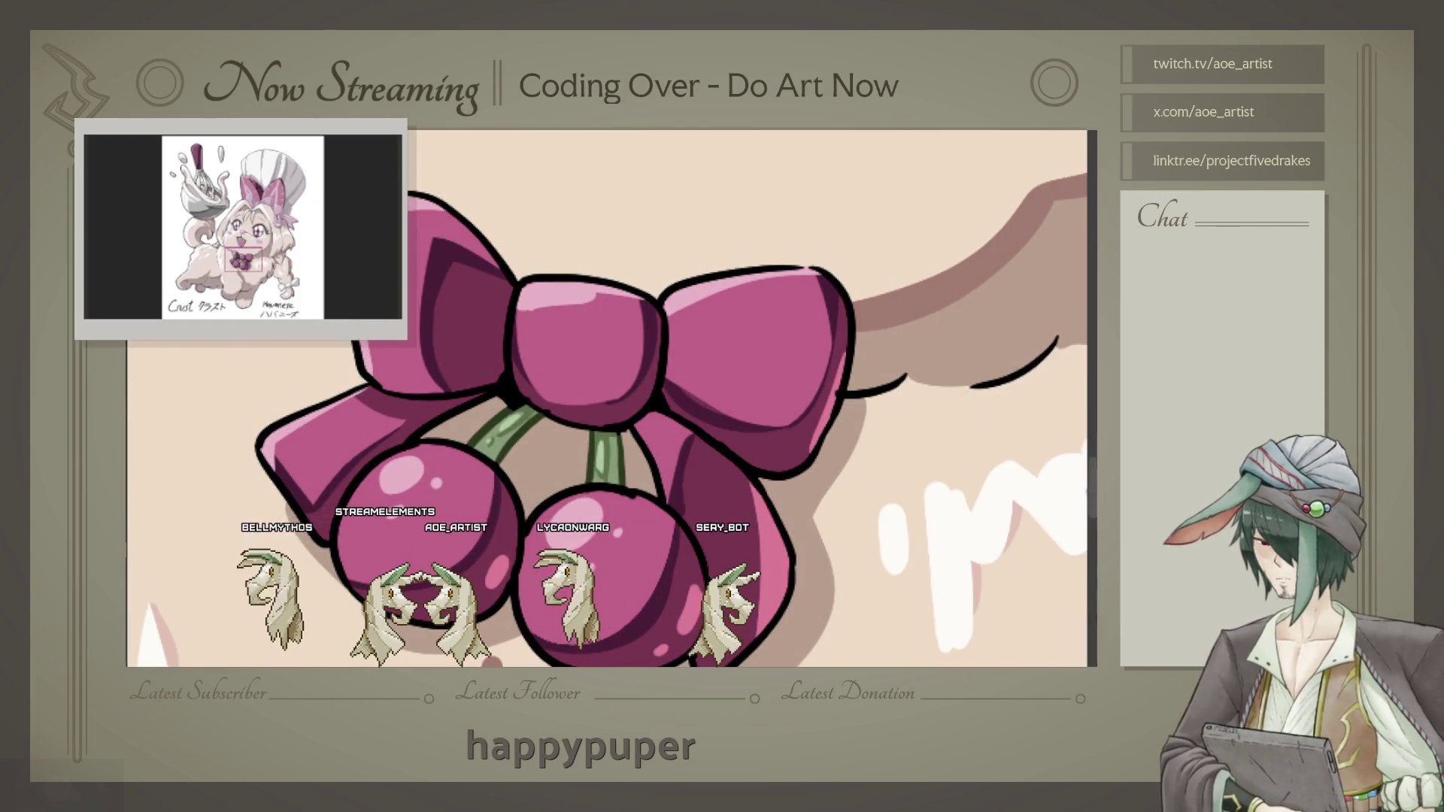
{"action": "mouse_move", "coordinate": [745, 435]}
{"action": "left_mouse_down"}
{"action": "mouse_move", "coordinate": [767, 463]}
{"action": "mouse_move", "coordinate": [793, 422]}
{"action": "left_mouse_up"}
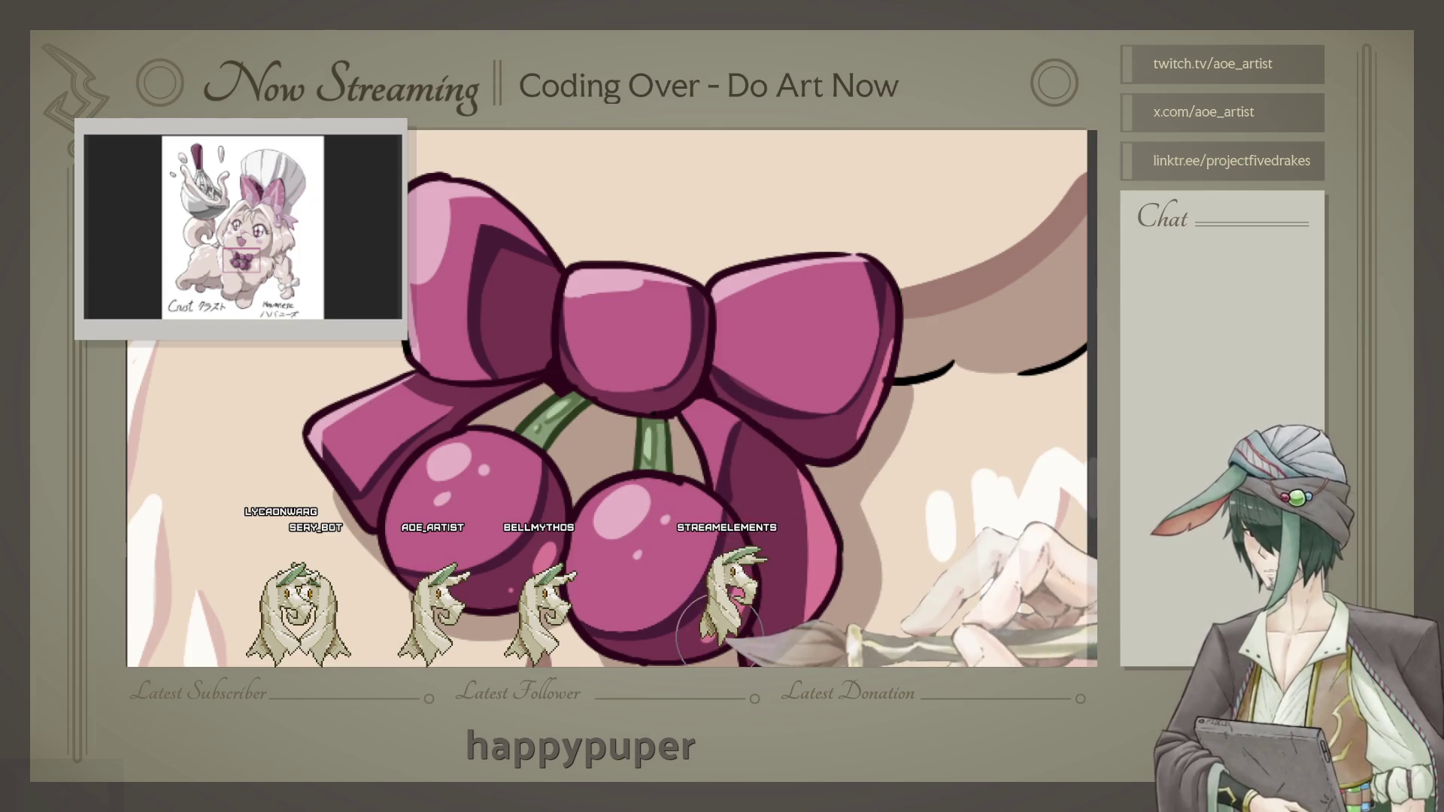
{"action": "scroll", "coordinate": [717, 634], "scroll_direction": "down", "scroll_amount": 5}
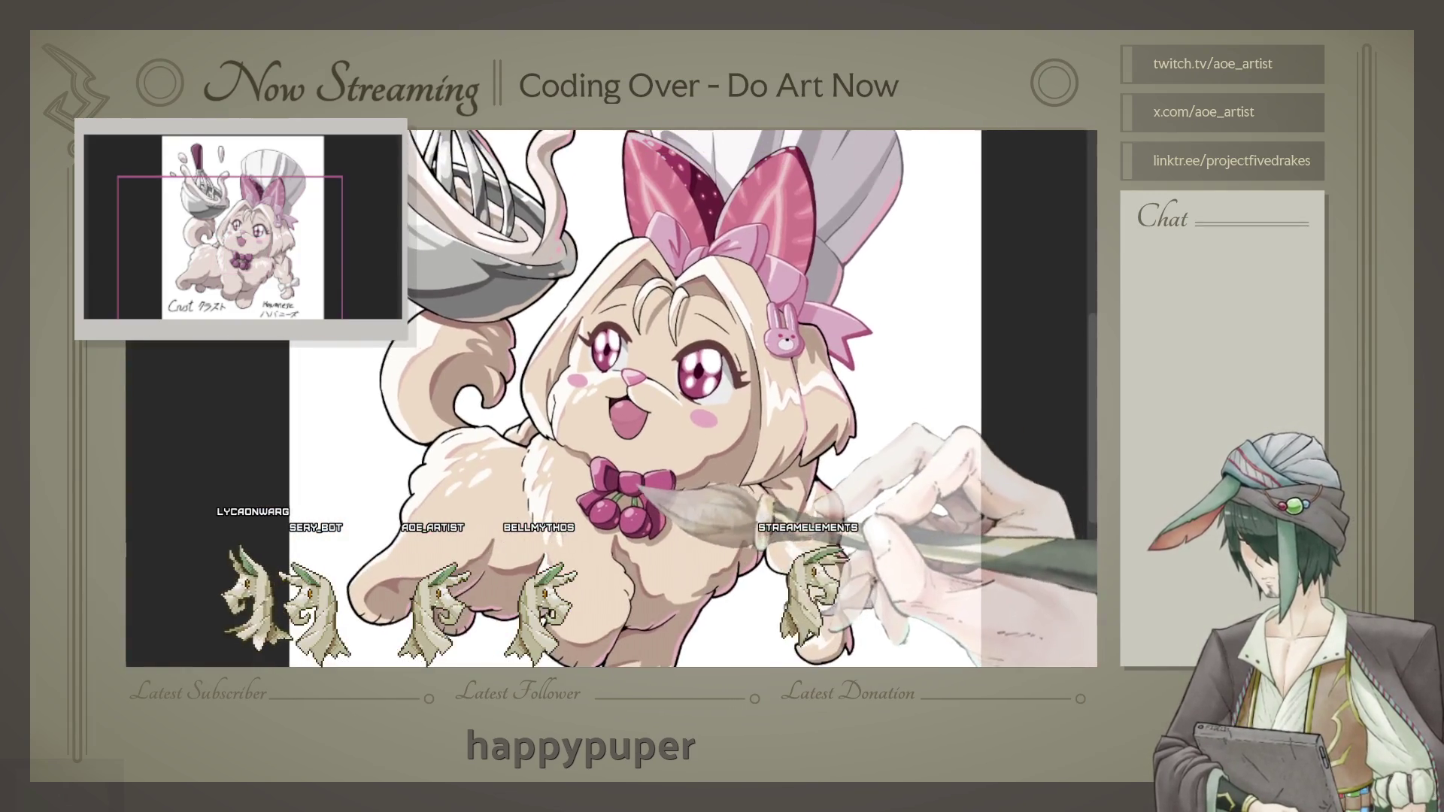
{"action": "left_click_drag", "start_coordinate": [943, 248], "coordinate": [870, 345]}
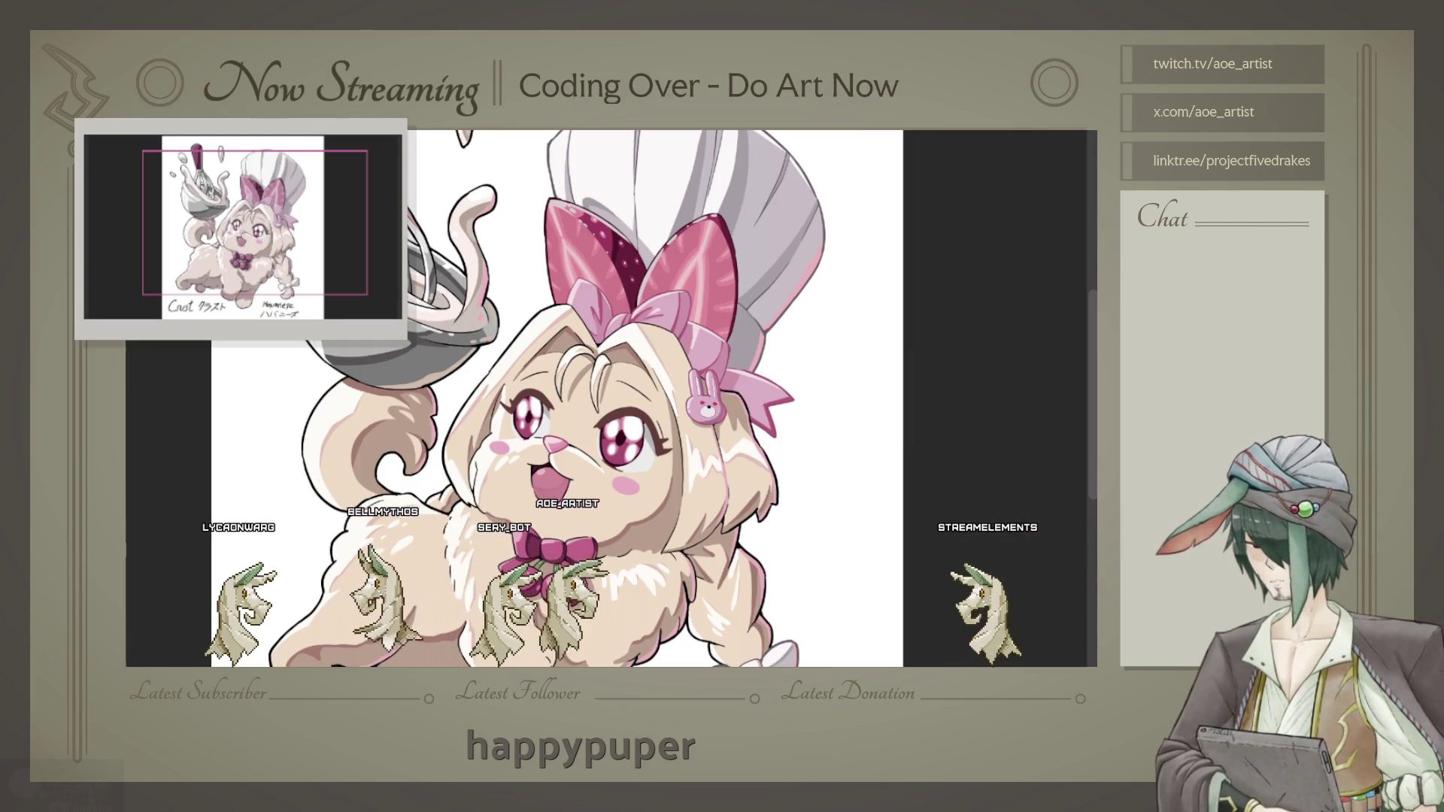
{"action": "left_click_drag", "start_coordinate": [624, 513], "coordinate": [654, 435]}
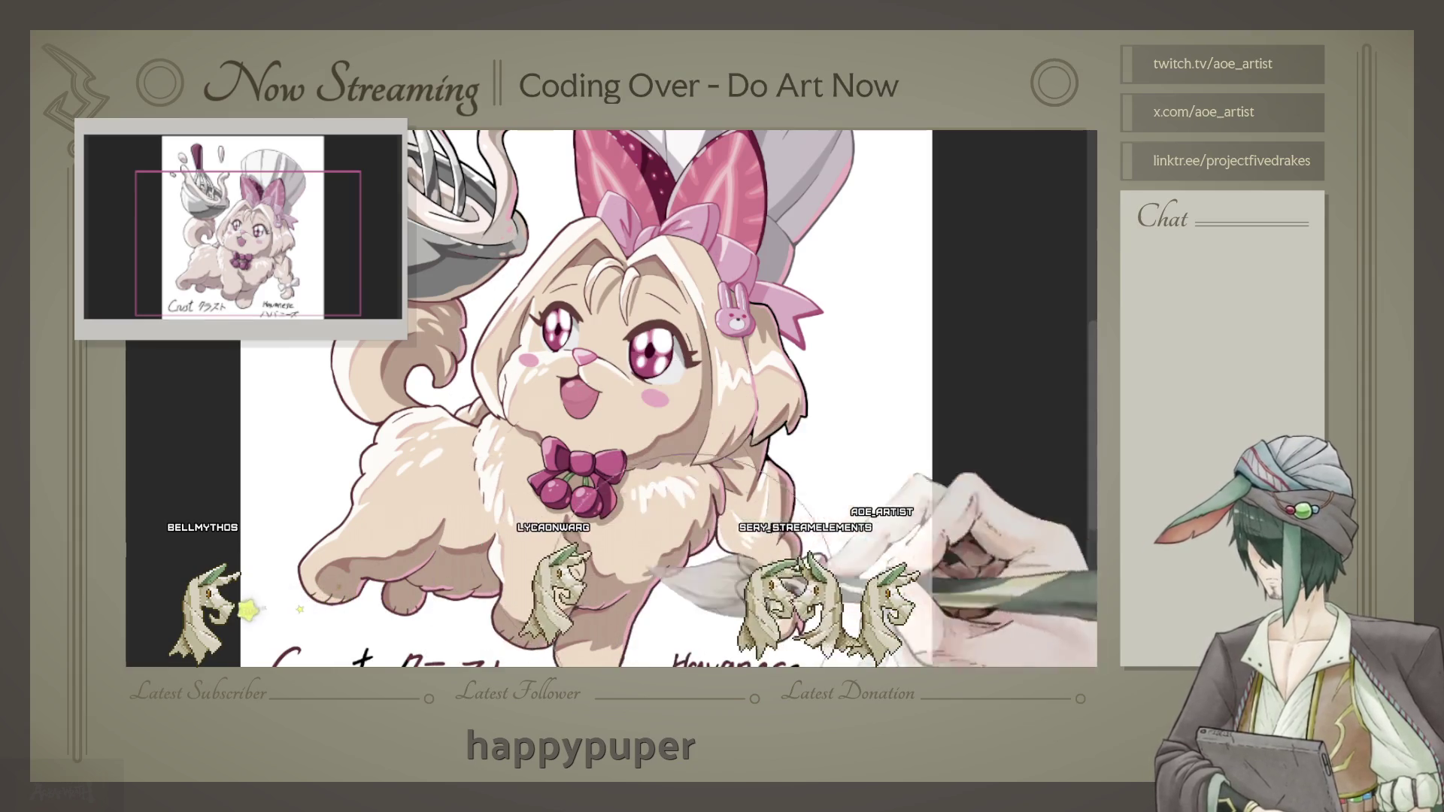
{"action": "scroll", "coordinate": [632, 394], "scroll_direction": "up", "scroll_amount": 3}
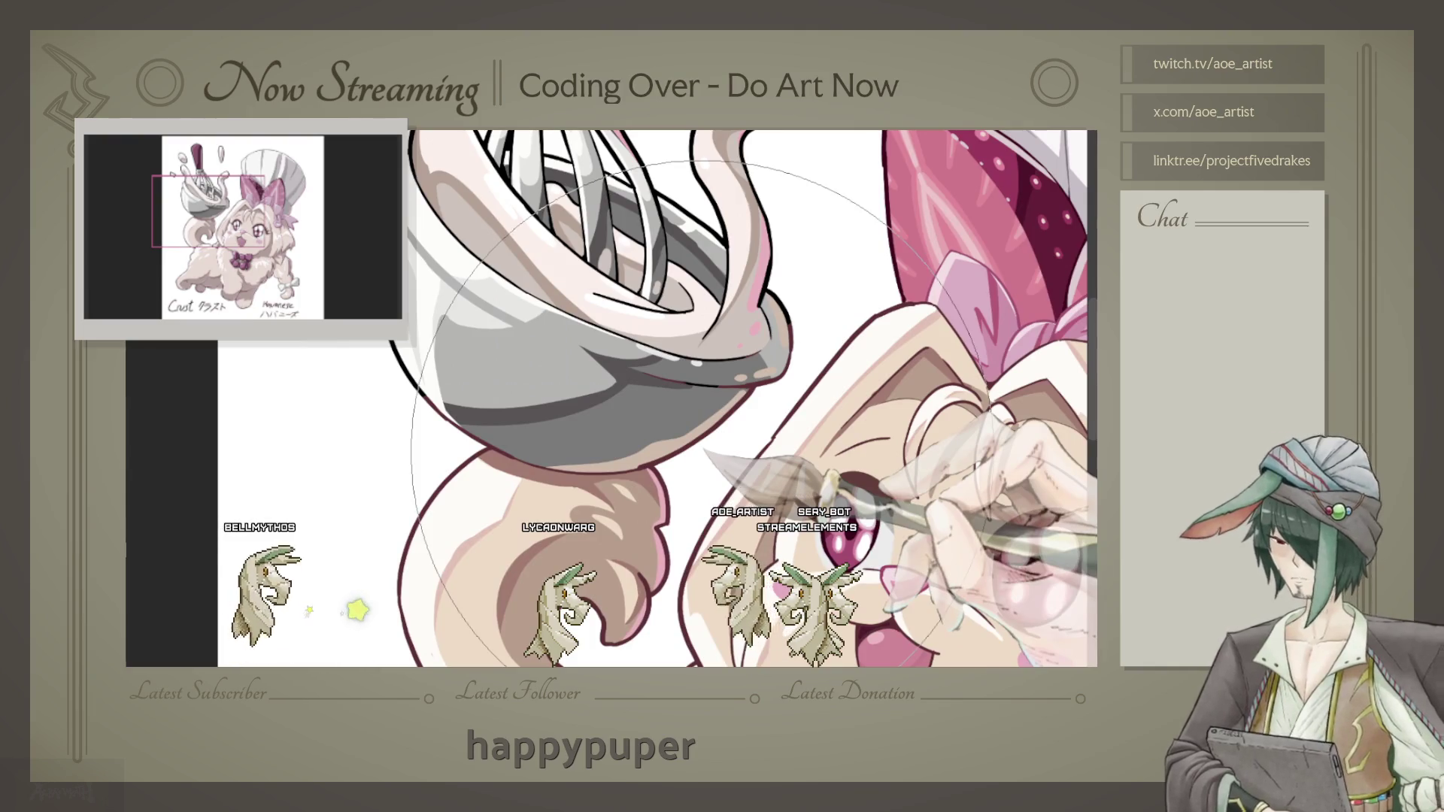
{"action": "scroll", "coordinate": [609, 395], "scroll_direction": "up", "scroll_amount": 2}
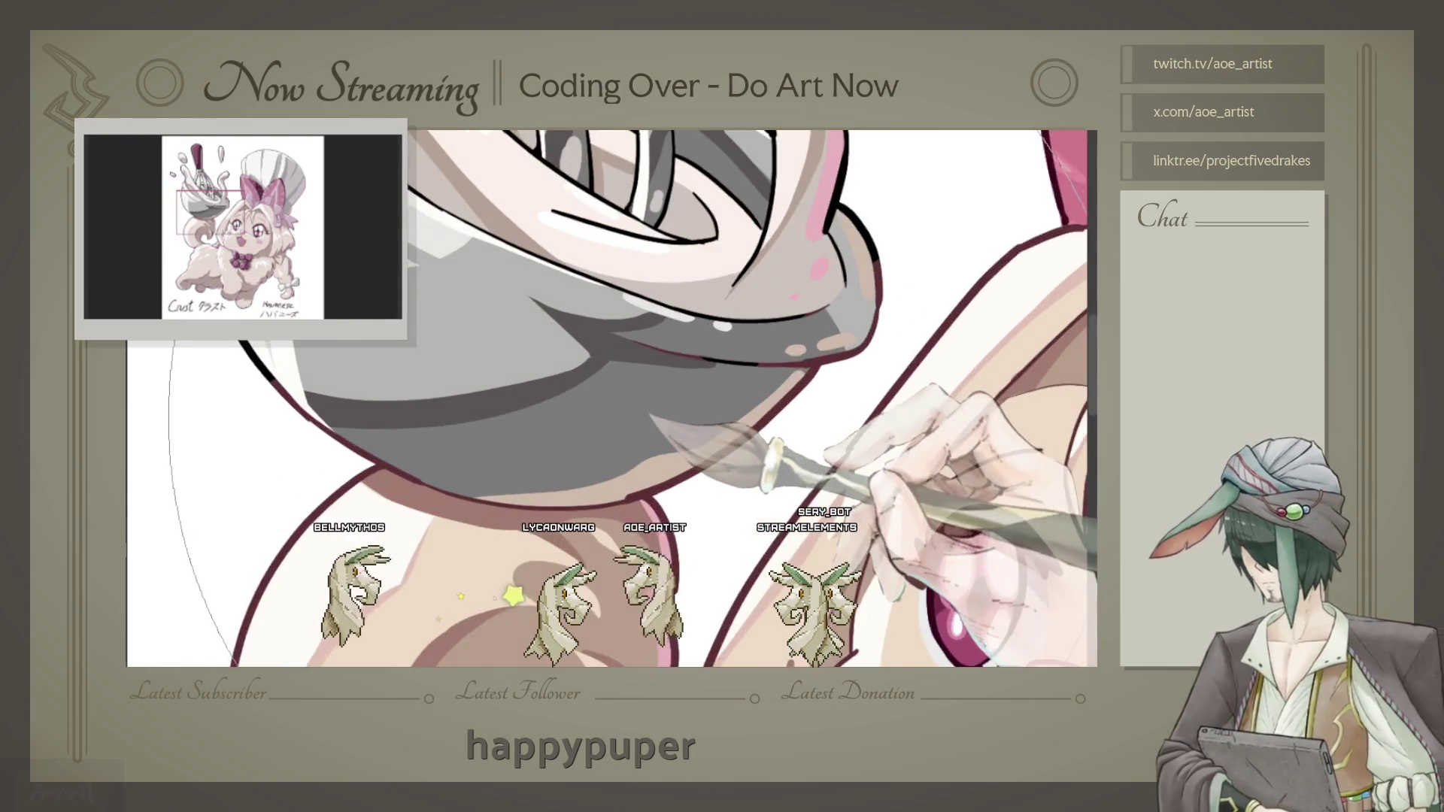
{"action": "scroll", "coordinate": [609, 394], "scroll_direction": "up", "scroll_amount": 1}
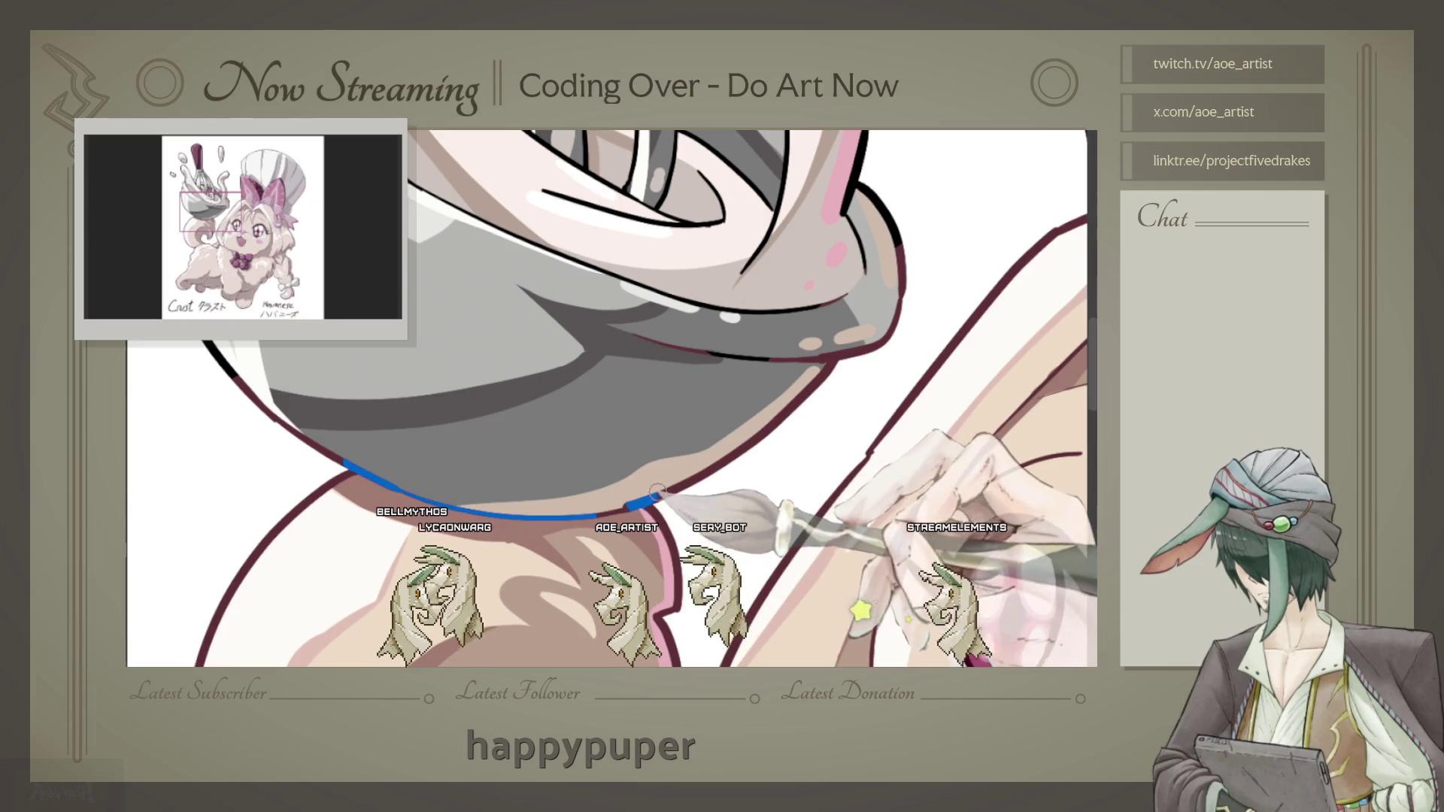
Step: Rotate the bowl upright and draw a blue outline stroke along its edge
{"action": "key", "text": "-"}
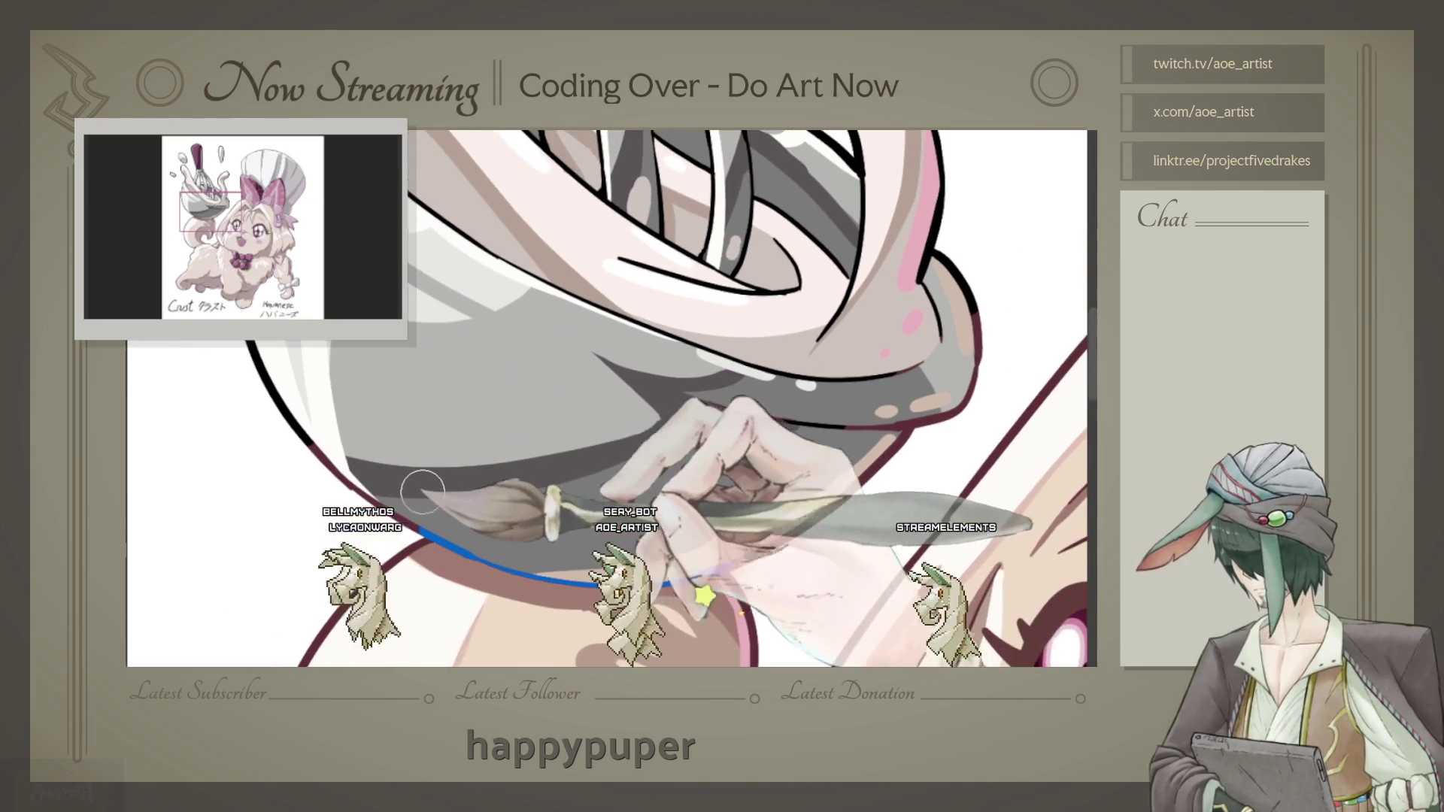
{"action": "key", "text": "-"}
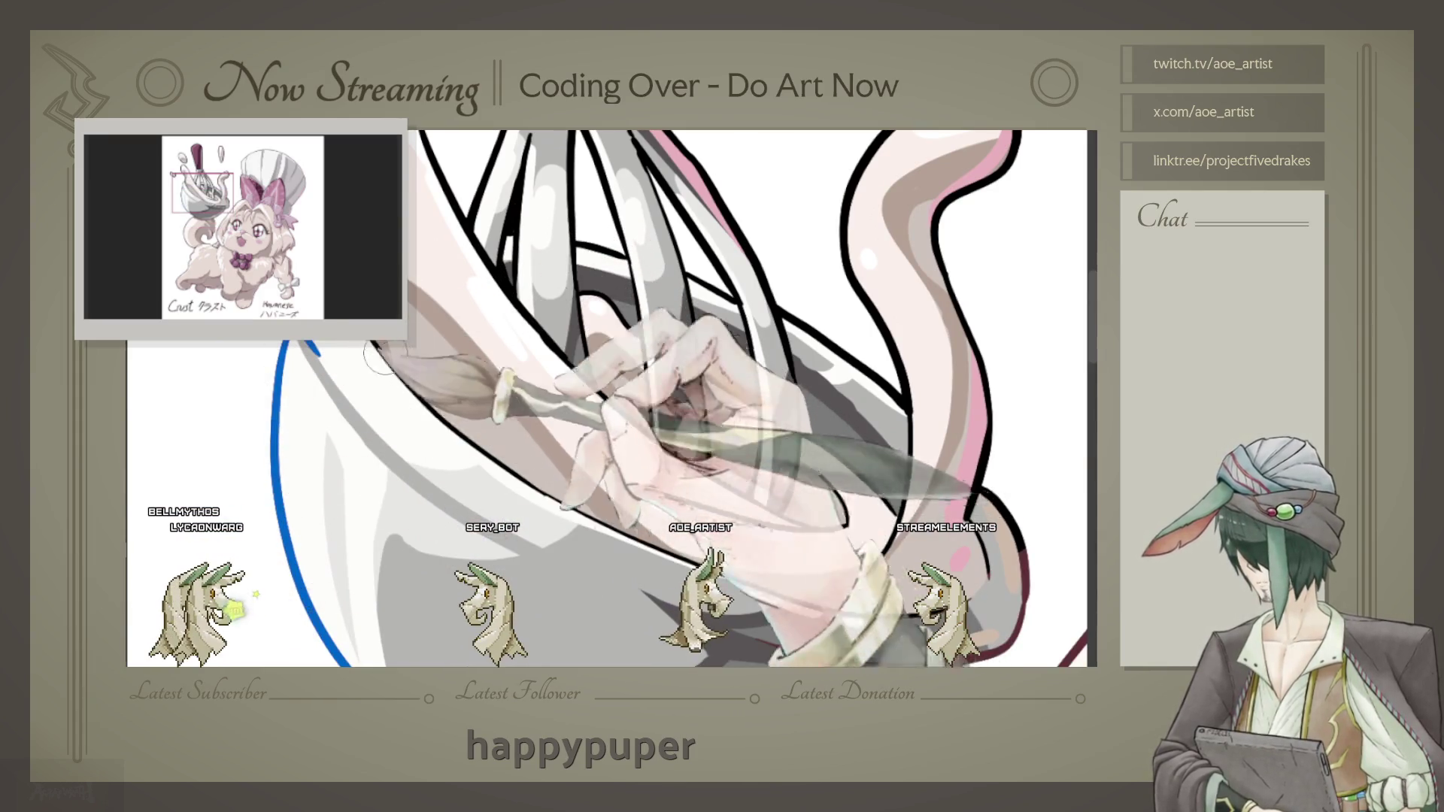
{"action": "left_click_drag", "start_coordinate": [372, 340], "coordinate": [554, 506]}
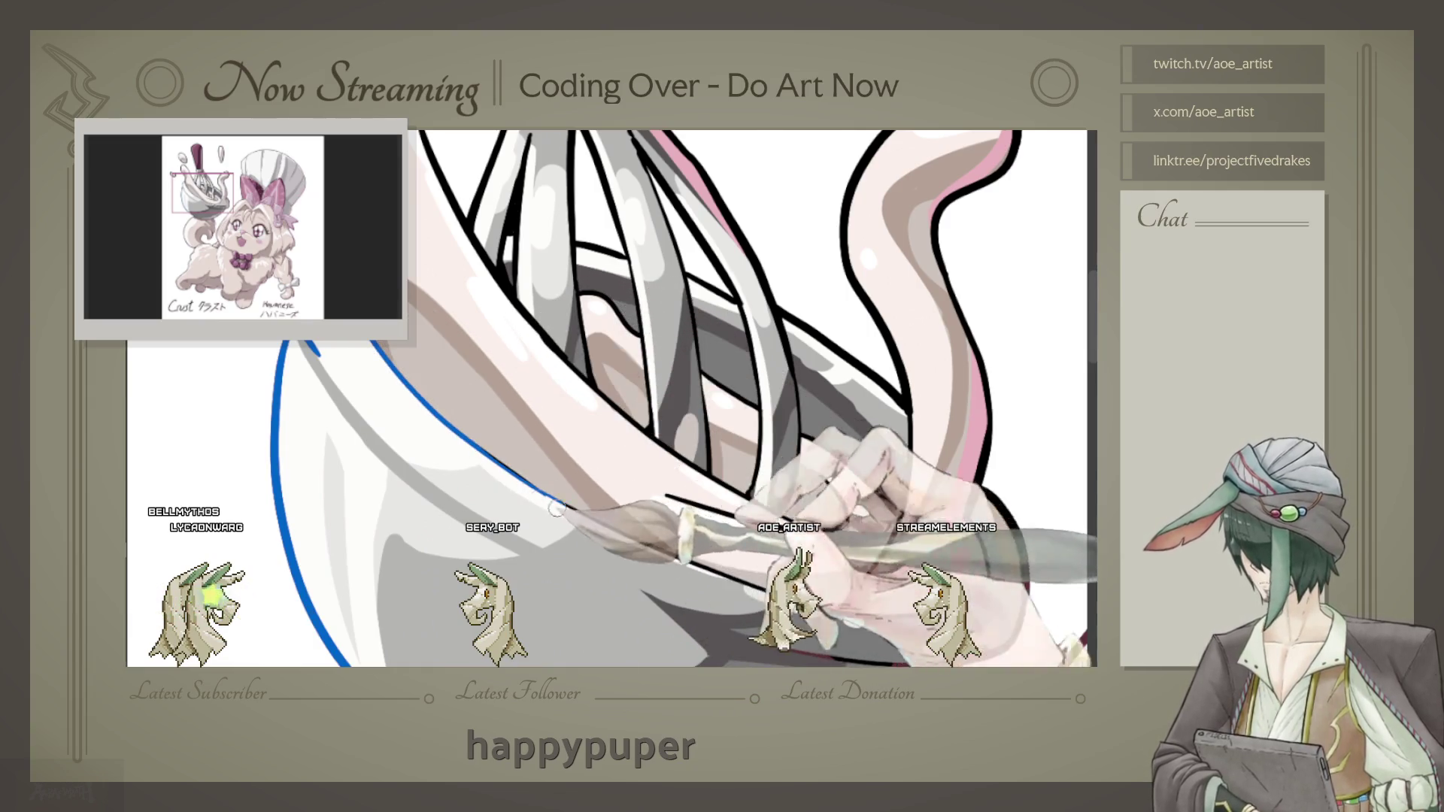
{"action": "left_click_drag", "start_coordinate": [784, 587], "coordinate": [558, 497]}
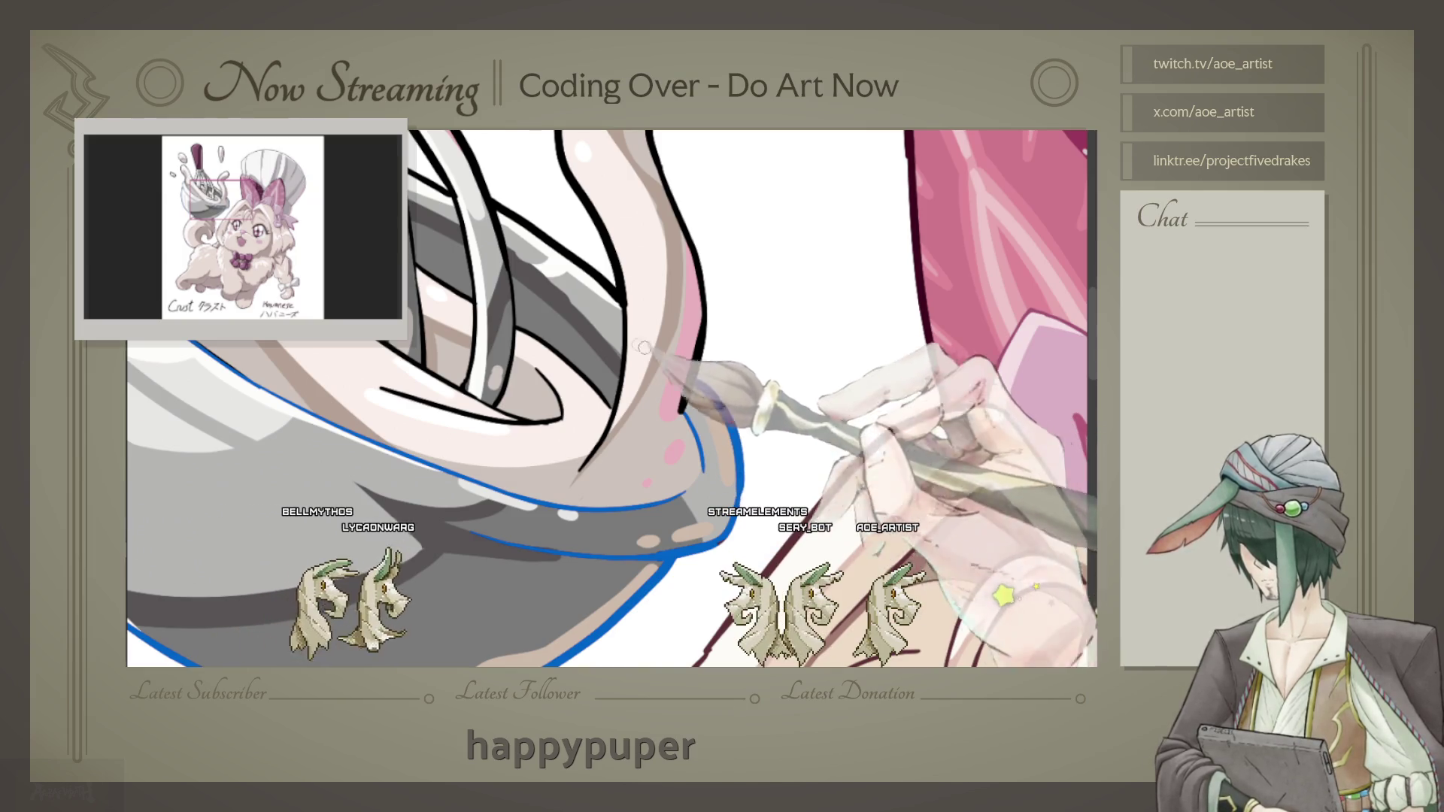
Step: Trace blue outline strokes along the whisk wires over the black line art
{"action": "key", "text": "ctrl+minus"}
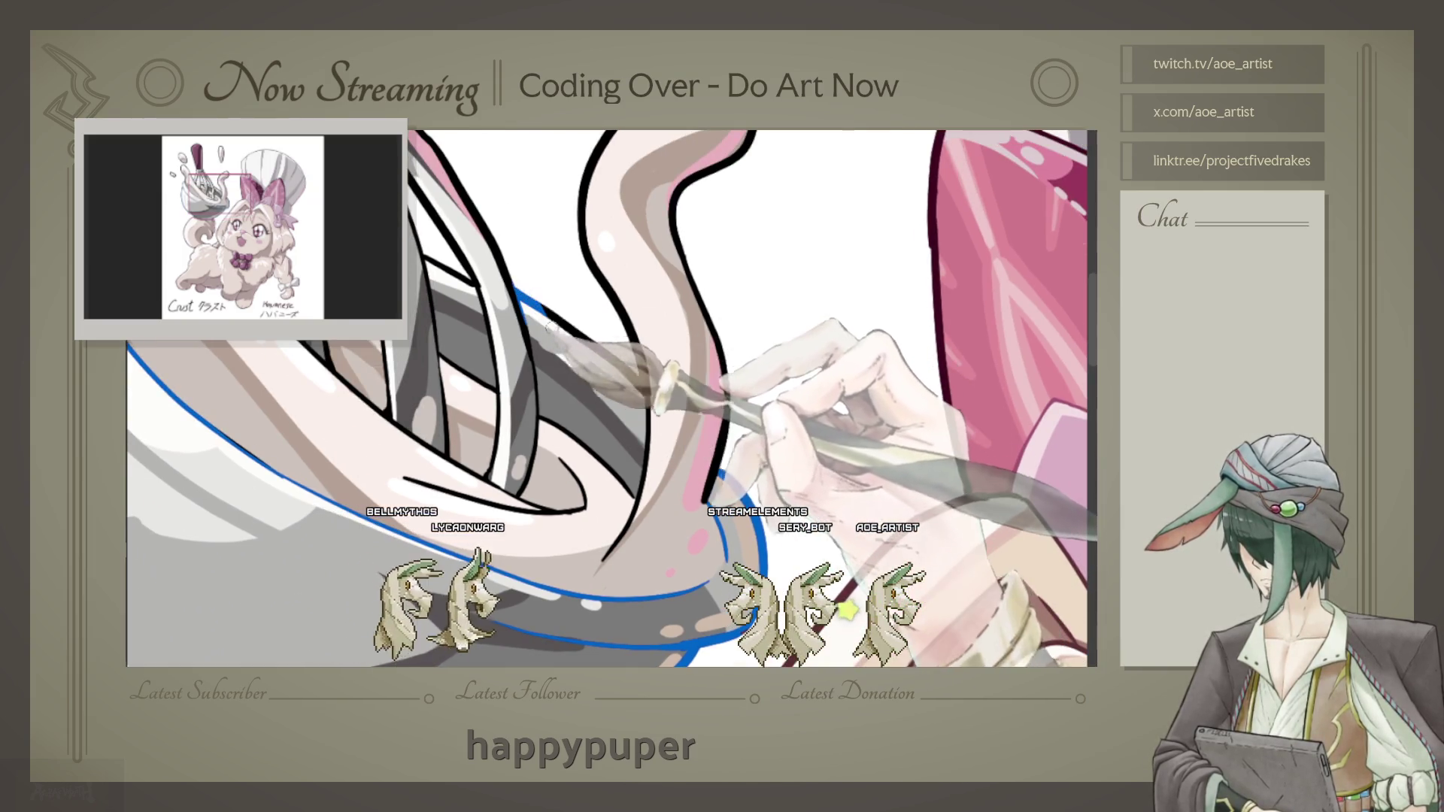
{"action": "left_click_drag", "start_coordinate": [513, 288], "coordinate": [638, 389]}
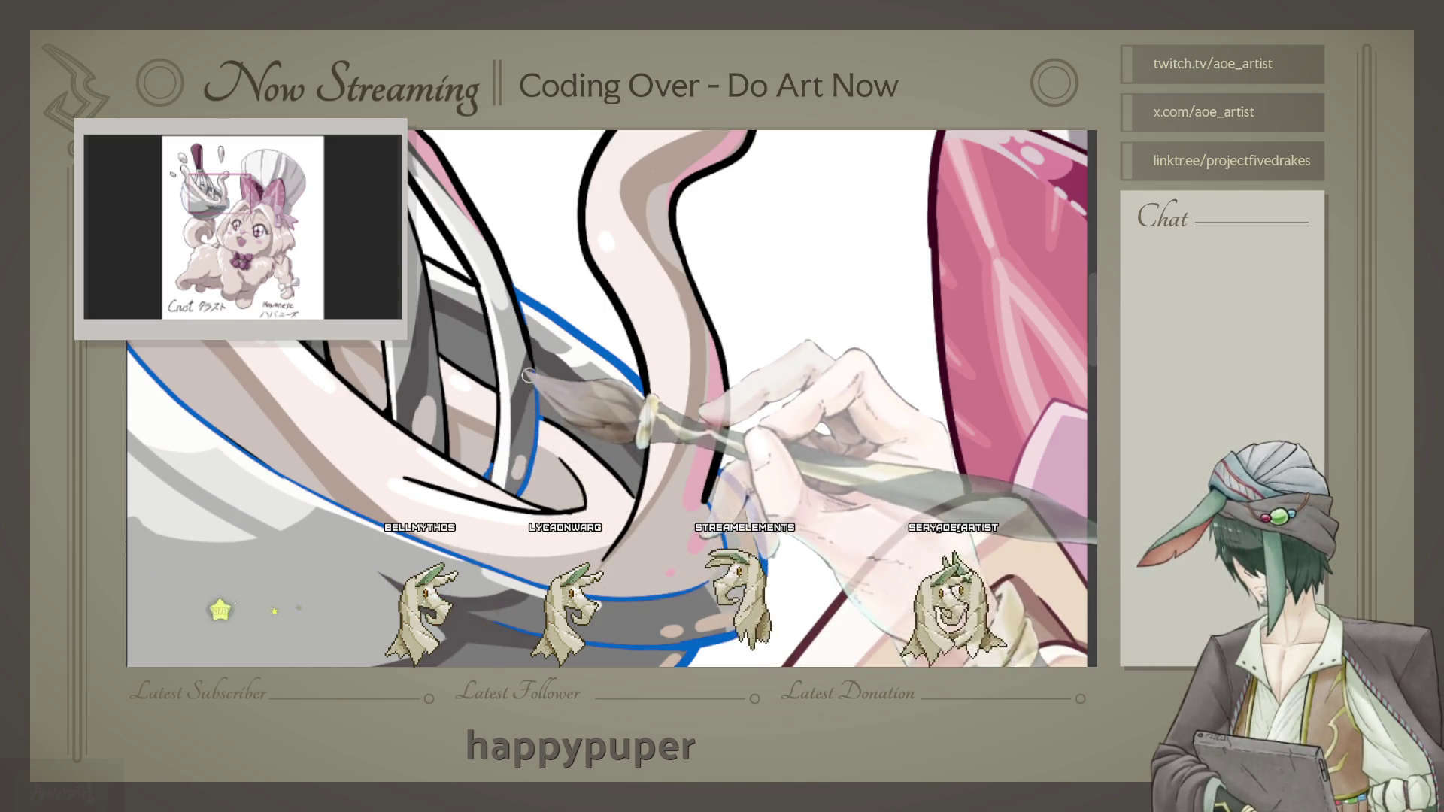
{"action": "scroll", "coordinate": [539, 387], "scroll_direction": "up", "scroll_amount": 1}
{"action": "scroll", "coordinate": [530, 361], "scroll_direction": "up", "scroll_amount": 1}
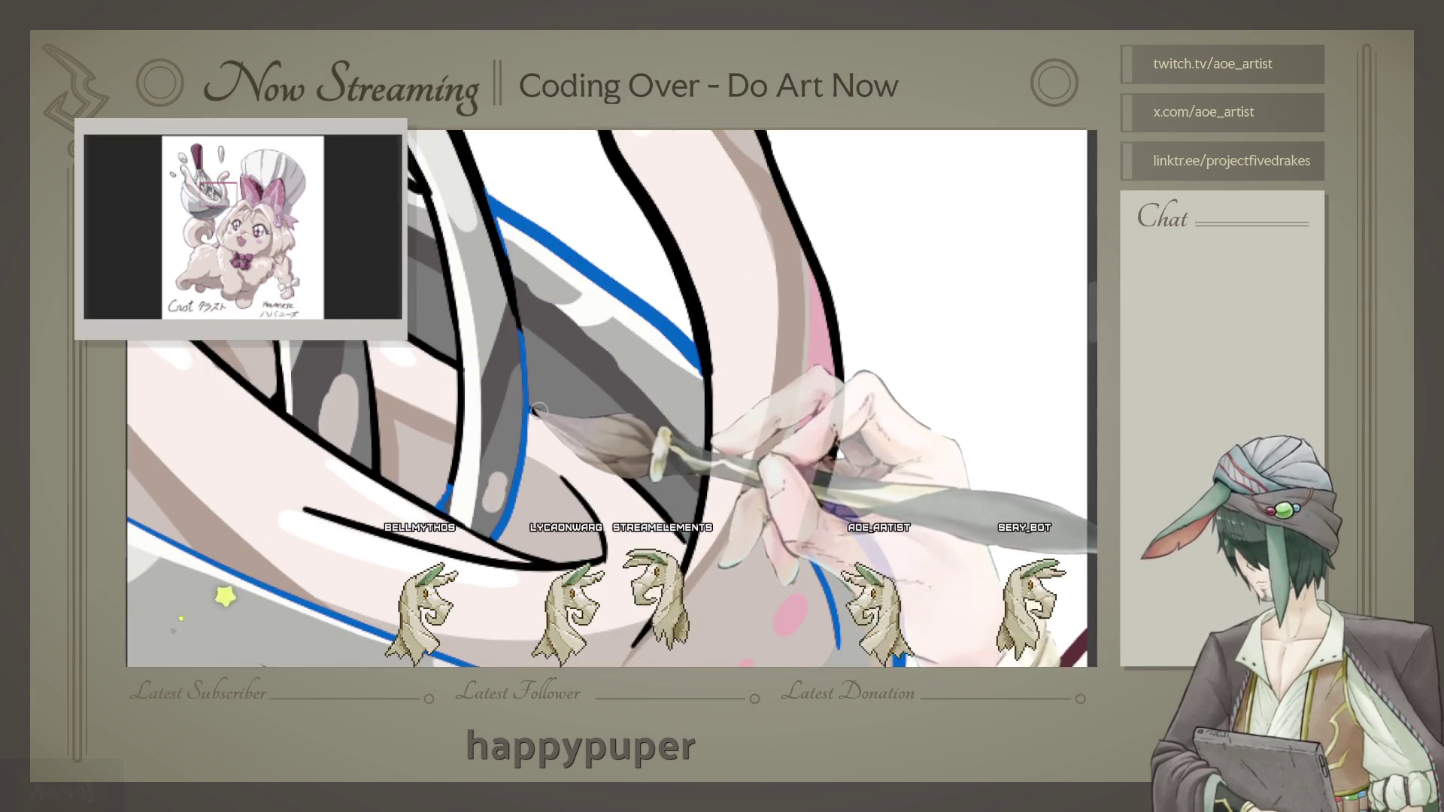
{"action": "left_click_drag", "start_coordinate": [415, 153], "coordinate": [454, 316]}
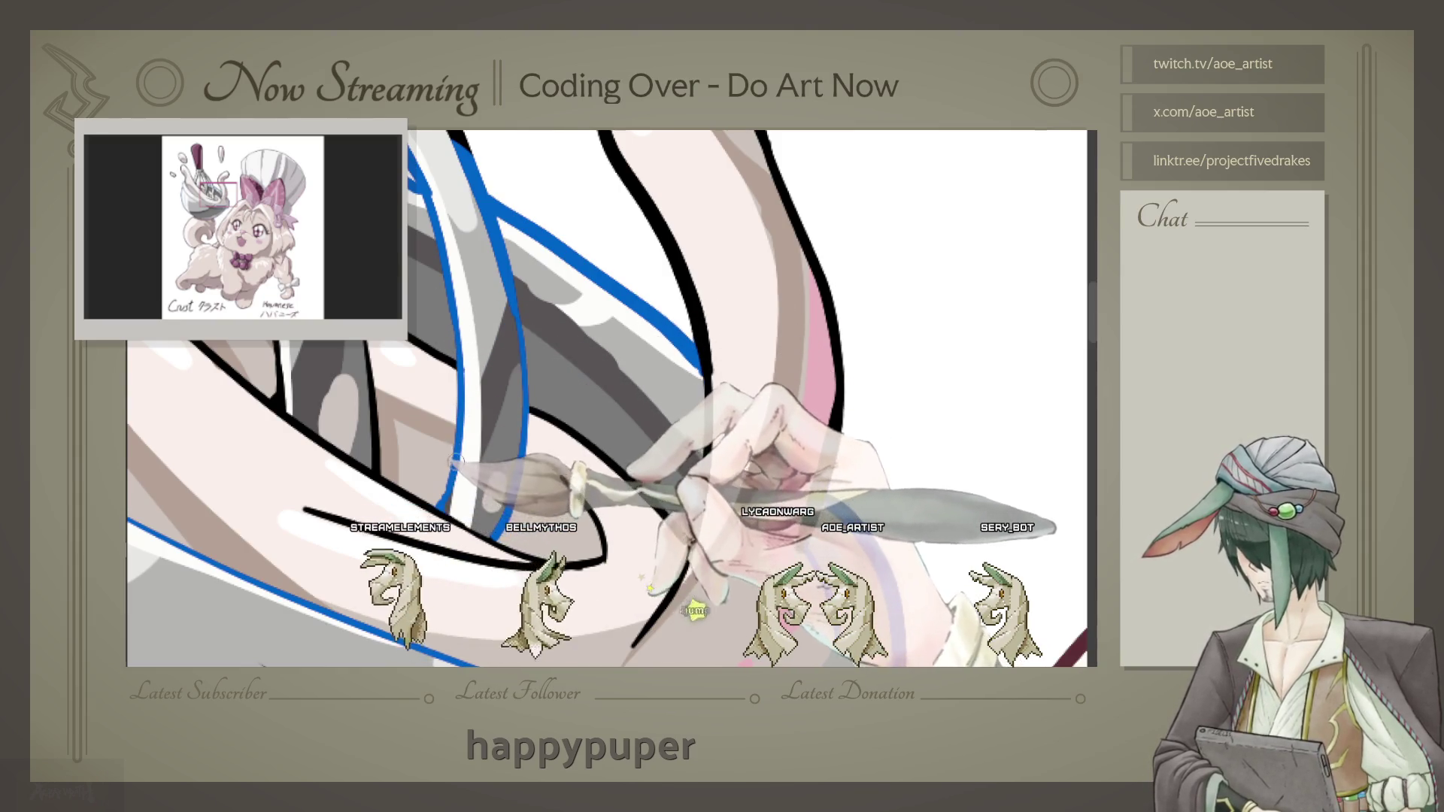
{"action": "scroll", "coordinate": [467, 364], "scroll_direction": "up", "scroll_amount": 1}
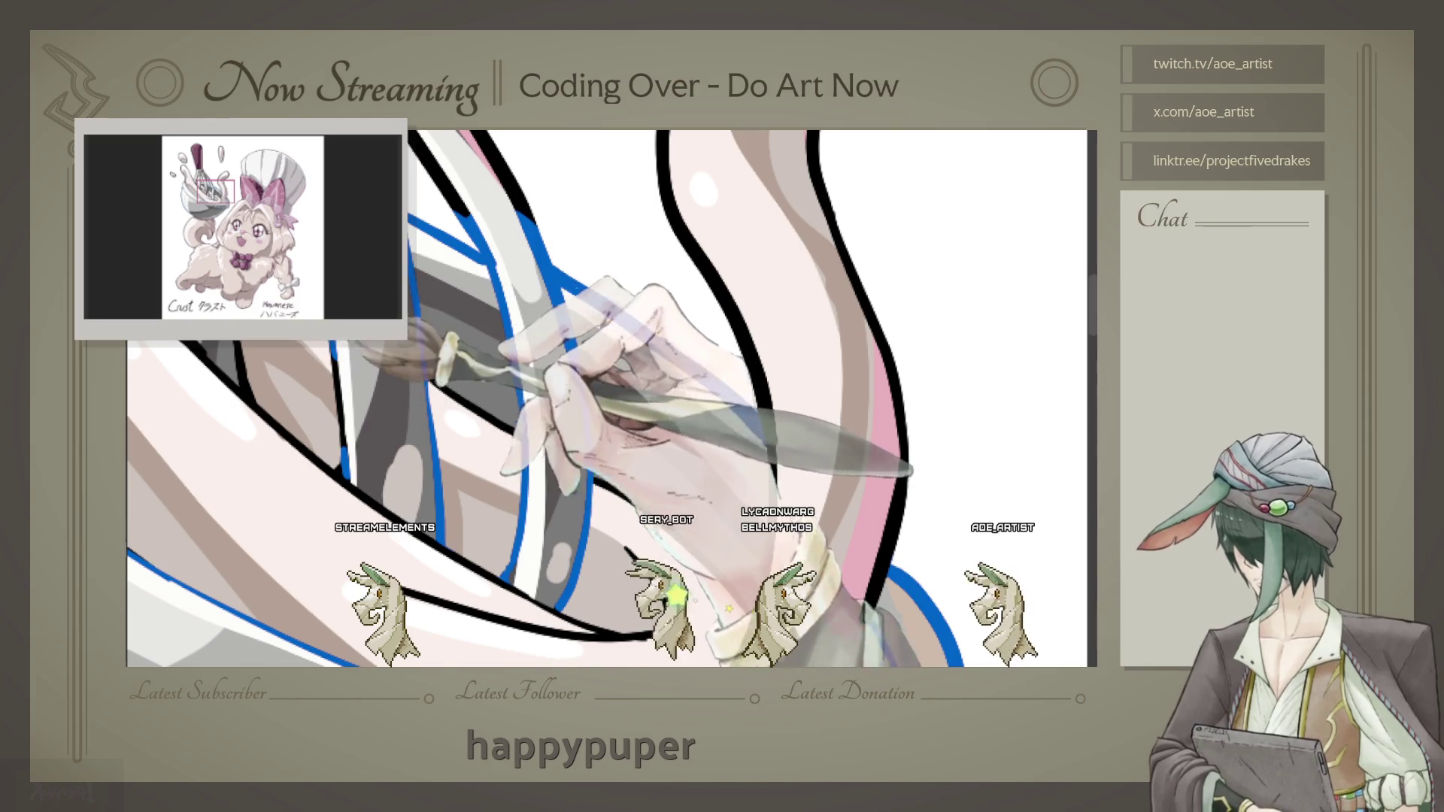
Step: Paint two long blue strokes down the whisk handle along the pink band's edge
{"action": "left_click_drag", "start_coordinate": [609, 395], "coordinate": [677, 372]}
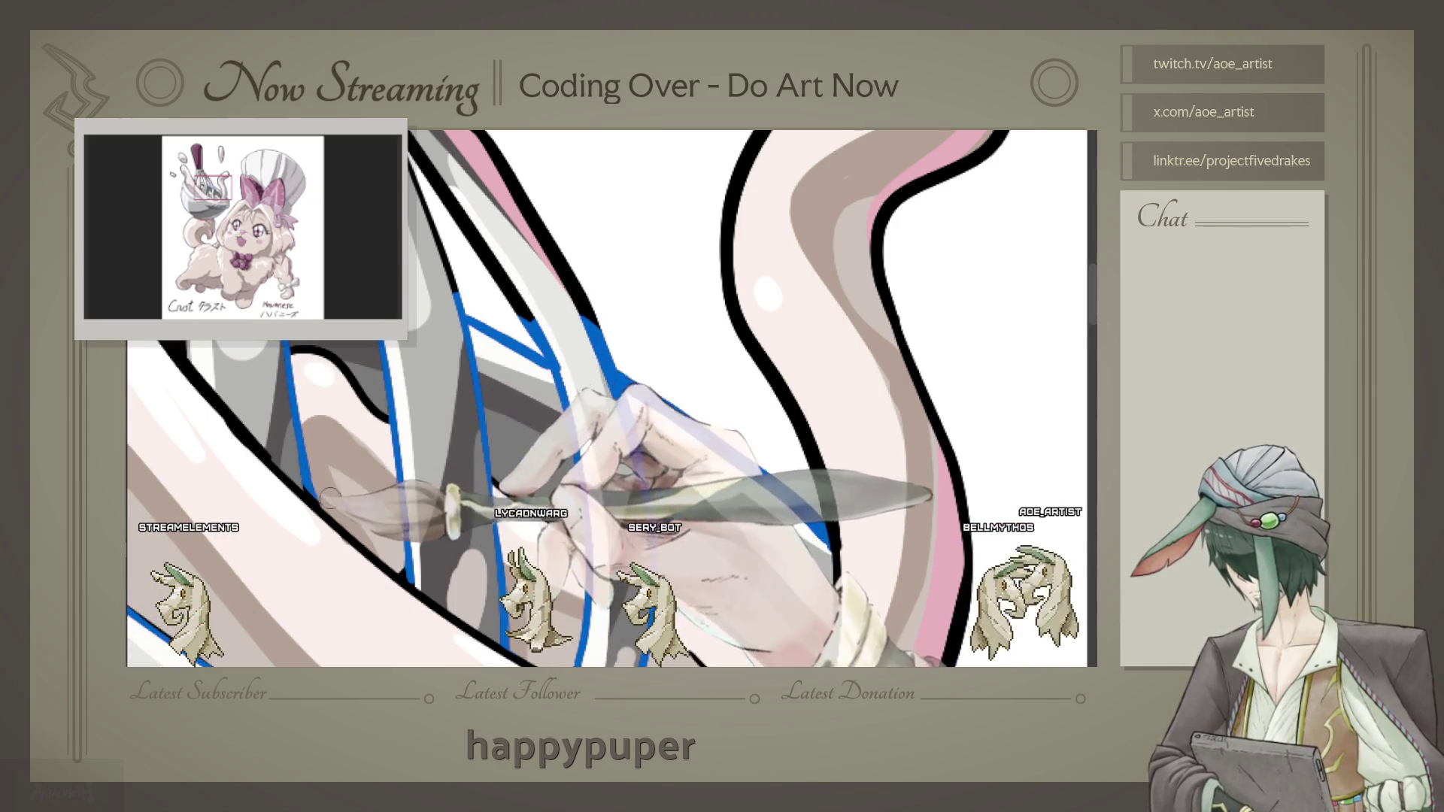
{"action": "key", "text": "minus"}
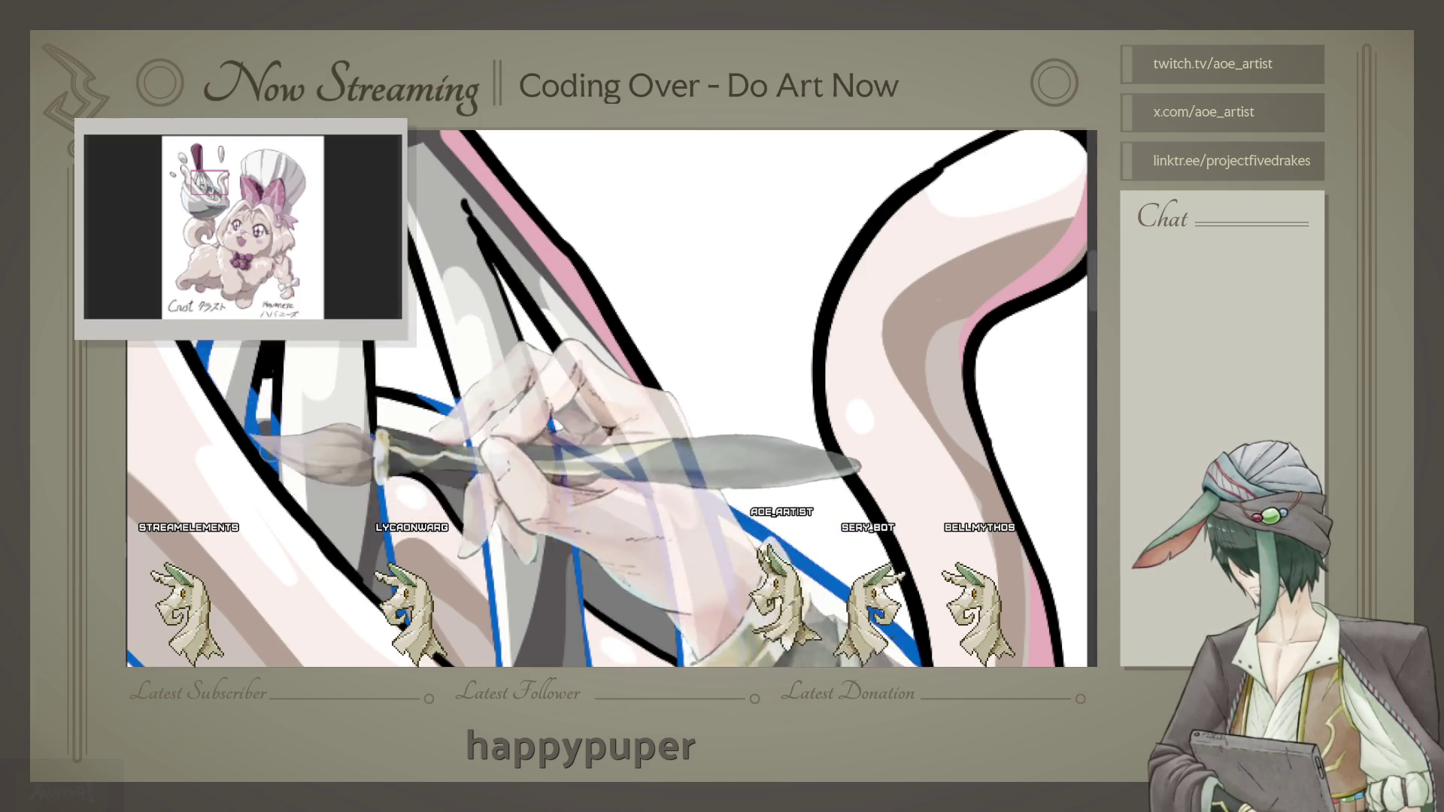
{"action": "key", "text": "minus"}
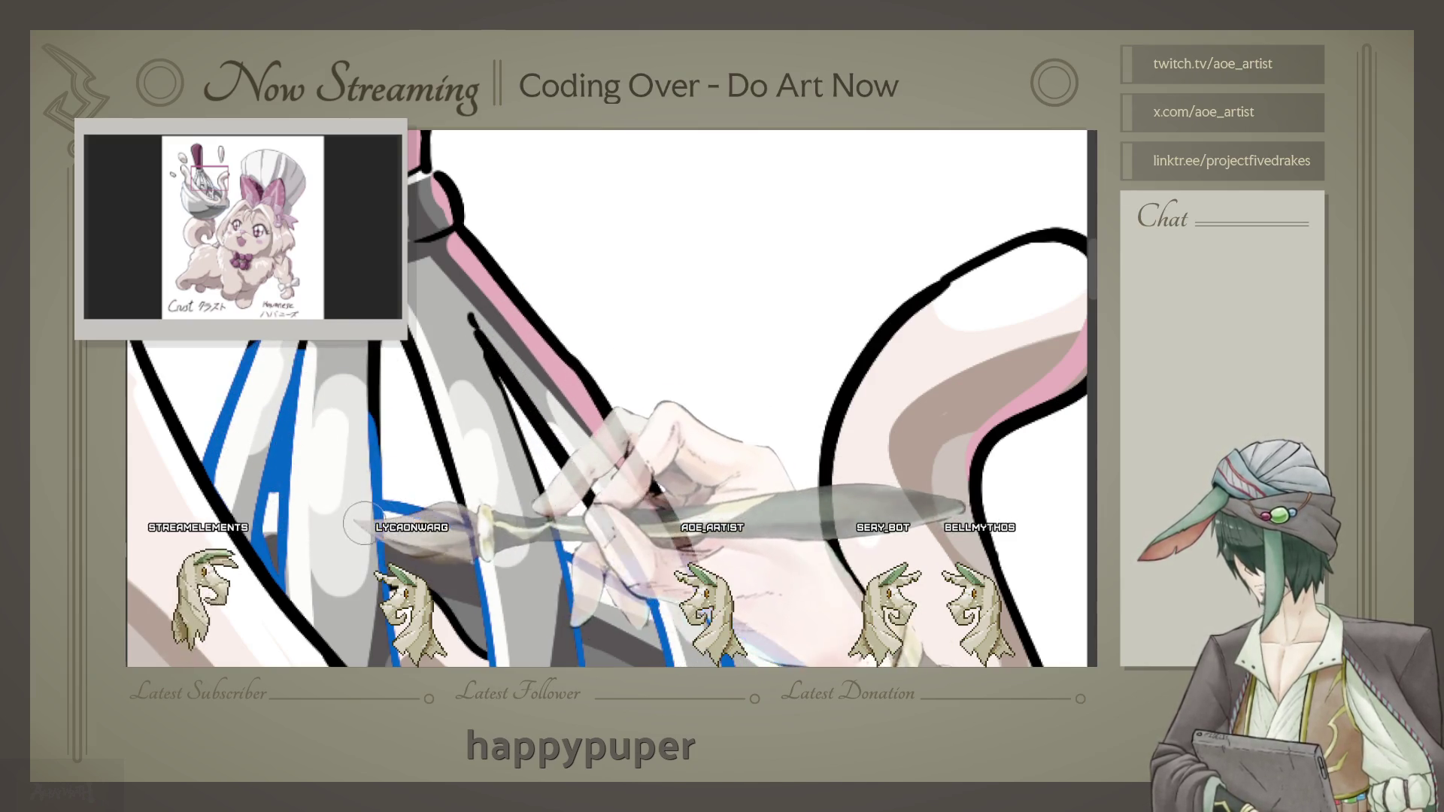
{"action": "left_click_drag", "start_coordinate": [470, 318], "coordinate": [683, 550]}
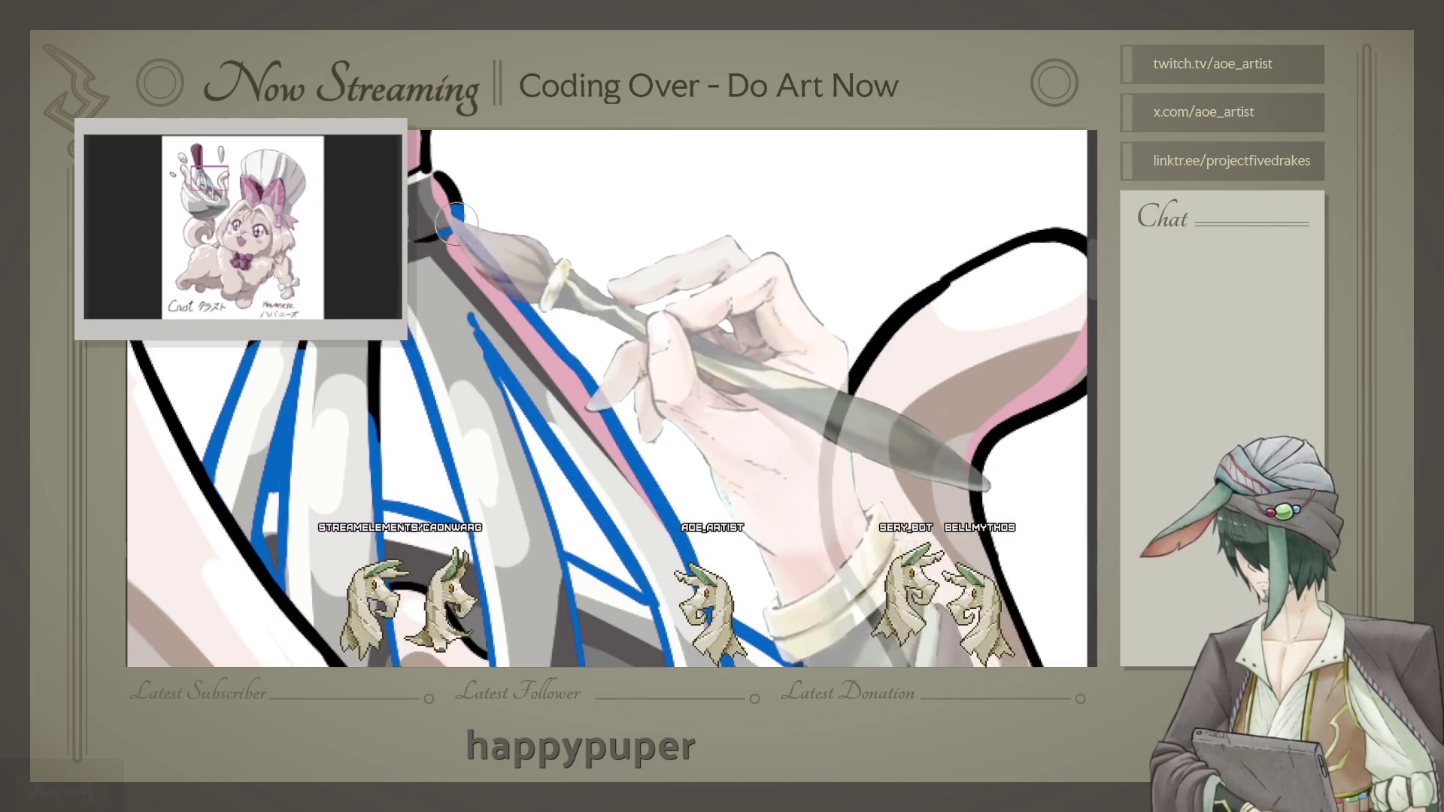
{"action": "left_click_drag", "start_coordinate": [649, 497], "coordinate": [446, 181]}
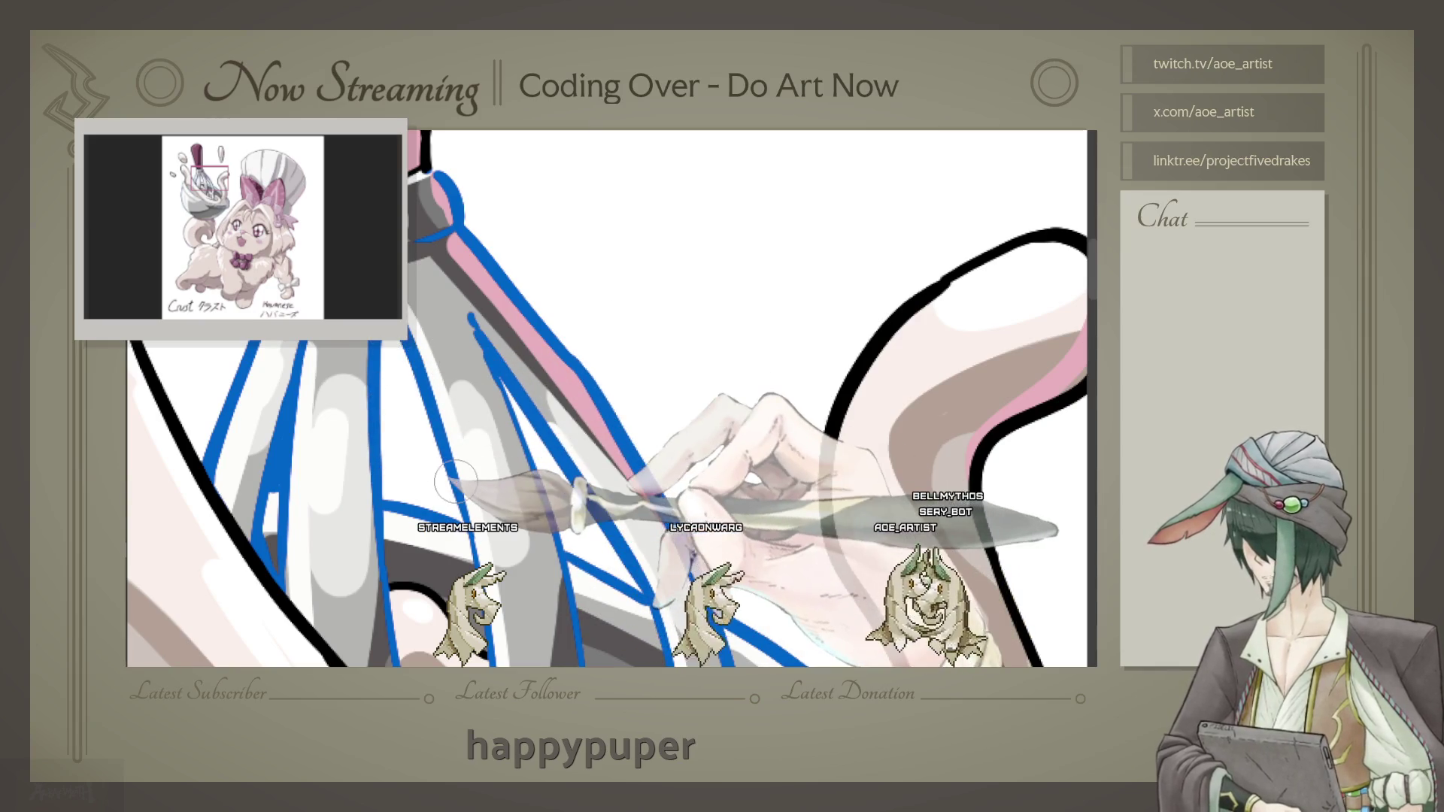
{"action": "scroll", "coordinate": [457, 480], "scroll_direction": "down", "scroll_amount": 3}
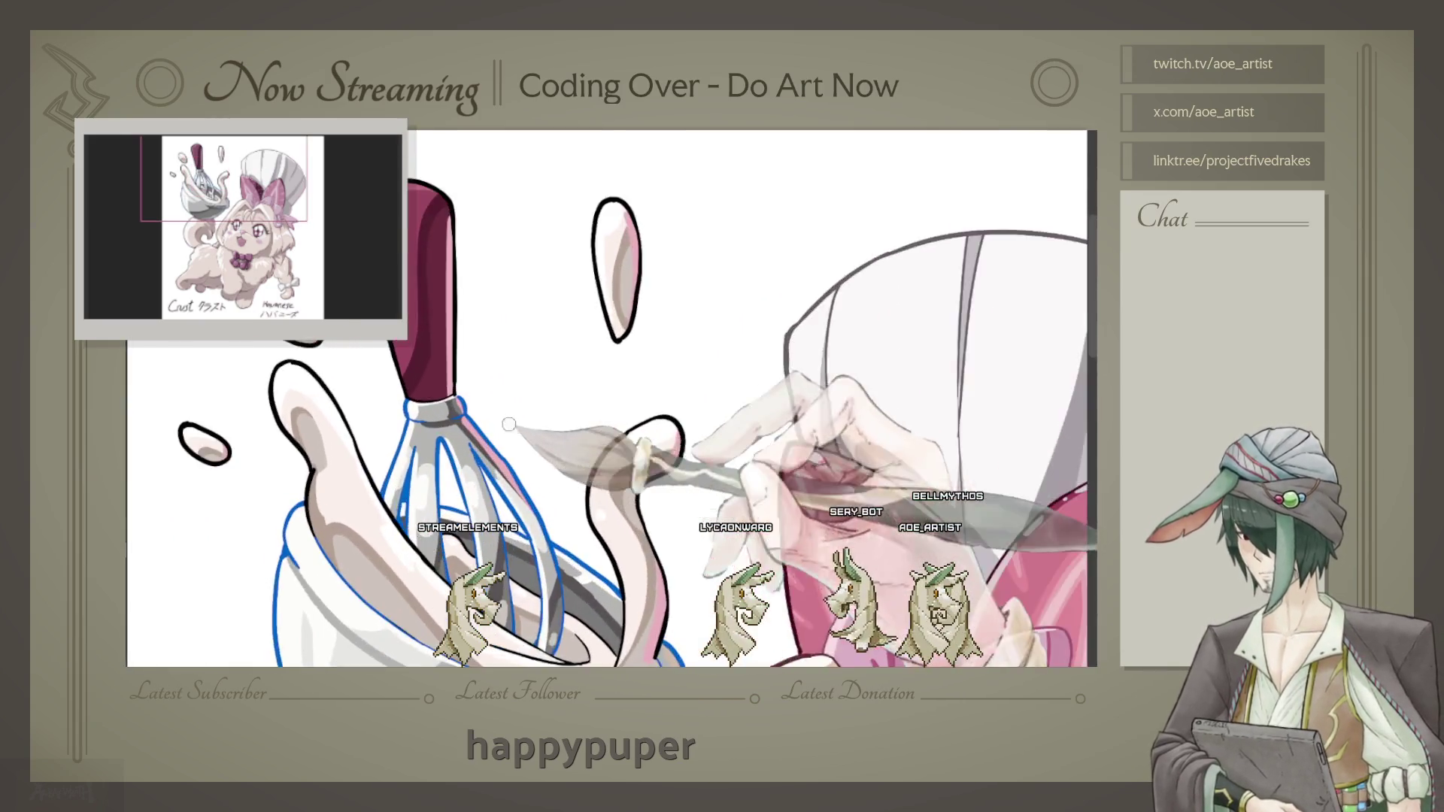
{"action": "scroll", "coordinate": [412, 401], "scroll_direction": "up", "scroll_amount": 2}
{"action": "scroll", "coordinate": [411, 404], "scroll_direction": "up", "scroll_amount": 2}
{"action": "scroll", "coordinate": [406, 399], "scroll_direction": "up", "scroll_amount": 1}
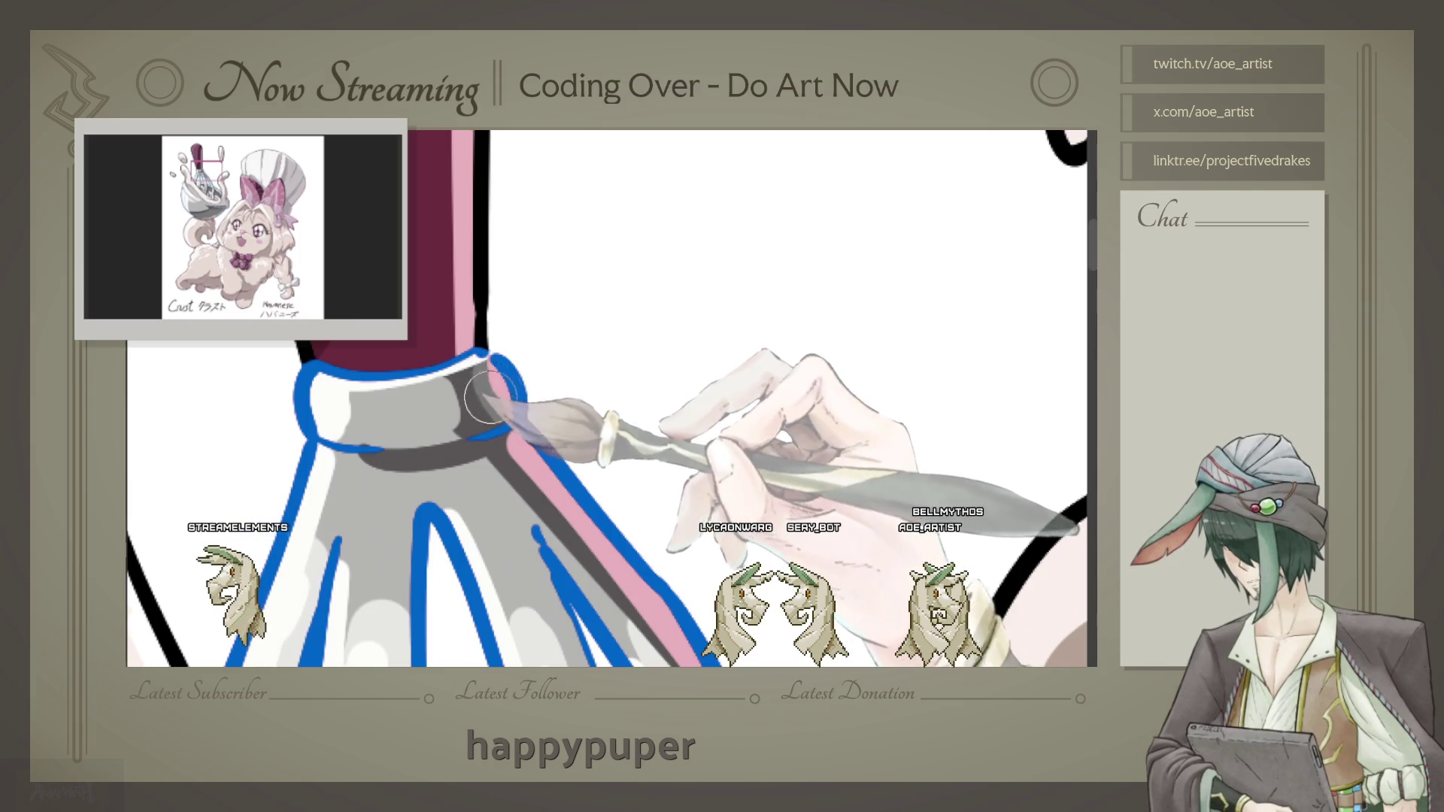
{"action": "scroll", "coordinate": [516, 384], "scroll_direction": "down", "scroll_amount": 2}
{"action": "scroll", "coordinate": [517, 383], "scroll_direction": "down", "scroll_amount": 2}
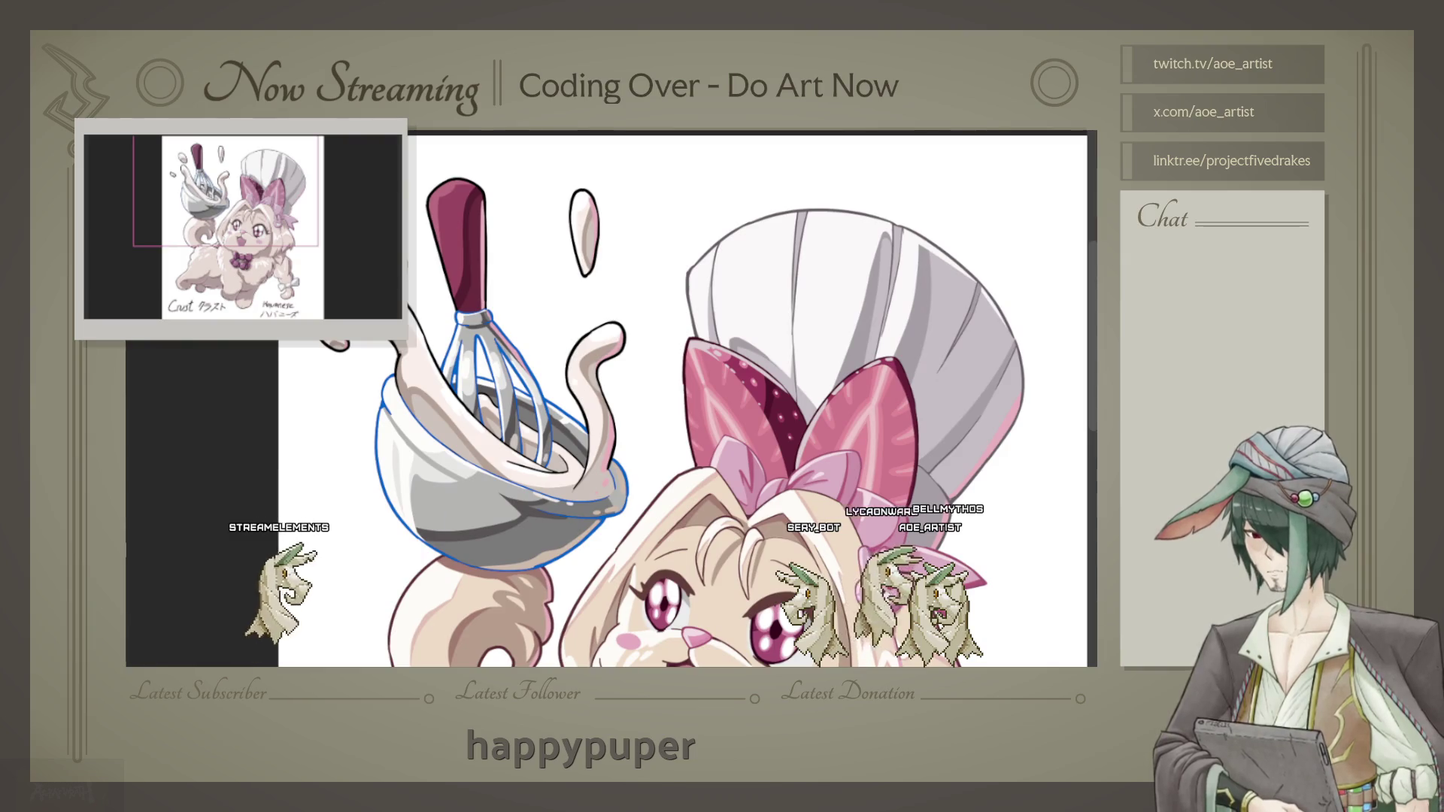
{"action": "scroll", "coordinate": [480, 564], "scroll_direction": "up", "scroll_amount": 2}
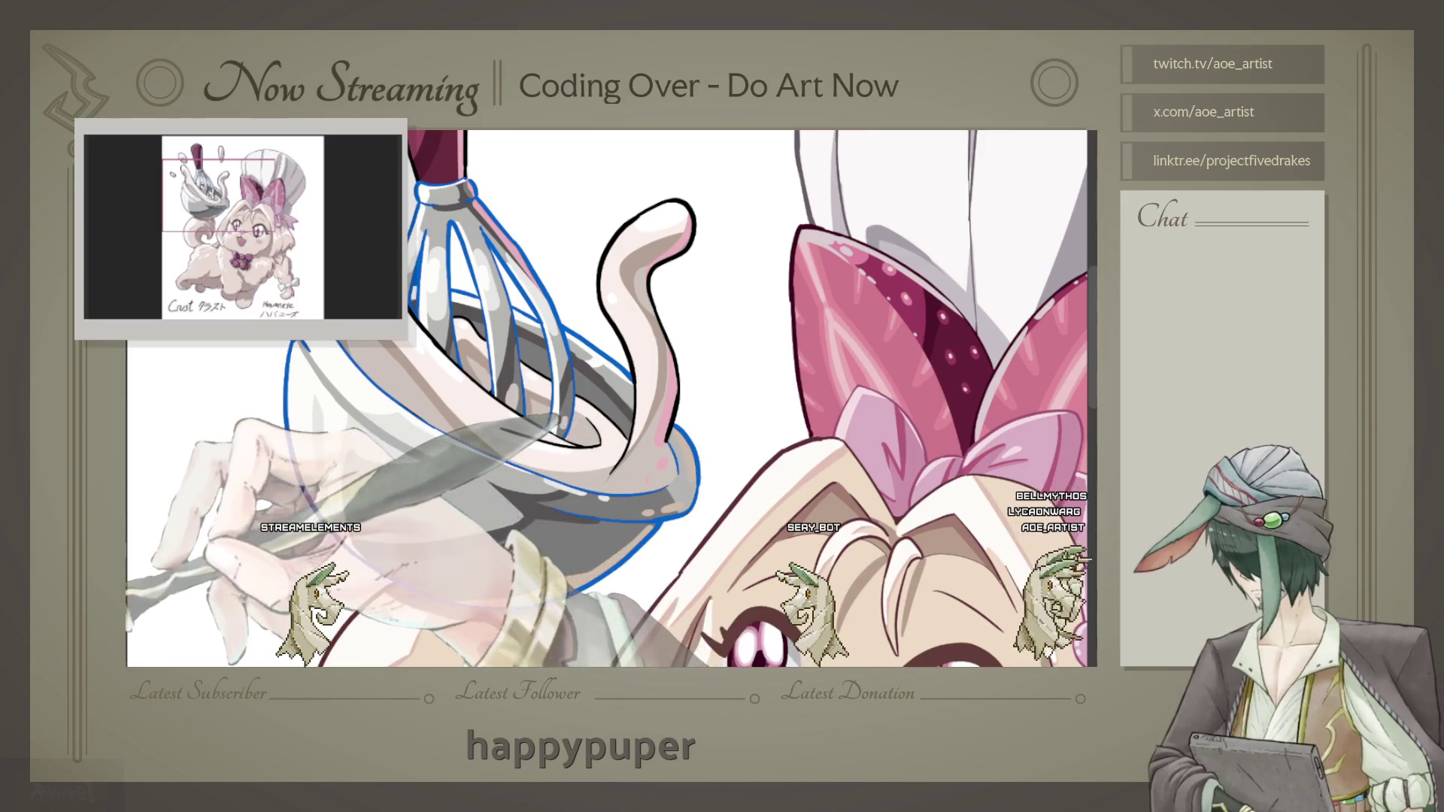
Step: Undo the blue bowl outlines, leaving the grey-shaded bowl
{"action": "key", "text": "ctrl+z"}
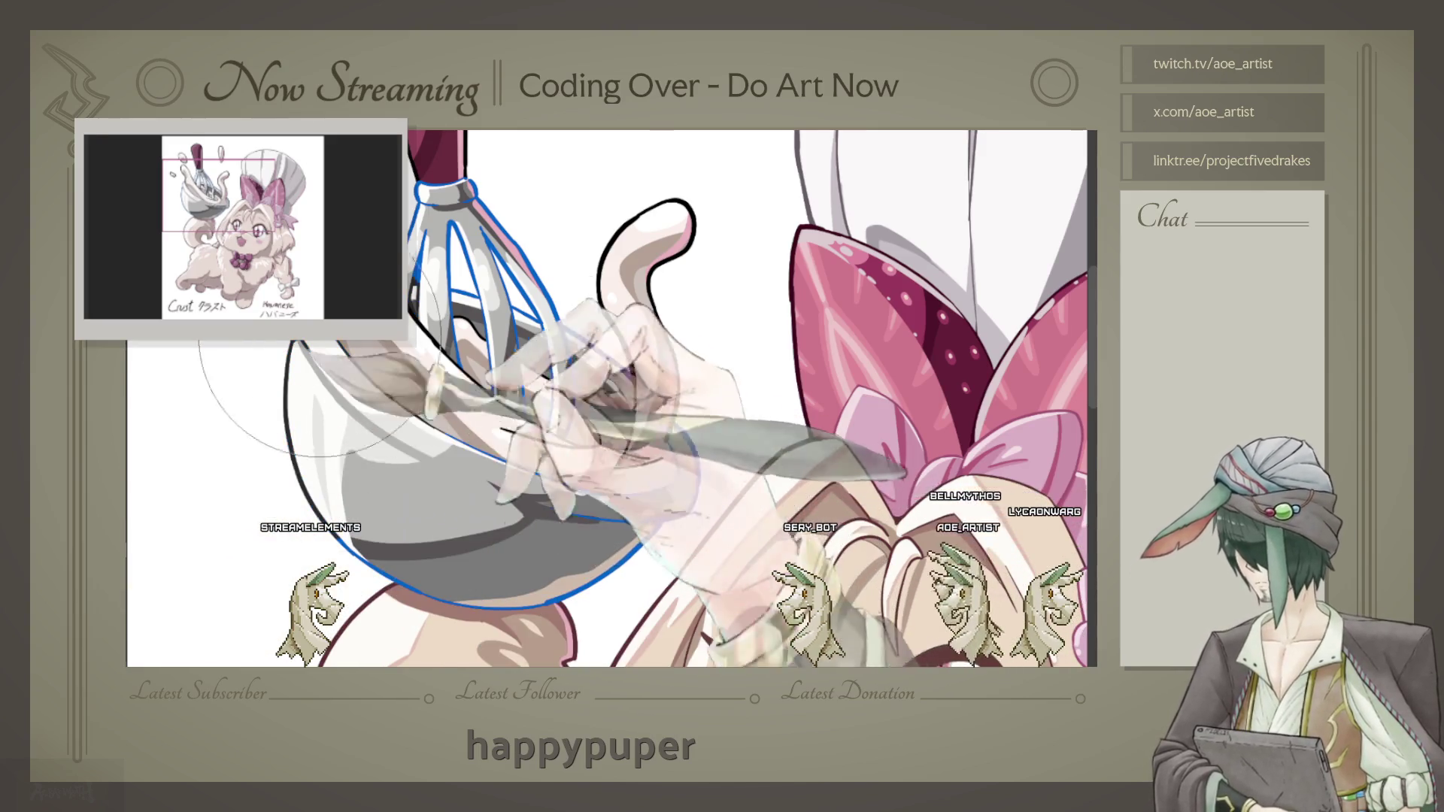
{"action": "key", "text": "ctrl+z"}
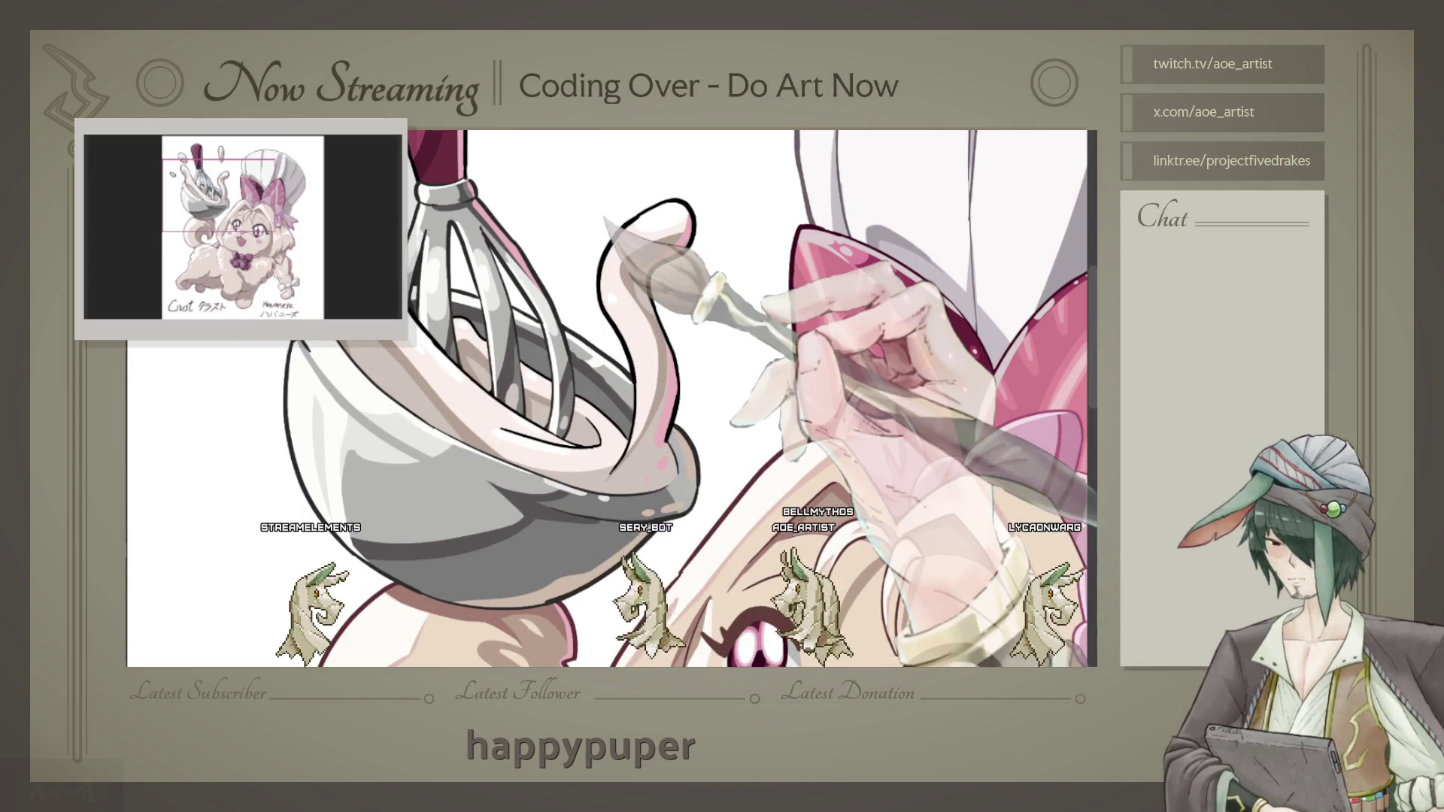
{"action": "left_click_drag", "start_coordinate": [609, 232], "coordinate": [609, 400]}
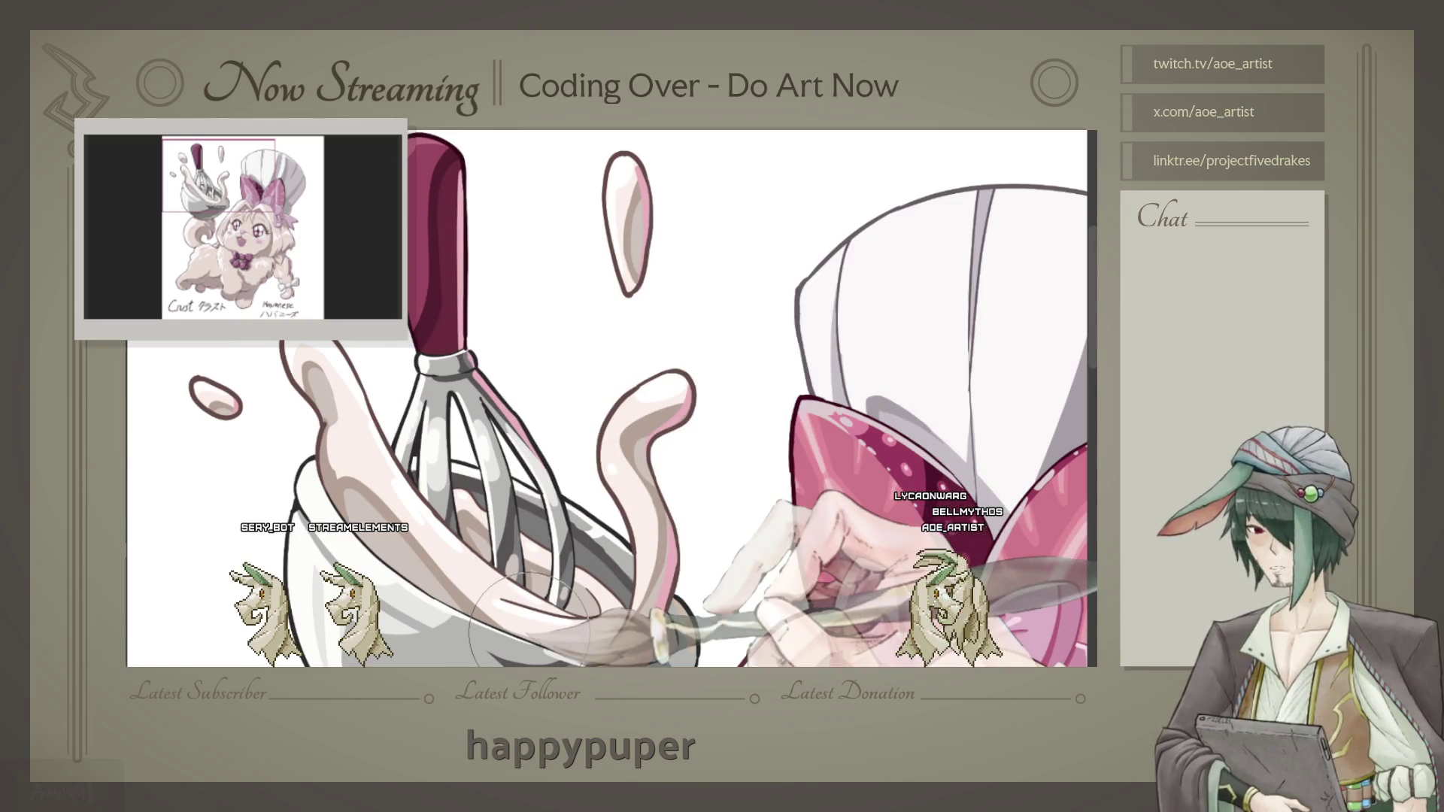
{"action": "scroll", "coordinate": [609, 394], "scroll_direction": "down", "scroll_amount": 5}
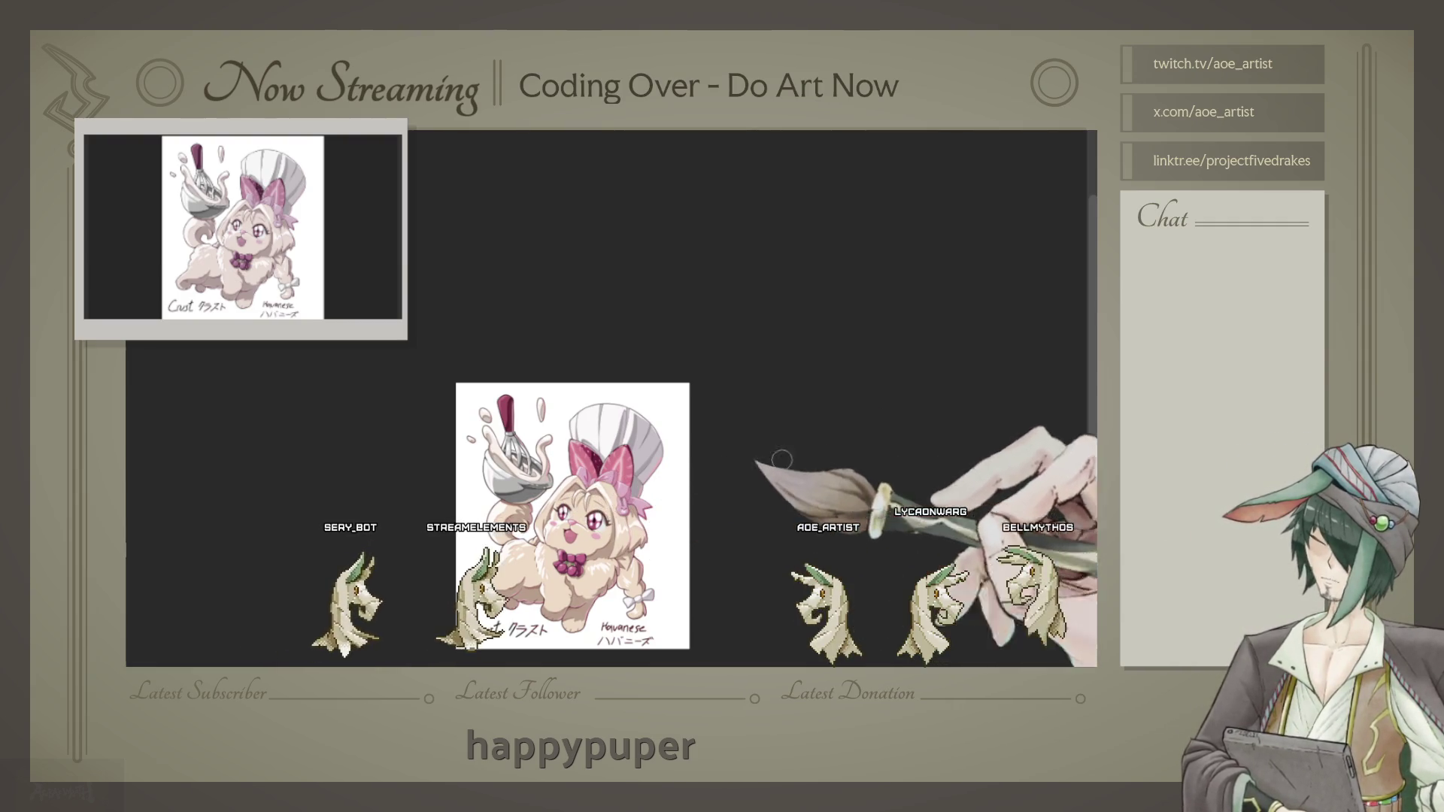
{"action": "scroll", "coordinate": [575, 473], "scroll_direction": "down", "scroll_amount": 2}
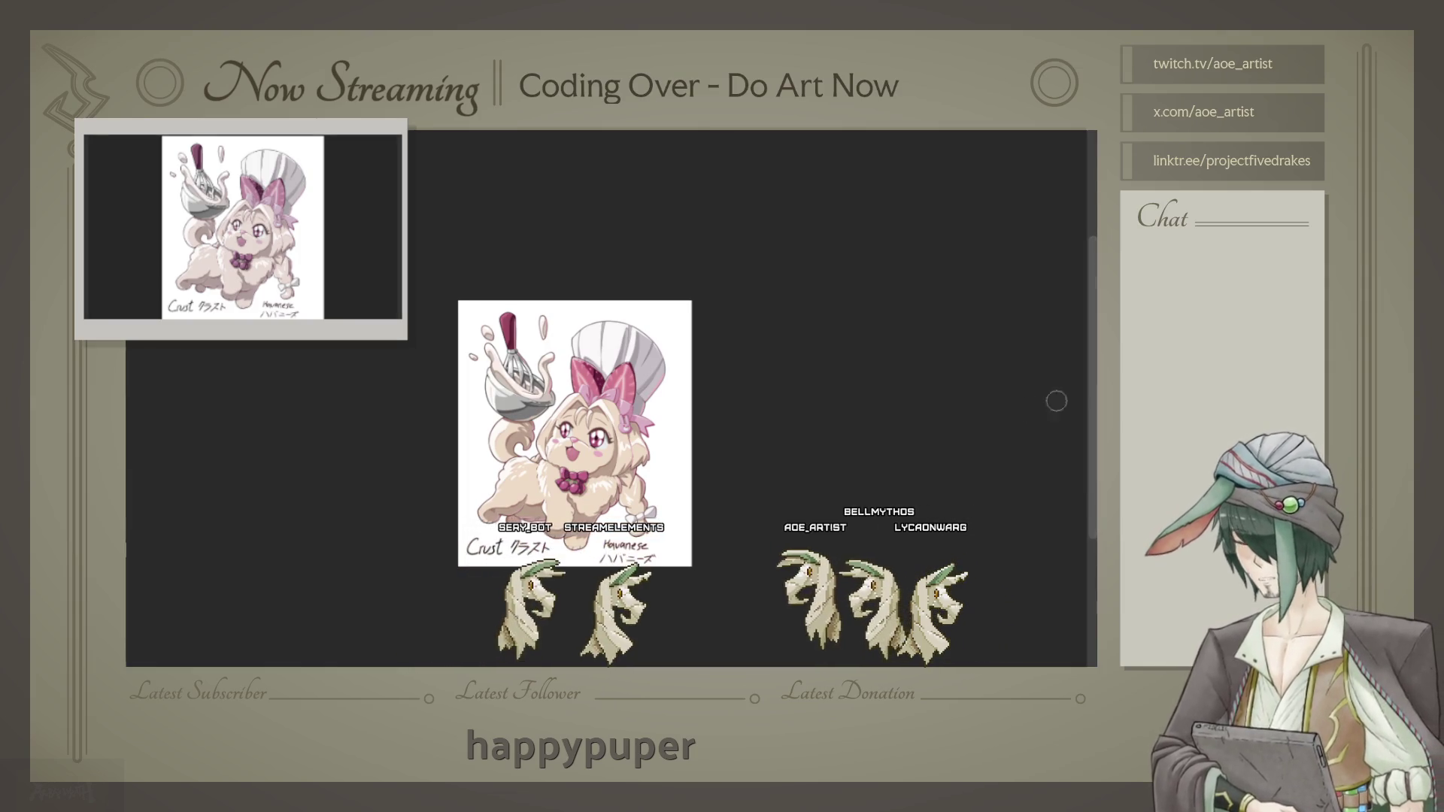
{"action": "scroll", "coordinate": [858, 395], "scroll_direction": "up", "scroll_amount": 1}
{"action": "scroll", "coordinate": [820, 388], "scroll_direction": "up", "scroll_amount": 1}
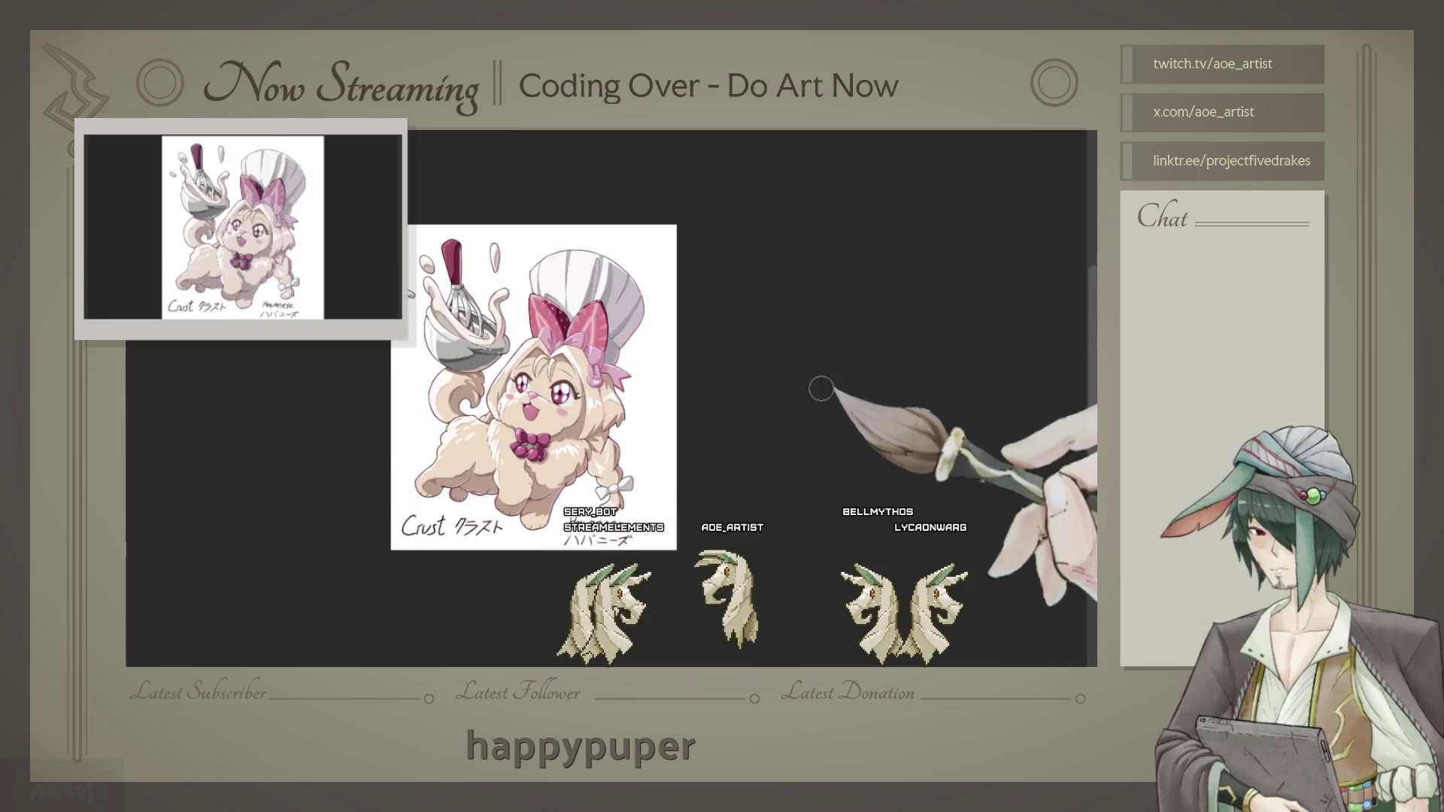
{"action": "scroll", "coordinate": [857, 393], "scroll_direction": "up", "scroll_amount": 1}
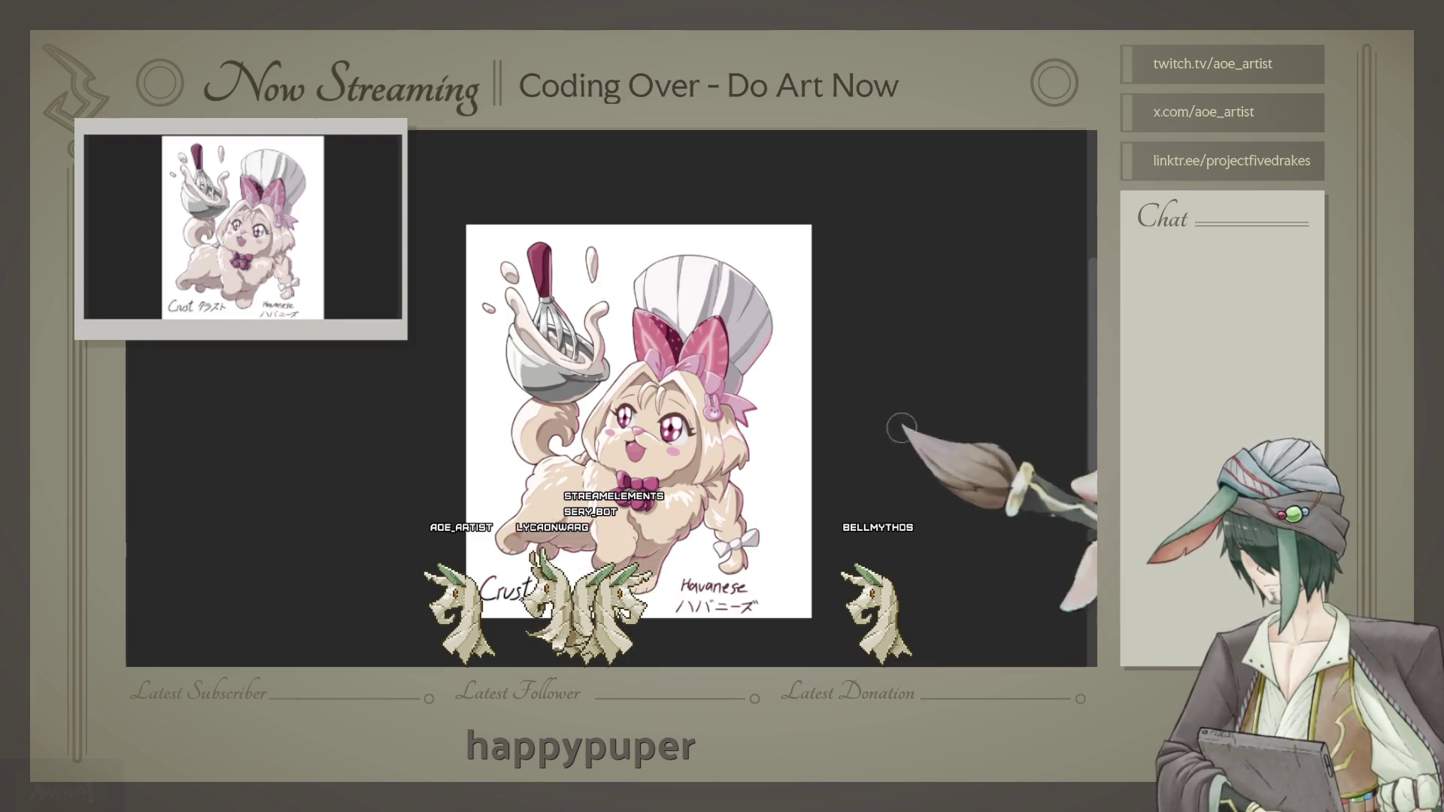
{"action": "scroll", "coordinate": [609, 394], "scroll_direction": "up", "scroll_amount": 2}
{"action": "scroll", "coordinate": [610, 395], "scroll_direction": "up", "scroll_amount": 1}
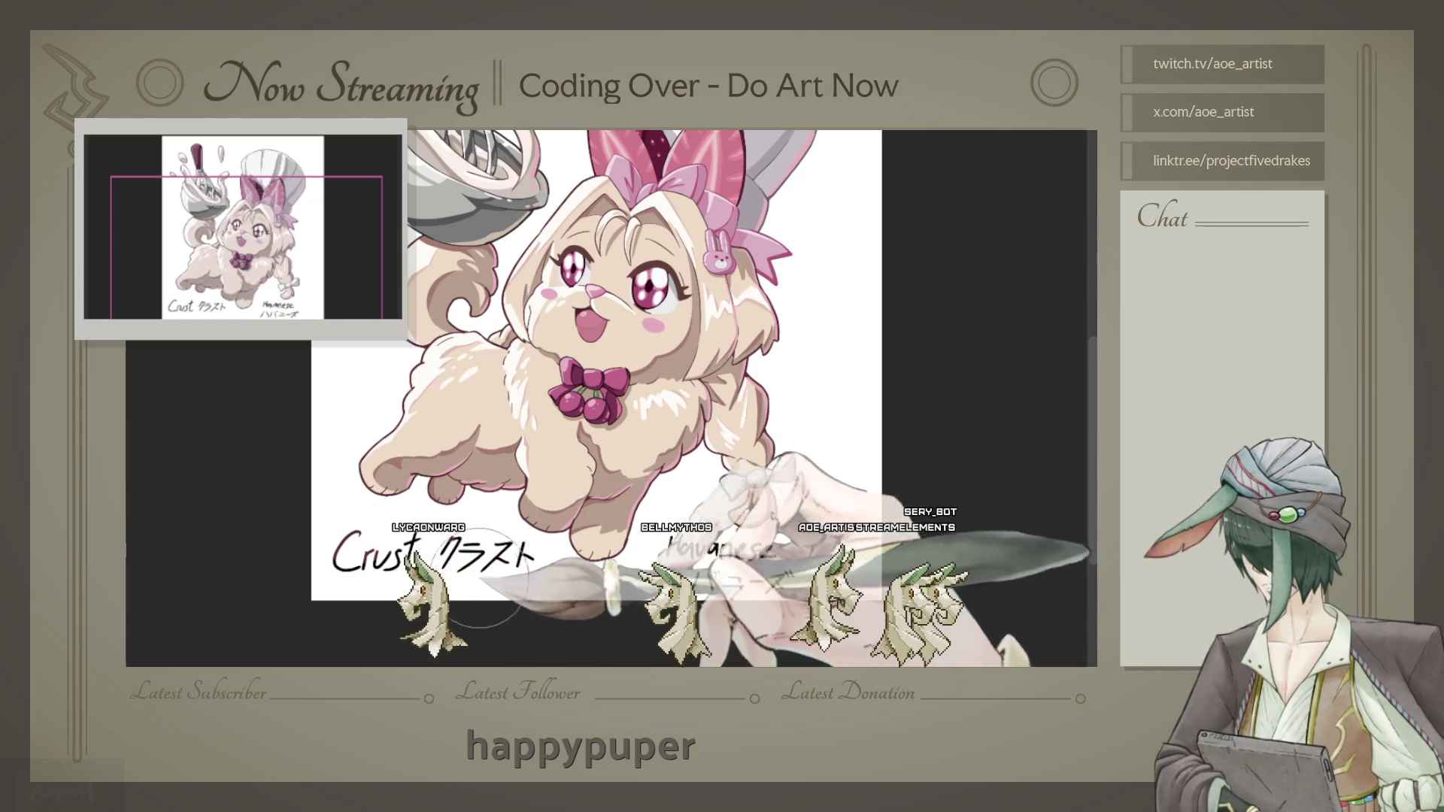
{"action": "scroll", "coordinate": [361, 570], "scroll_direction": "down", "scroll_amount": 3}
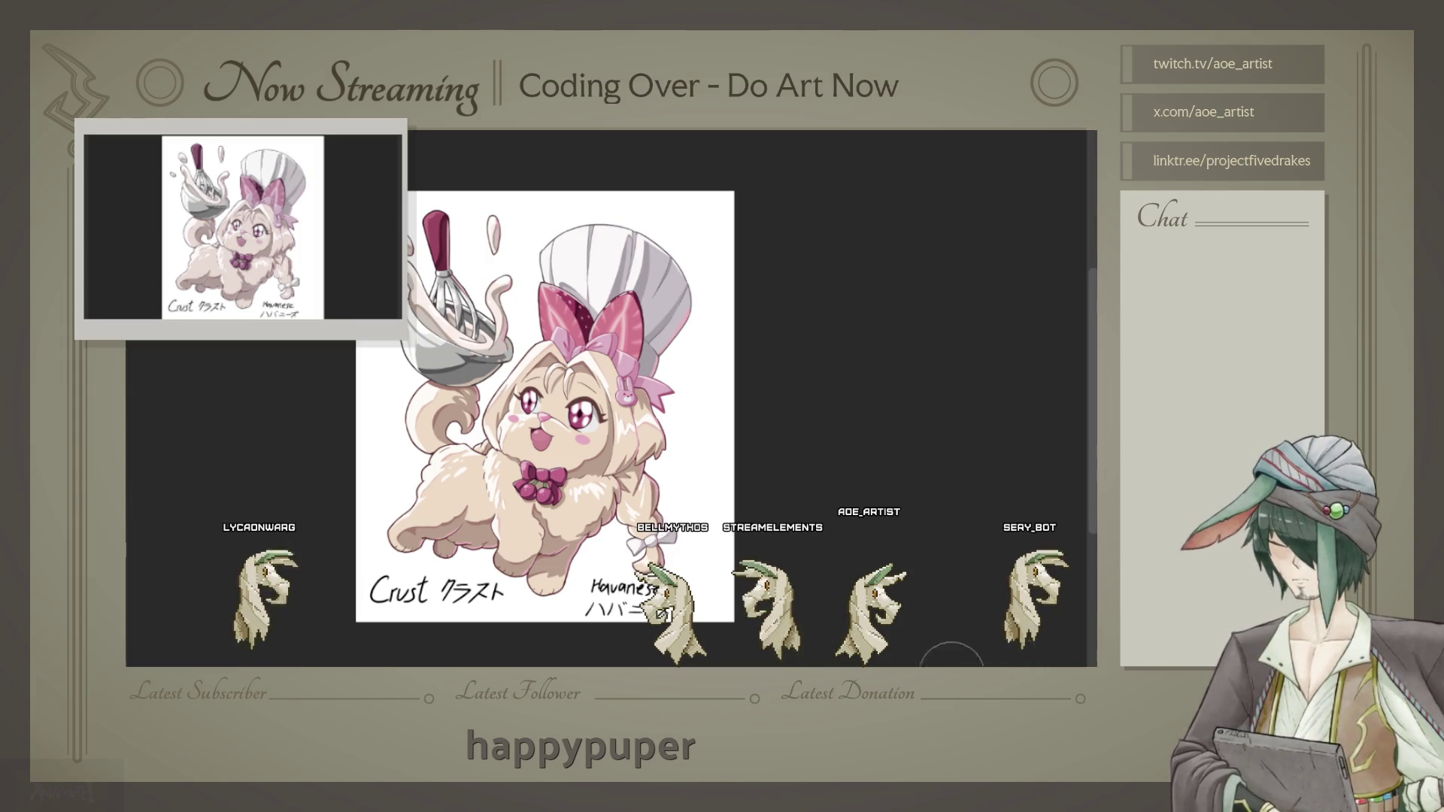
{"action": "scroll", "coordinate": [651, 632], "scroll_direction": "up", "scroll_amount": 1}
{"action": "scroll", "coordinate": [722, 622], "scroll_direction": "up", "scroll_amount": 1}
{"action": "scroll", "coordinate": [790, 610], "scroll_direction": "up", "scroll_amount": 1}
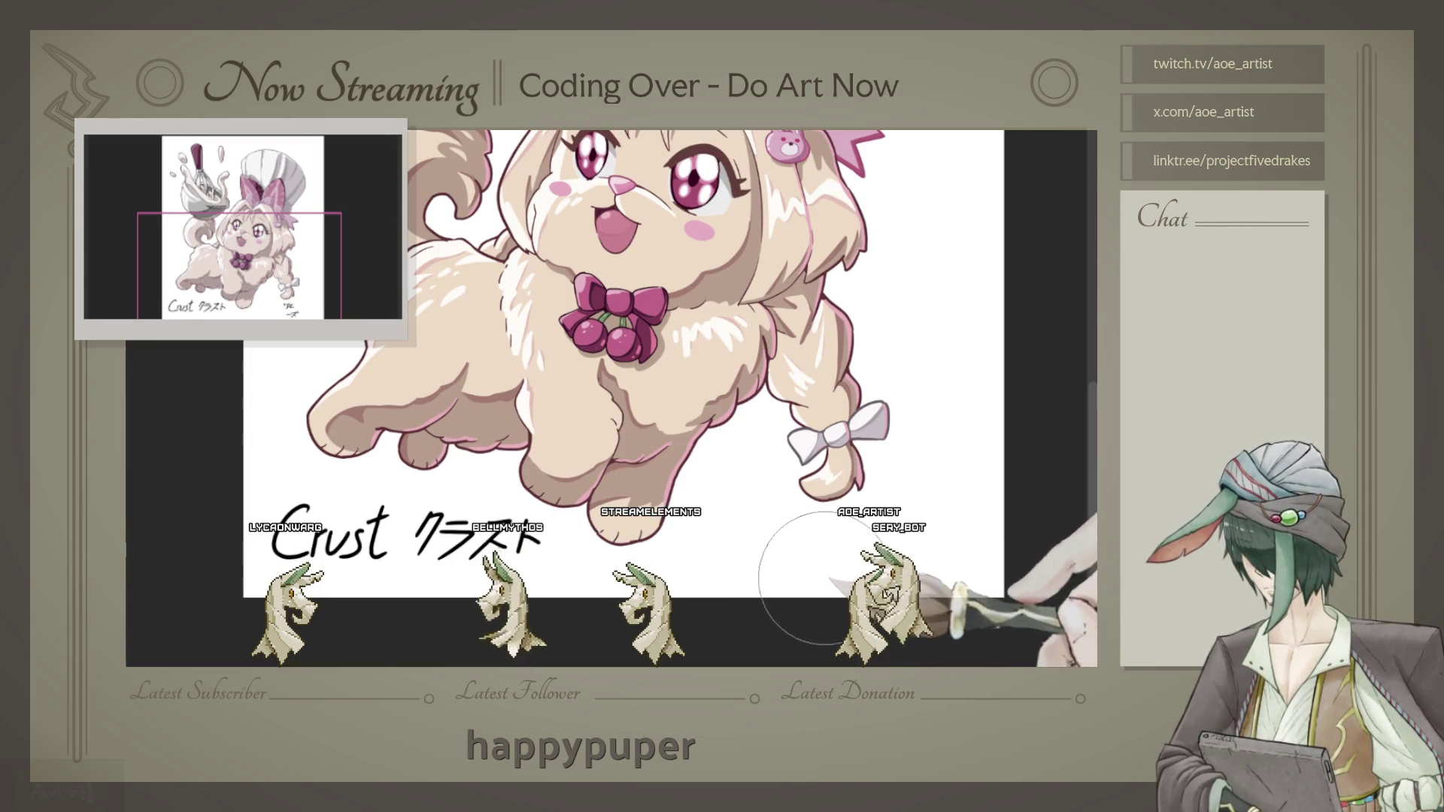
Step: Undo the handwritten Crust name label beneath the dog and recentre the view
{"action": "key", "text": "ctrl+z"}
{"action": "key", "text": "ctrl+z"}
{"action": "key", "text": "ctrl+z"}
{"action": "key", "text": "ctrl+z"}
{"action": "key", "text": "ctrl+z"}
{"action": "key", "text": "ctrl+z"}
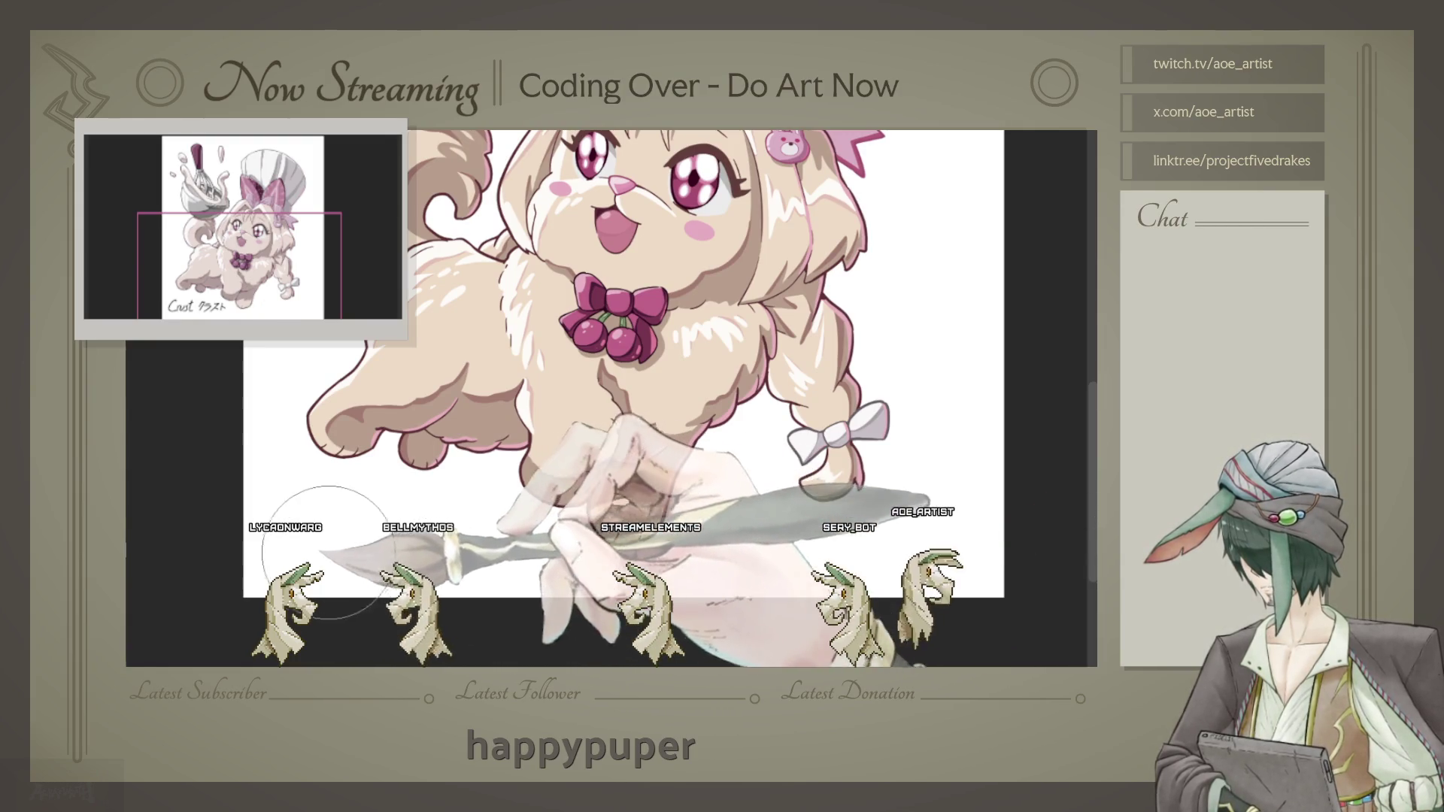
{"action": "scroll", "coordinate": [610, 395], "scroll_direction": "down", "scroll_amount": 1}
{"action": "scroll", "coordinate": [610, 395], "scroll_direction": "down", "scroll_amount": 1}
{"action": "scroll", "coordinate": [587, 406], "scroll_direction": "down", "scroll_amount": 1}
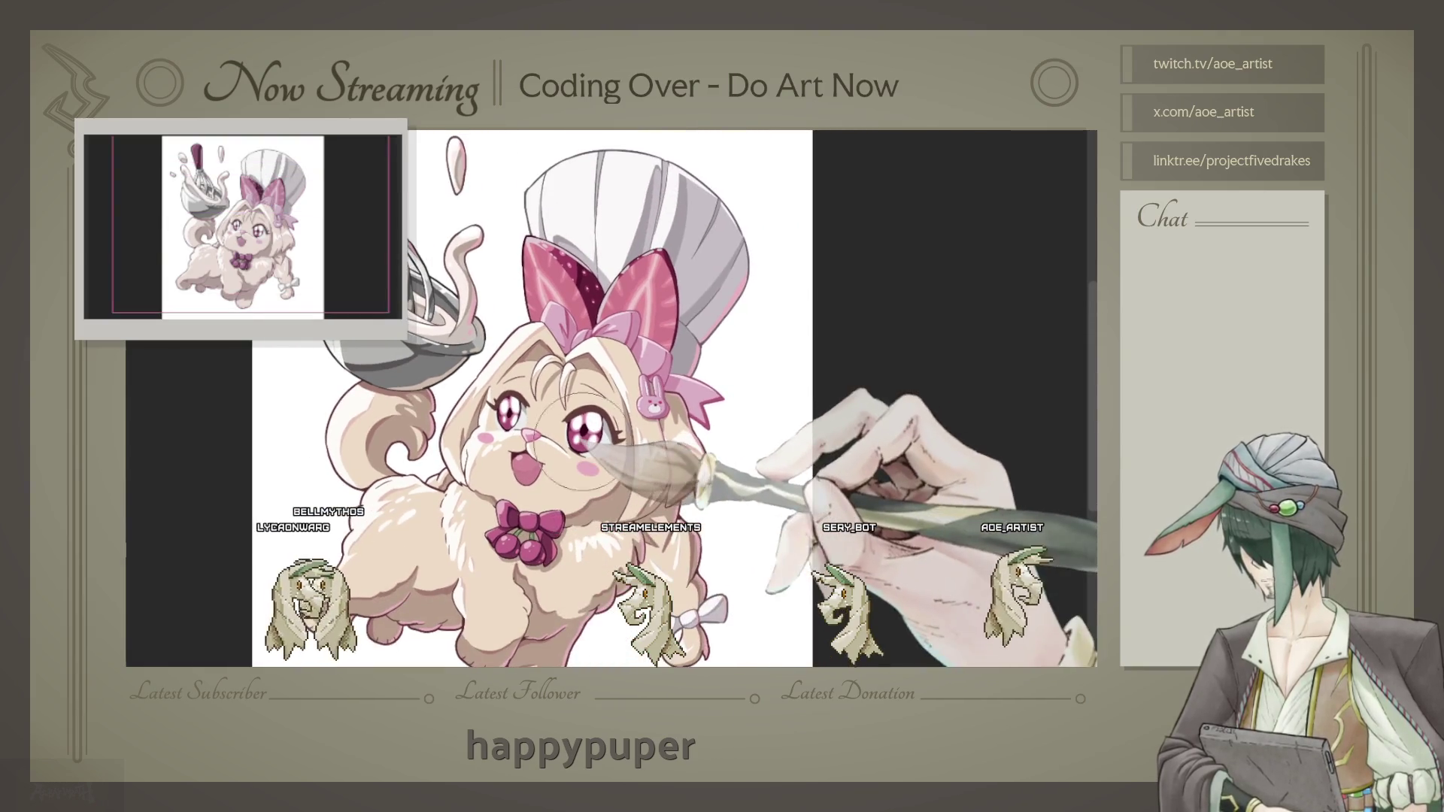
{"action": "scroll", "coordinate": [564, 417], "scroll_direction": "down", "scroll_amount": 1}
{"action": "left_click_drag", "start_coordinate": [915, 392], "coordinate": [892, 394]}
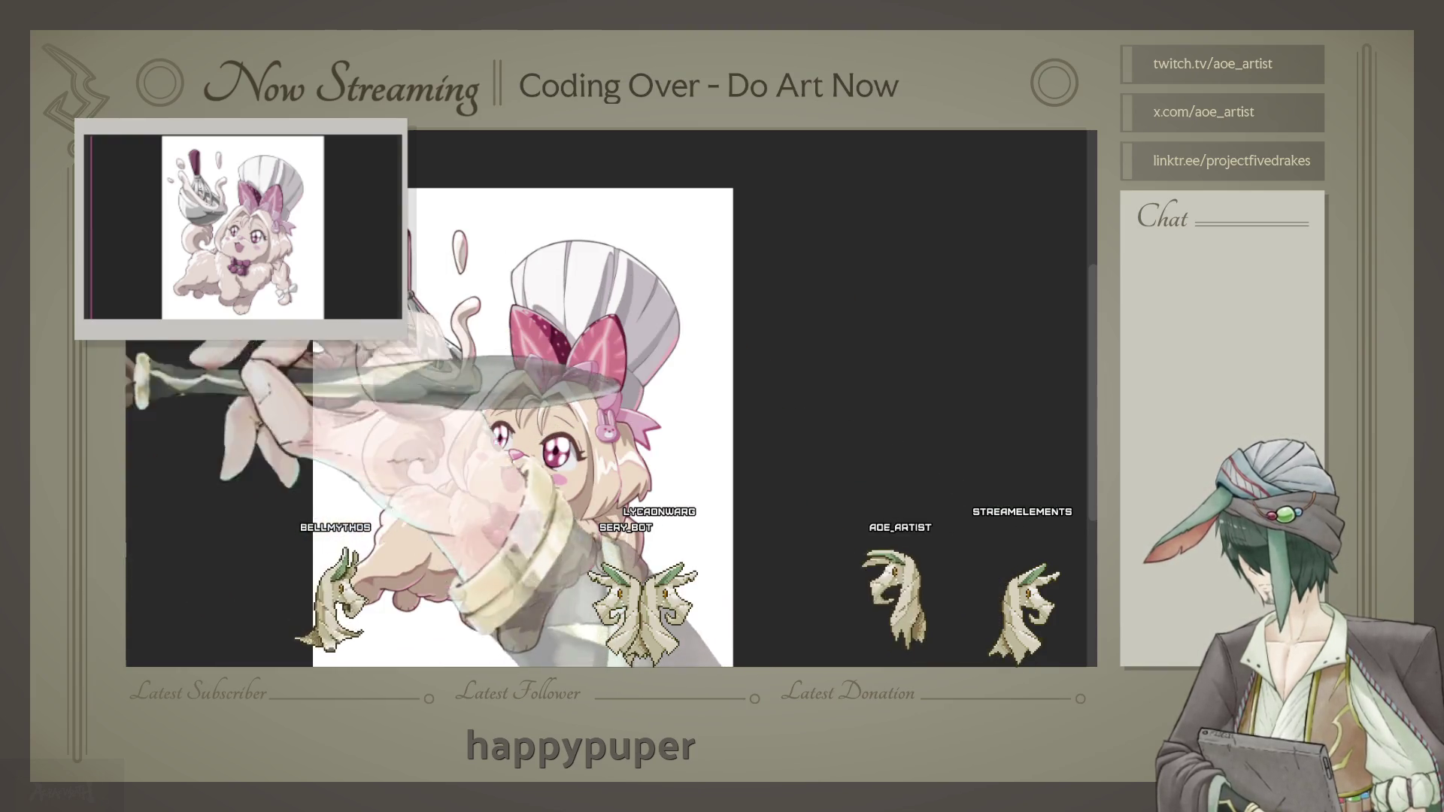
{"action": "scroll", "coordinate": [440, 206], "scroll_direction": "up", "scroll_amount": 3}
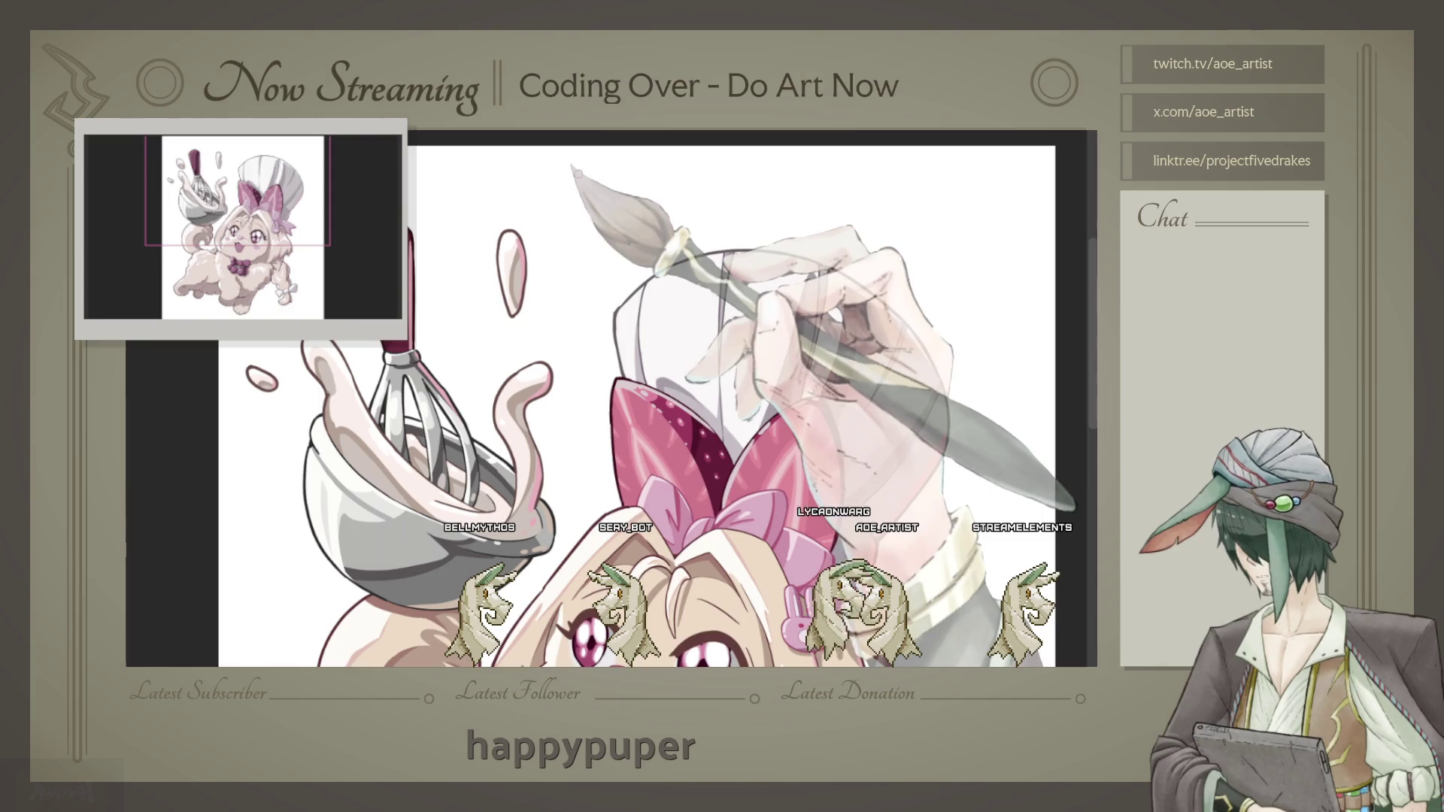
Step: Letter two katakana strokes for the name, then undo them
{"action": "left_click_drag", "start_coordinate": [556, 209], "coordinate": [593, 164]}
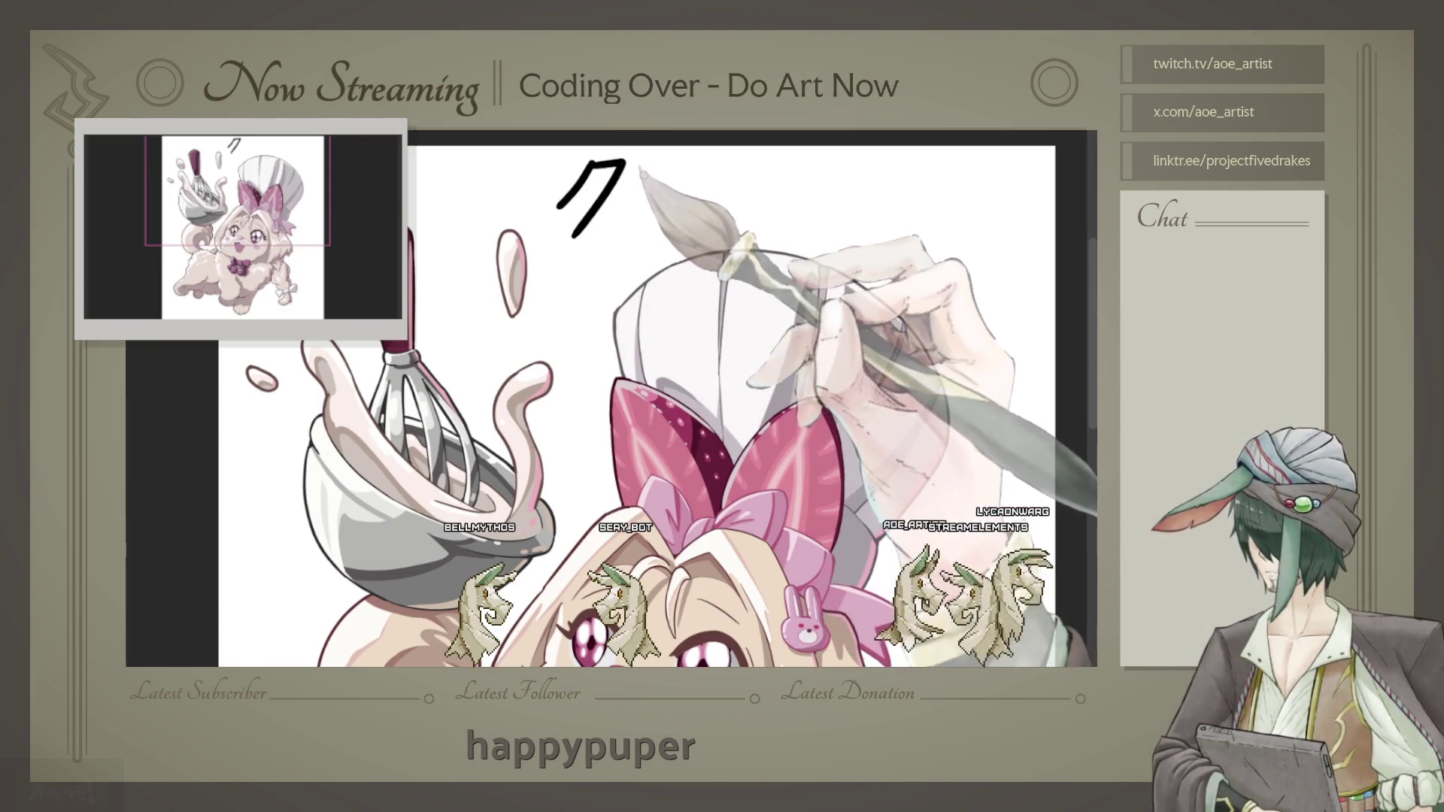
{"action": "left_click_drag", "start_coordinate": [637, 172], "coordinate": [678, 168]}
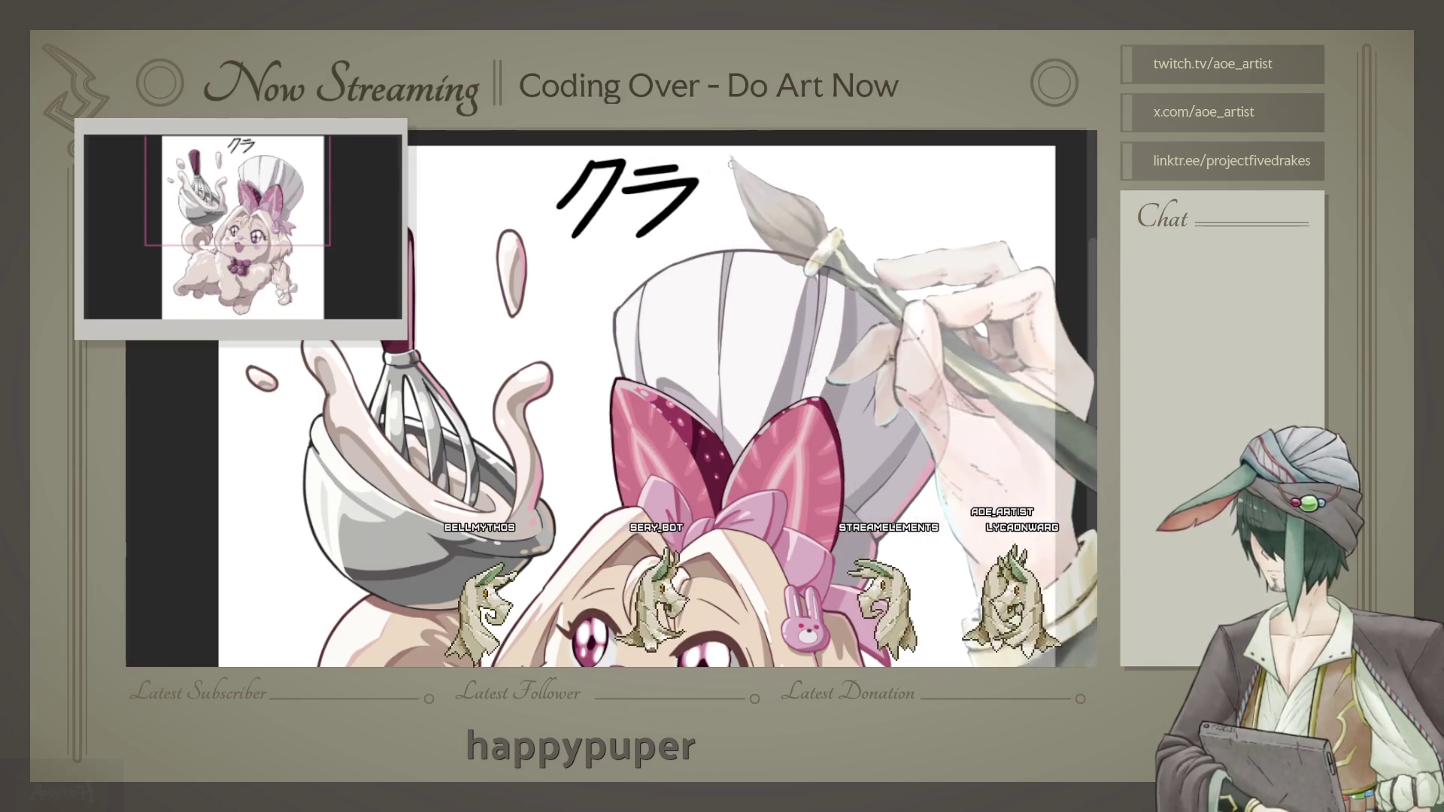
{"action": "key", "text": "ctrl+z"}
{"action": "key", "text": "ctrl+z"}
{"action": "key", "text": "ctrl+z"}
{"action": "key", "text": "ctrl+z"}
Step: Hand-letter 'Crust' in black above the chef hat, redoing the misdrawn r
{"action": "left_click_drag", "start_coordinate": [618, 161], "coordinate": [612, 207]}
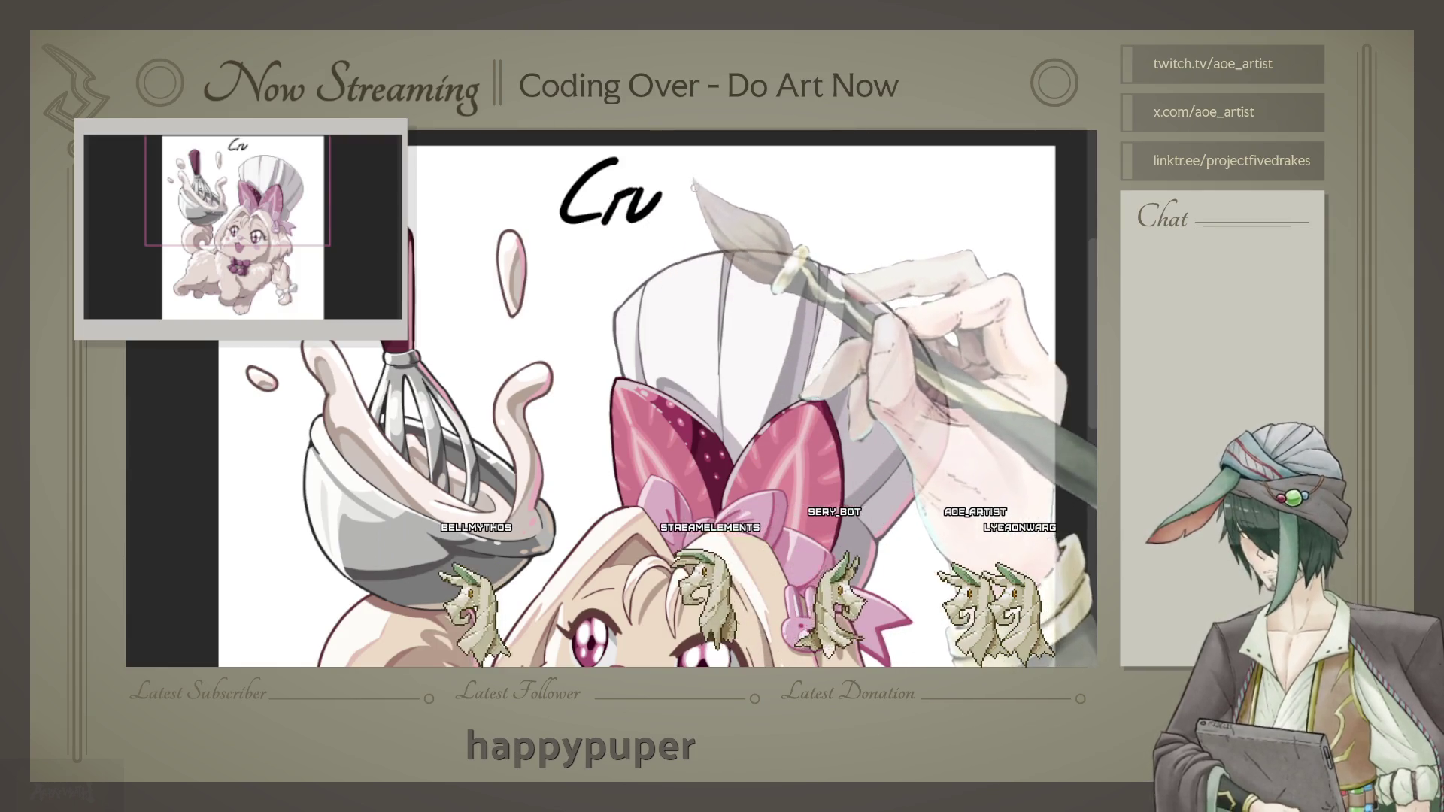
{"action": "key", "text": "ctrl+z"}
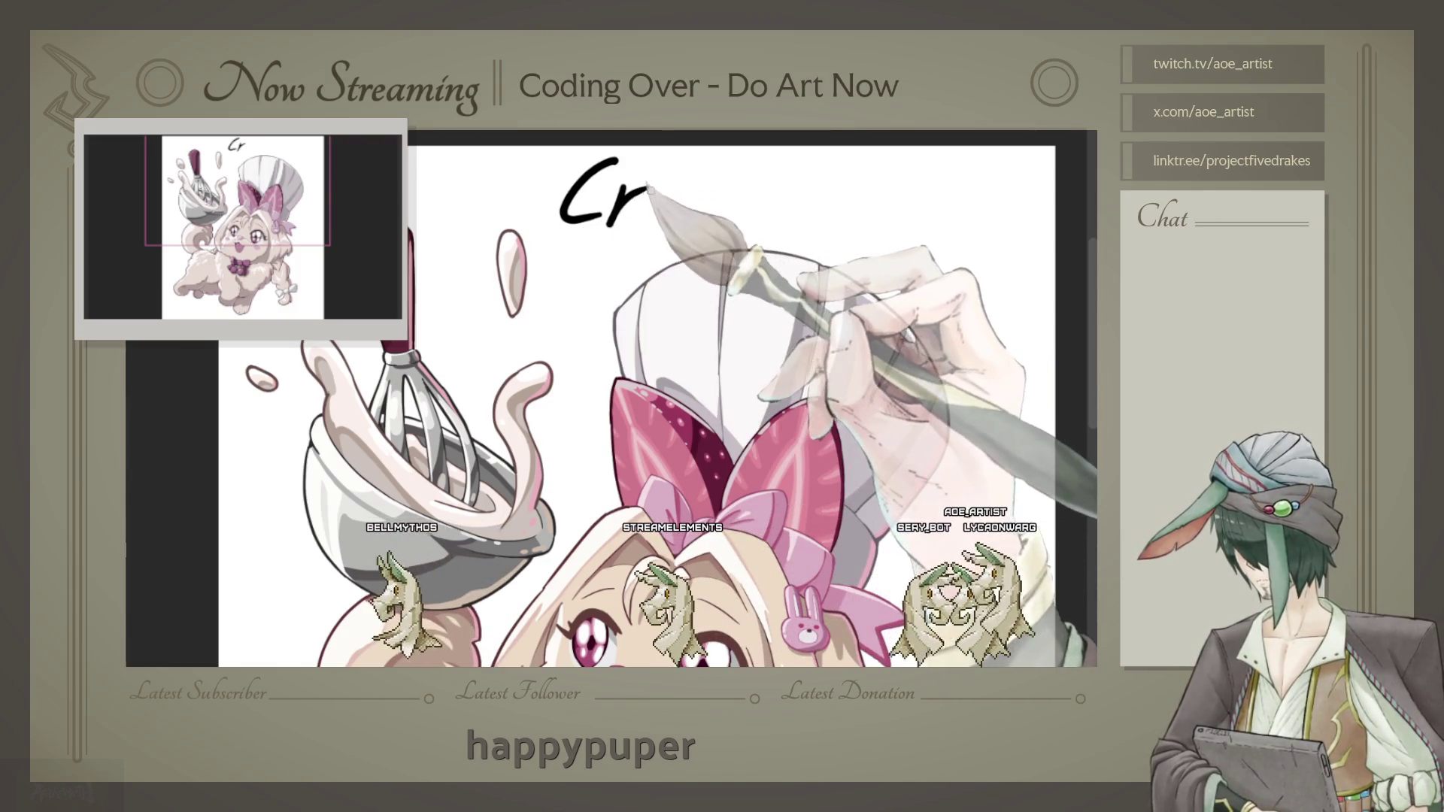
{"action": "key", "text": "ctrl+z"}
{"action": "left_click_drag", "start_coordinate": [646, 184], "coordinate": [688, 218]}
{"action": "mouse_move", "coordinate": [728, 156]}
{"action": "left_mouse_down"}
{"action": "mouse_move", "coordinate": [717, 219]}
{"action": "mouse_move", "coordinate": [744, 177]}
{"action": "mouse_move", "coordinate": [588, 220]}
{"action": "left_mouse_up"}
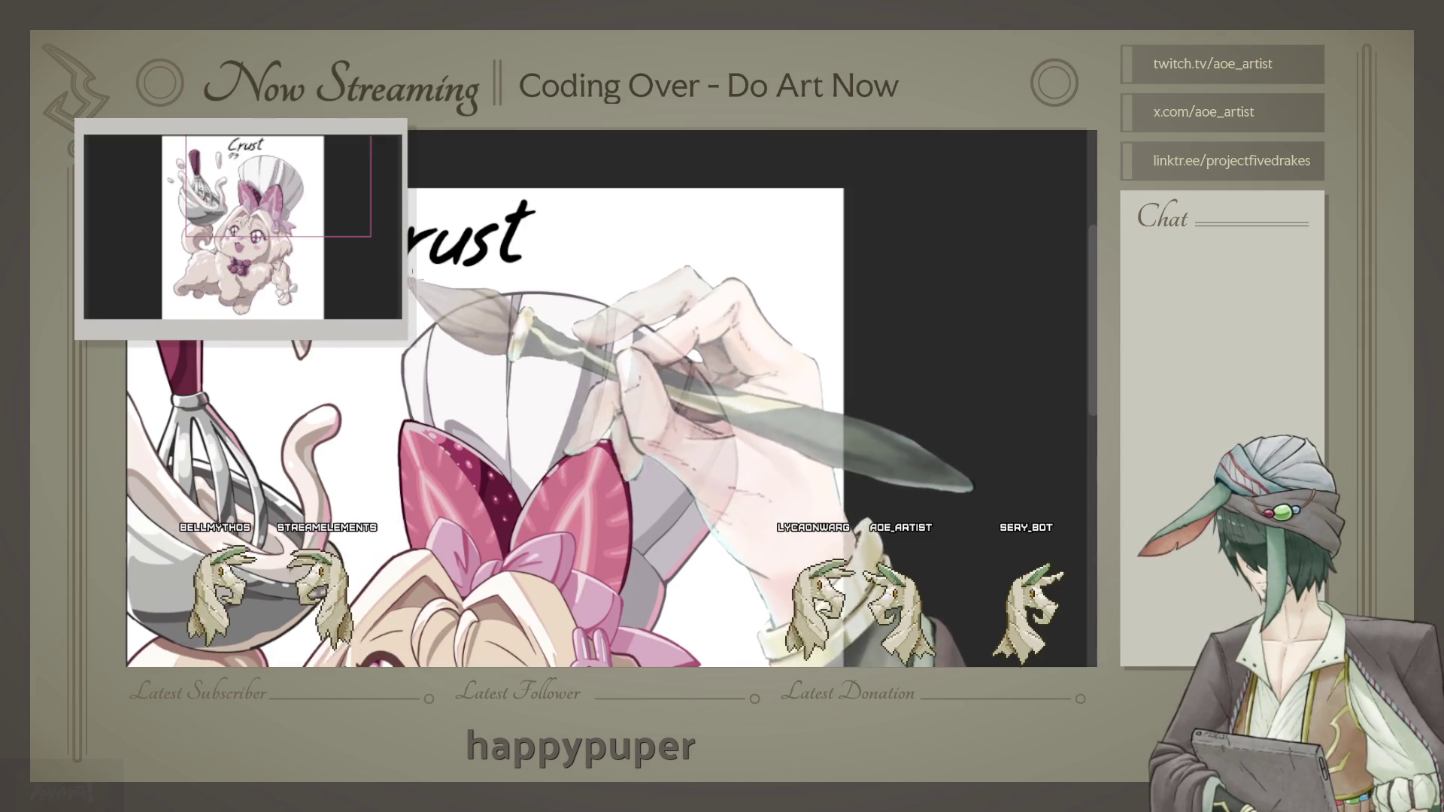
Step: Letter small katakana under Crust and write the breed name Havanese beside it
{"action": "left_click_drag", "start_coordinate": [409, 279], "coordinate": [438, 299]}
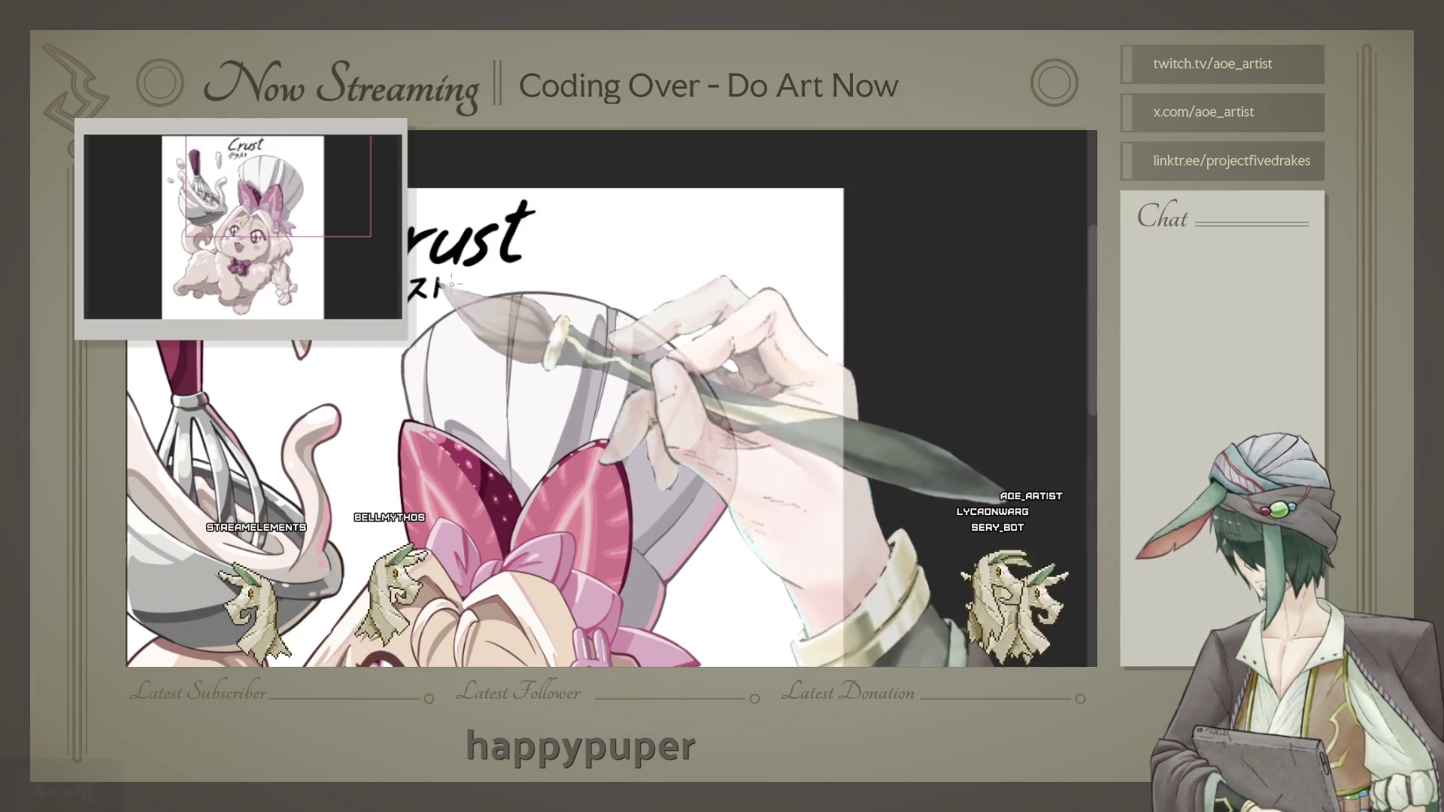
{"action": "scroll", "coordinate": [610, 429], "scroll_direction": "right", "scroll_amount": 3}
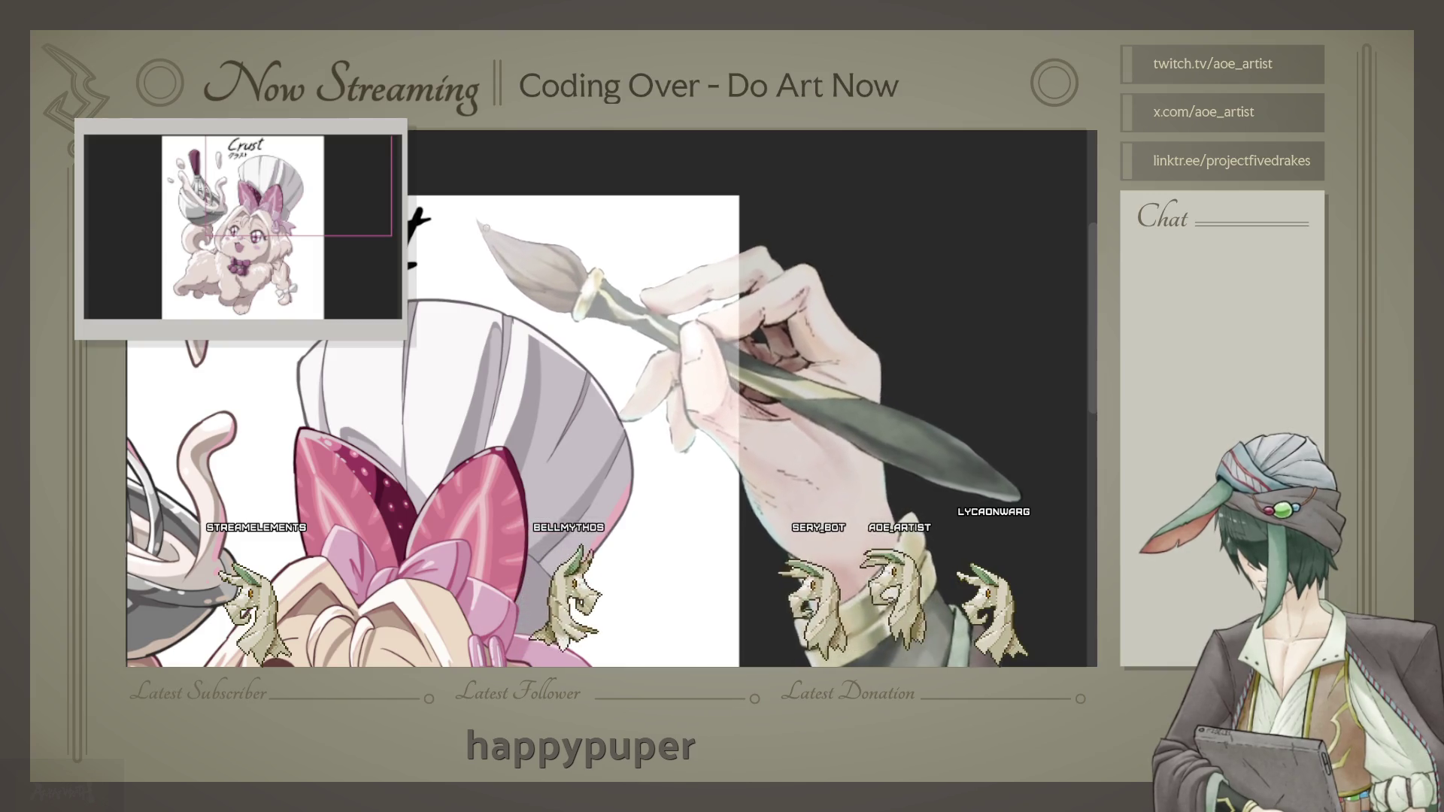
{"action": "left_click_drag", "start_coordinate": [488, 215], "coordinate": [476, 249]}
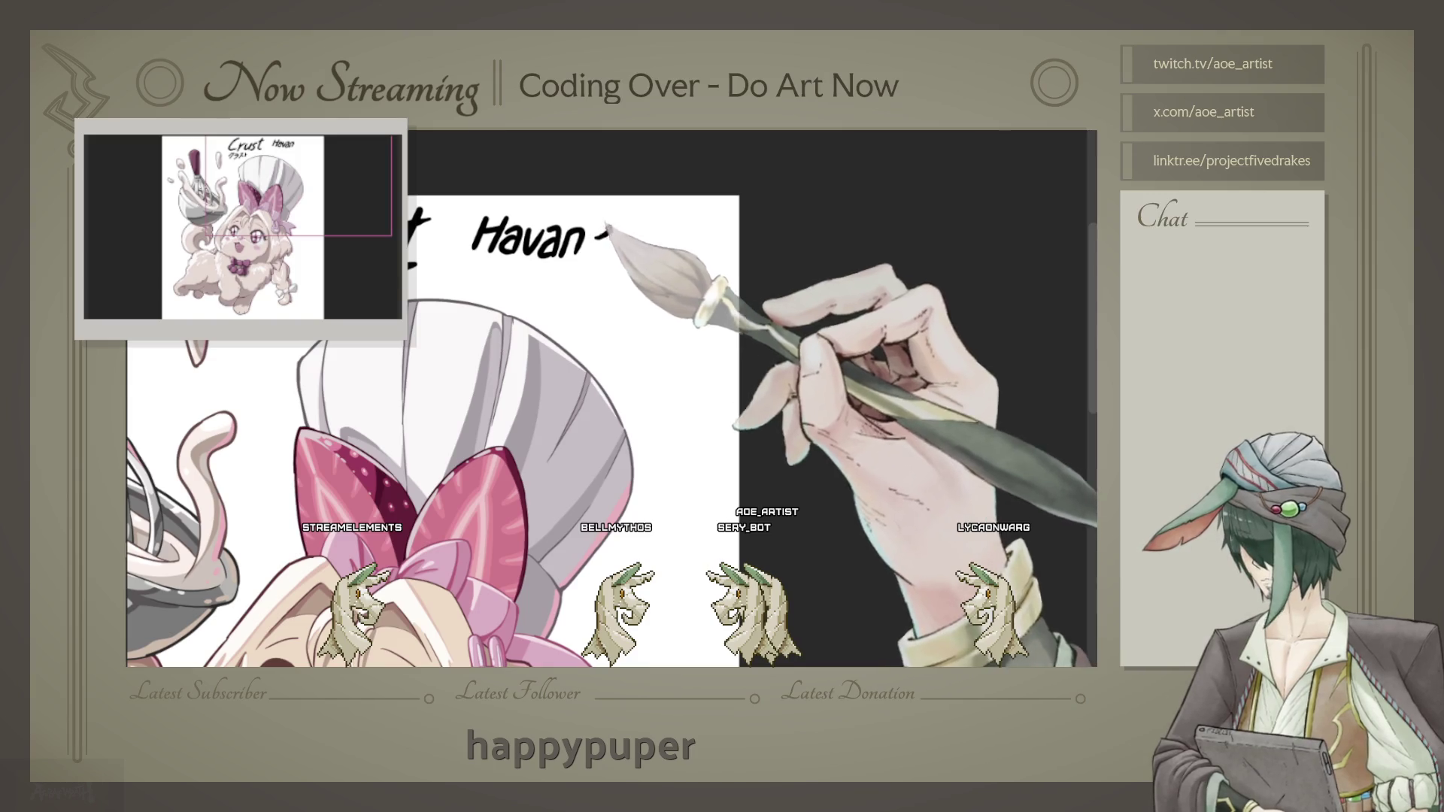
{"action": "mouse_move", "coordinate": [633, 222]}
{"action": "left_mouse_down"}
{"action": "mouse_move", "coordinate": [620, 249]}
{"action": "mouse_move", "coordinate": [654, 248]}
{"action": "left_mouse_up"}
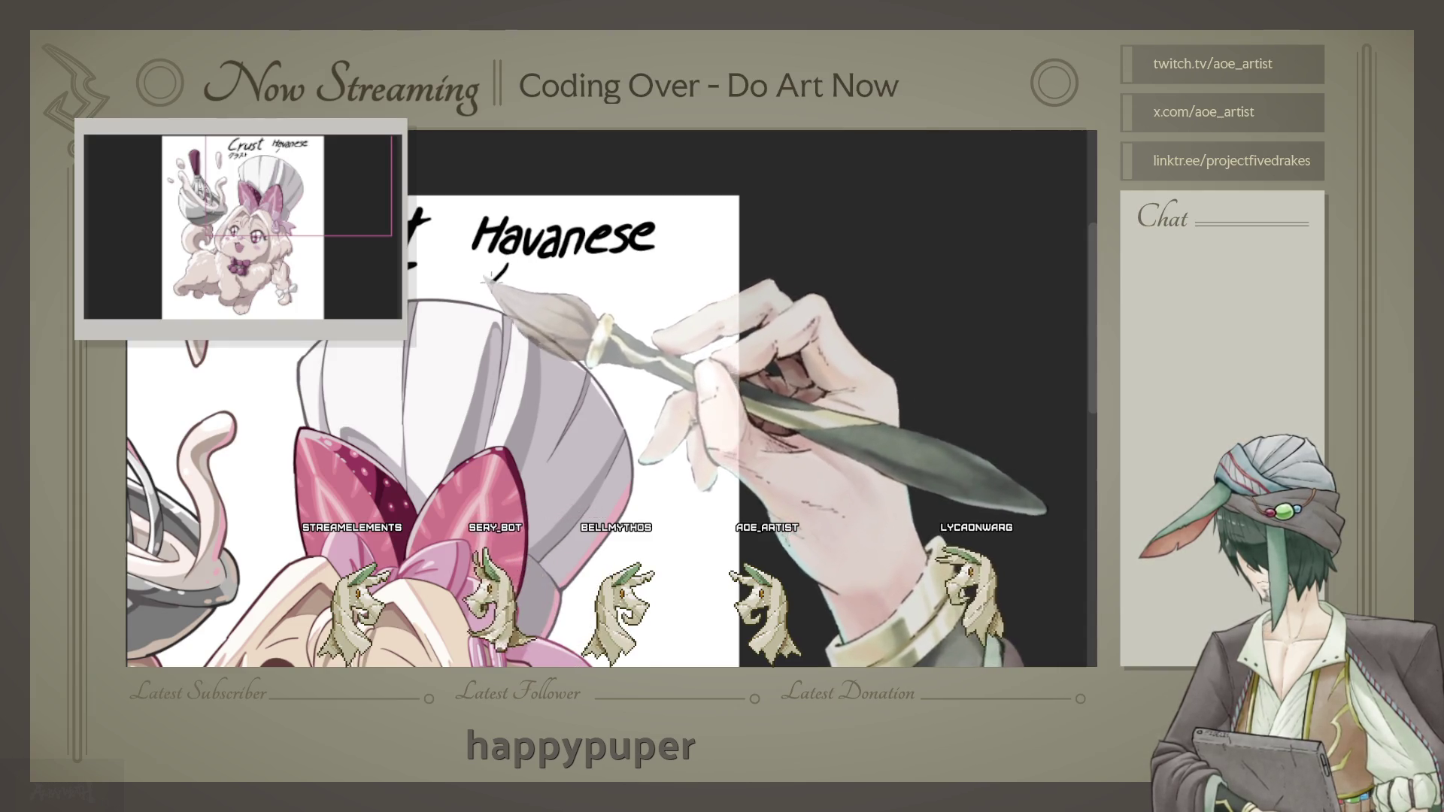
Step: Letter the katakana reading ハバニース under Havanese
{"action": "left_click_drag", "start_coordinate": [493, 284], "coordinate": [528, 278]}
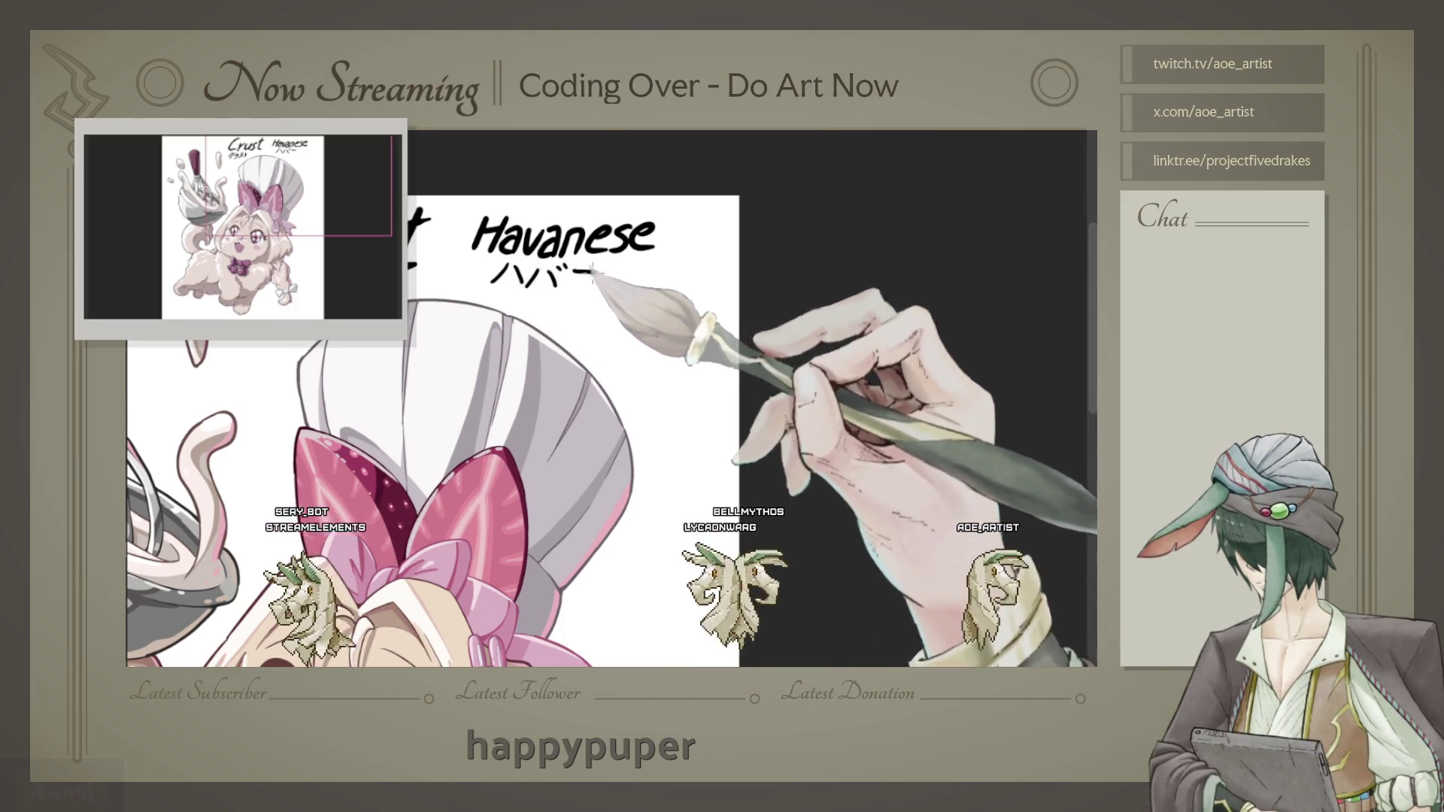
{"action": "left_click_drag", "start_coordinate": [573, 267], "coordinate": [594, 266]}
{"action": "mouse_move", "coordinate": [570, 281]}
{"action": "left_mouse_down"}
{"action": "mouse_move", "coordinate": [638, 273]}
{"action": "mouse_move", "coordinate": [636, 290]}
{"action": "mouse_move", "coordinate": [664, 291]}
{"action": "left_mouse_up"}
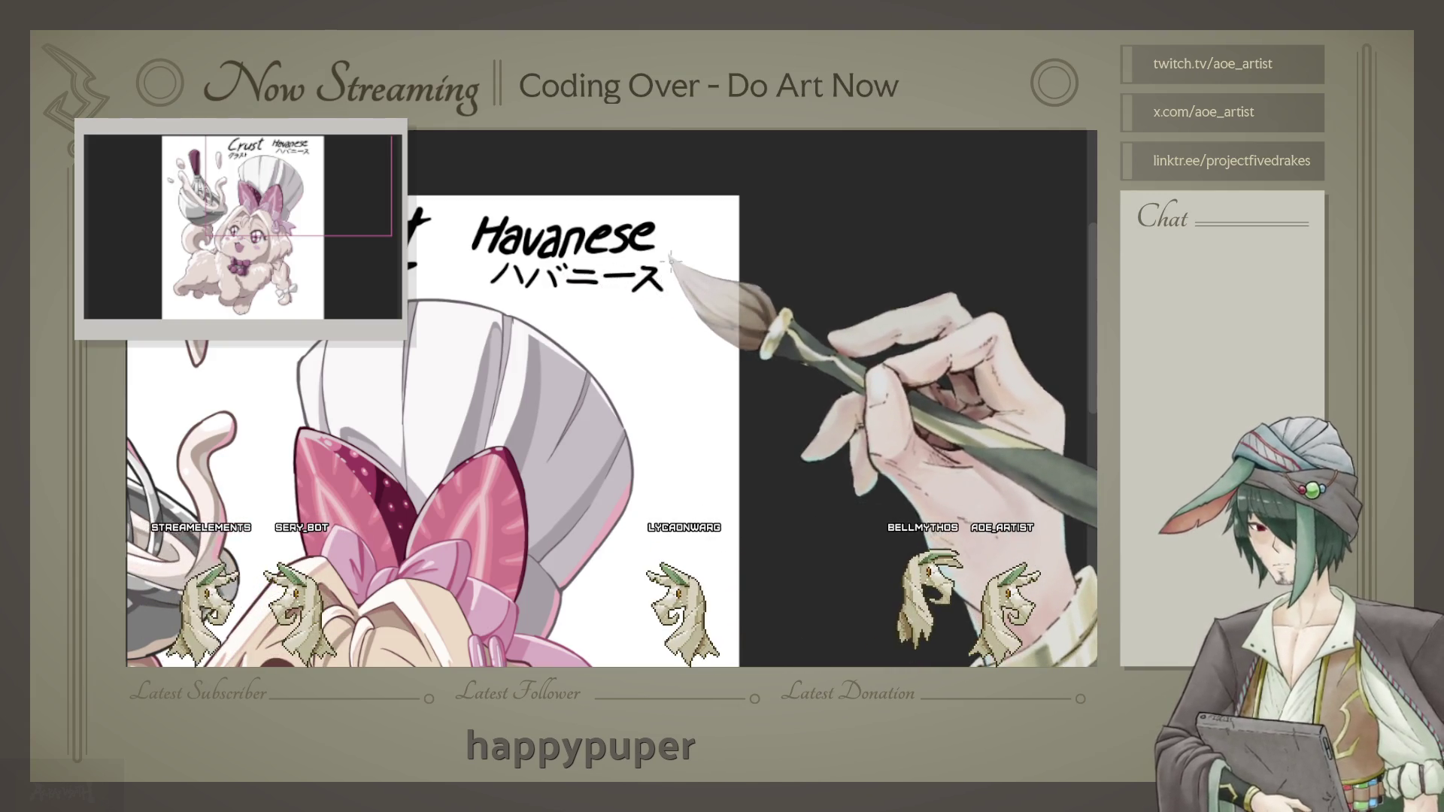
{"action": "scroll", "coordinate": [671, 262], "scroll_direction": "down", "scroll_amount": 3}
{"action": "scroll", "coordinate": [691, 322], "scroll_direction": "up", "scroll_amount": 1}
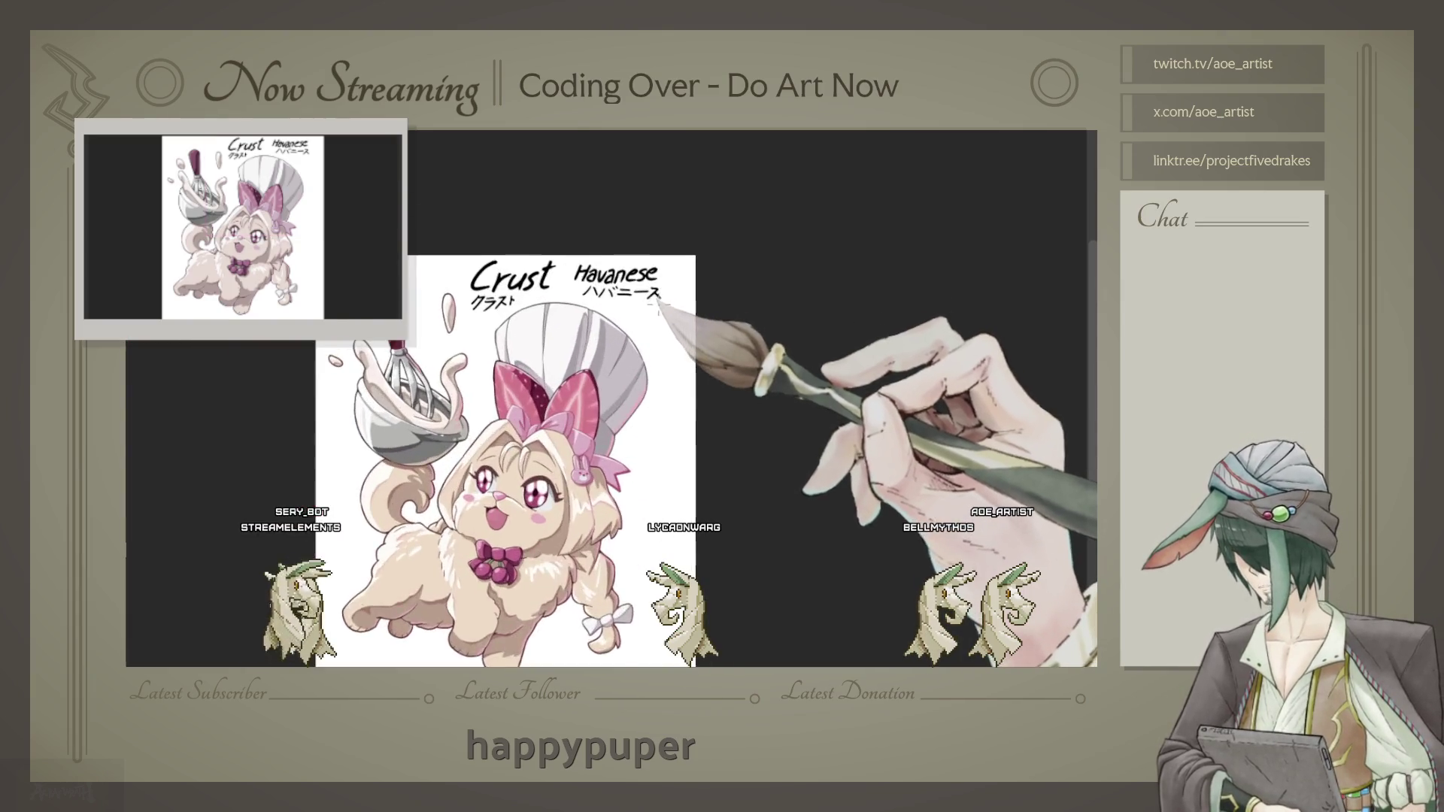
{"action": "scroll", "coordinate": [665, 305], "scroll_direction": "up", "scroll_amount": 2}
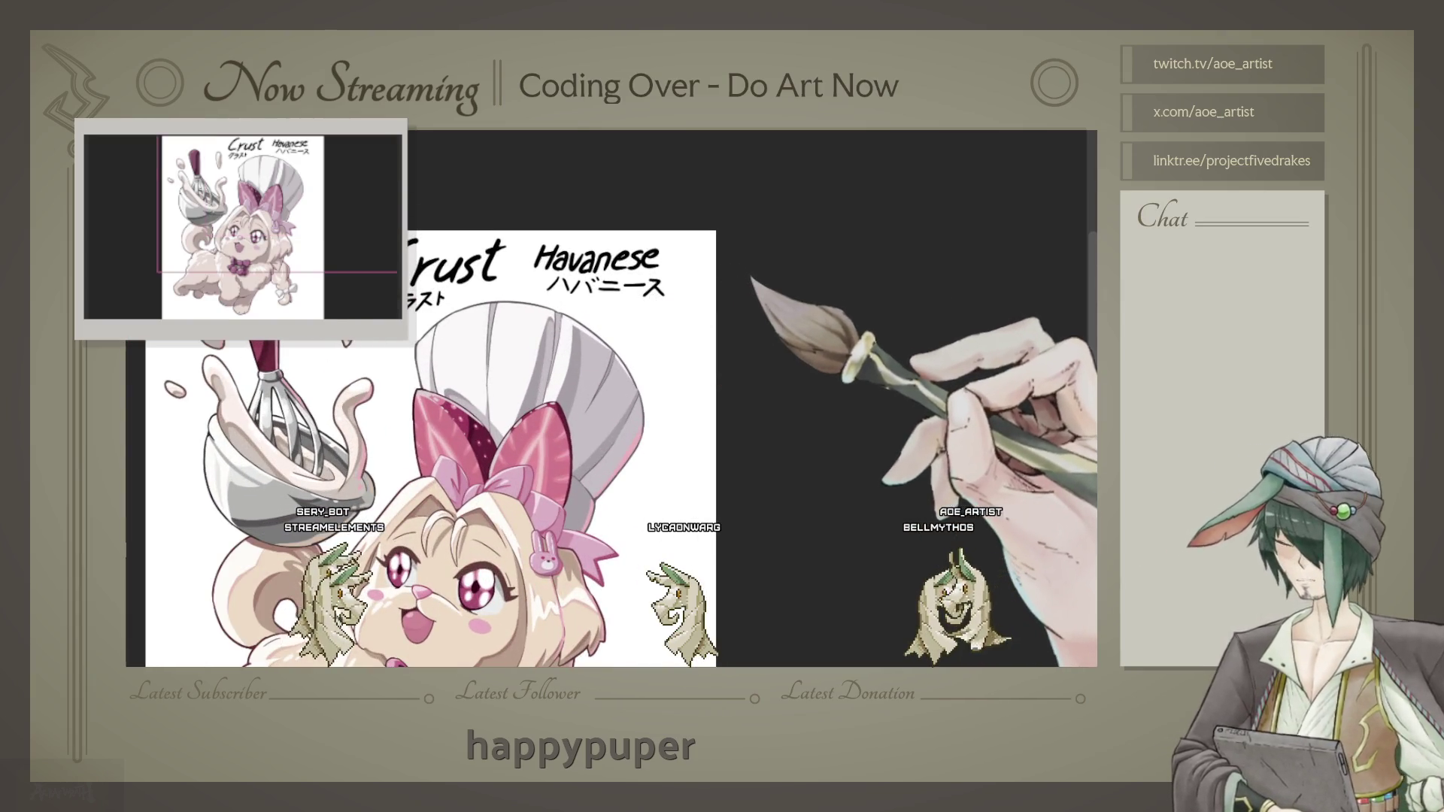
Step: Transform the Crust Havanese title lettering up to the top of the illustration and commit it
{"action": "key", "text": "ctrl+t"}
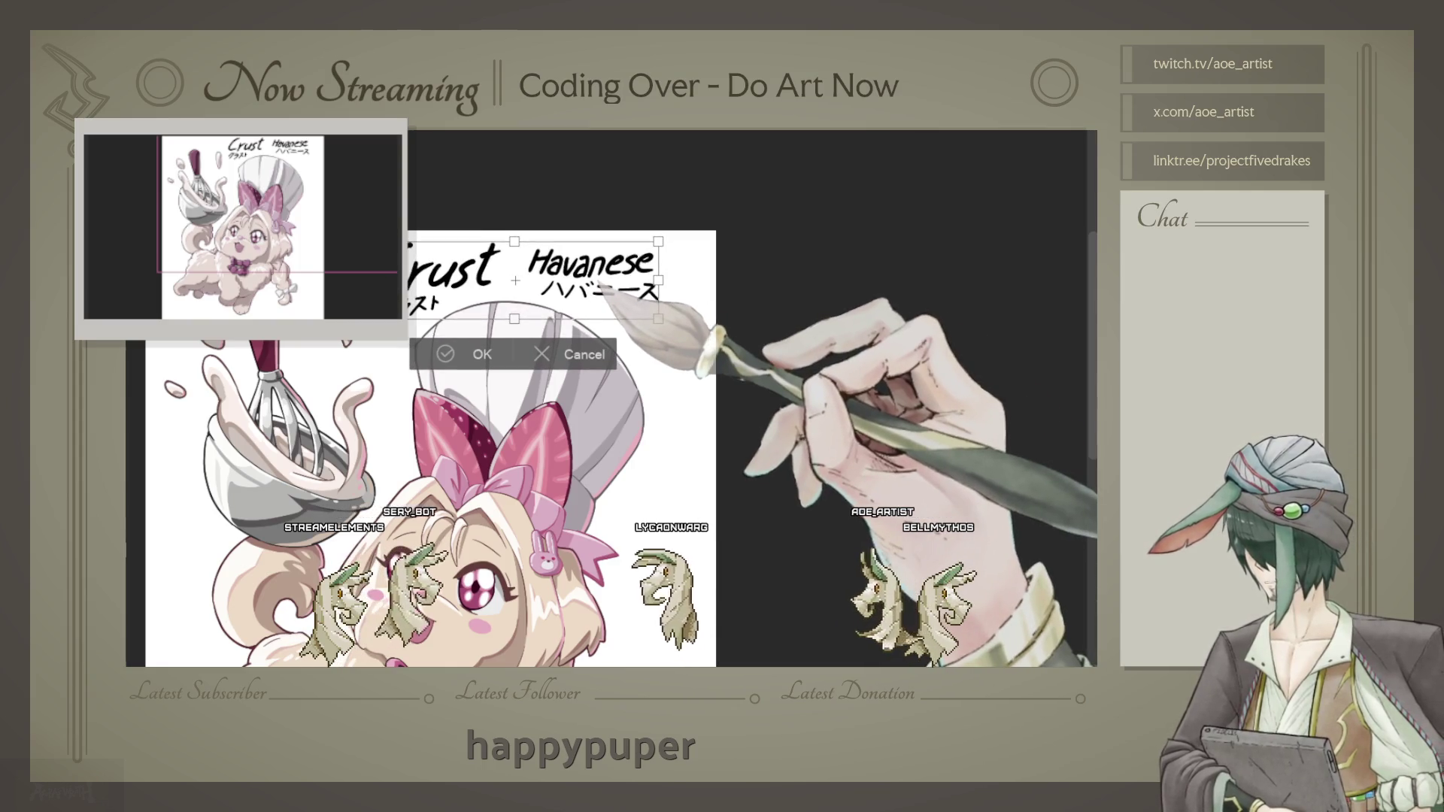
{"action": "scroll", "coordinate": [609, 291], "scroll_direction": "up", "scroll_amount": 2}
{"action": "scroll", "coordinate": [660, 323], "scroll_direction": "down", "scroll_amount": 3}
{"action": "key", "text": "Return"}
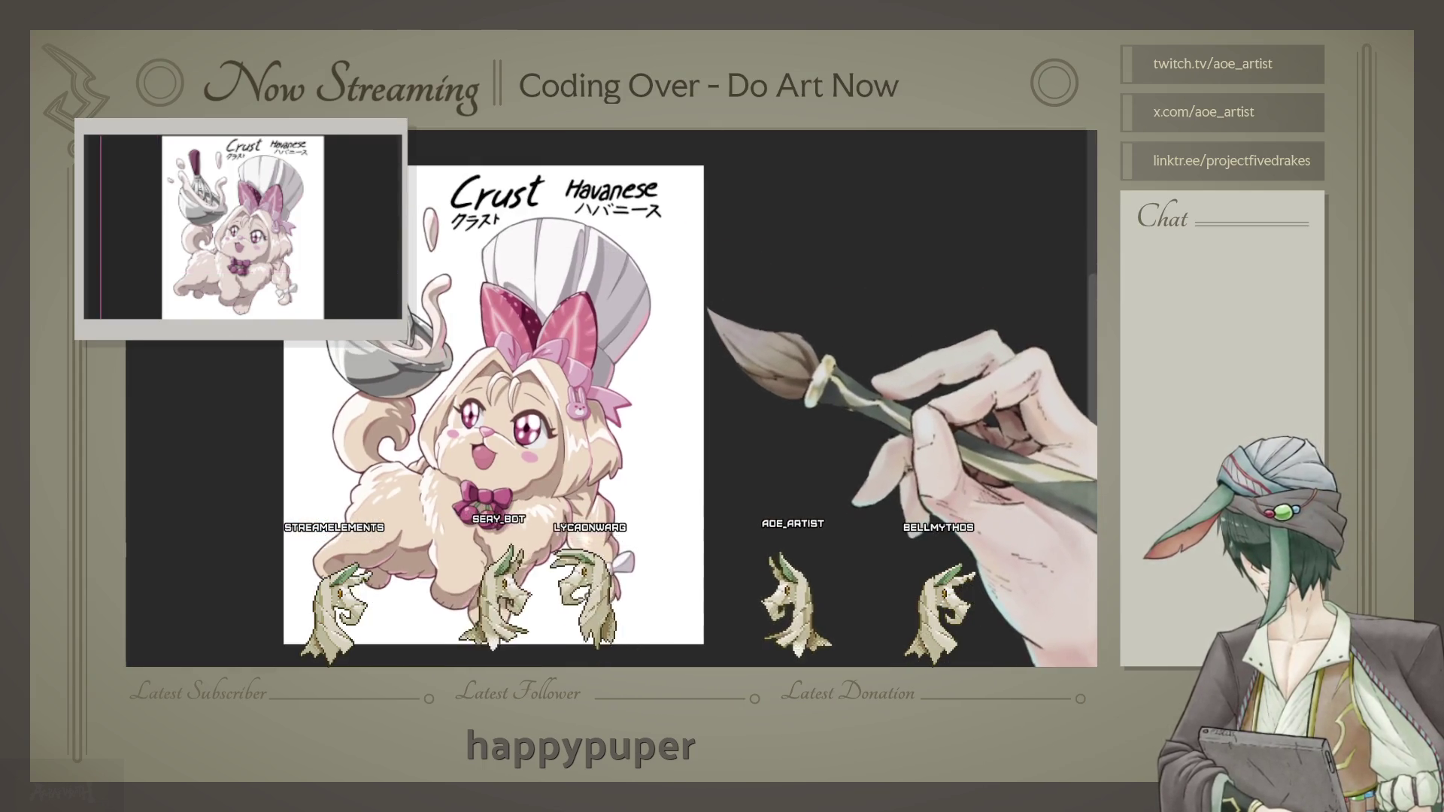
{"action": "key", "text": "ctrl+t"}
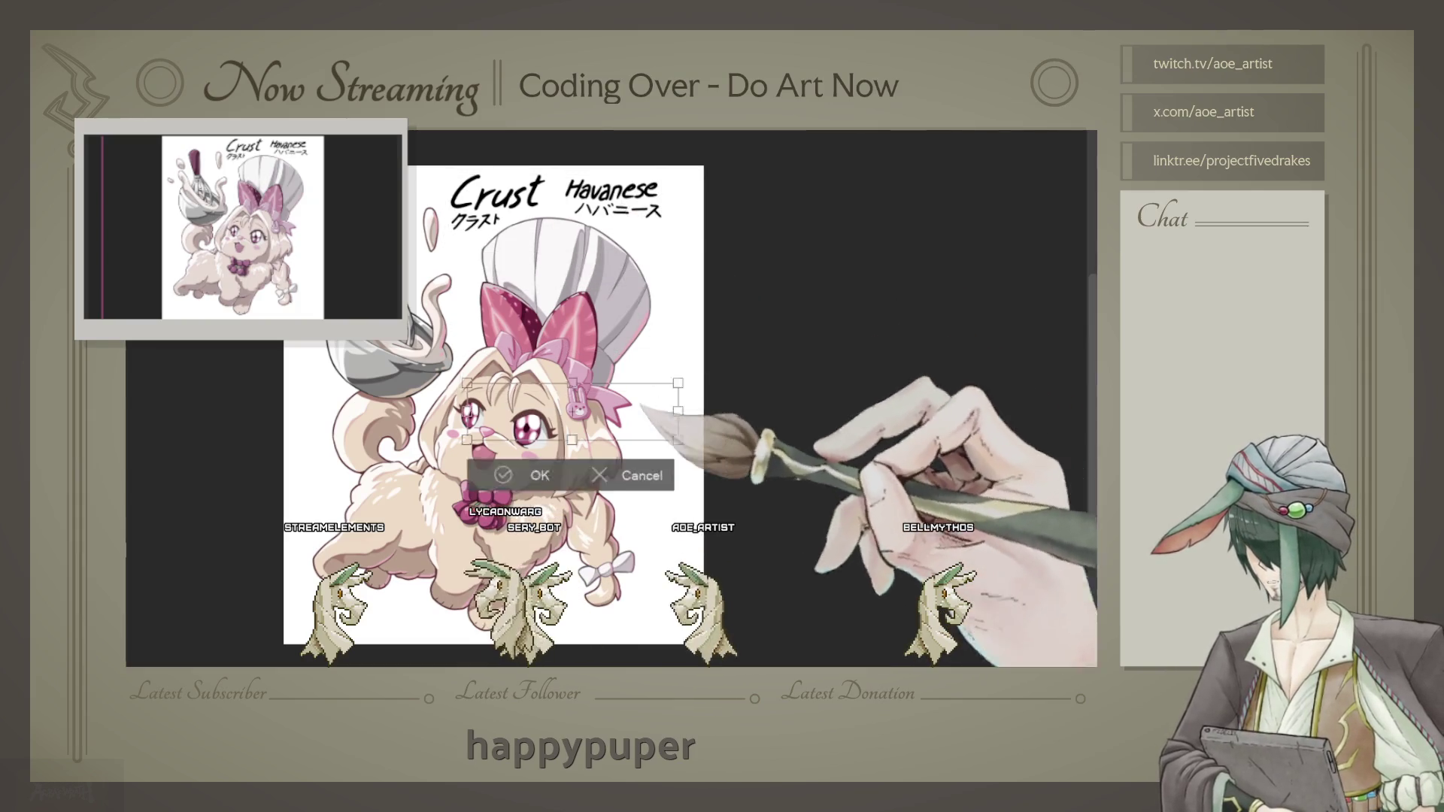
{"action": "mouse_move", "coordinate": [570, 412]}
{"action": "left_mouse_down"}
{"action": "mouse_move", "coordinate": [594, 502]}
{"action": "mouse_move", "coordinate": [557, 203]}
{"action": "left_mouse_up"}
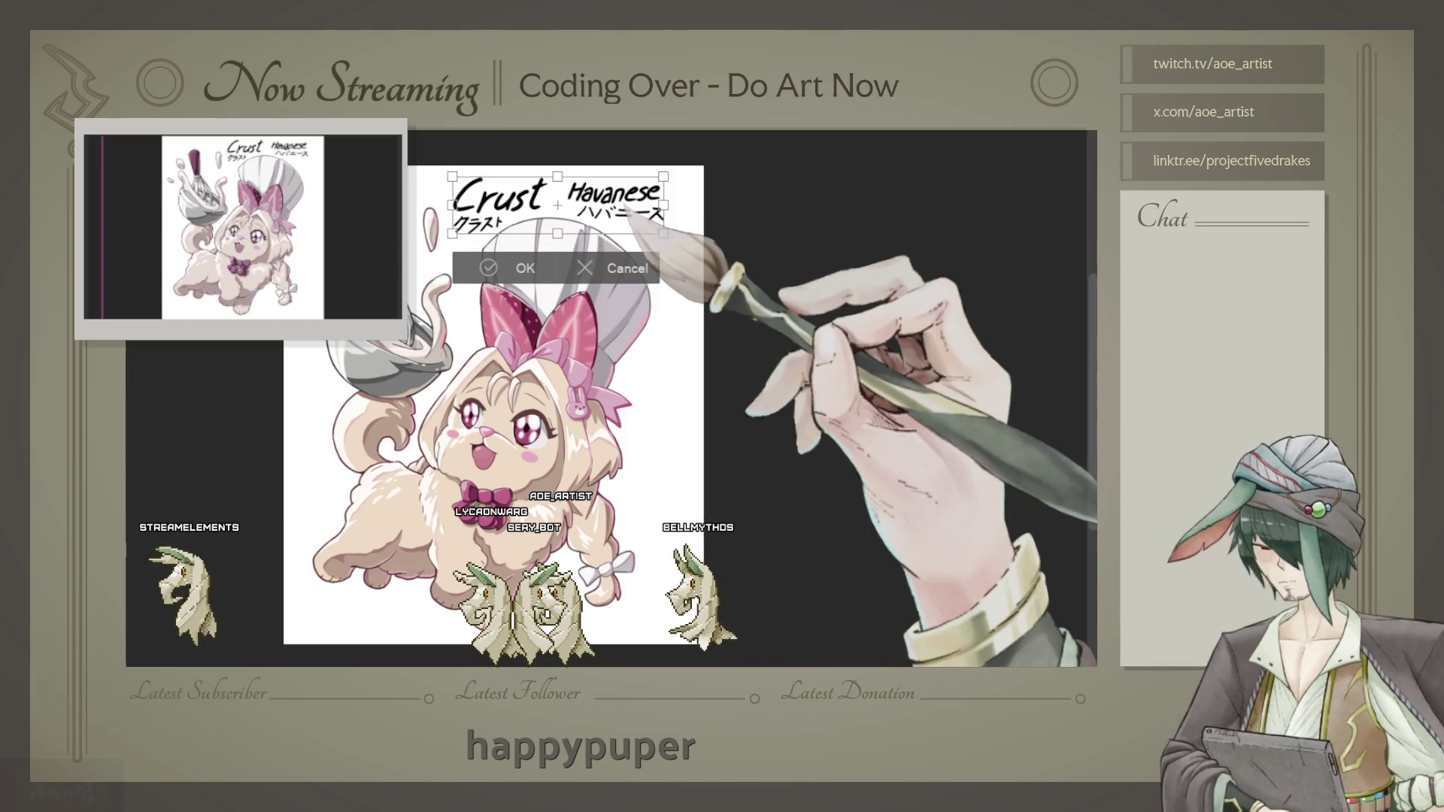
{"action": "key", "text": "Return"}
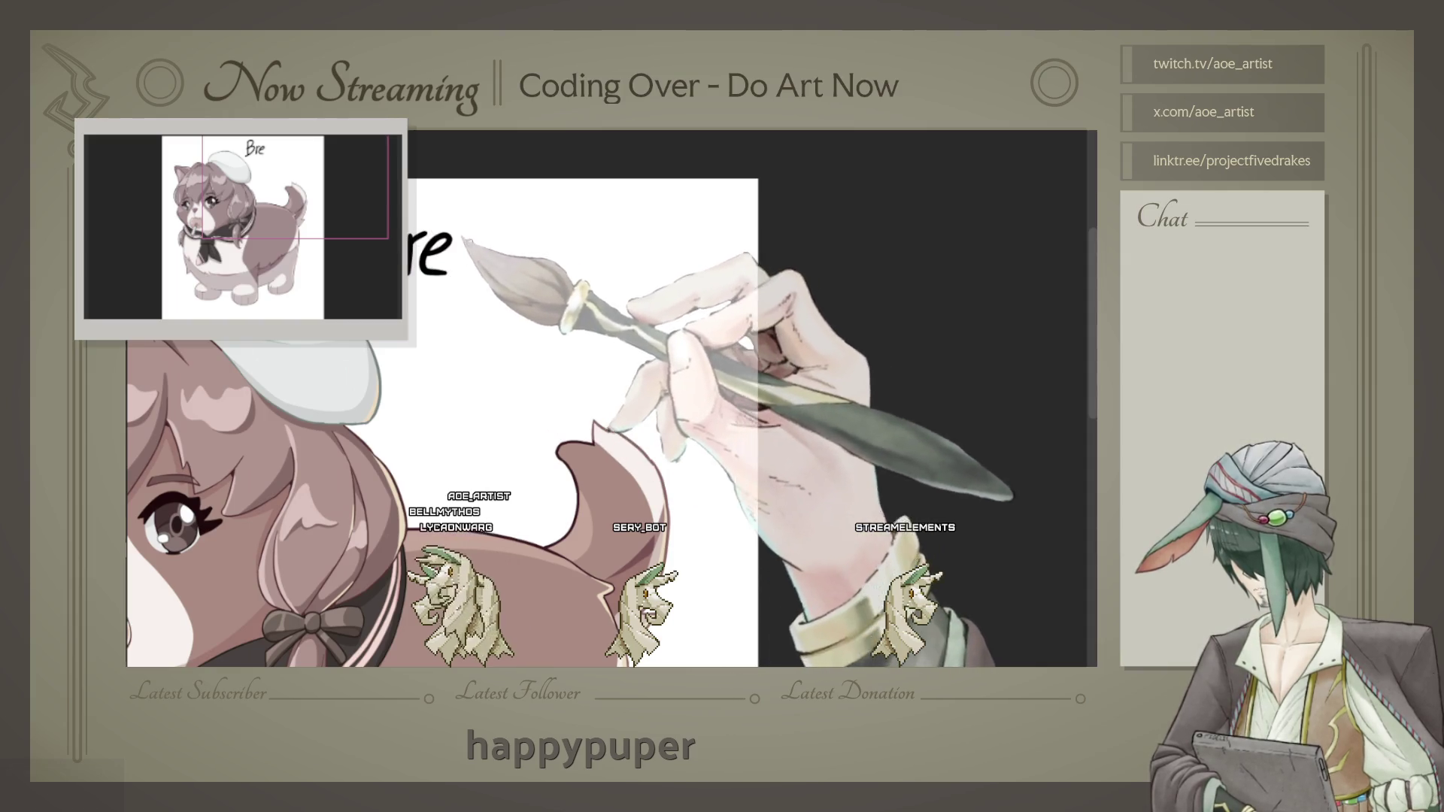
Step: Finish lettering the name Bready and begin the katakana beside it
{"action": "mouse_move", "coordinate": [496, 237]}
{"action": "left_mouse_down"}
{"action": "mouse_move", "coordinate": [505, 269]}
{"action": "mouse_move", "coordinate": [540, 262]}
{"action": "mouse_move", "coordinate": [492, 300]}
{"action": "left_mouse_up"}
{"action": "left_click_drag", "start_coordinate": [614, 283], "coordinate": [450, 295]}
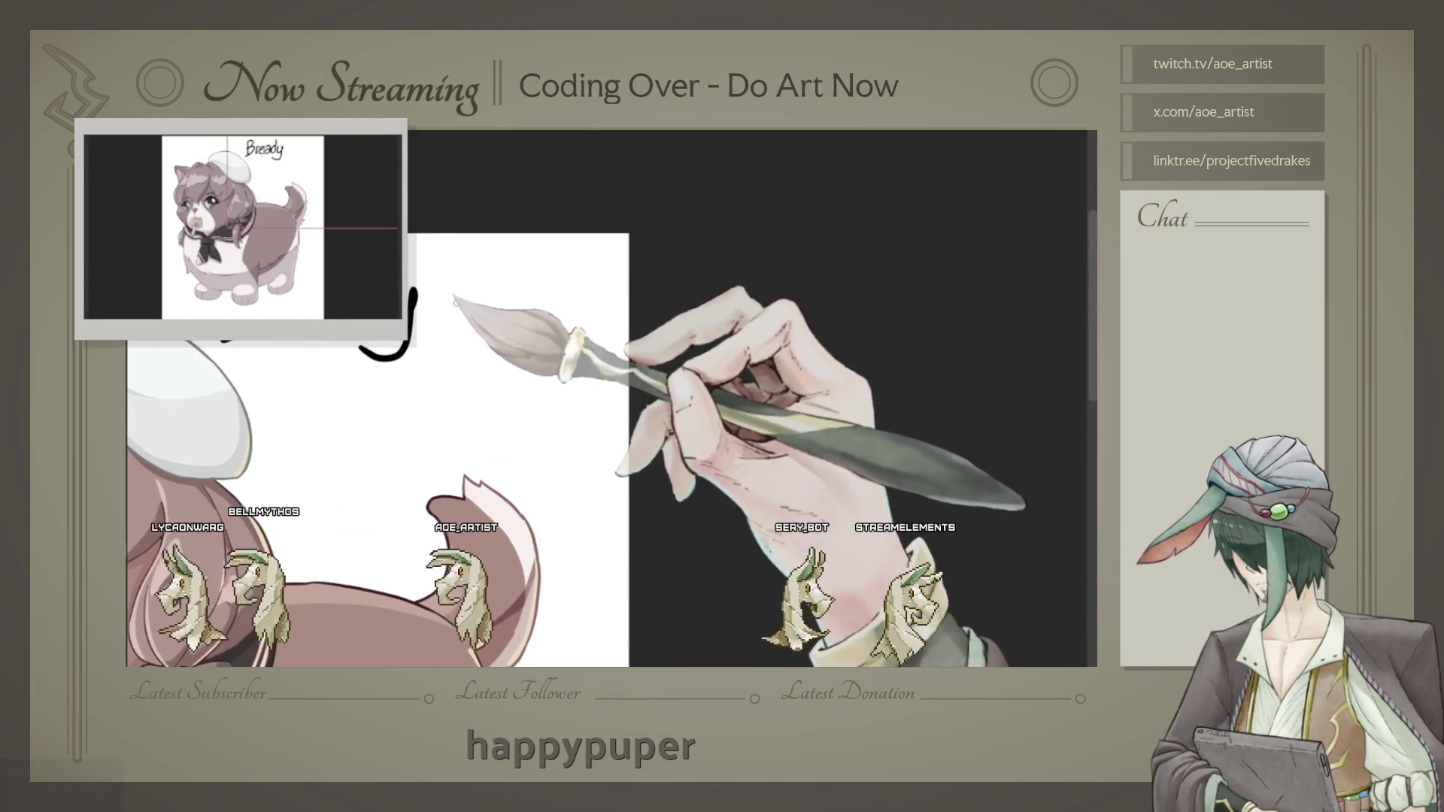
{"action": "left_click_drag", "start_coordinate": [440, 307], "coordinate": [449, 329]}
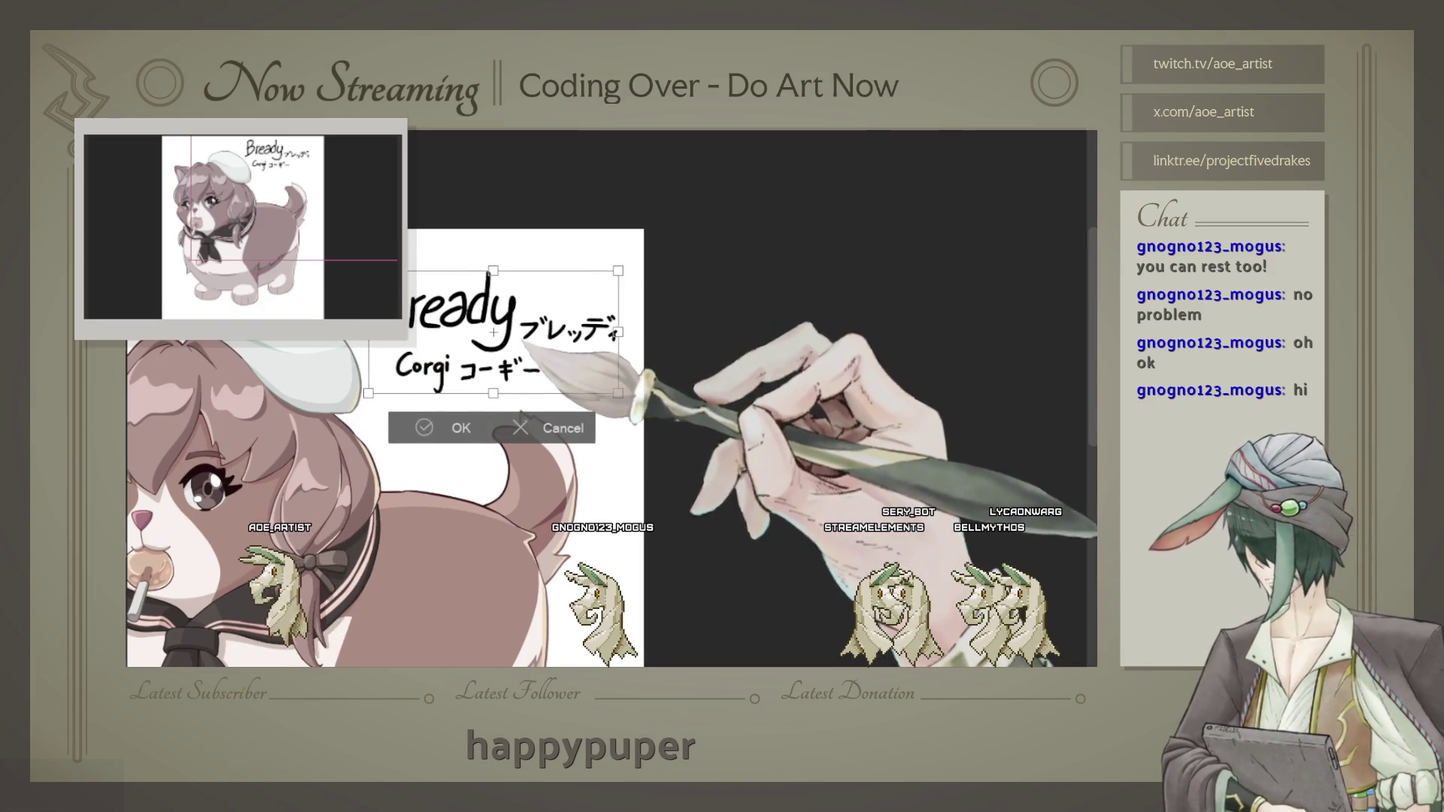
Step: Commit the enlarged Bready Corgi lettering and compare with the Crust canvas via Ctrl+Tab
{"action": "key", "text": "Return"}
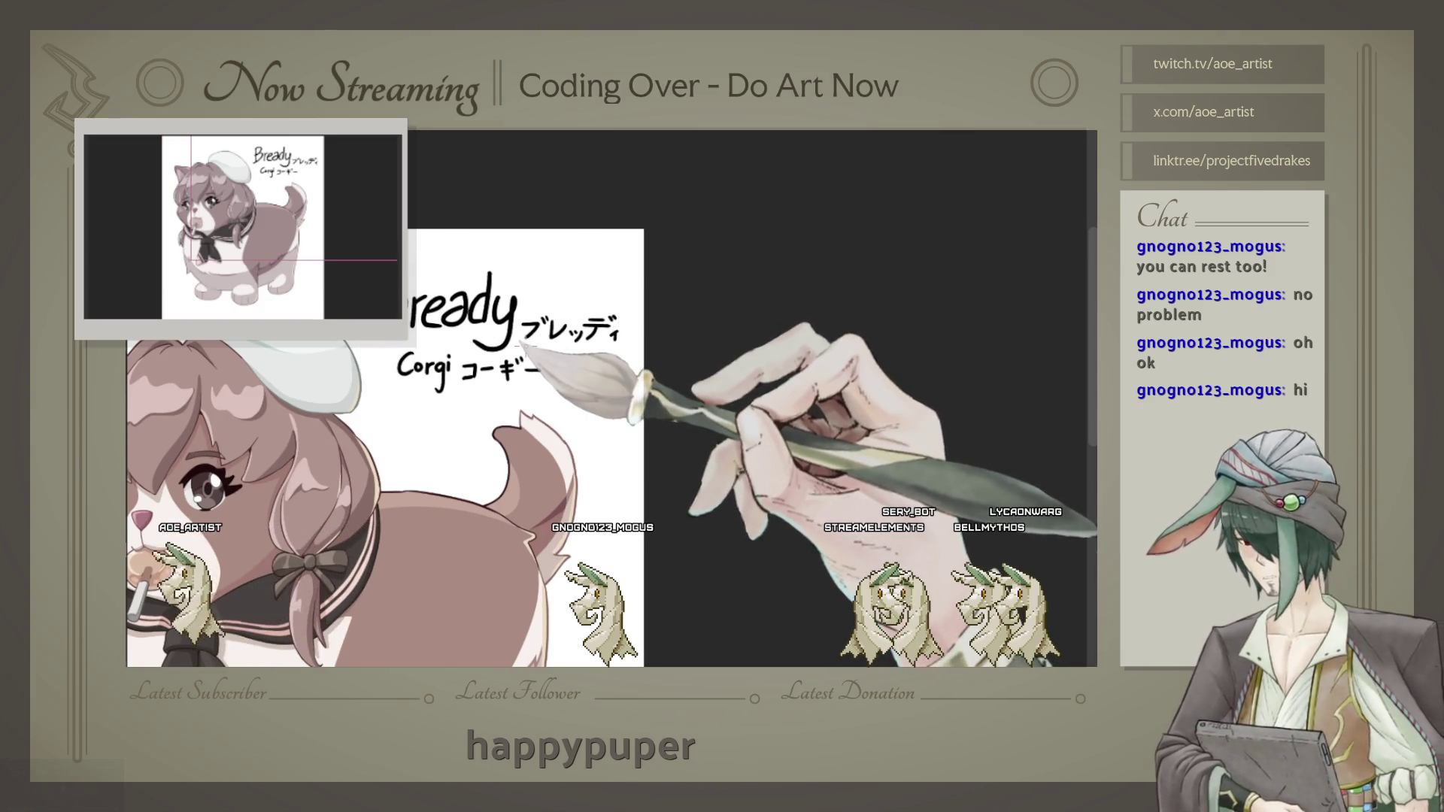
{"action": "scroll", "coordinate": [451, 417], "scroll_direction": "down", "scroll_amount": 3}
{"action": "scroll", "coordinate": [451, 418], "scroll_direction": "down", "scroll_amount": 2}
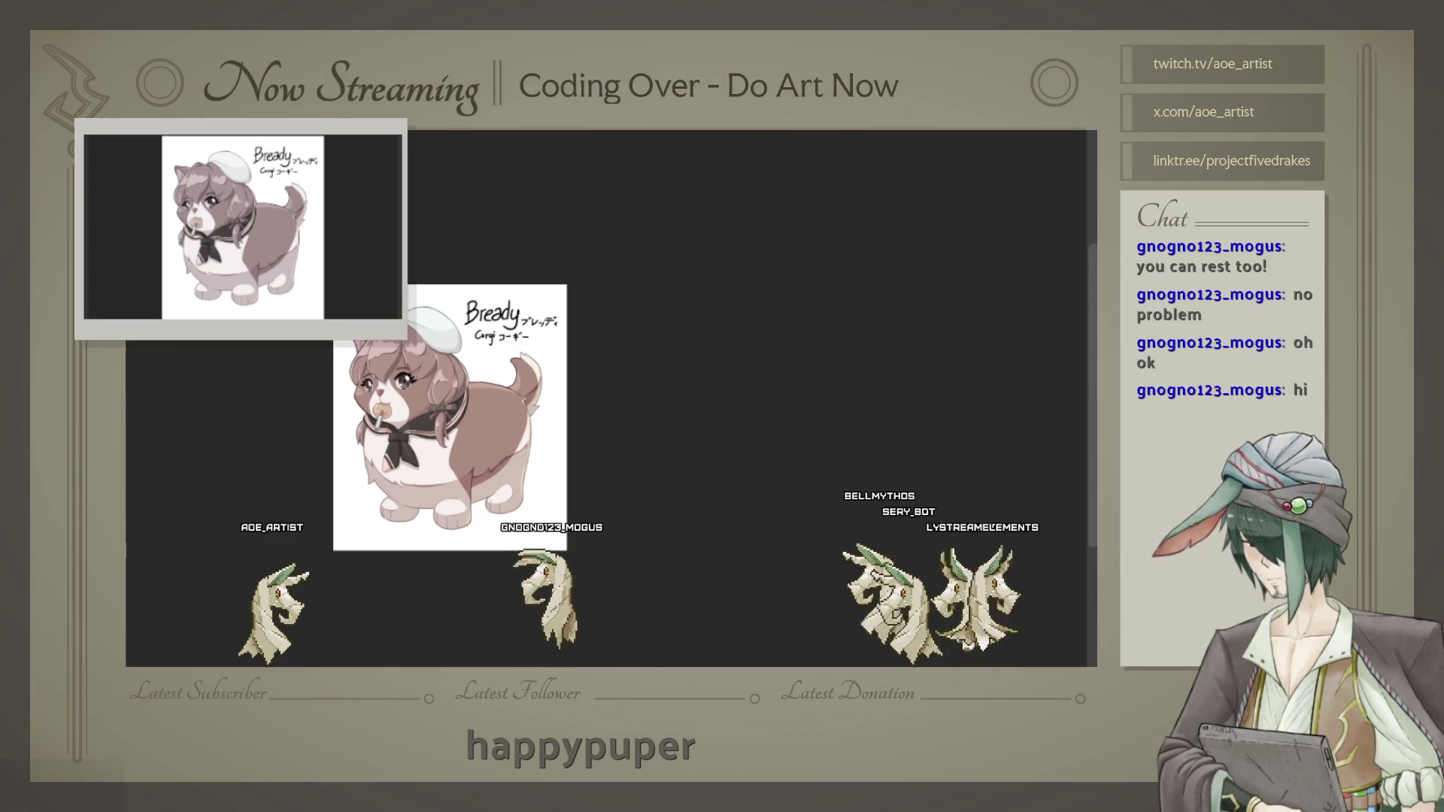
{"action": "key", "text": "ctrl+Tab"}
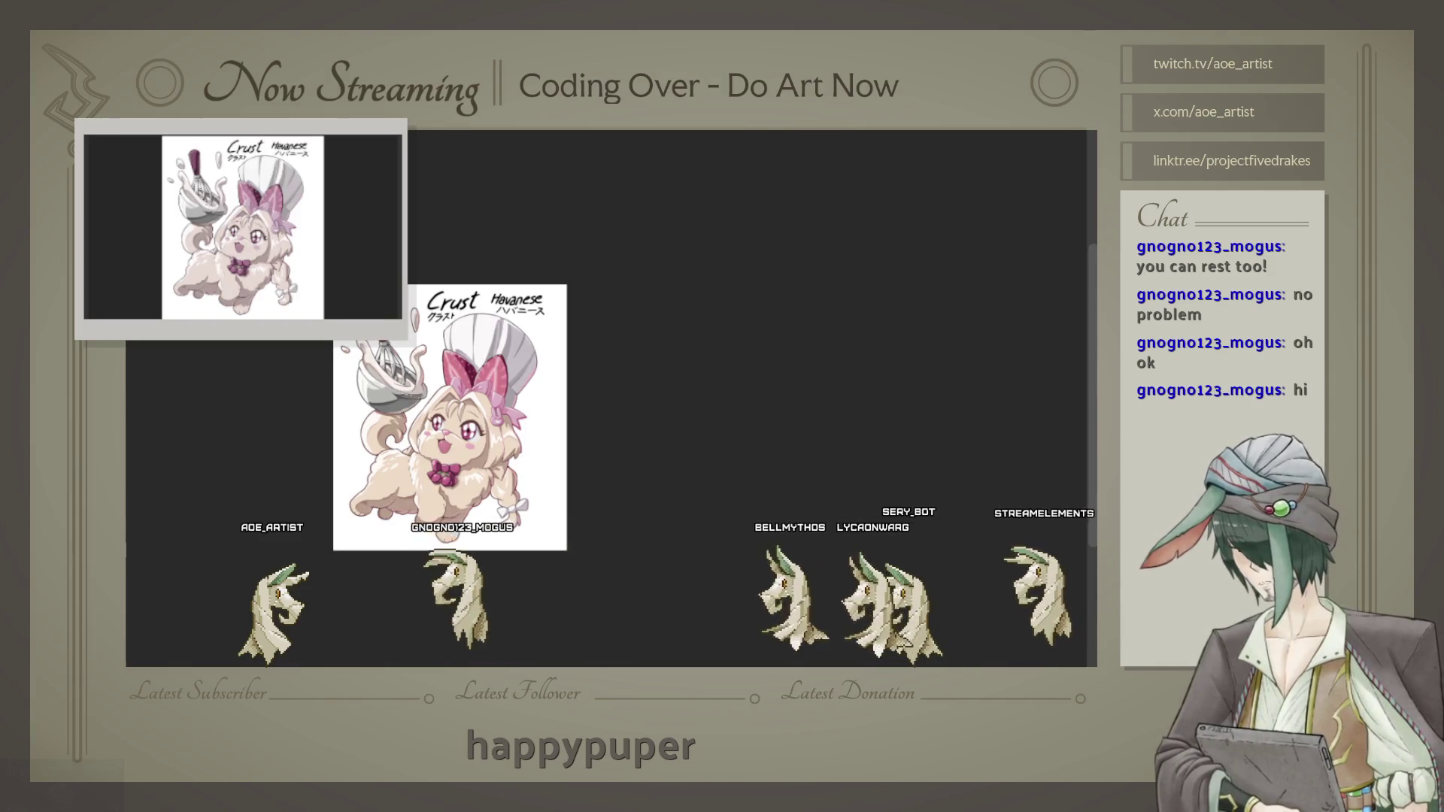
{"action": "key", "text": "ctrl+Tab"}
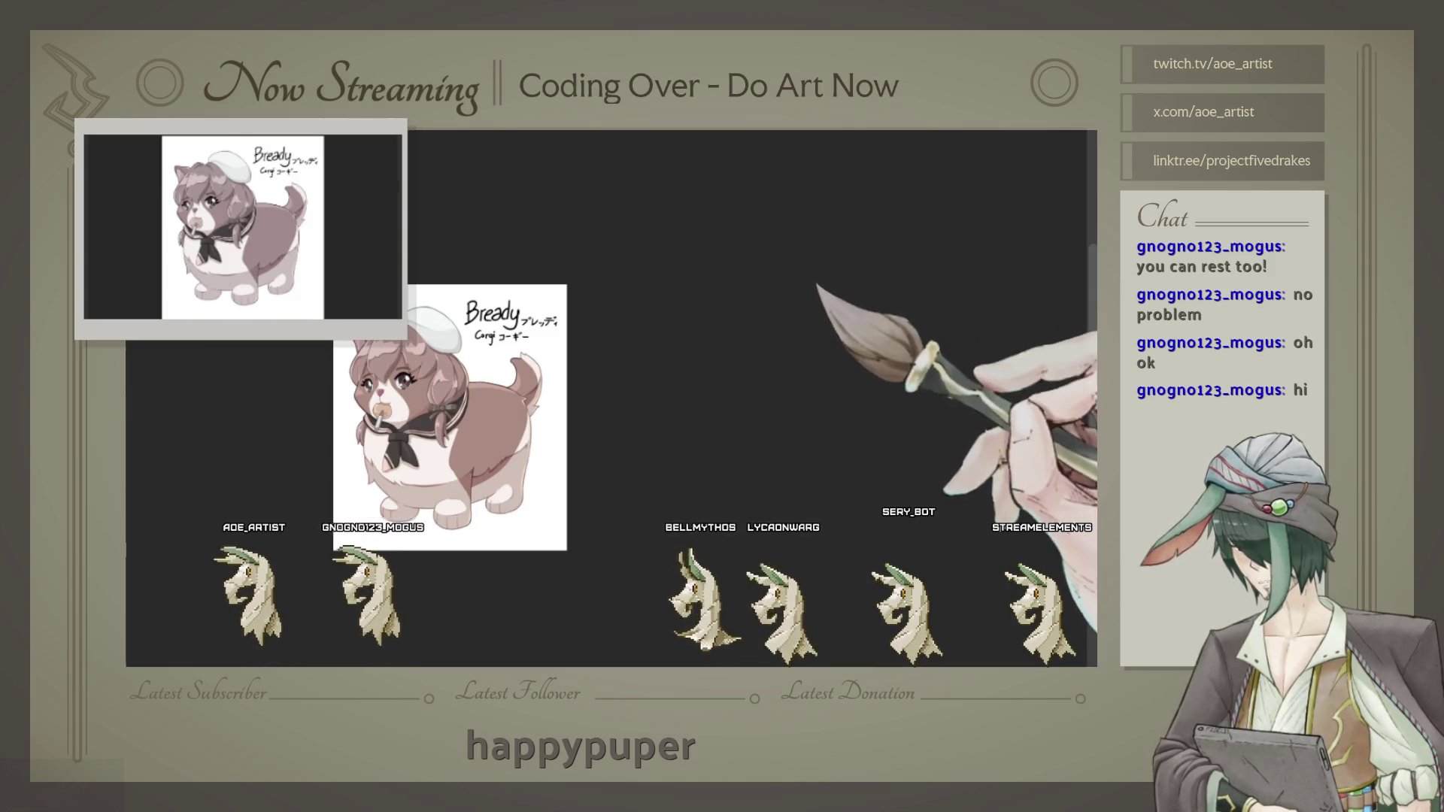
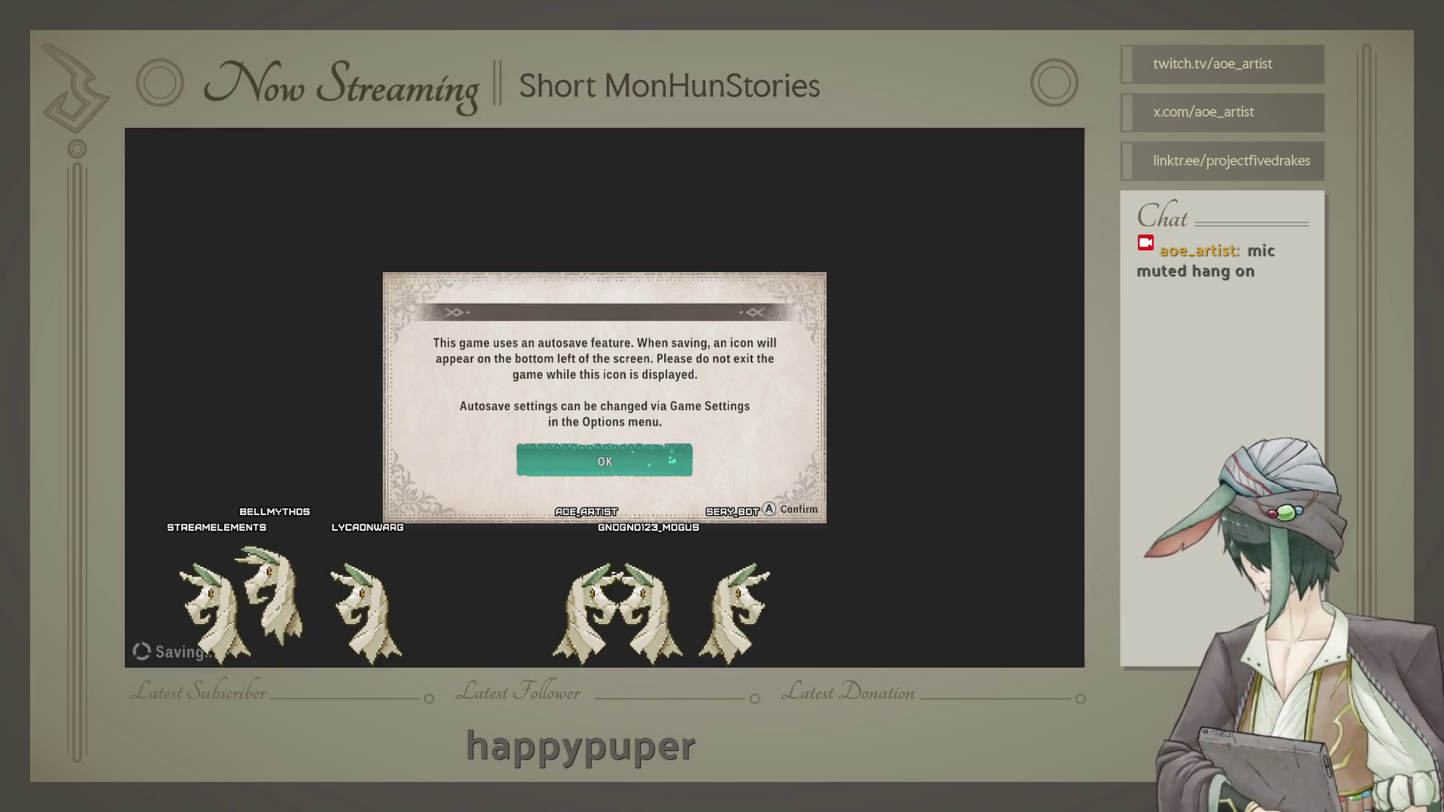
Step: Dismiss the autosave notice and wait for the 'Press Any Key' title screen
{"action": "key", "text": "Return"}
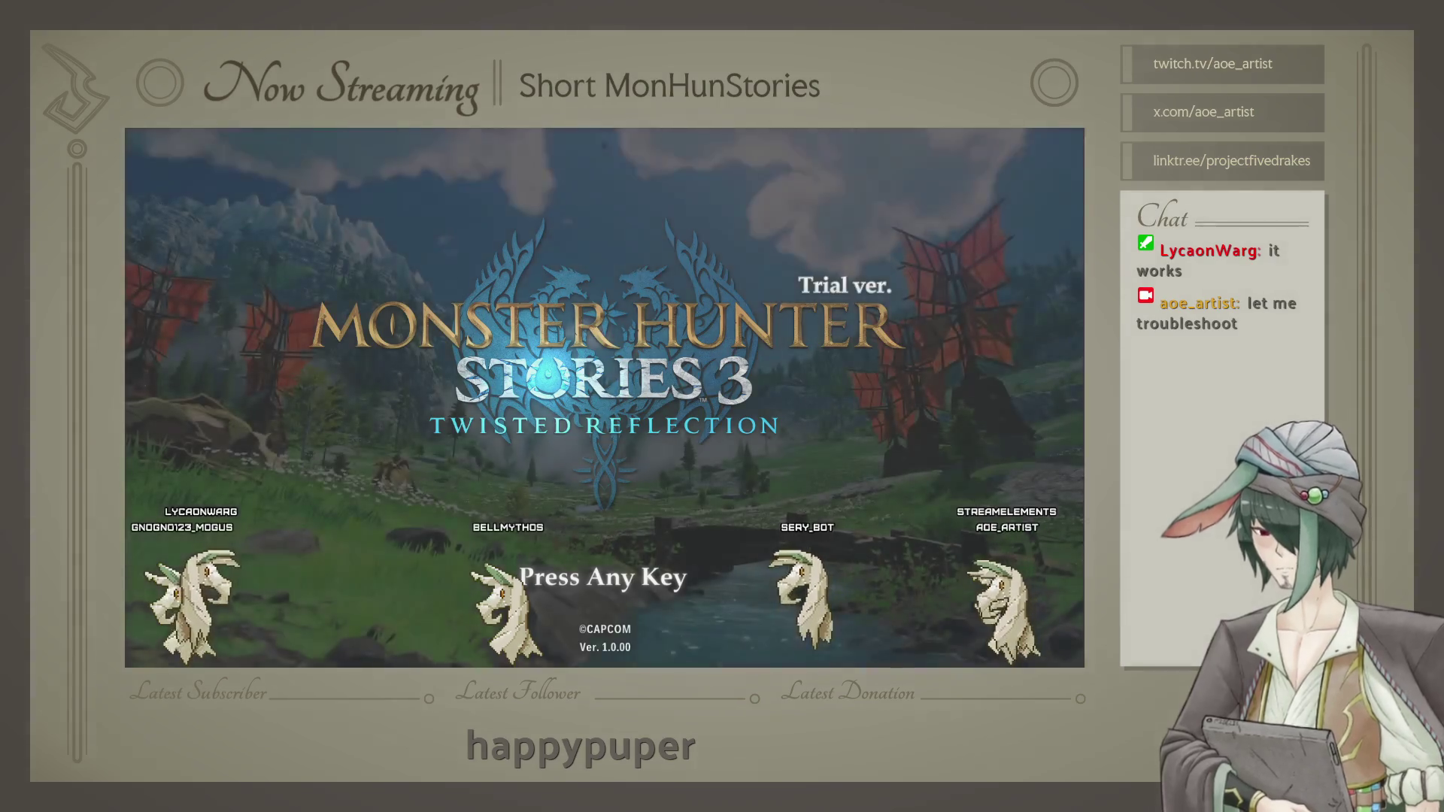
Step: Leave the title screen, load the Slot 1 save and bring up the Party menu
{"action": "key", "text": "Return"}
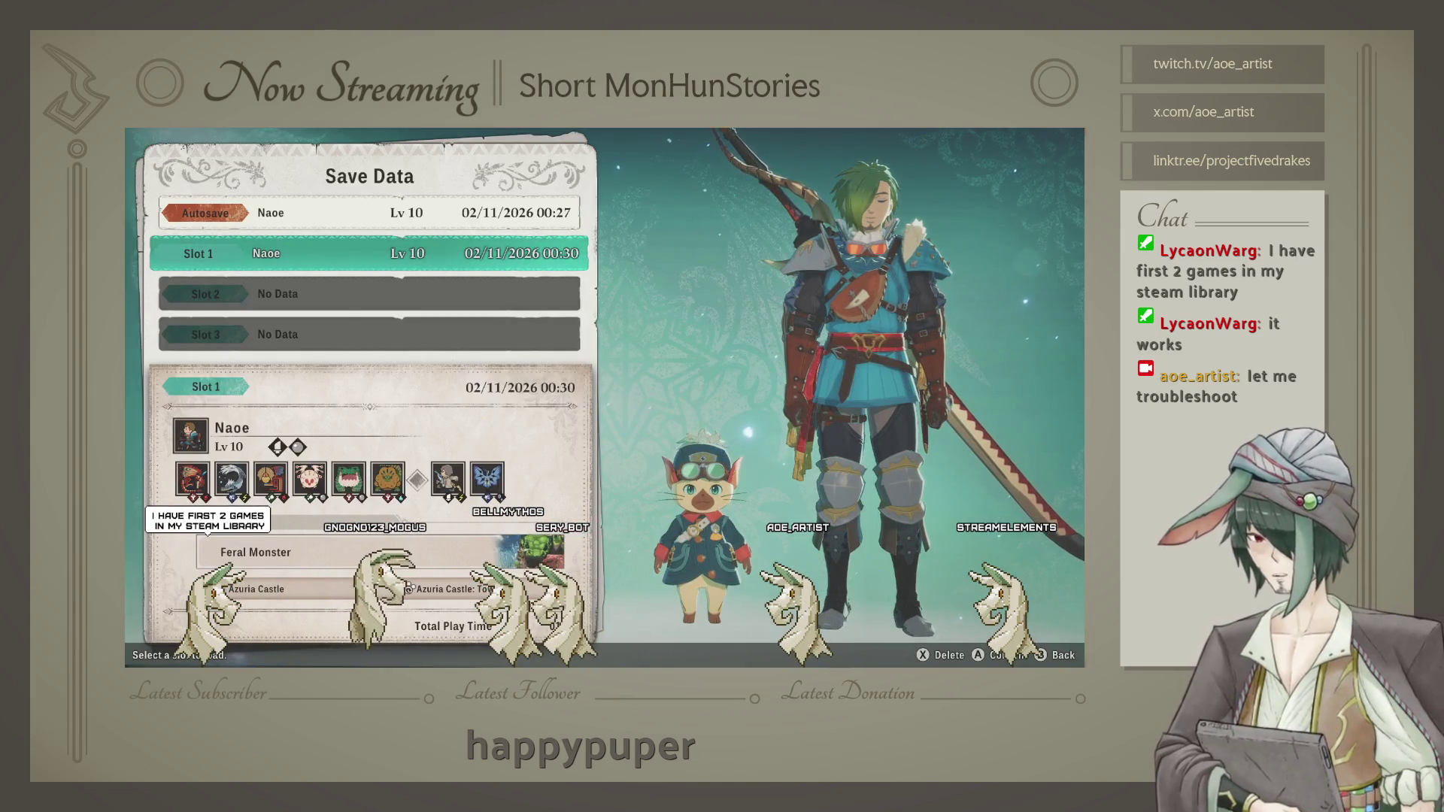
{"action": "key", "text": "Return"}
{"action": "key", "text": "Escape"}
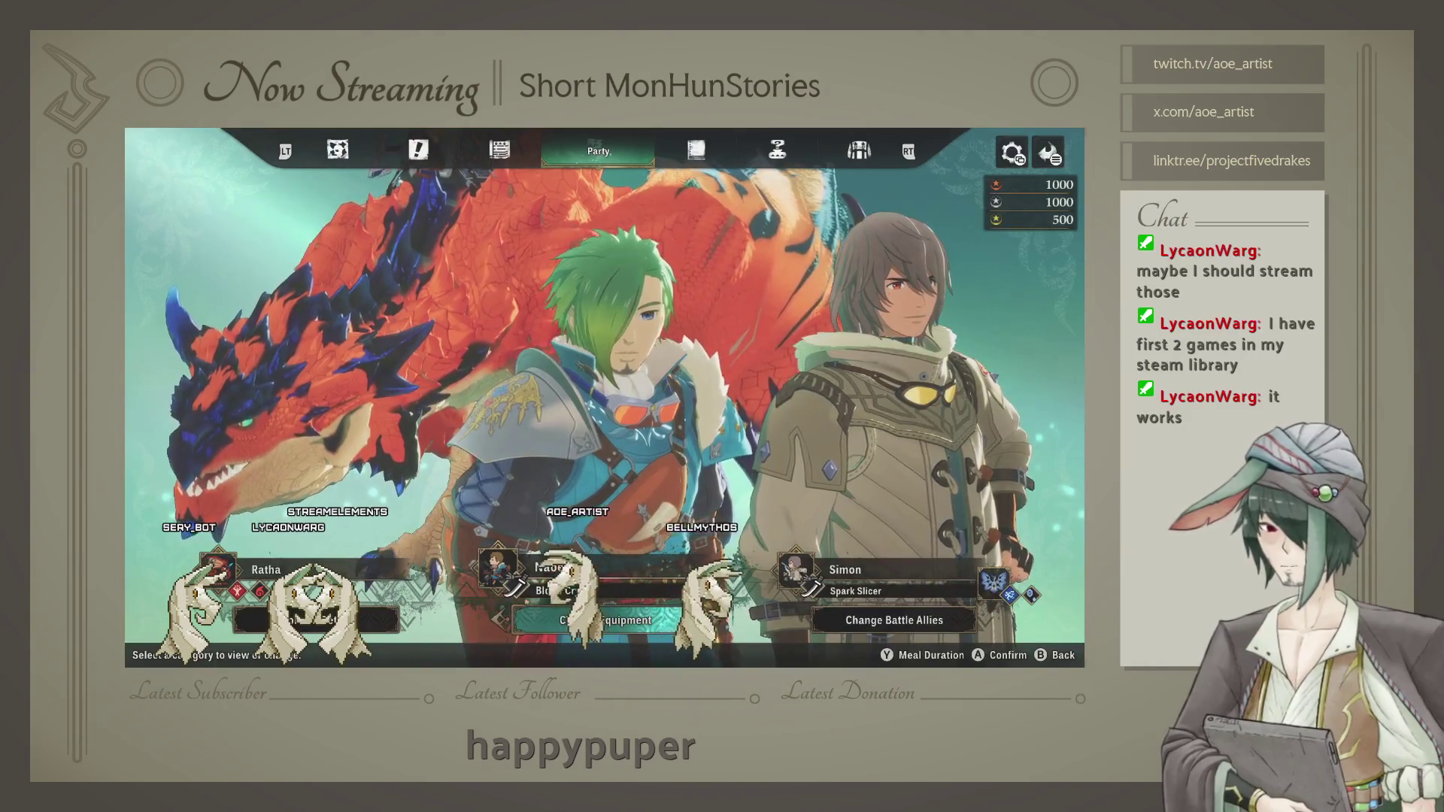
Step: Enter the Monstie List, close its tutorial and skim Tobias Kadachinsky, Yiannigan and ChupaChops before returning to Ratha
{"action": "key", "text": "Return"}
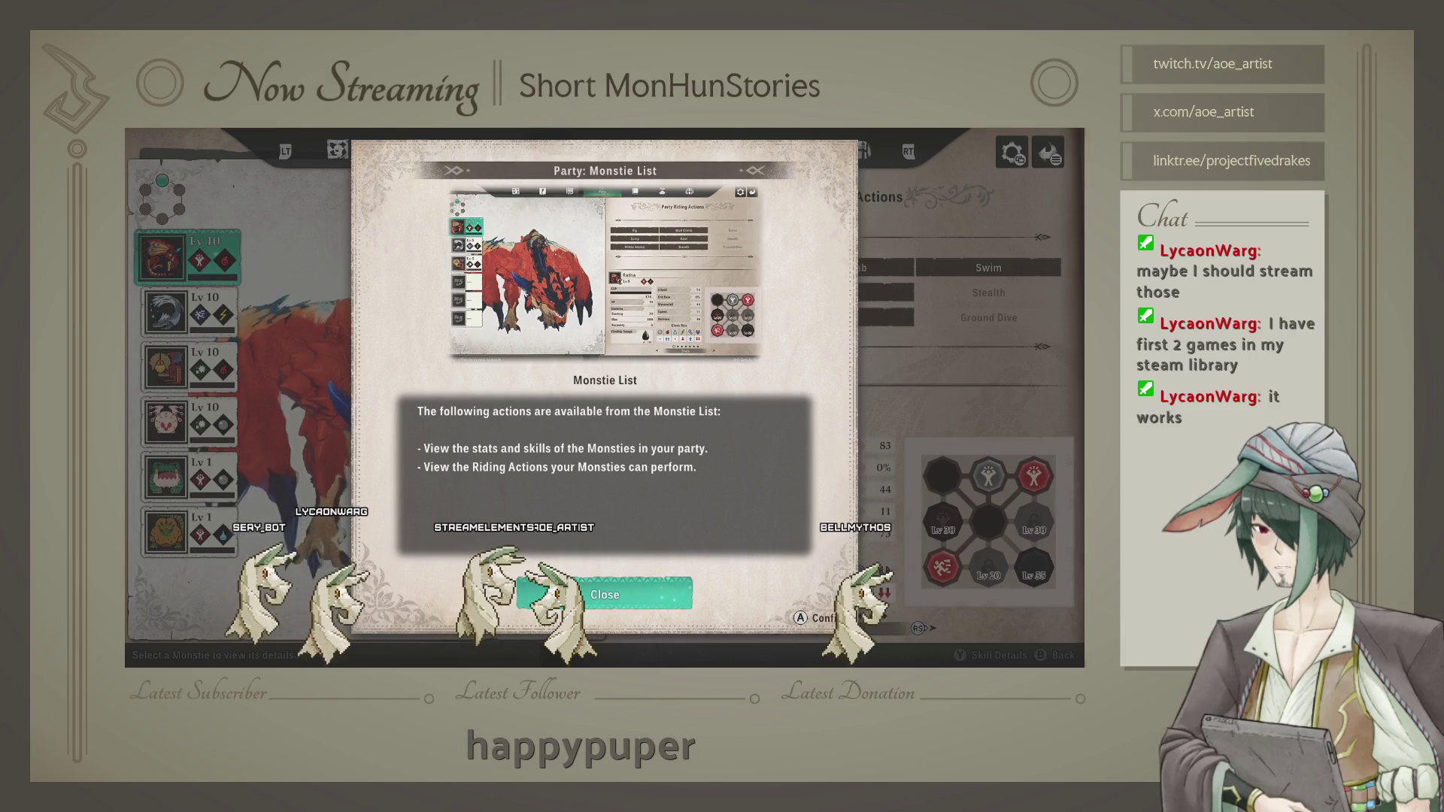
{"action": "key", "text": "Return"}
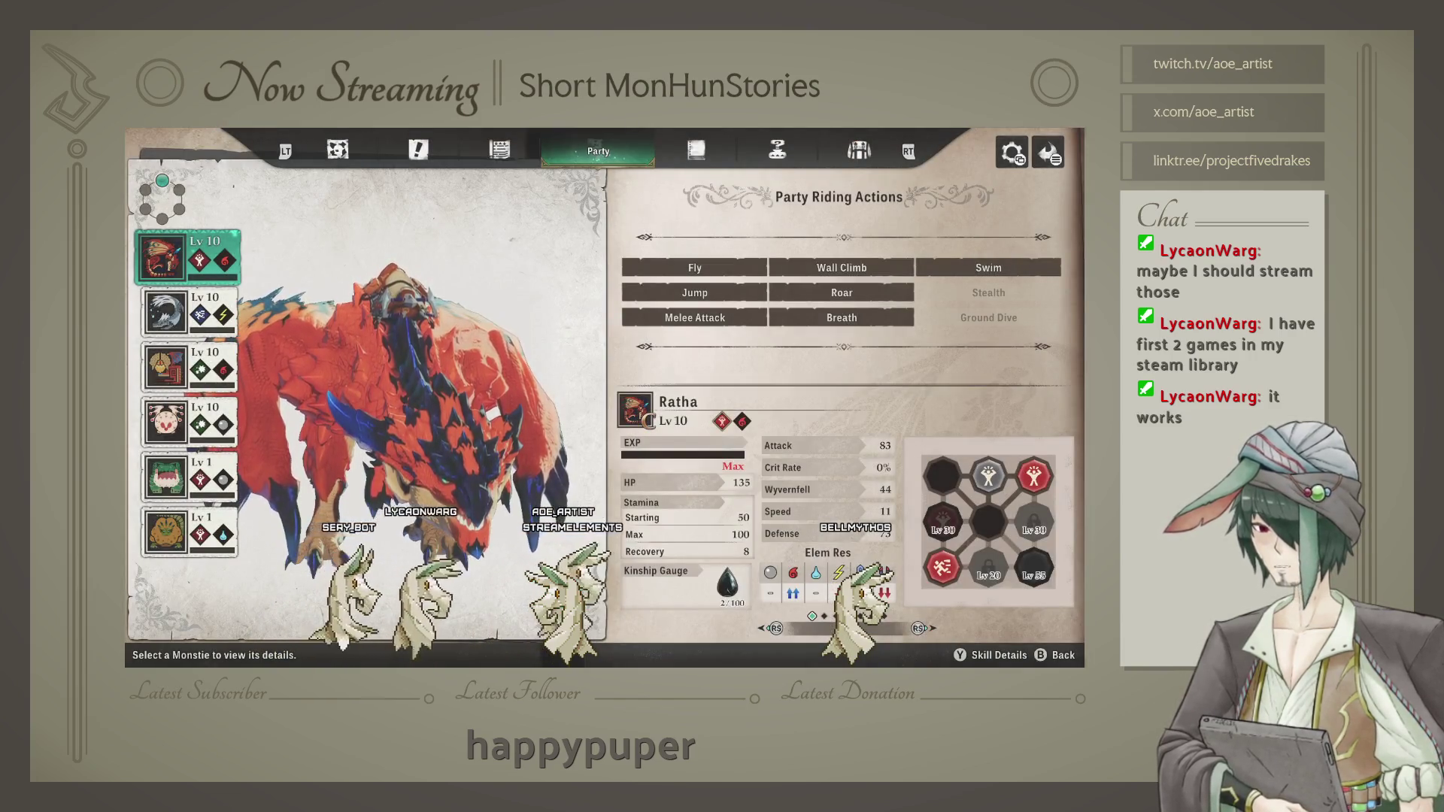
{"action": "key", "text": "Down"}
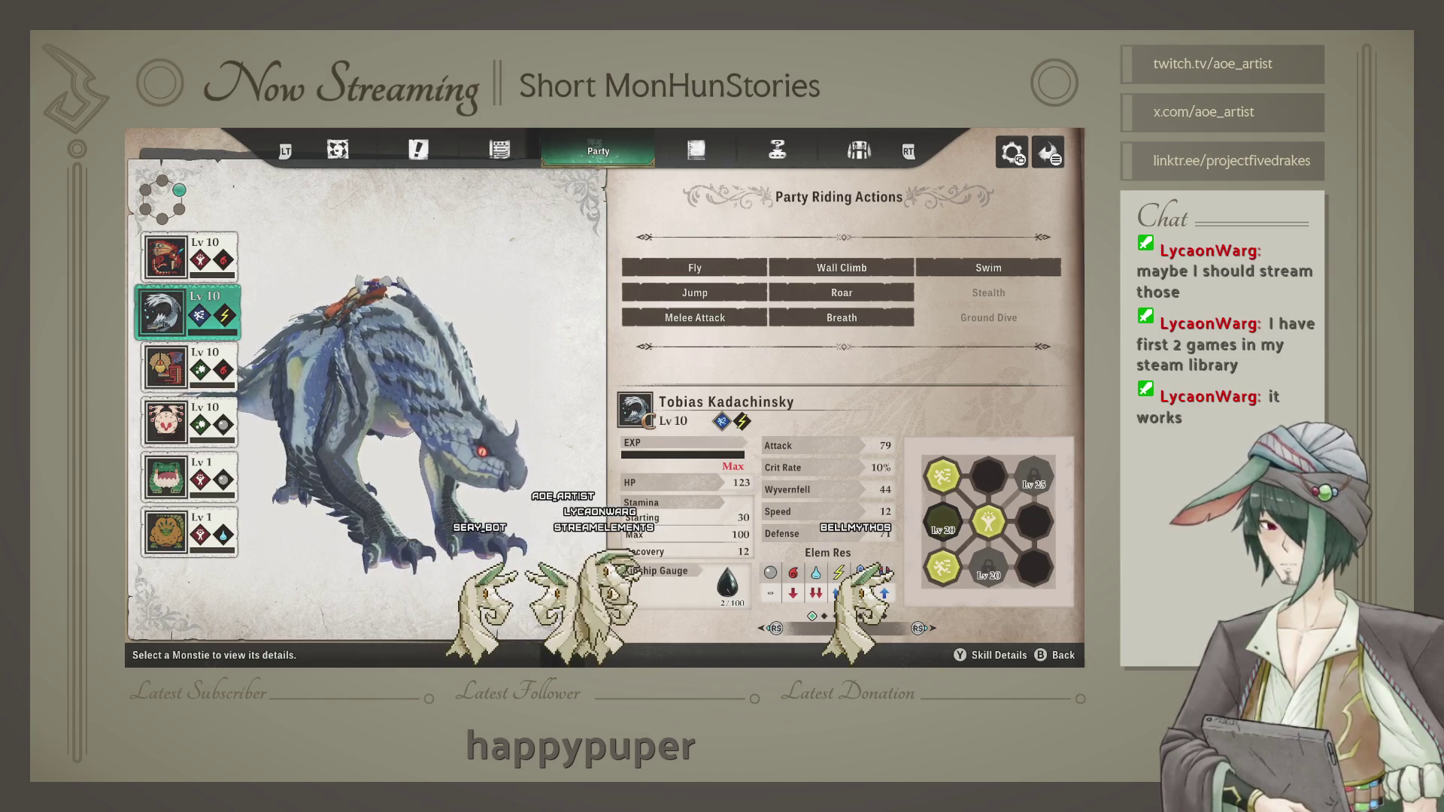
{"action": "key", "text": "Down"}
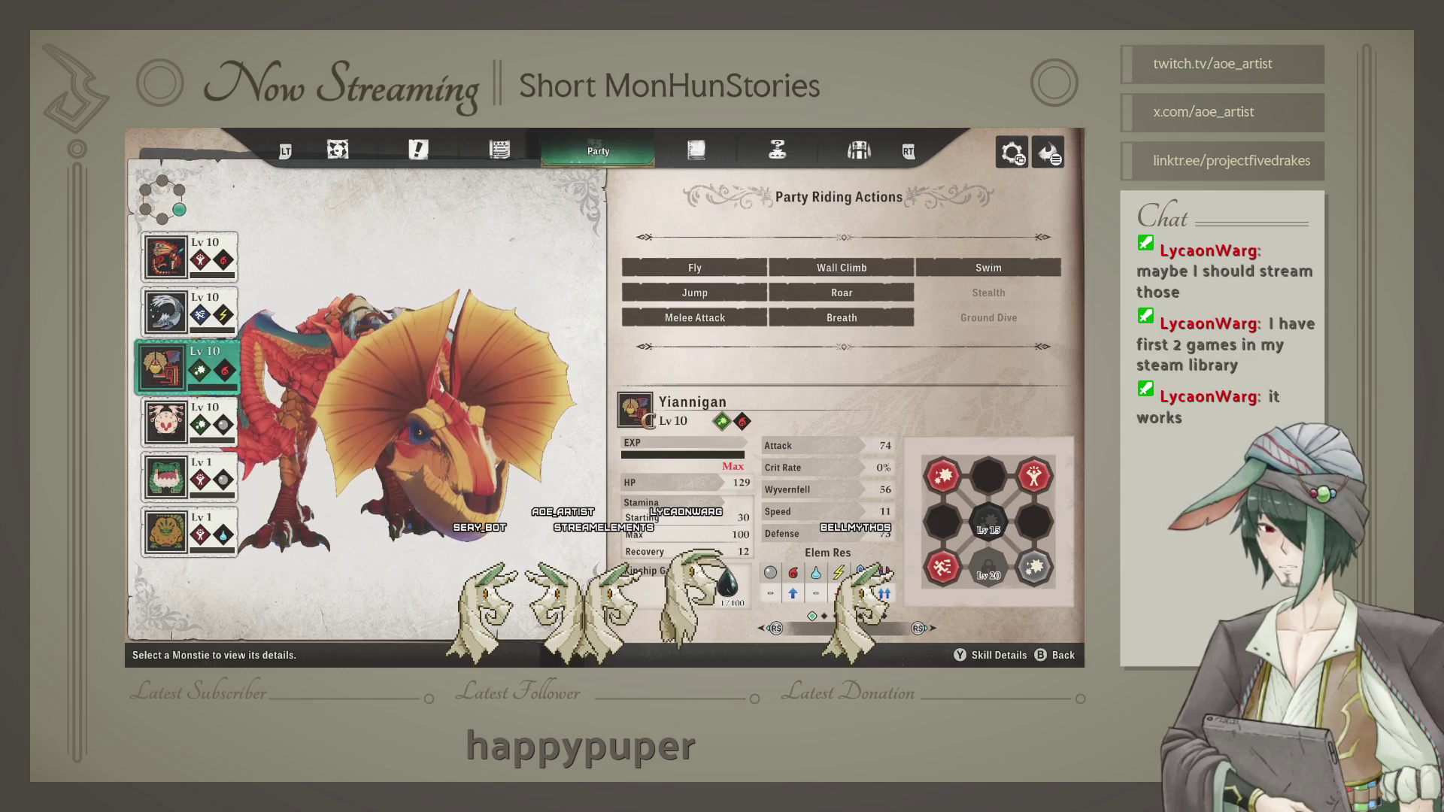
{"action": "key", "text": "Up"}
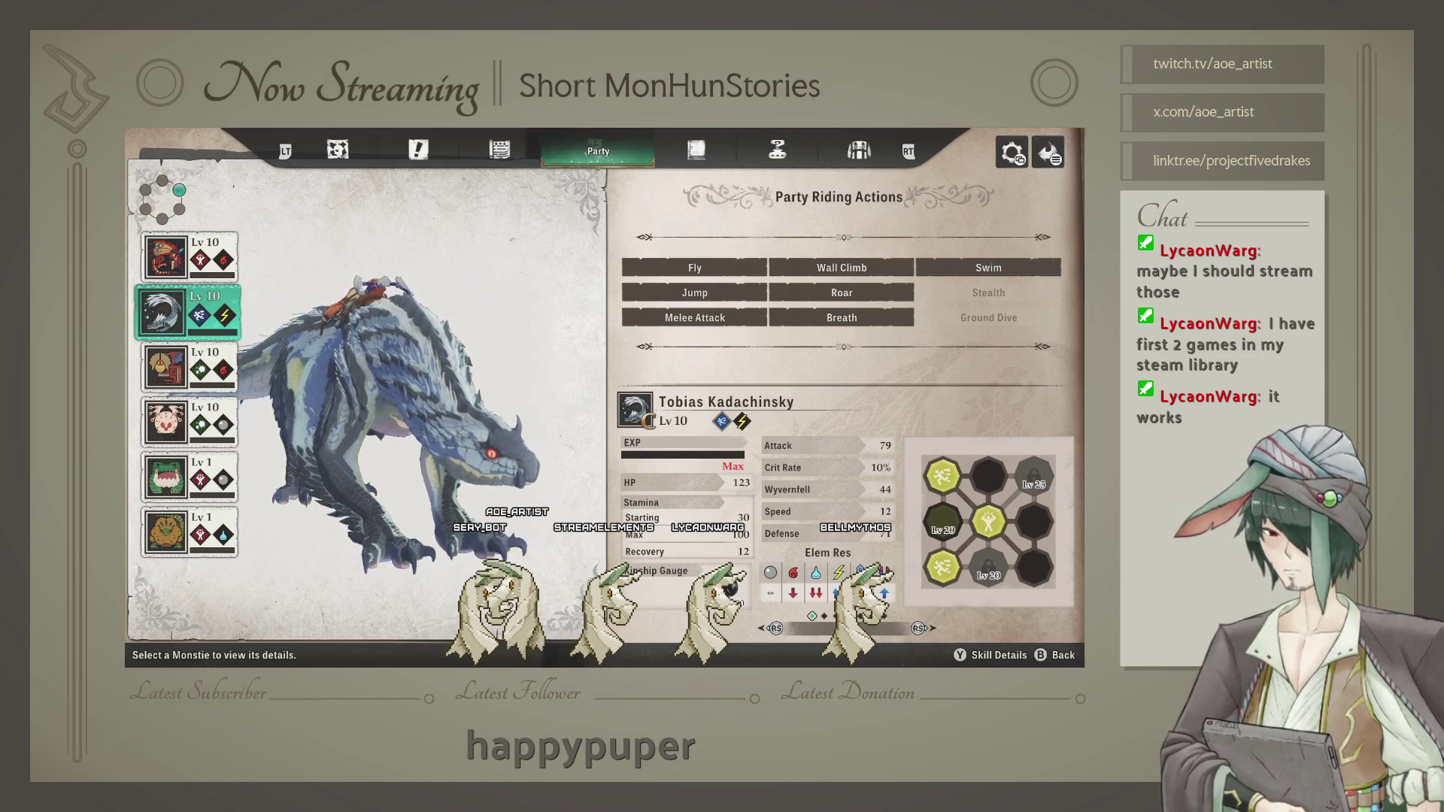
{"action": "key", "text": "Down"}
{"action": "key", "text": "Down"}
{"action": "key", "text": "Down"}
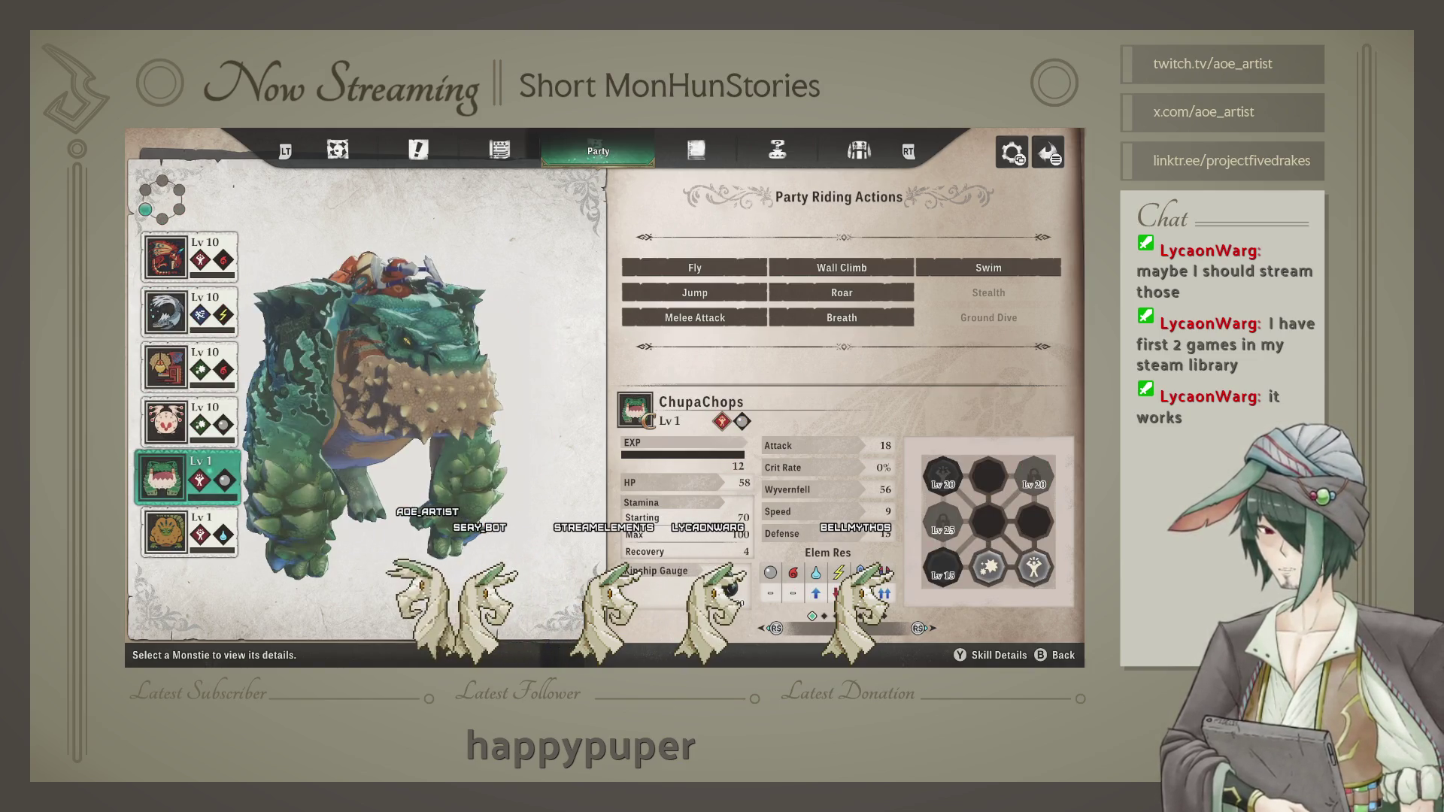
{"action": "key", "text": "Down"}
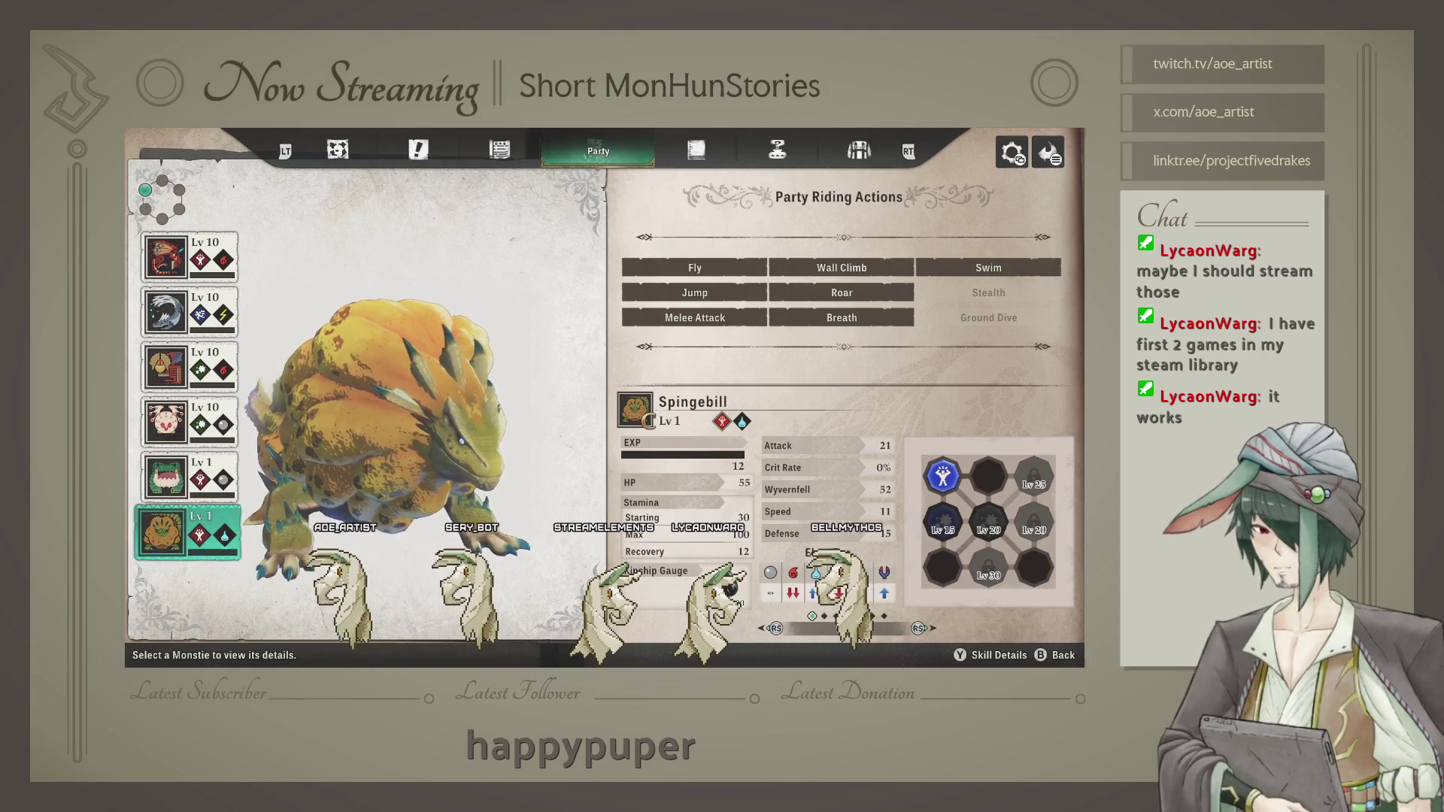
{"action": "key", "text": "Up"}
{"action": "key", "text": "Up"}
{"action": "key", "text": "Up"}
{"action": "key", "text": "Up"}
{"action": "key", "text": "Up"}
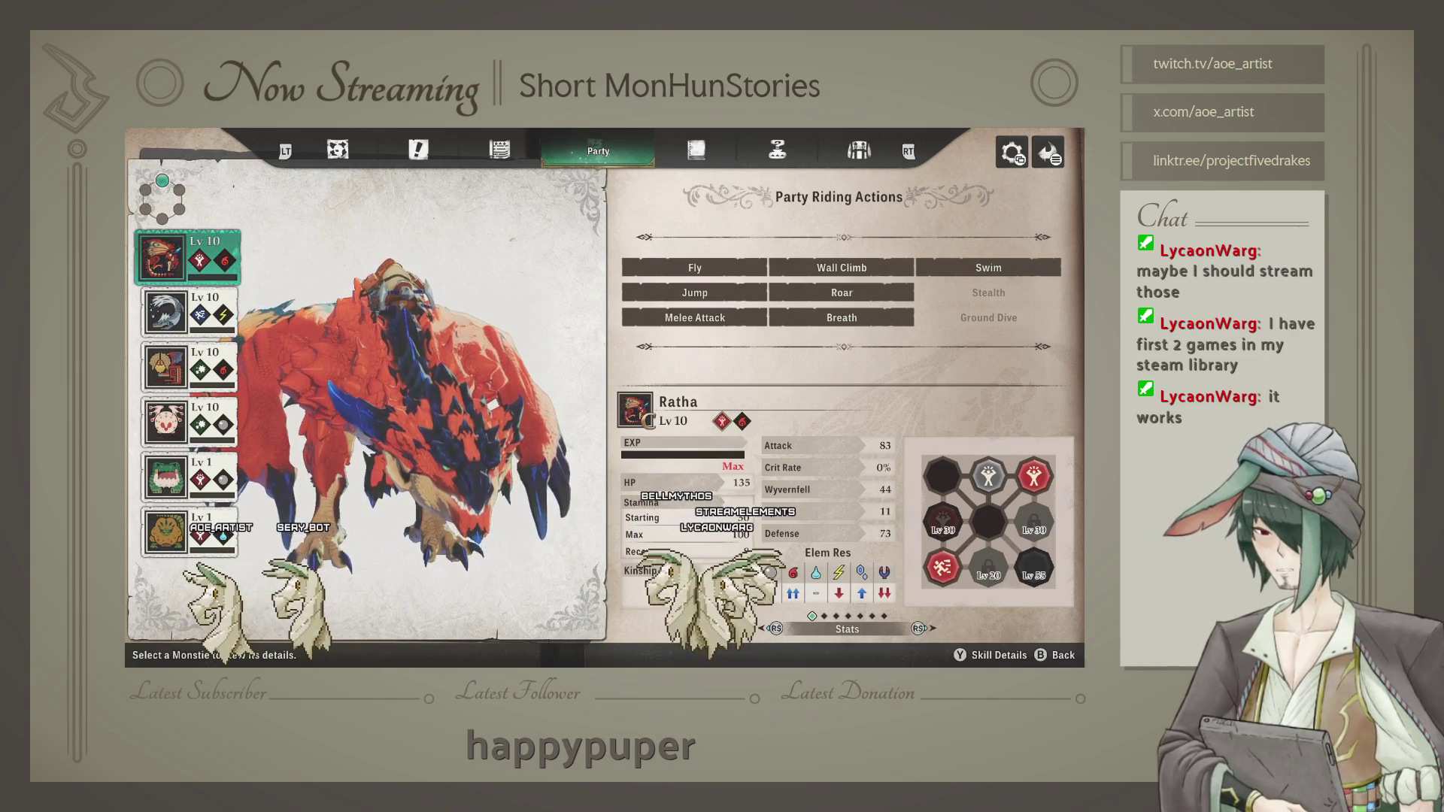
Step: Browse Tobias, Yiannigan, Nierd, ChupaChops and Spingebill, flipping between their stats and skills pages
{"action": "key", "text": "Down"}
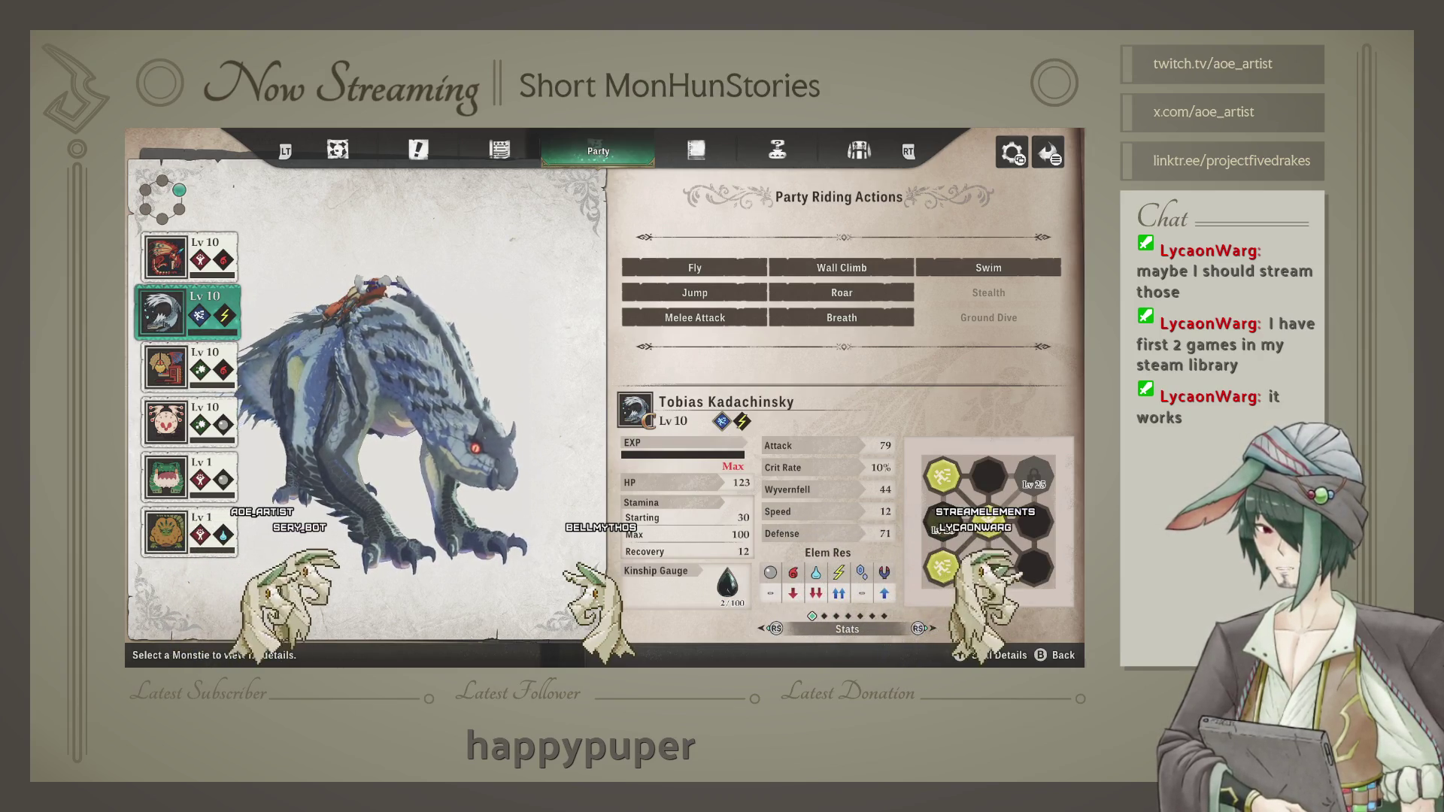
{"action": "key", "text": "Down"}
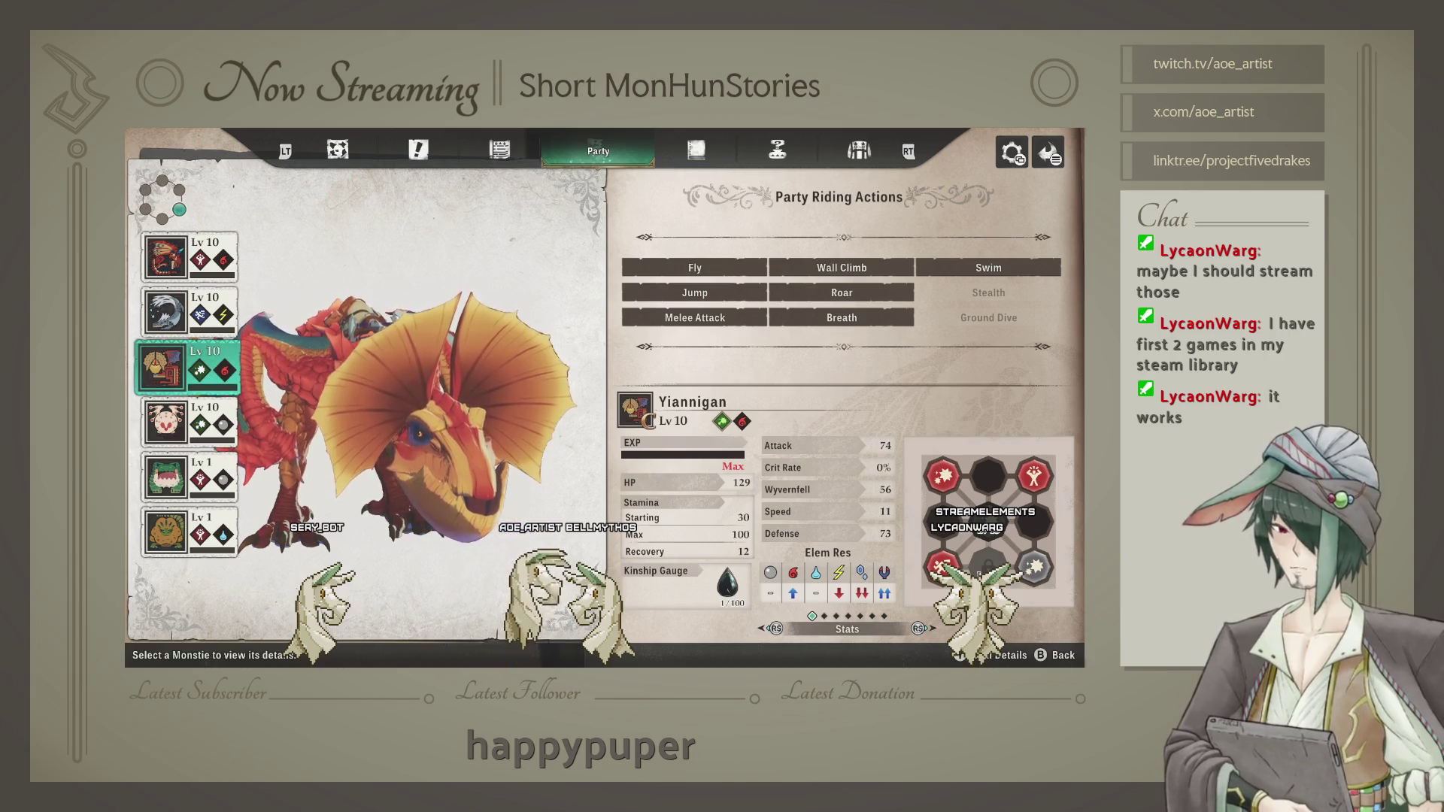
{"action": "key", "text": "Down"}
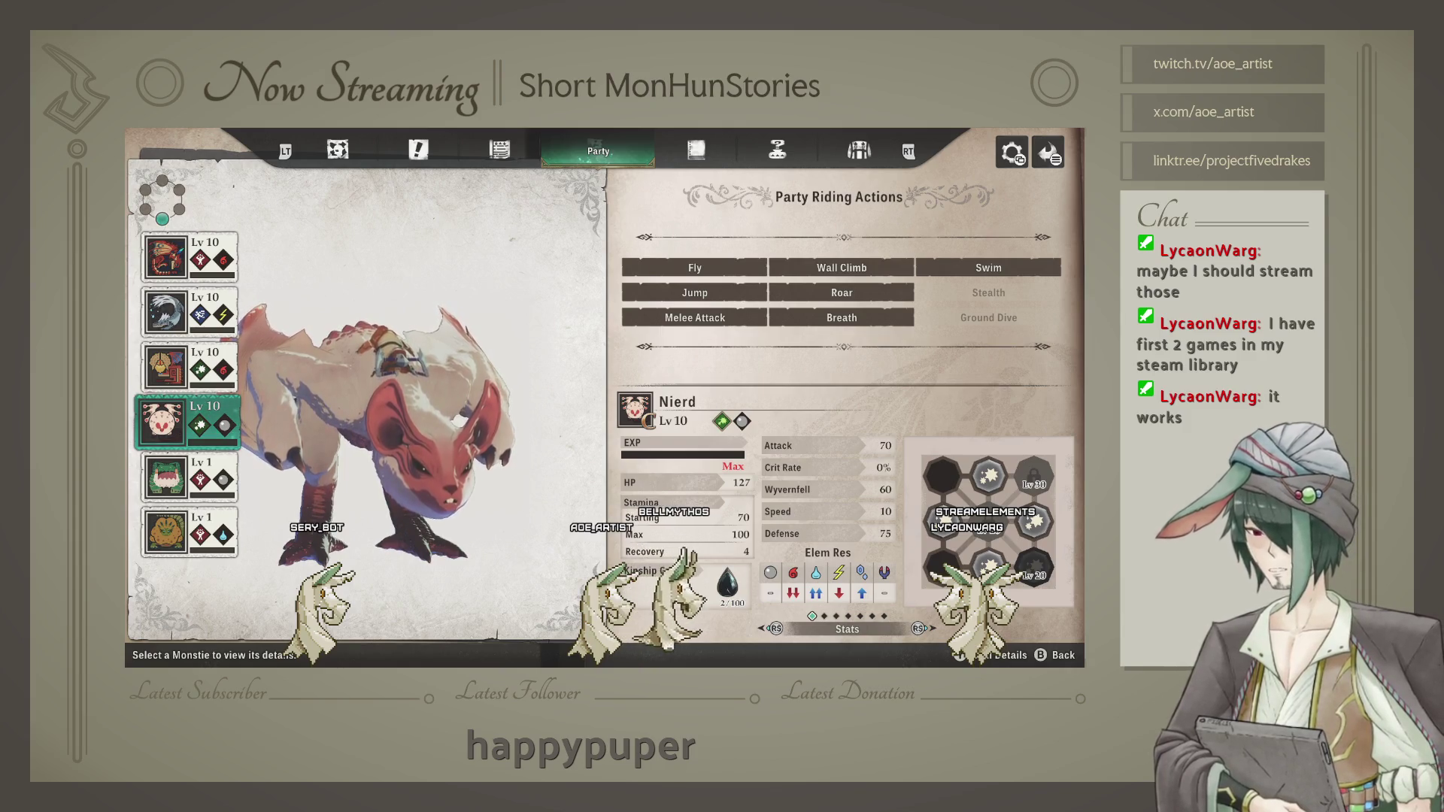
{"action": "key", "text": "Down"}
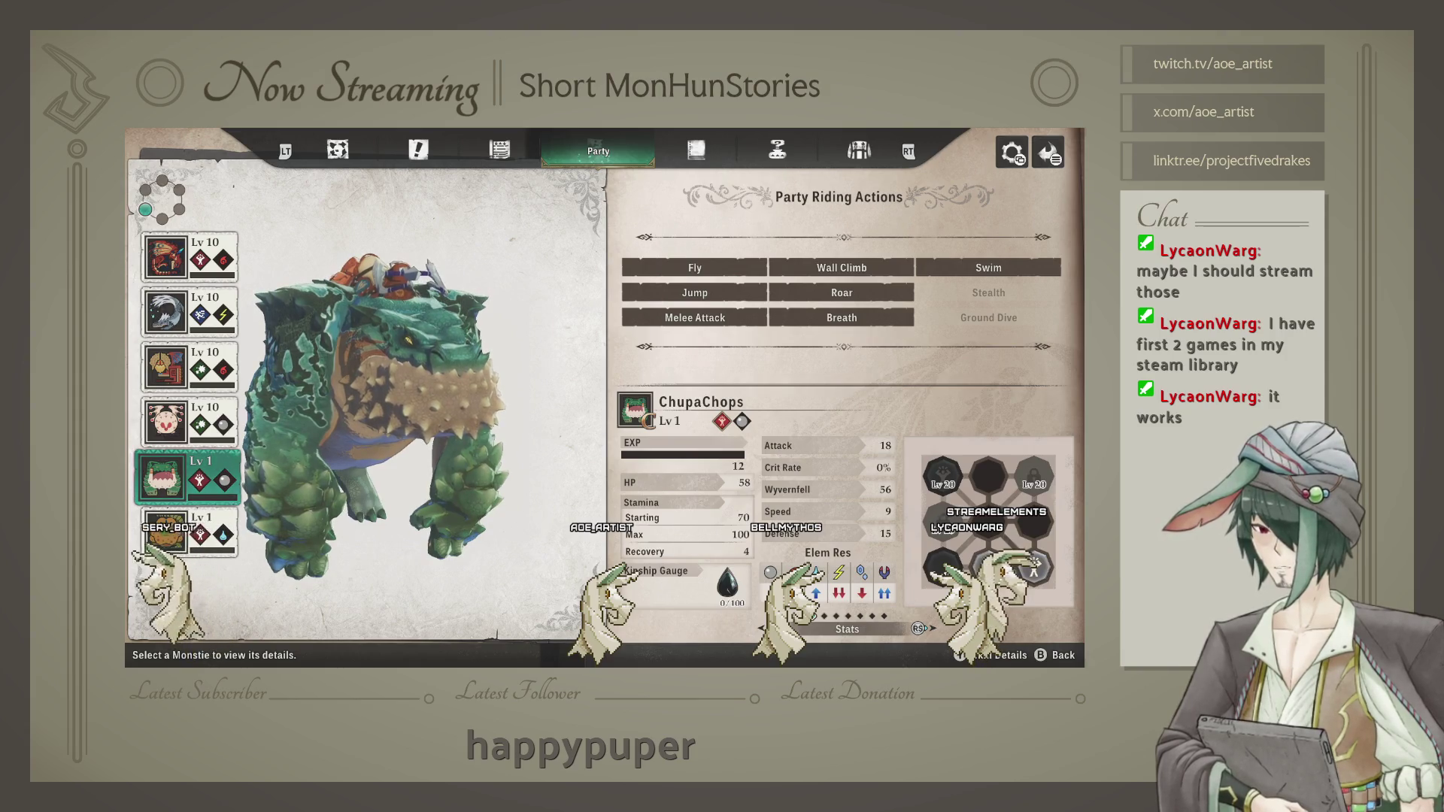
{"action": "key", "text": "Right"}
{"action": "key", "text": "Left"}
{"action": "key", "text": "Right"}
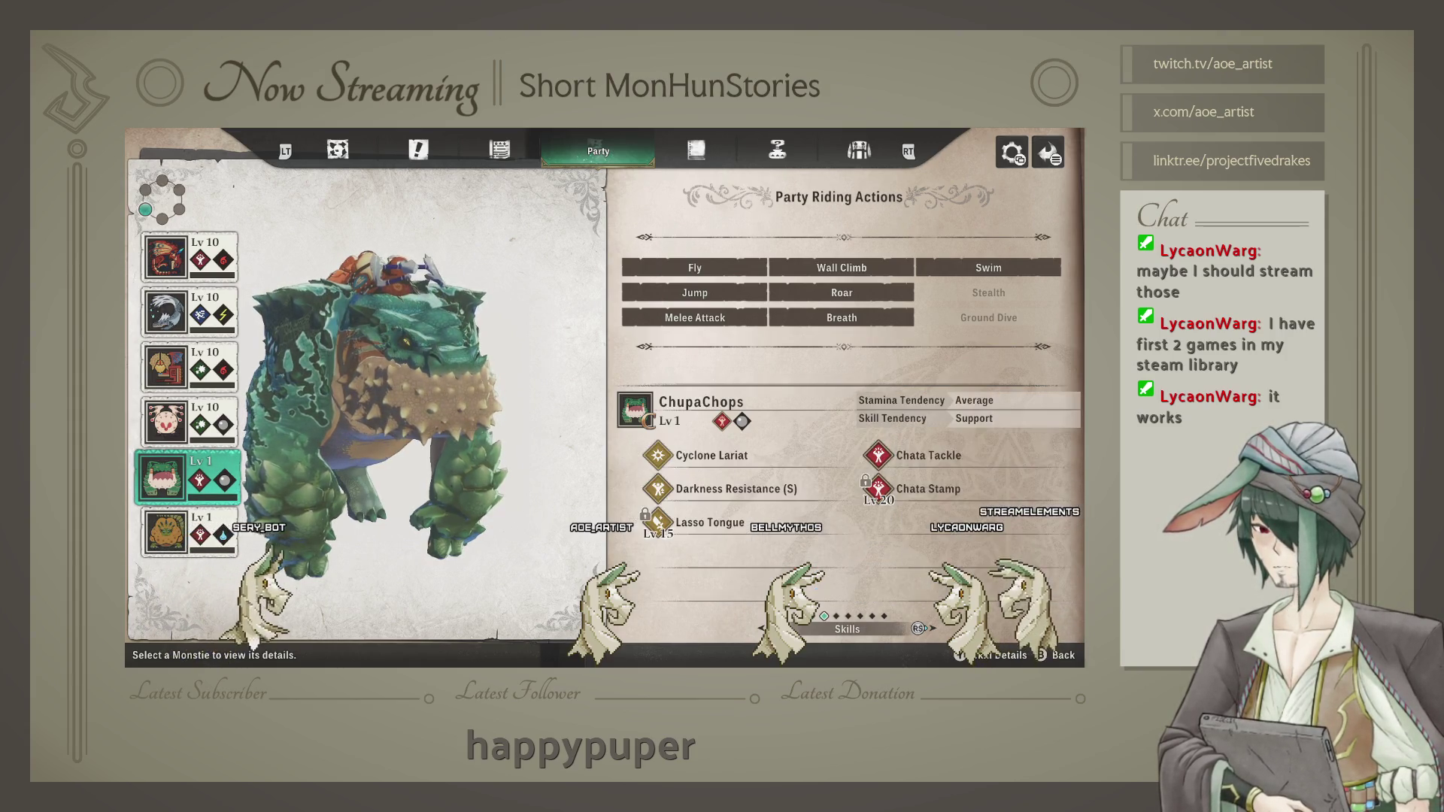
{"action": "key", "text": "Left"}
{"action": "key", "text": "Down"}
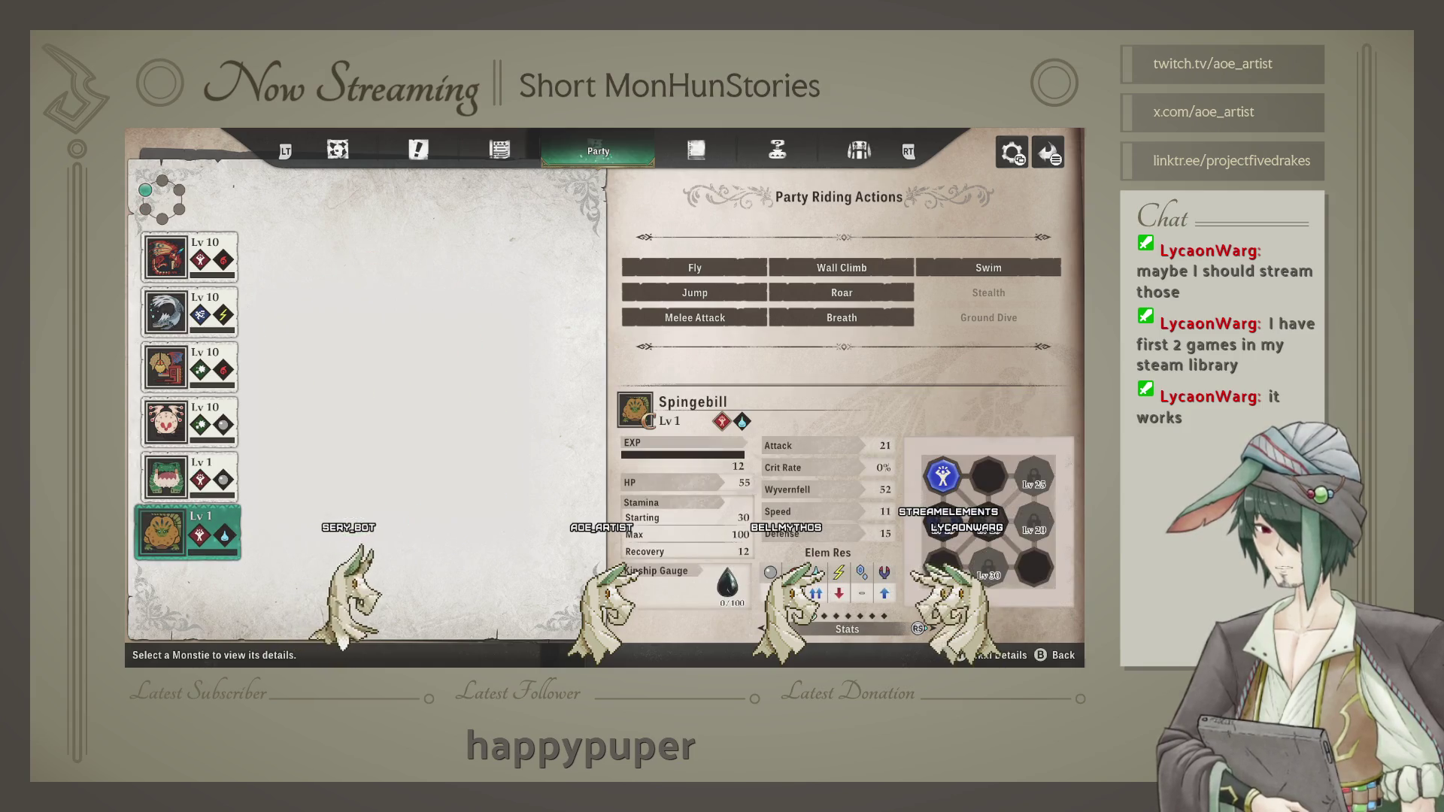
{"action": "key", "text": "Right"}
{"action": "key", "text": "Left"}
Step: Back out to the field, run toward the castle gate, reopen the Party menu and enter Naoe's equipment
{"action": "key", "text": "Escape"}
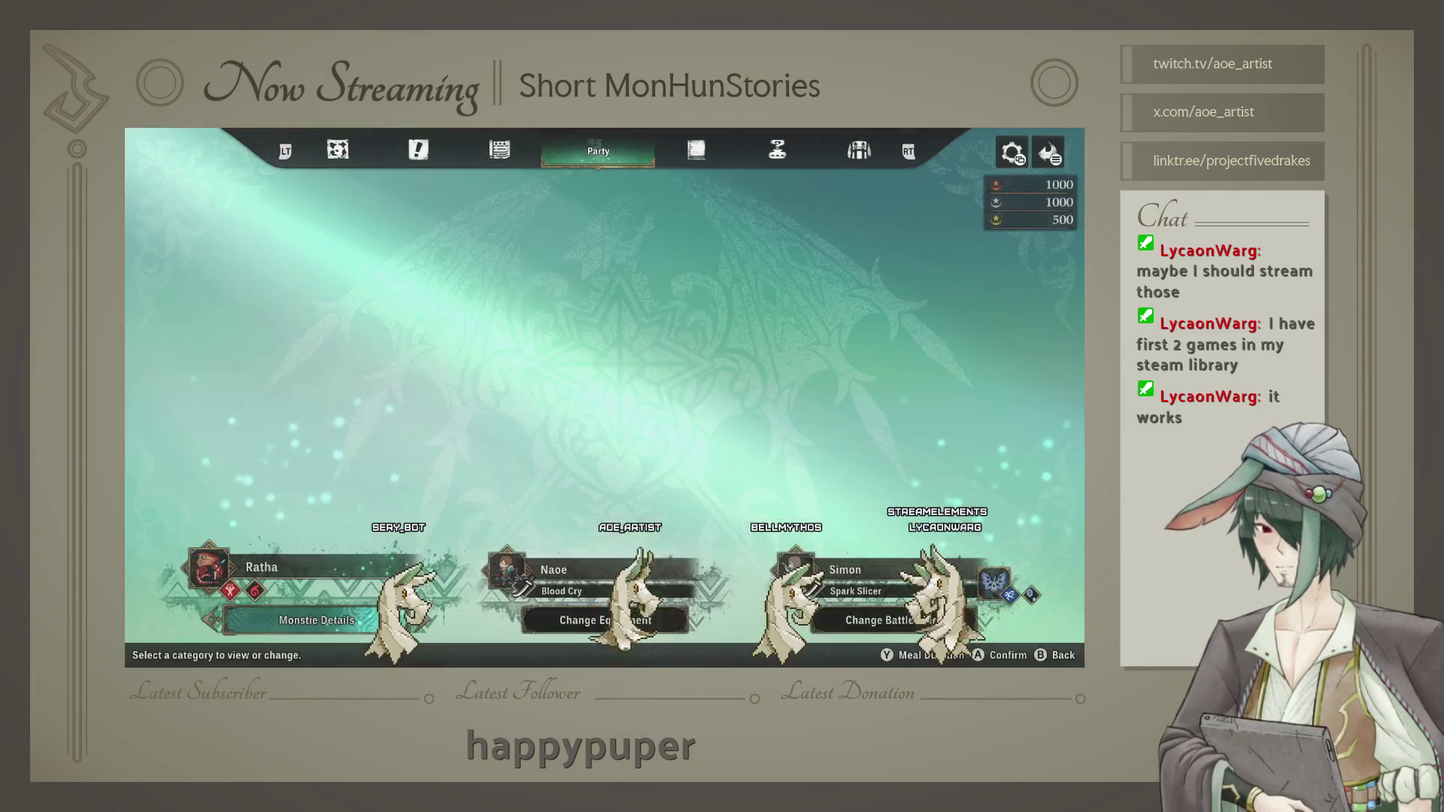
{"action": "key", "text": "Escape"}
{"action": "key", "text": "w"}
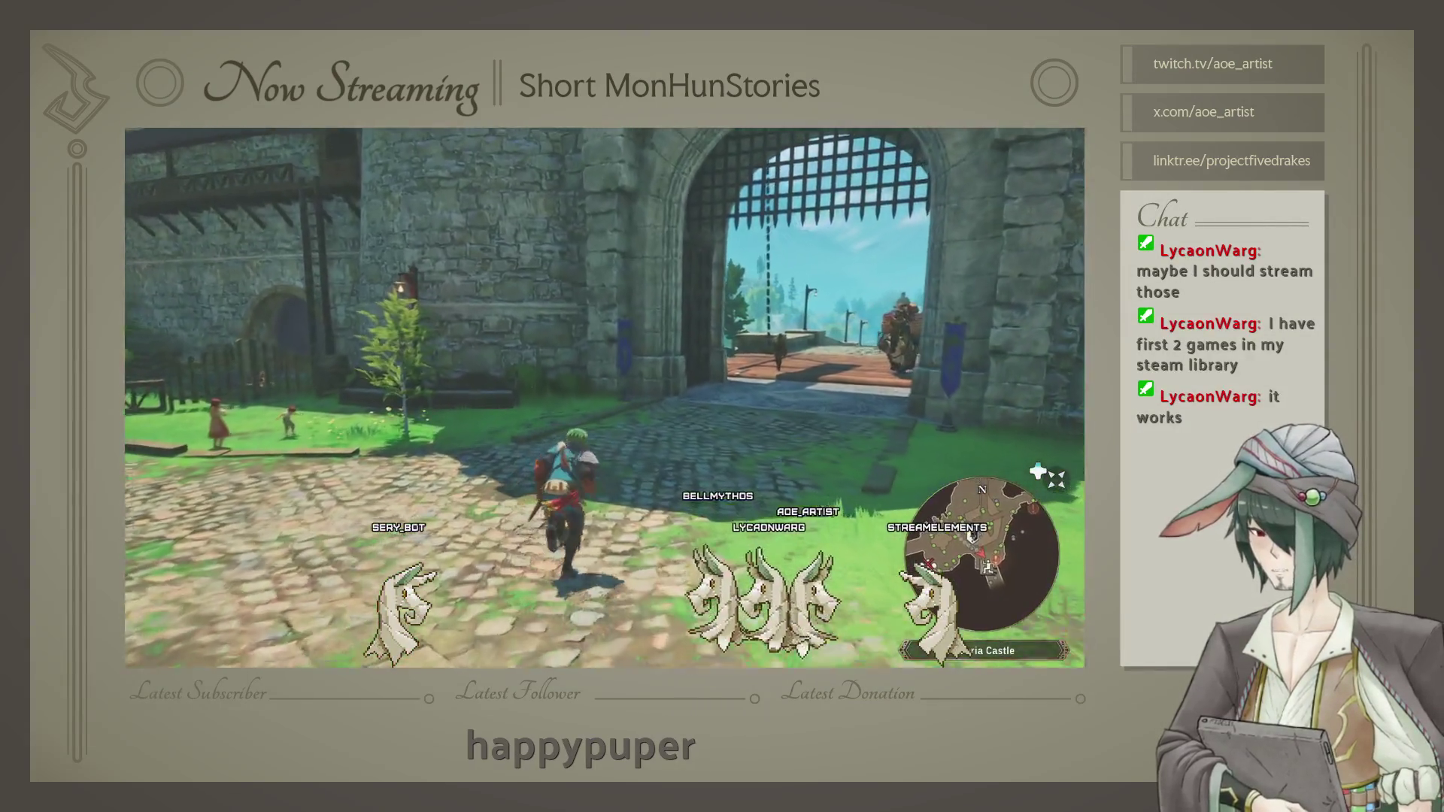
{"action": "key", "text": "Escape"}
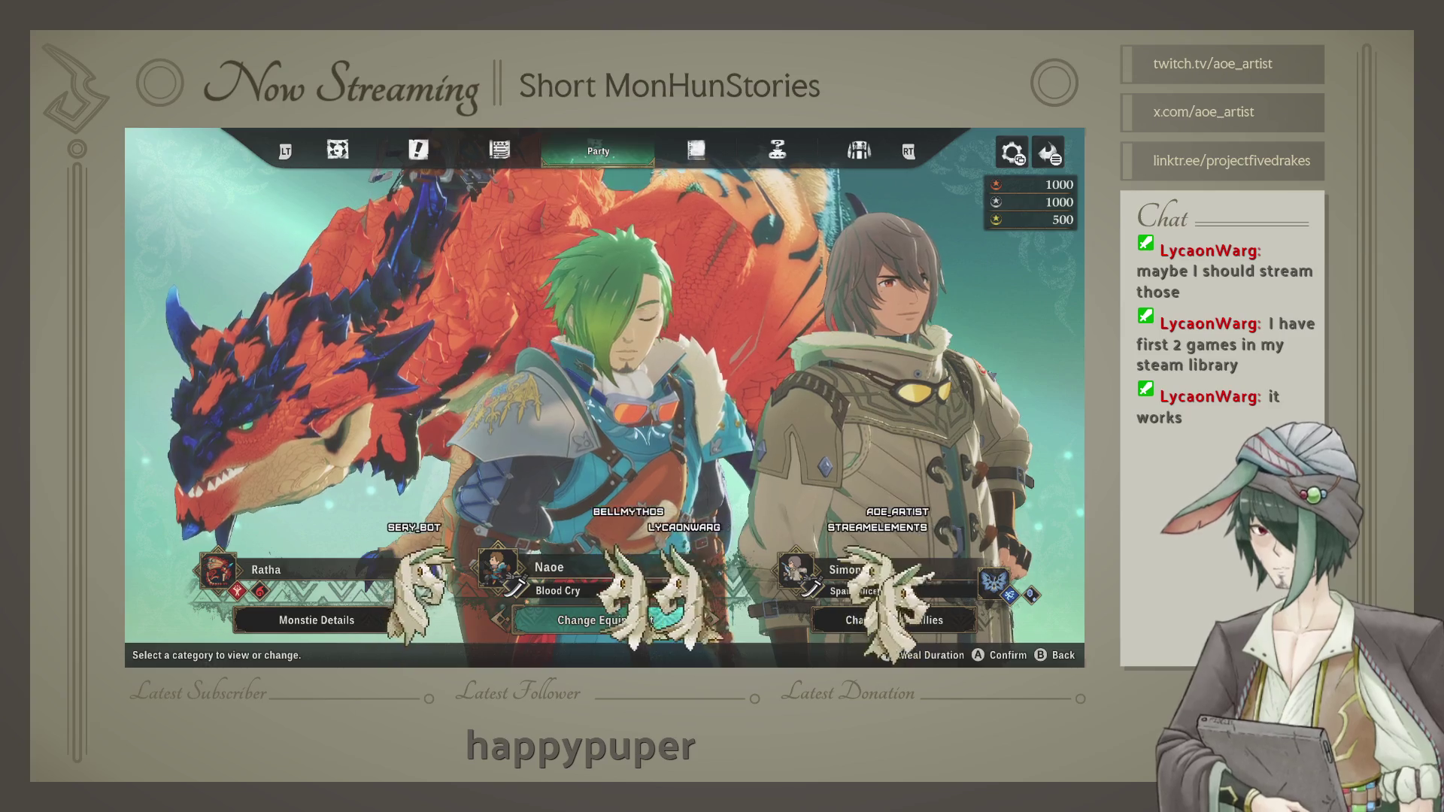
{"action": "key", "text": "Return"}
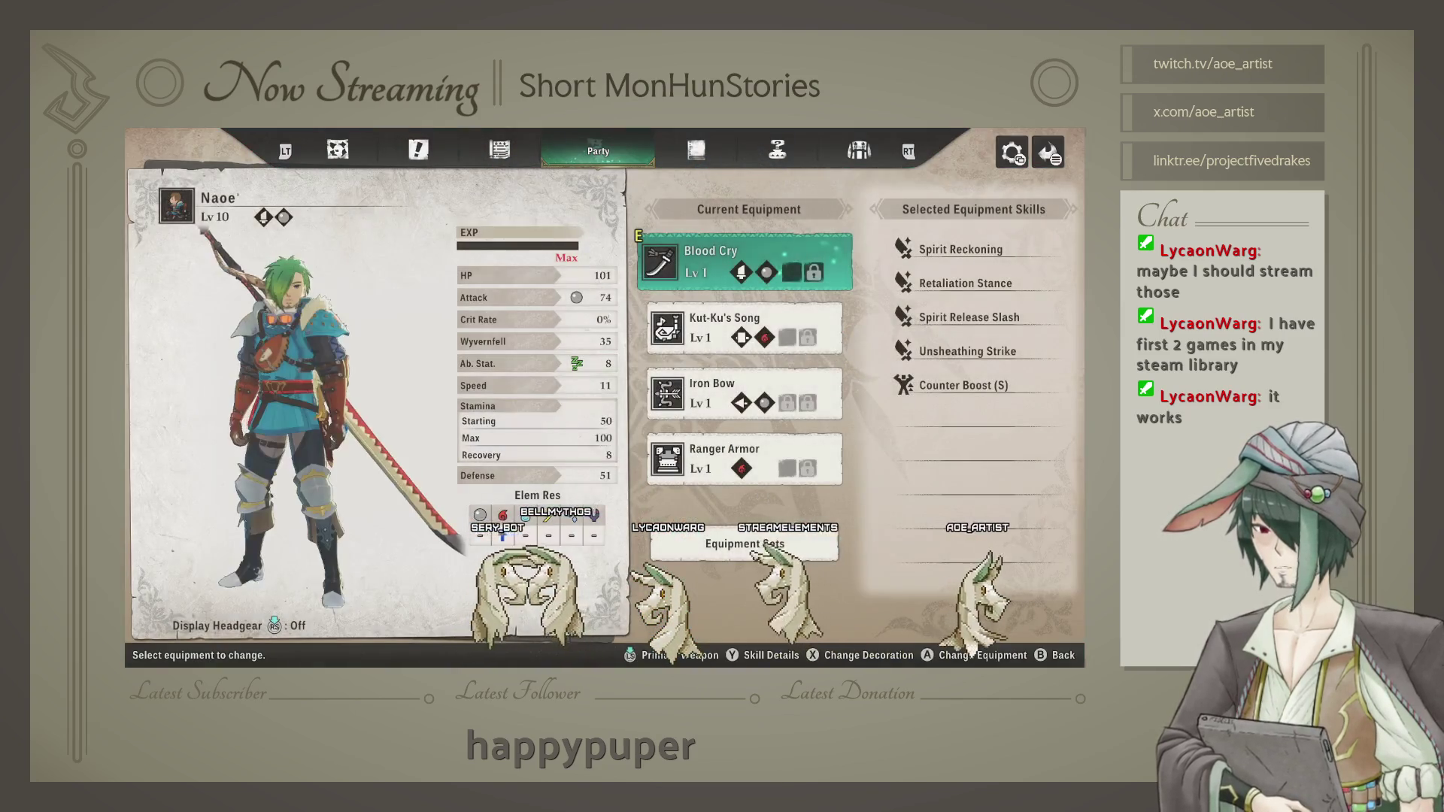
Step: Close Naoe's equipment and the menus, then start a battle until the Long Sword tutorial appears
{"action": "key", "text": "Escape"}
{"action": "key", "text": "Escape"}
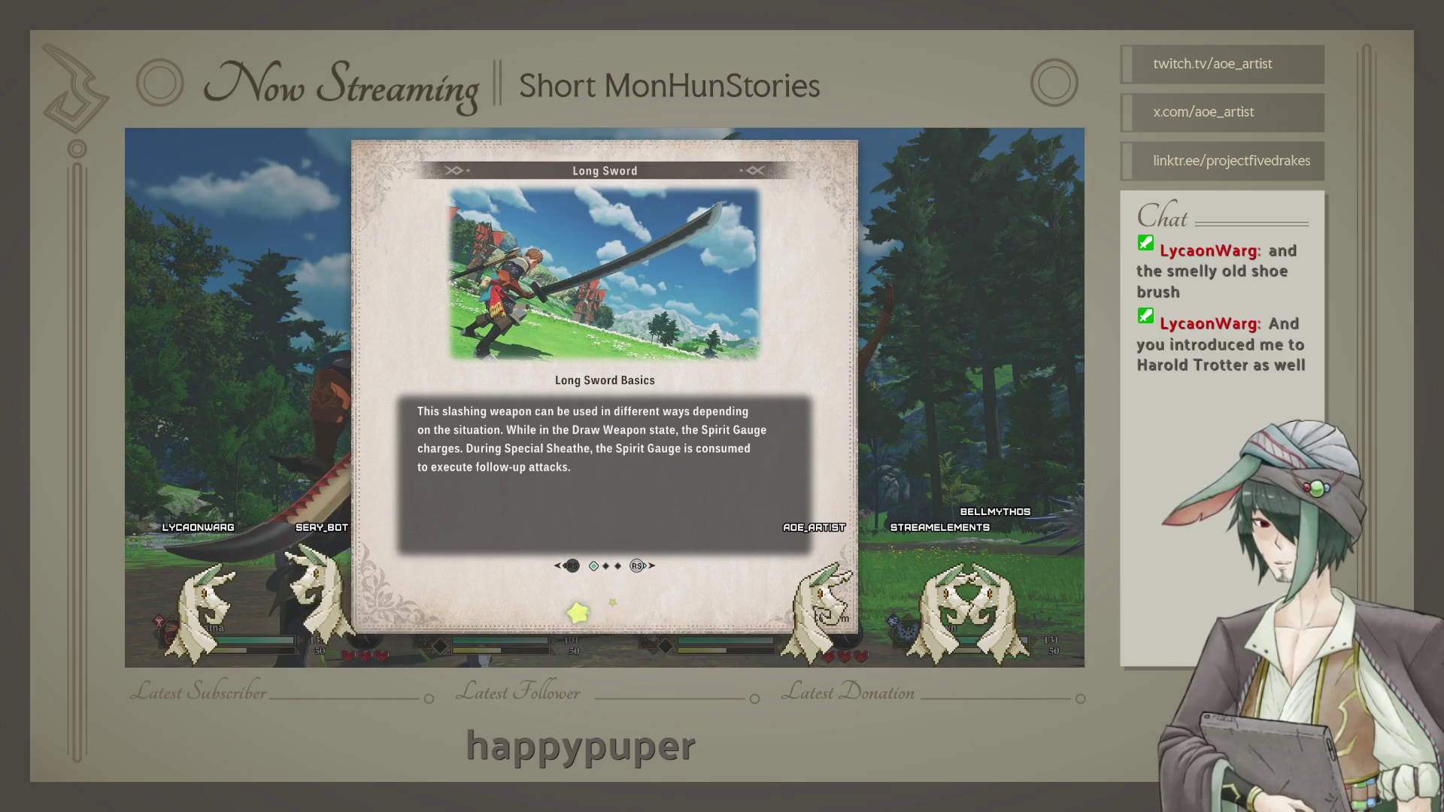
Step: Page the Long Sword tutorial through Drawn and Spirit Gauge to Special Sheathe
{"action": "key", "text": "Right"}
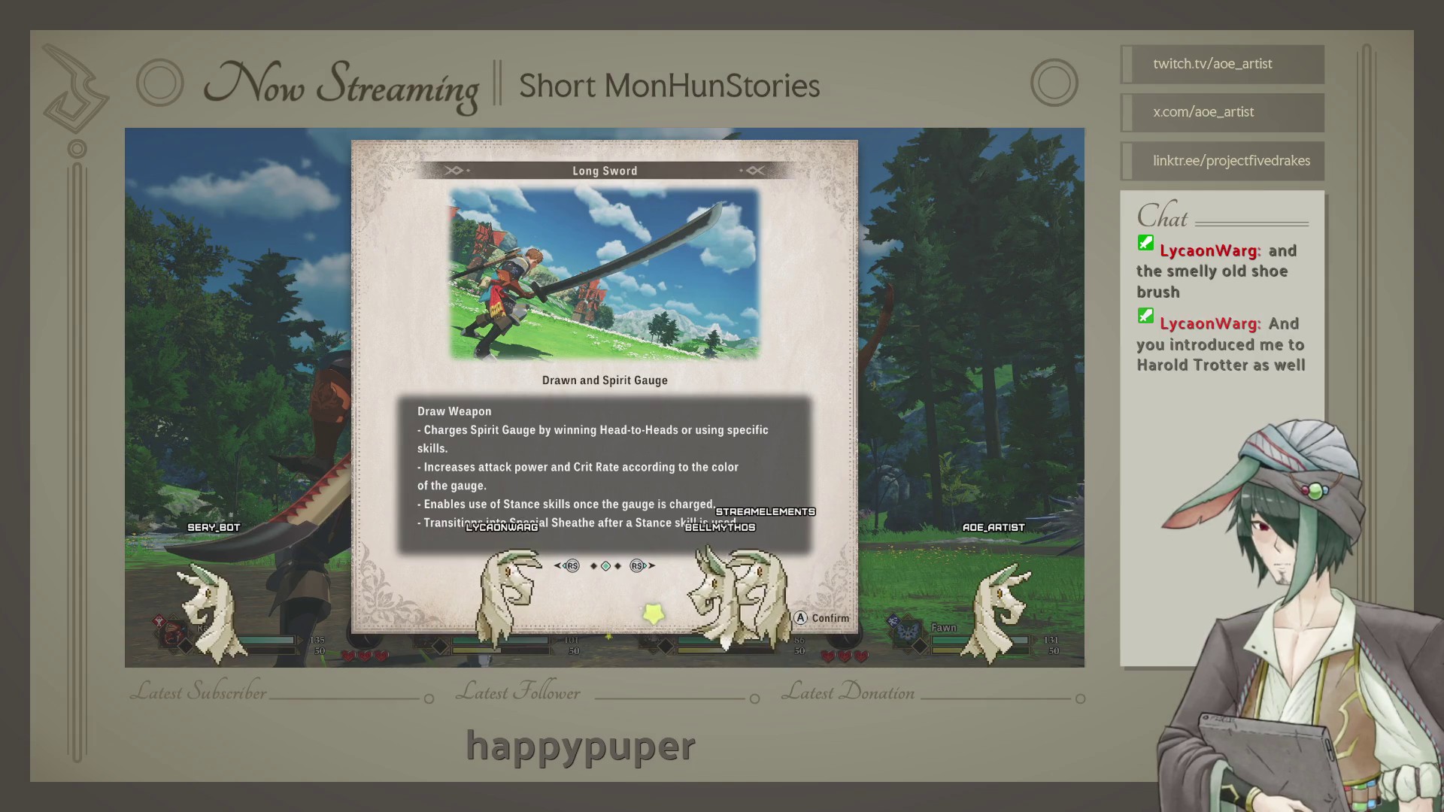
{"action": "key", "text": "Right"}
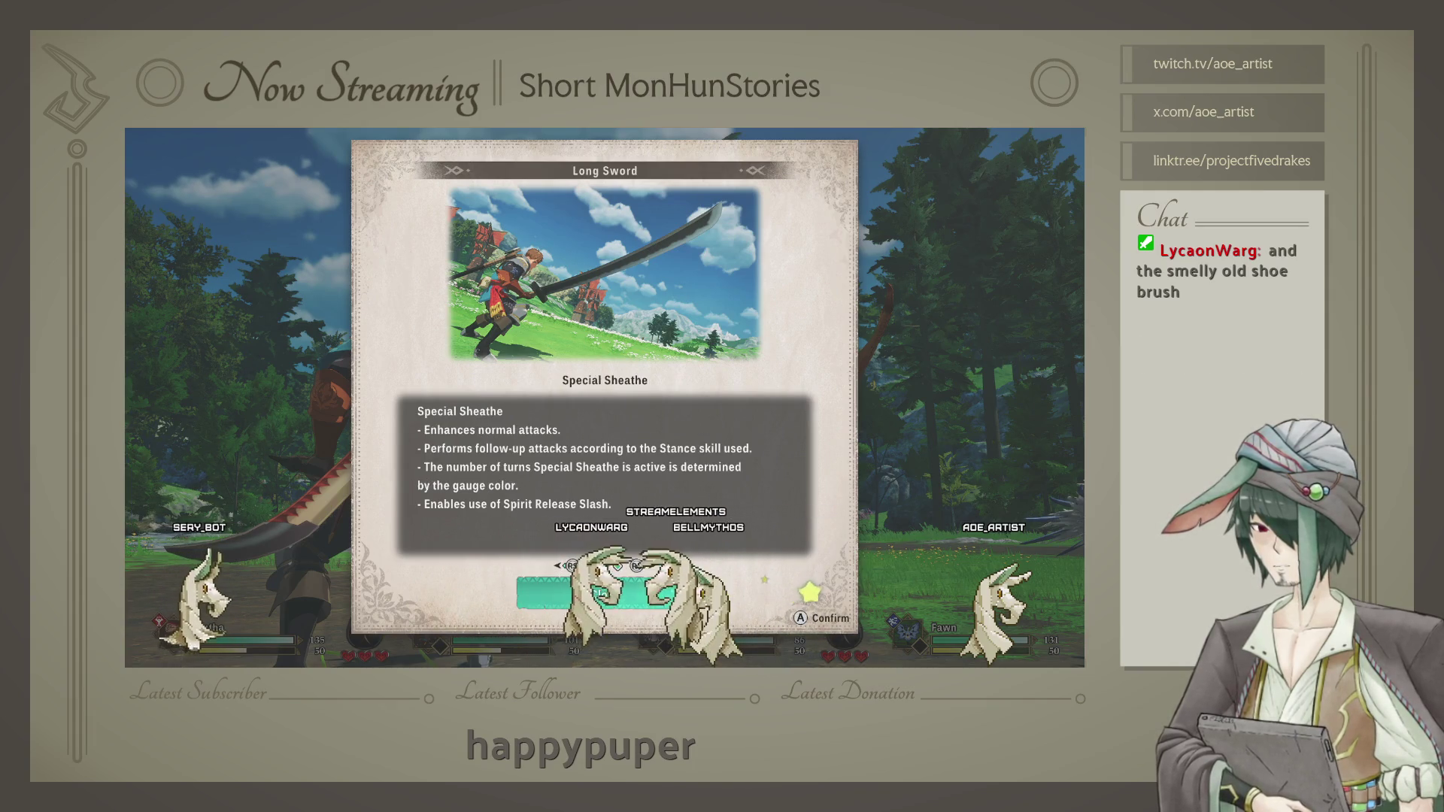